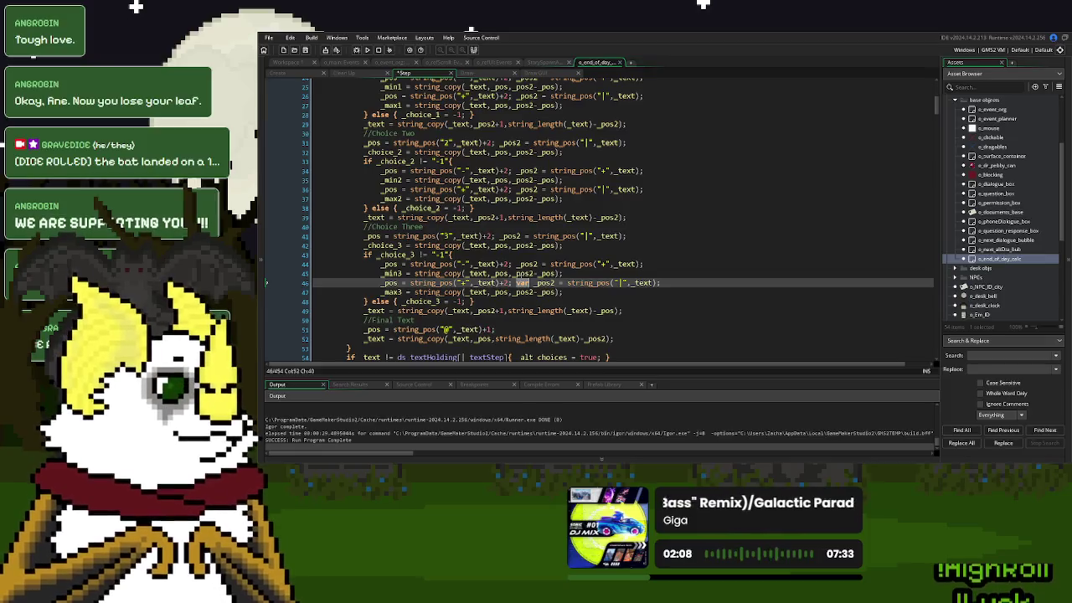
Delete the redundant var before _pos2 in Choice Three and review _pos2's use in Choice One
{"action": "key", "text": "BackSpace"}
{"action": "scroll", "coordinate": [521, 274], "scroll_direction": "up", "scroll_amount": 3}
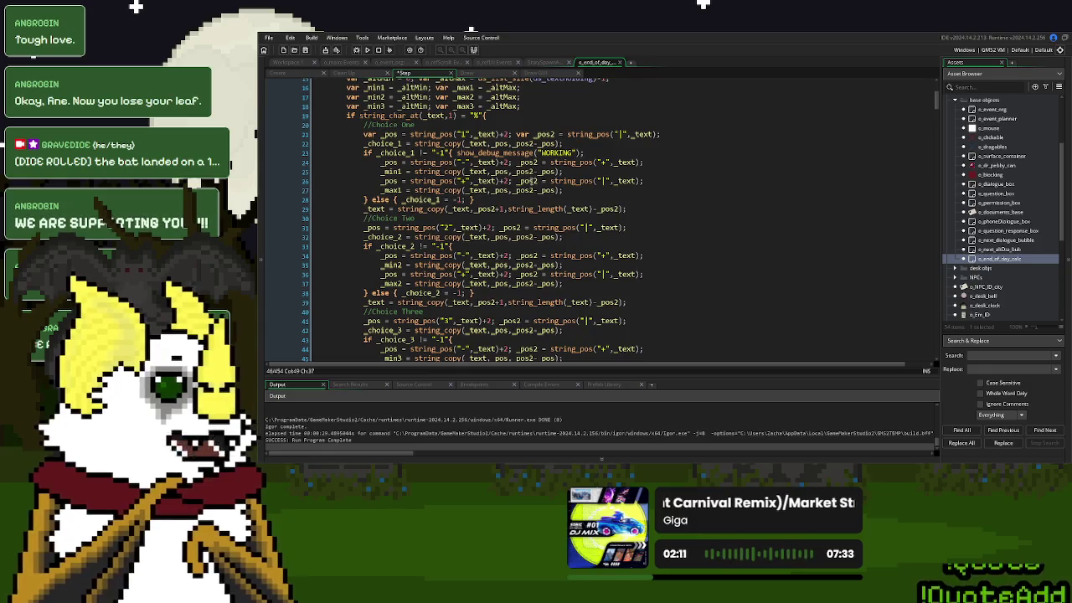
{"action": "left_click", "coordinate": [530, 180]}
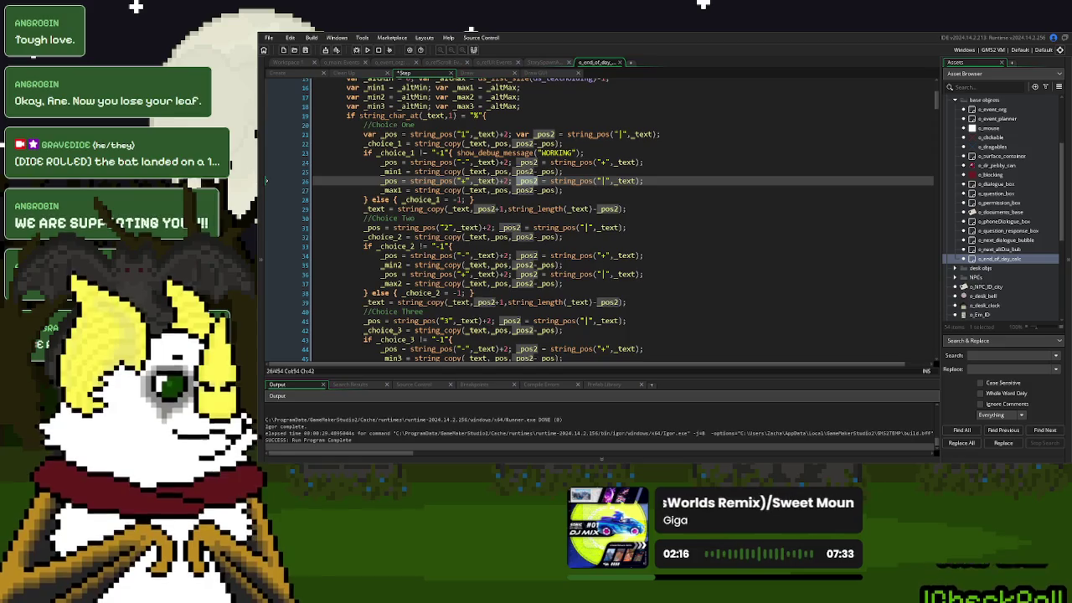
Check the encoded option text in the Create event, then select Choice One's fallback _text trim line in Step
{"action": "left_click", "coordinate": [295, 75]}
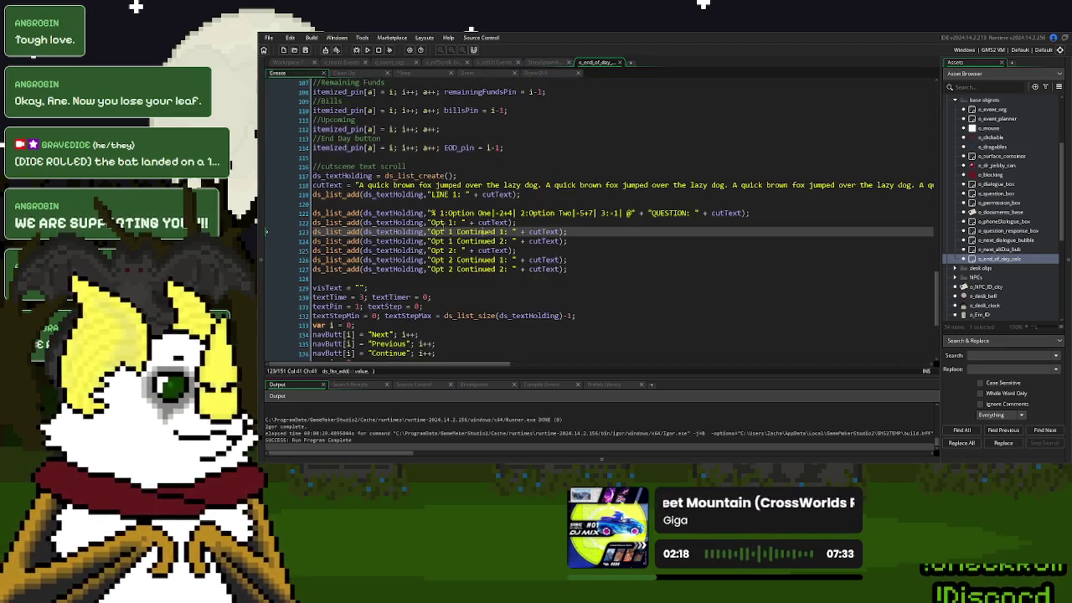
{"action": "left_click", "coordinate": [494, 213]}
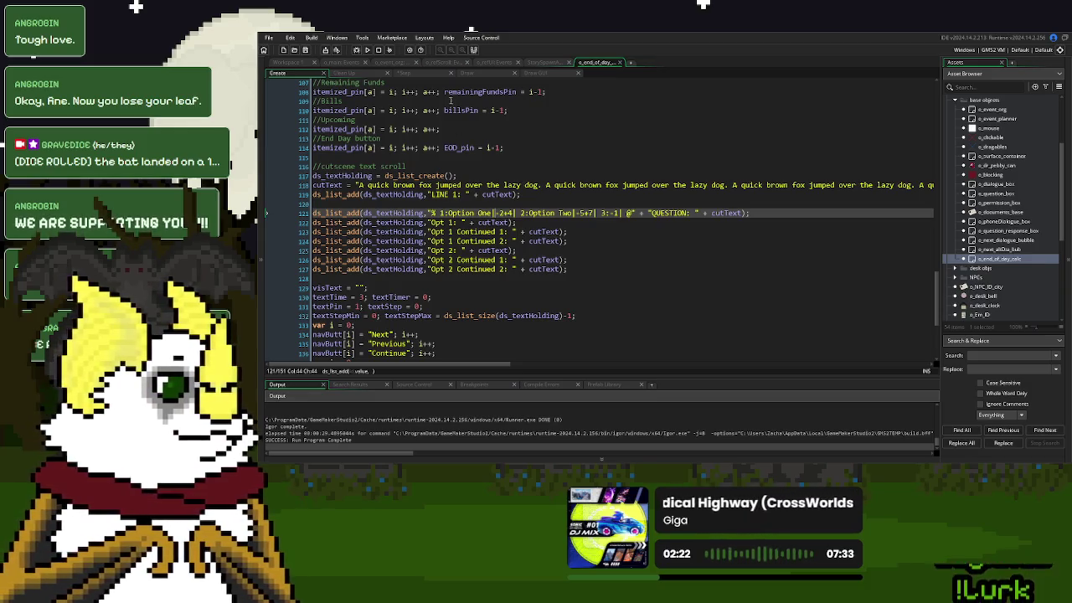
{"action": "left_click", "coordinate": [417, 75]}
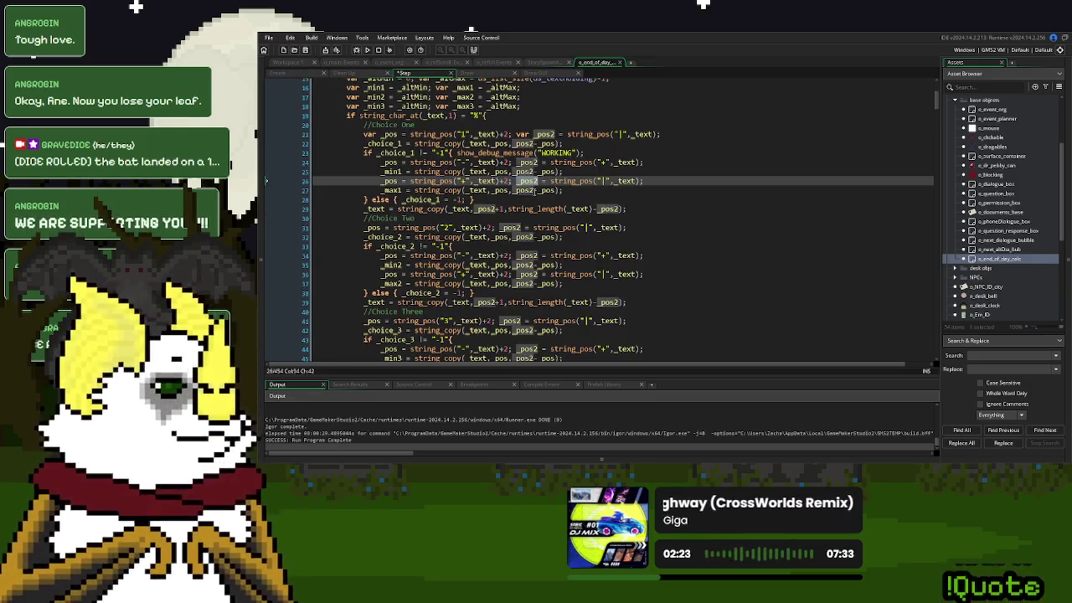
{"action": "left_click_drag", "start_coordinate": [643, 208], "coordinate": [367, 209]}
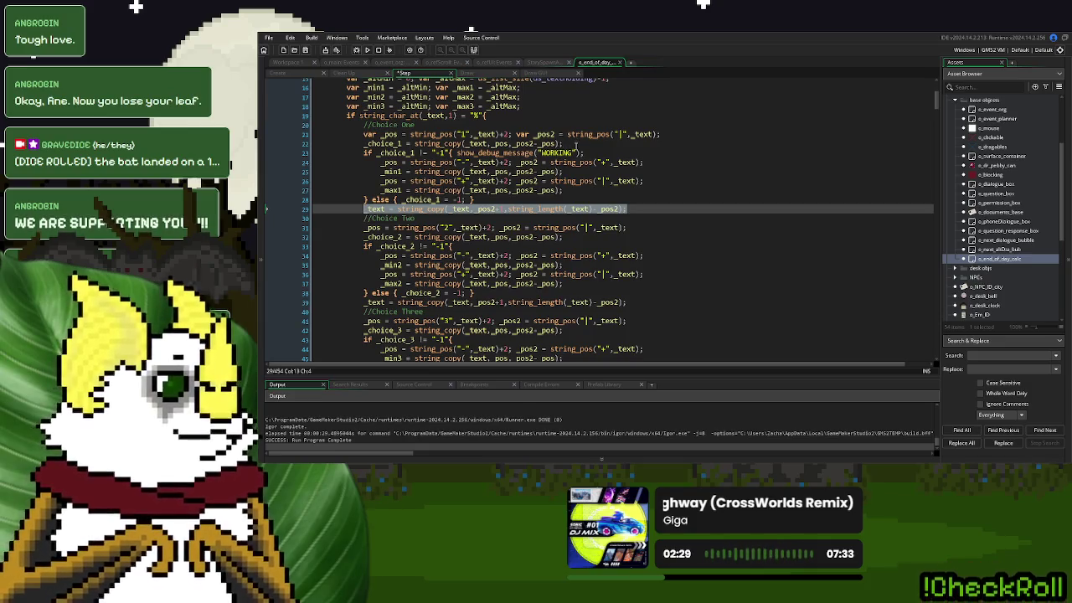
Copy the _text = string_copy trim line and paste it below the _choice_1, _choice_2 and _choice_3 lines
{"action": "key", "text": "ctrl+c"}
{"action": "left_click", "coordinate": [580, 138]}
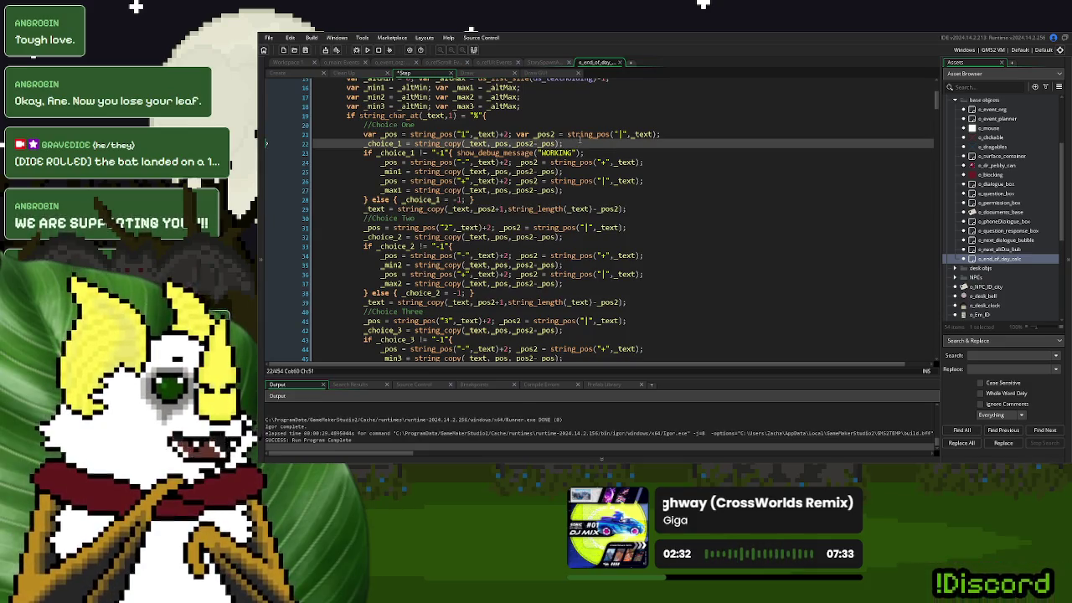
{"action": "key", "text": "Return"}
{"action": "key", "text": "ctrl+v"}
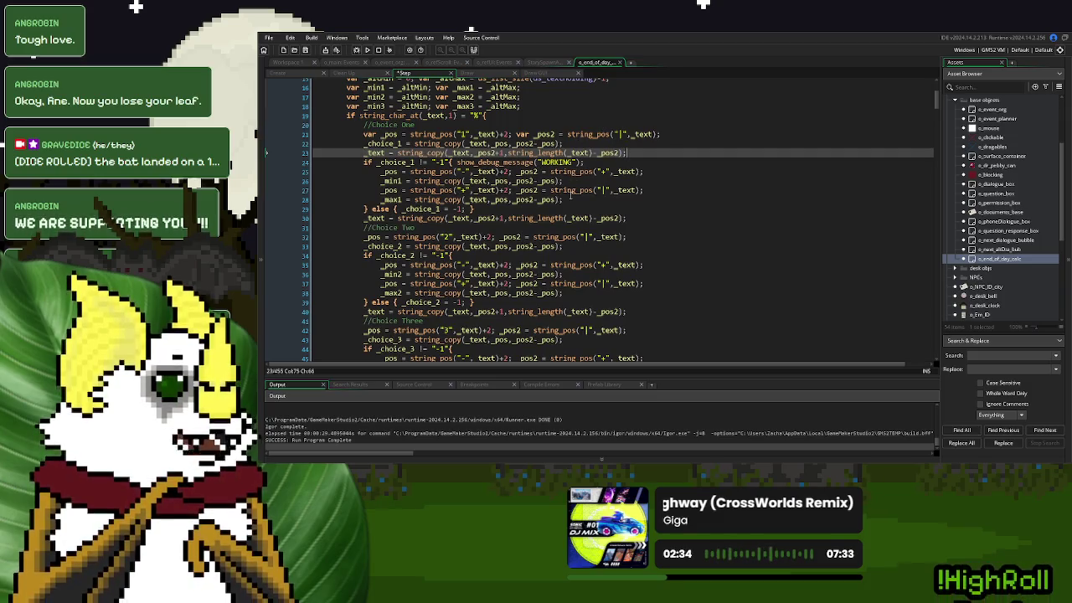
{"action": "left_click", "coordinate": [571, 246]}
{"action": "key", "text": "Return"}
{"action": "key", "text": "ctrl+v"}
{"action": "scroll", "coordinate": [571, 247], "scroll_direction": "down", "scroll_amount": 4}
{"action": "left_click", "coordinate": [571, 247]}
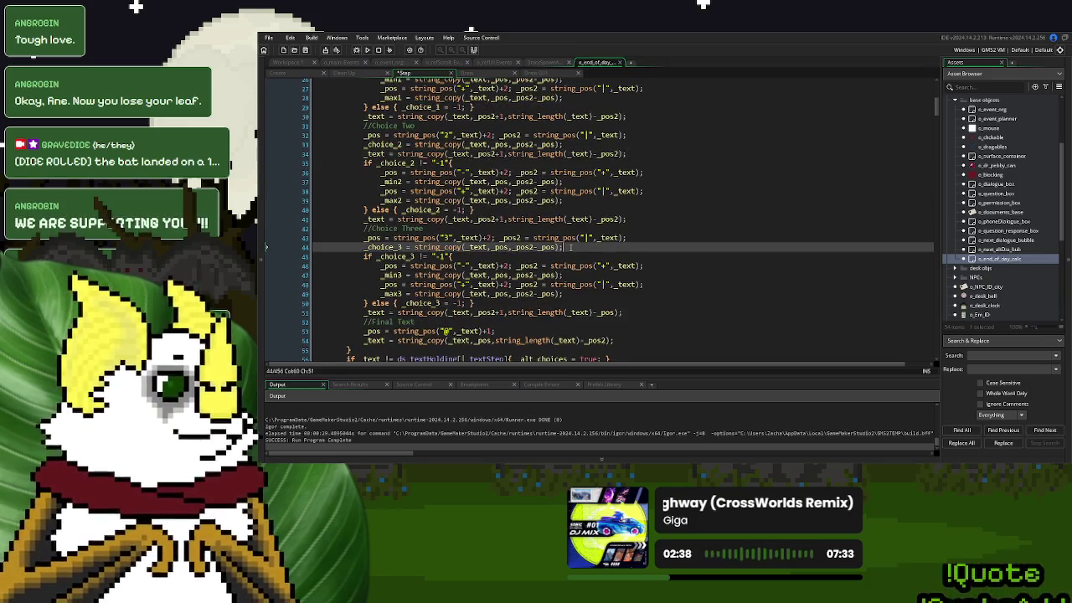
{"action": "key", "text": "Return"}
{"action": "key", "text": "ctrl+v"}
Tab-indent the three newly pasted trim lines for Choices Three, Two and One
{"action": "left_click", "coordinate": [360, 256]}
{"action": "key", "text": "Tab"}
{"action": "scroll", "coordinate": [362, 241], "scroll_direction": "up", "scroll_amount": 2}
{"action": "left_click", "coordinate": [365, 189]}
{"action": "key", "text": "Tab"}
{"action": "scroll", "coordinate": [362, 151], "scroll_direction": "up", "scroll_amount": 2}
{"action": "left_click", "coordinate": [361, 135]}
{"action": "key", "text": "Tab"}
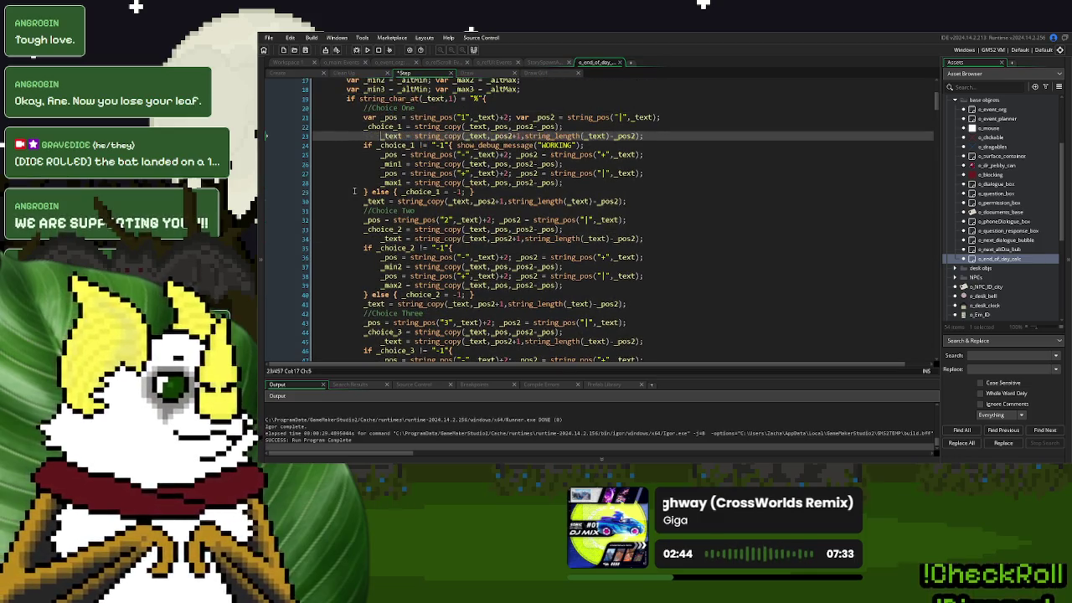
Tab-indent the fallback trim lines for Choices One, Two and Three
{"action": "left_click", "coordinate": [360, 201]}
{"action": "key", "text": "Tab"}
{"action": "scroll", "coordinate": [359, 209], "scroll_direction": "down", "scroll_amount": 3}
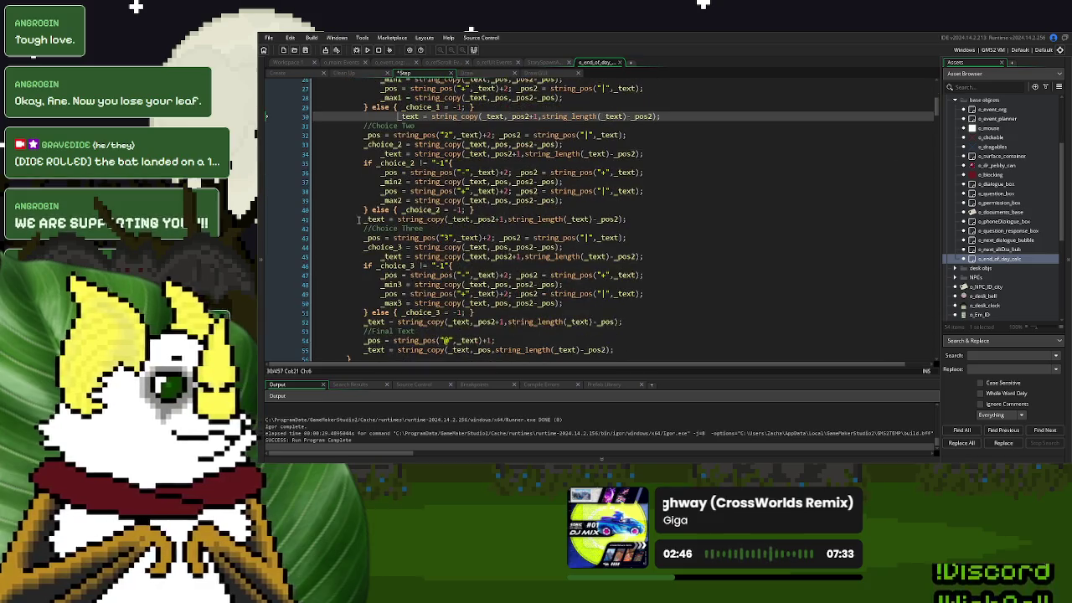
{"action": "left_click", "coordinate": [360, 219]}
{"action": "key", "text": "Tab"}
{"action": "scroll", "coordinate": [360, 219], "scroll_direction": "down", "scroll_amount": 2}
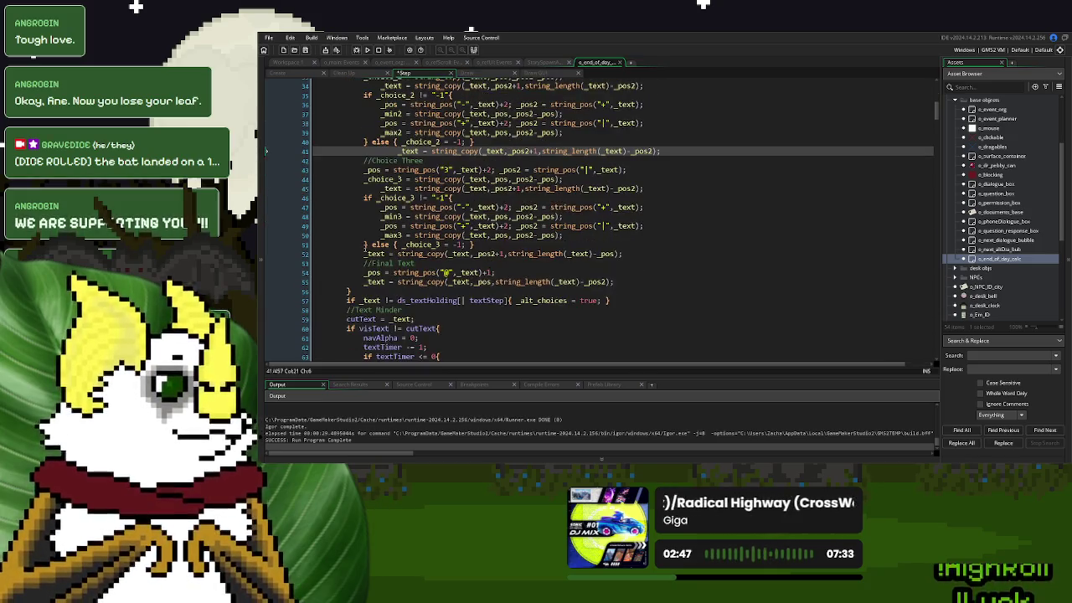
{"action": "left_click", "coordinate": [355, 249]}
{"action": "key", "text": "Tab"}
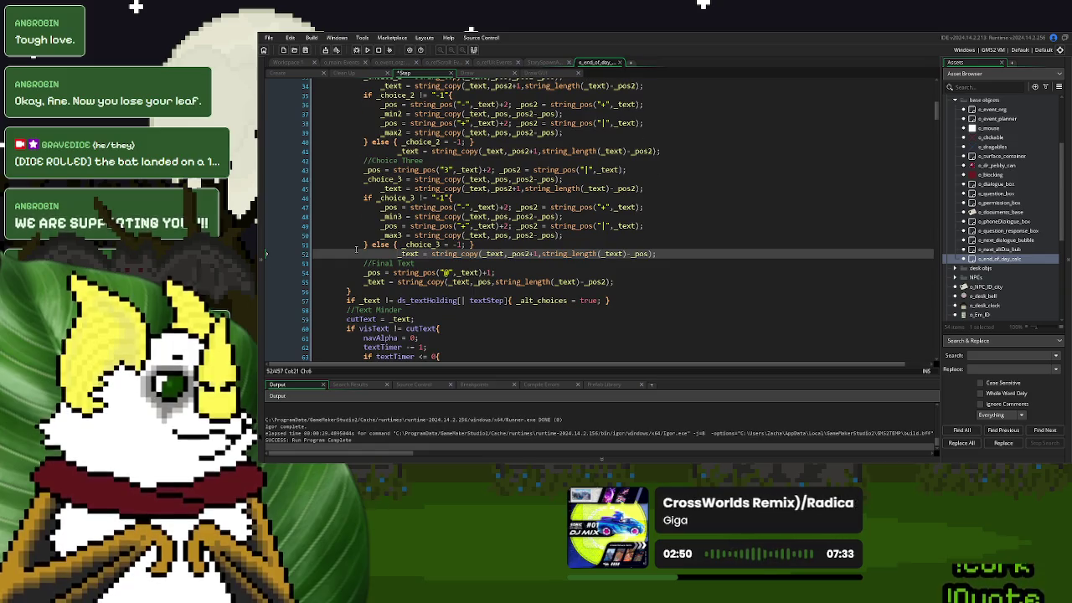
{"action": "scroll", "coordinate": [356, 248], "scroll_direction": "up", "scroll_amount": 7}
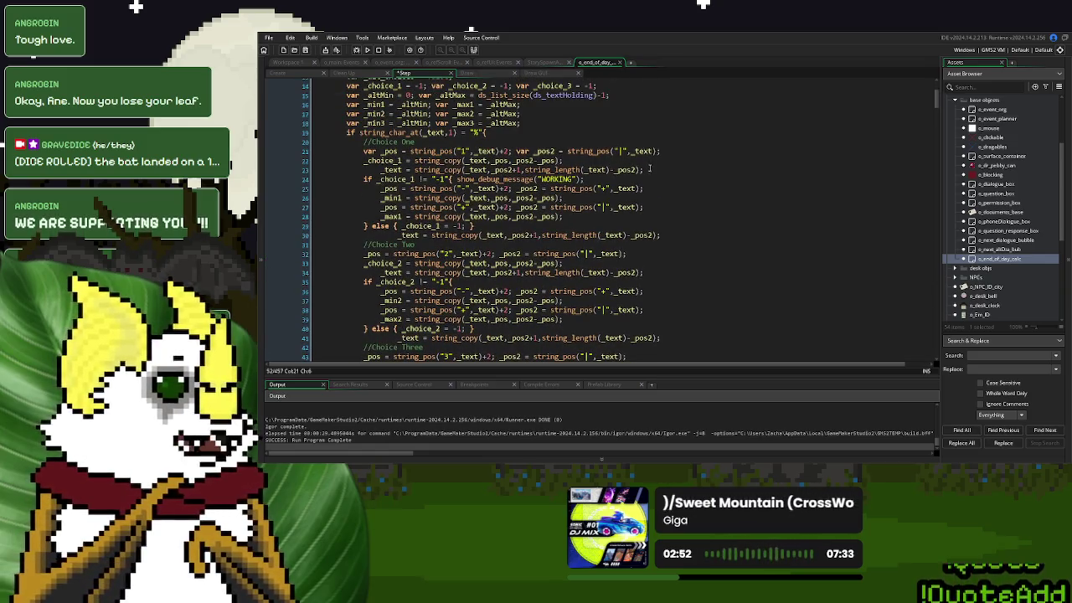
Add the comment 'deletes extra character' to Choice One's trim line and run the game
{"action": "left_click", "coordinate": [649, 170]}
{"action": "type", "text": "de"}
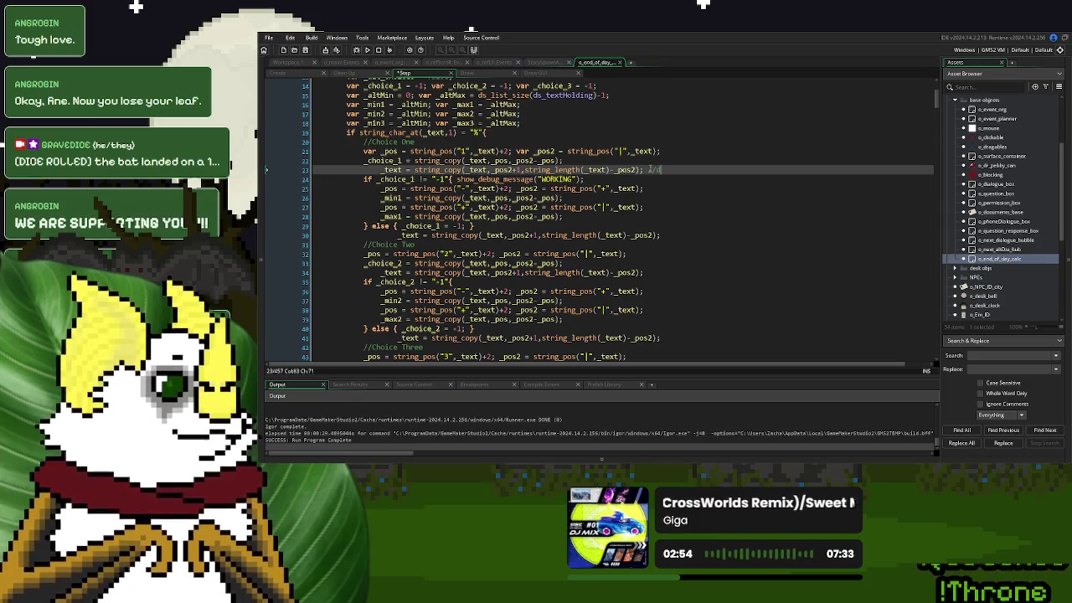
{"action": "type", "text": "letes extra c"}
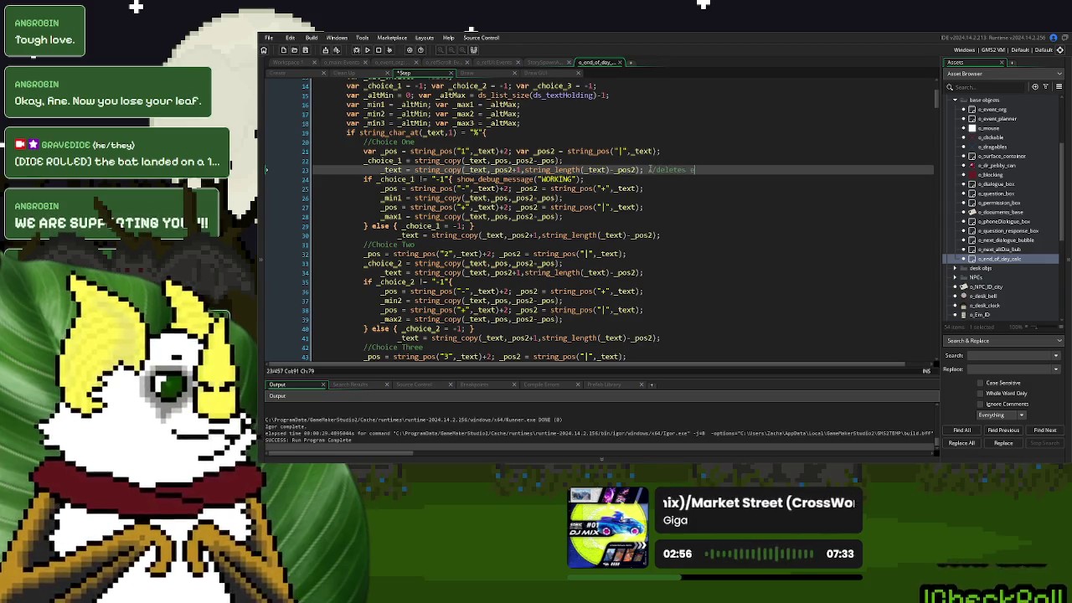
{"action": "type", "text": "haracters"}
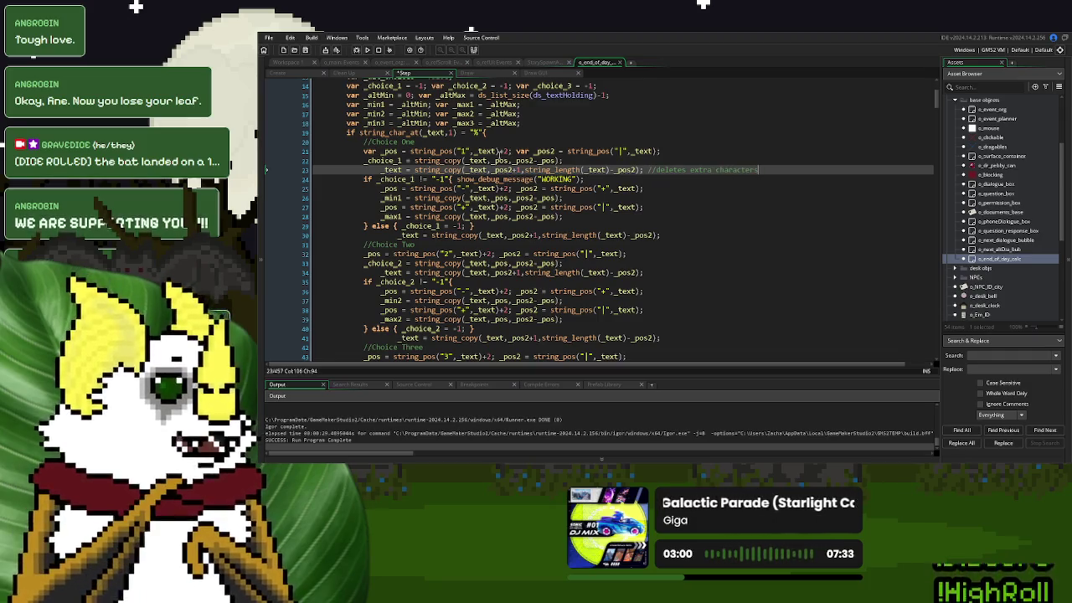
{"action": "left_click", "coordinate": [367, 50]}
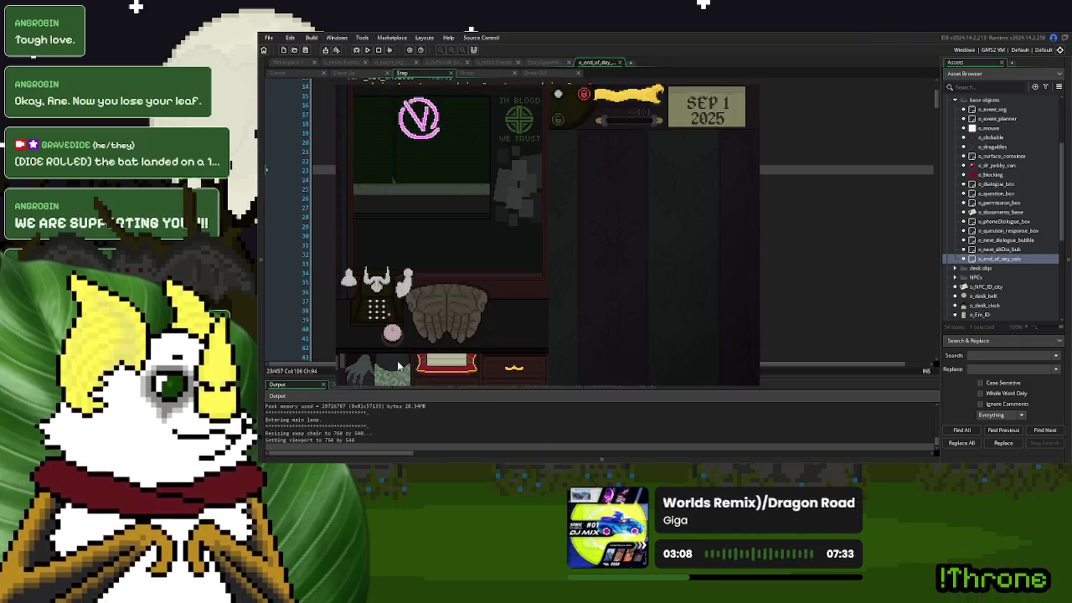
{"action": "left_click", "coordinate": [394, 342]}
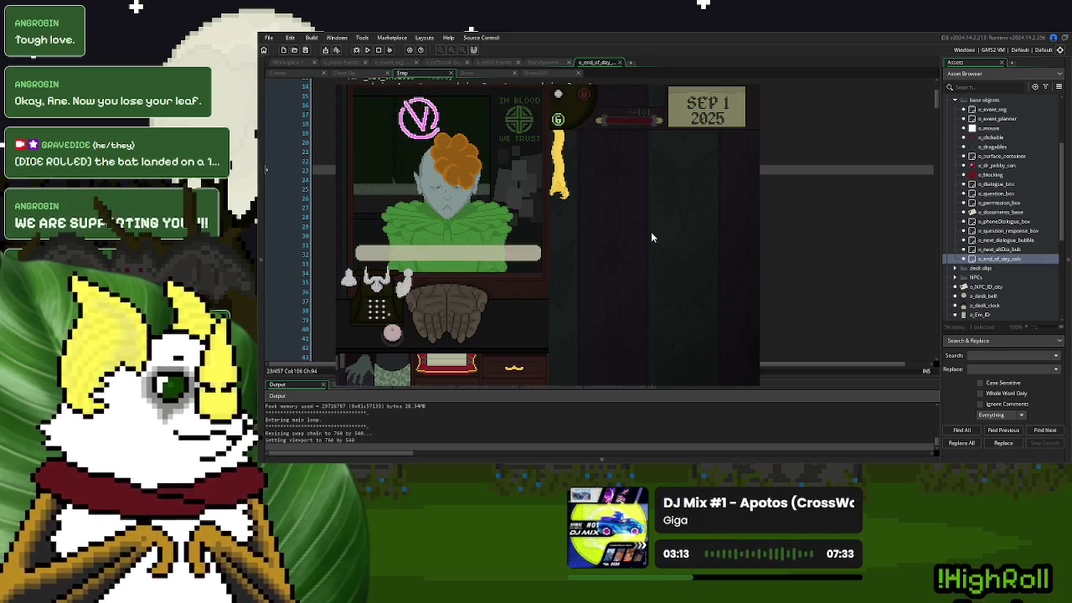
{"action": "left_click", "coordinate": [391, 347]}
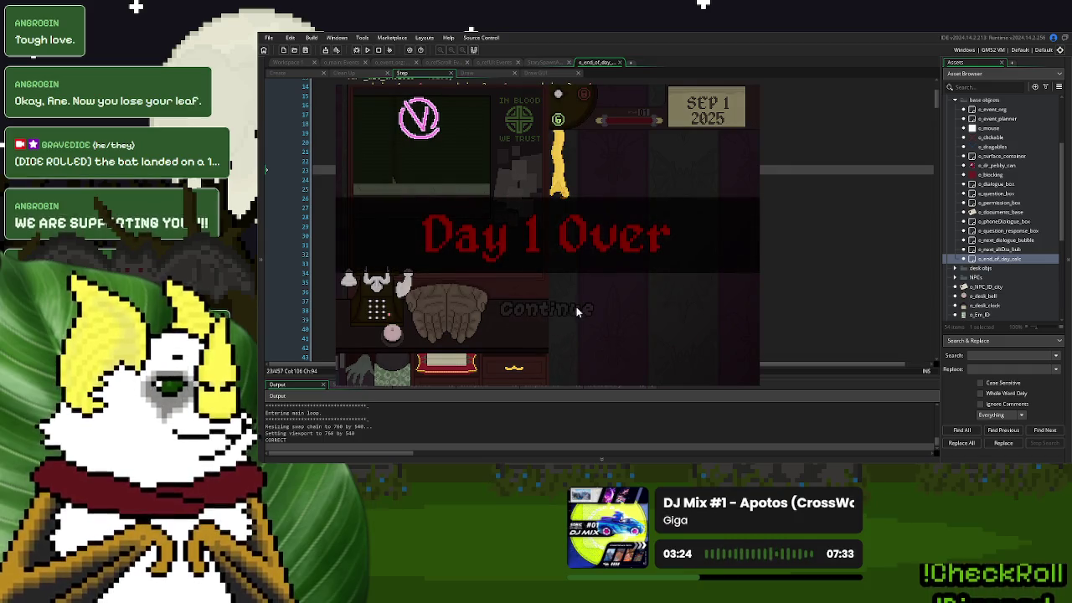
{"action": "left_click", "coordinate": [570, 308]}
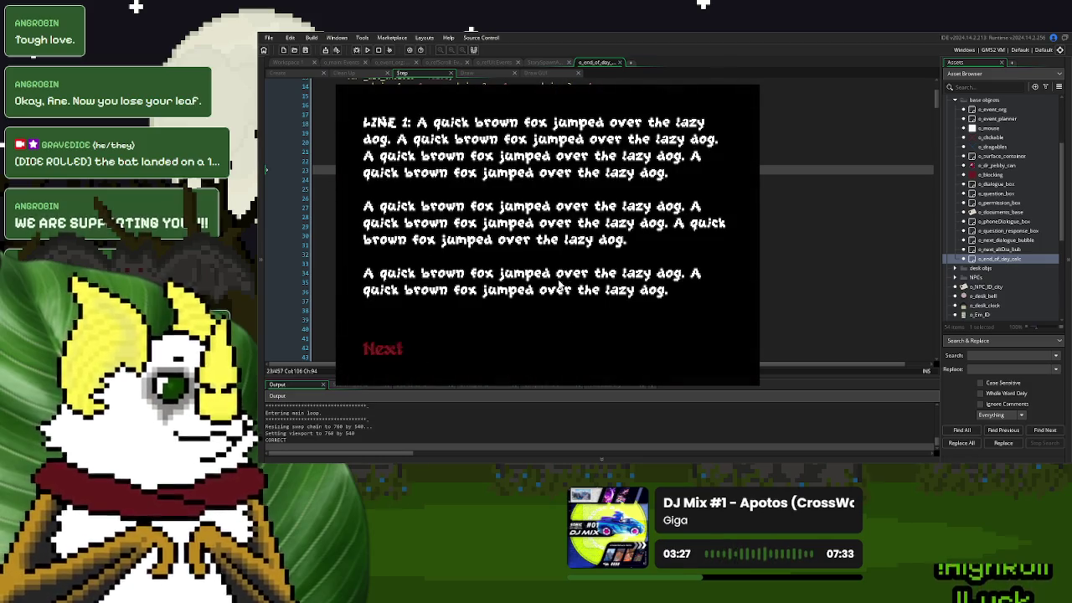
{"action": "left_click", "coordinate": [398, 347]}
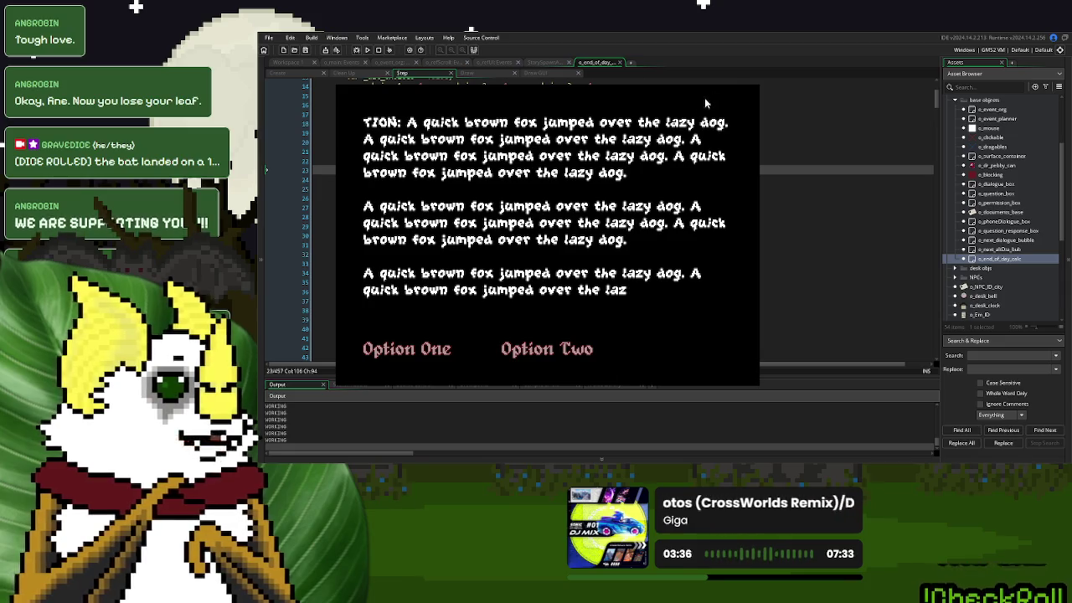
{"action": "key", "text": "Escape"}
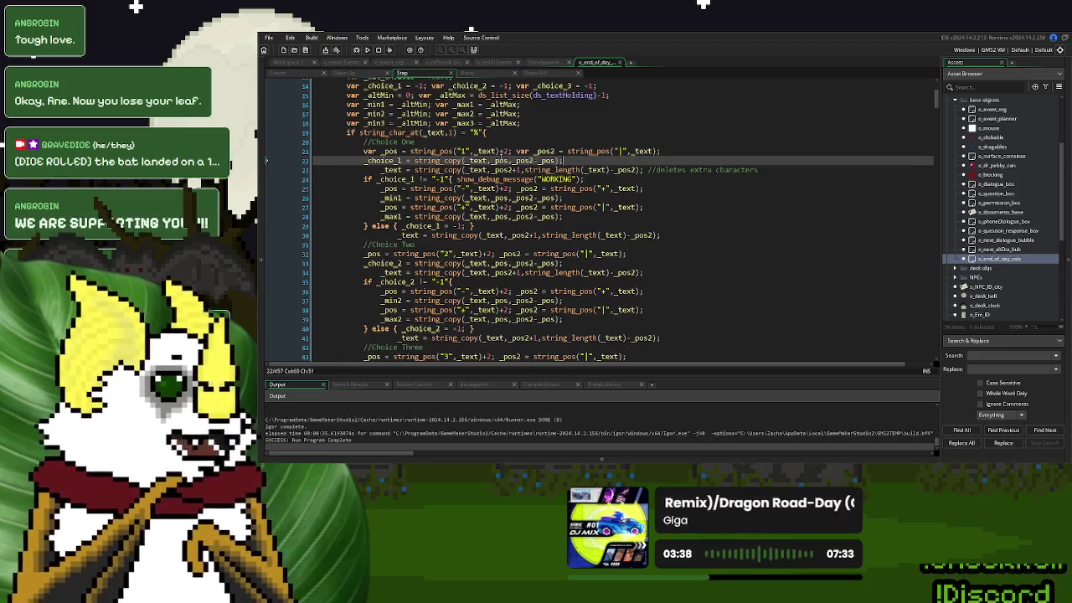
Make every choice's trim and fallback lines subtract _pos instead of _pos2
{"action": "left_click", "coordinate": [501, 160]}
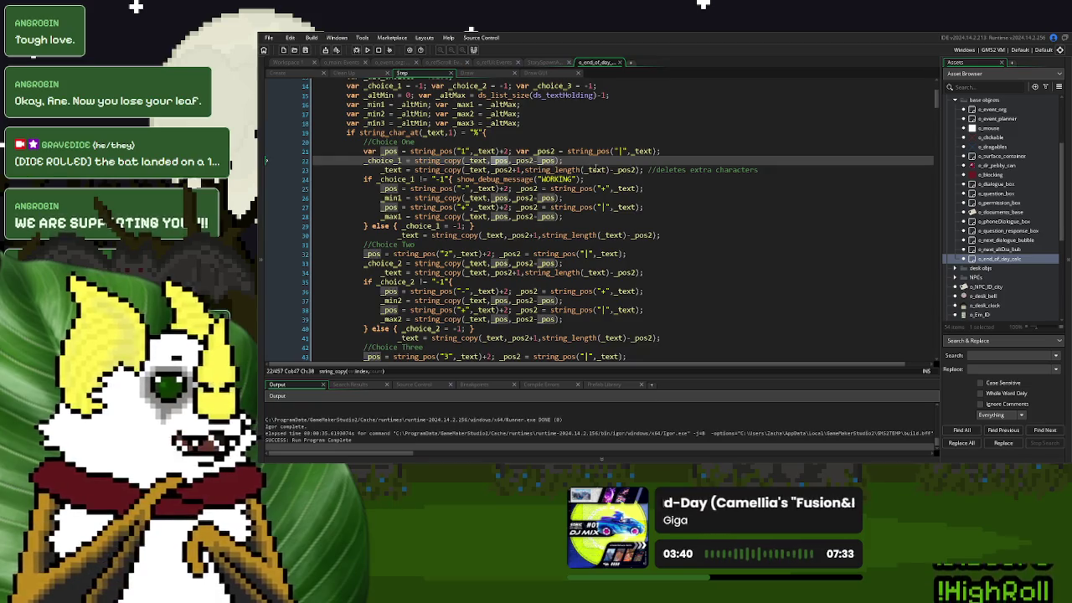
{"action": "left_click", "coordinate": [636, 170]}
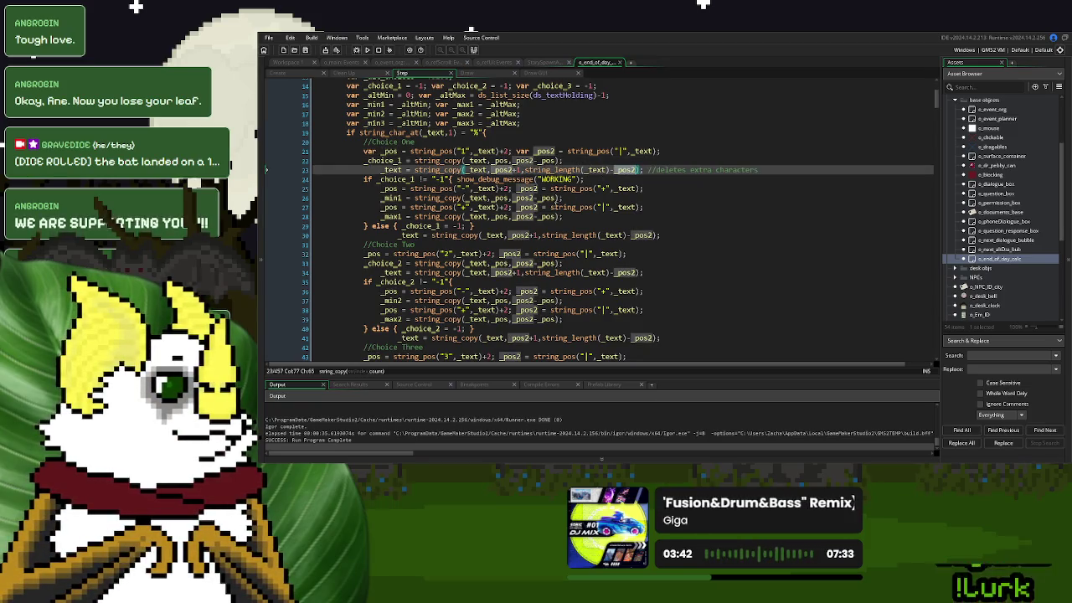
{"action": "key", "text": "BackSpace"}
{"action": "left_click", "coordinate": [652, 234]}
{"action": "key", "text": "BackSpace"}
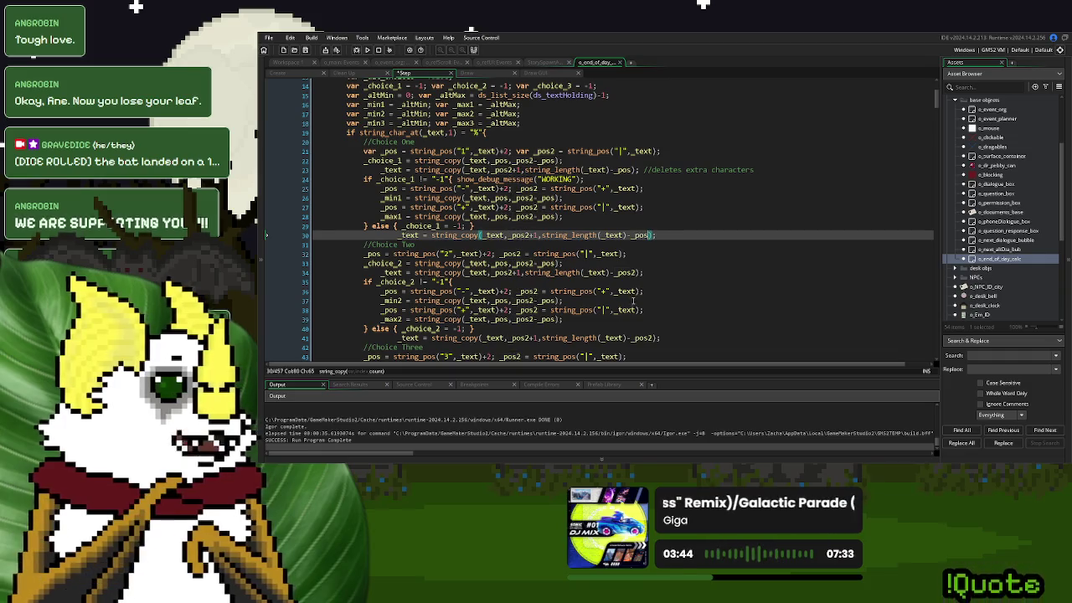
{"action": "left_click", "coordinate": [624, 272]}
{"action": "key", "text": "BackSpace"}
{"action": "left_click", "coordinate": [646, 337]}
{"action": "key", "text": "BackSpace"}
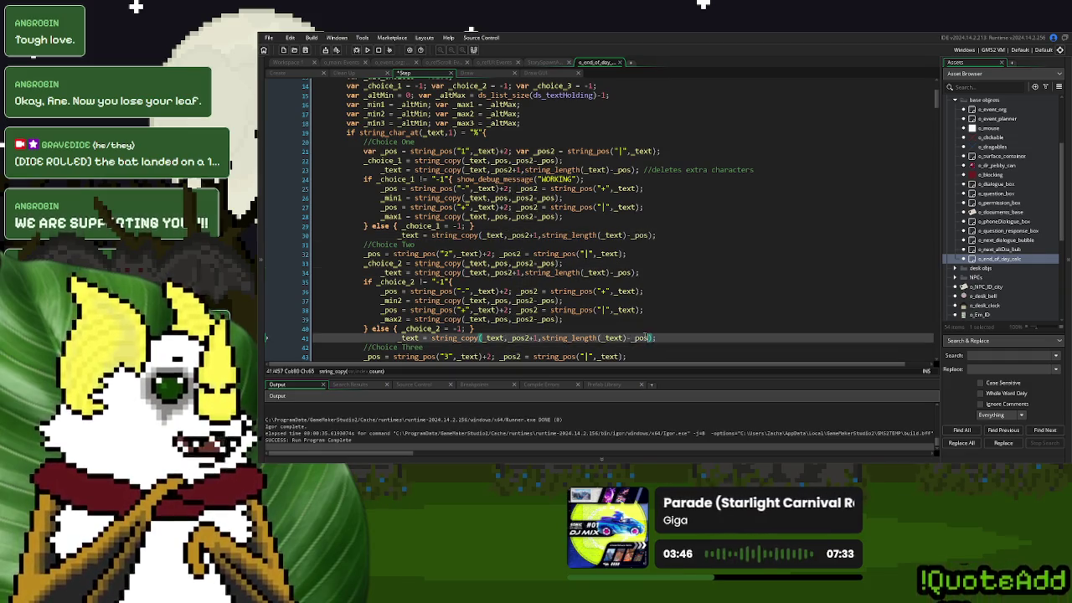
{"action": "scroll", "coordinate": [645, 327], "scroll_direction": "down", "scroll_amount": 4}
{"action": "left_click", "coordinate": [637, 273]}
{"action": "key", "text": "BackSpace"}
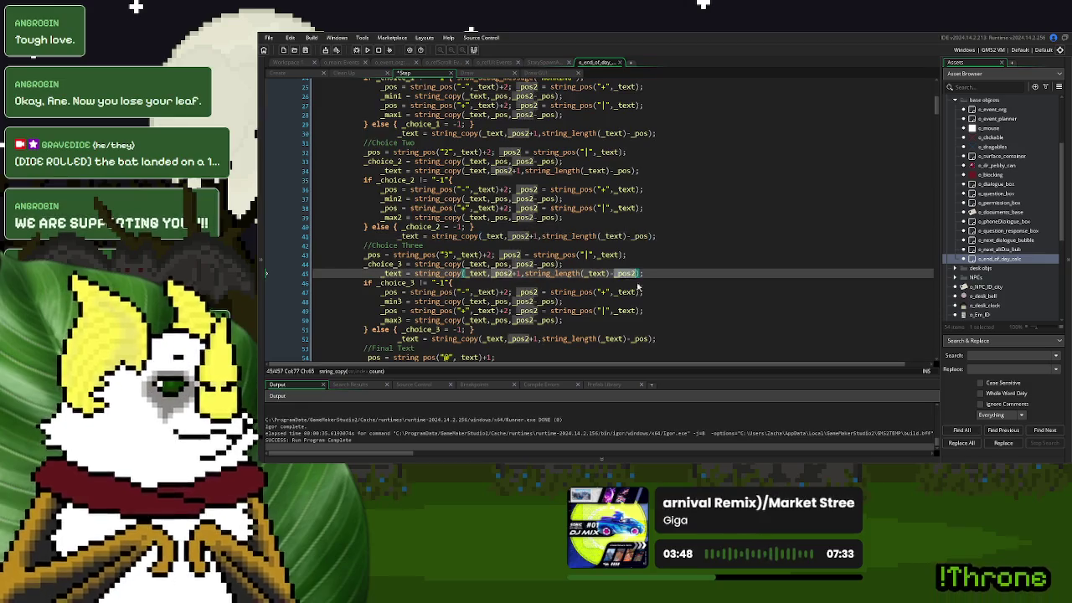
{"action": "left_click", "coordinate": [652, 339]}
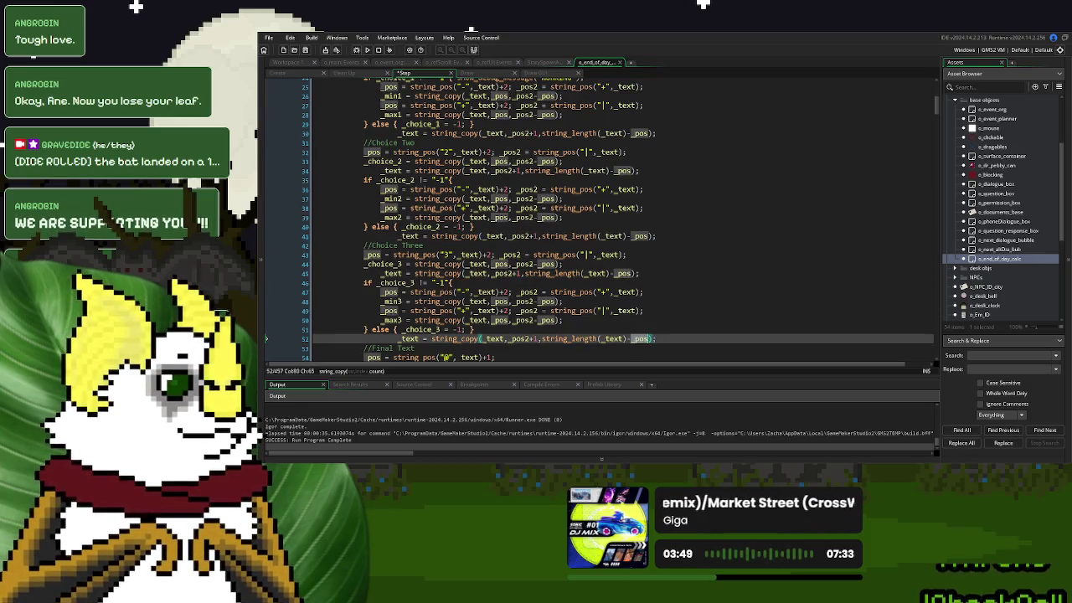
{"action": "left_click", "coordinate": [668, 301]}
Delete the WORKING debug message from the Step code
{"action": "scroll", "coordinate": [463, 152], "scroll_direction": "up", "scroll_amount": 3}
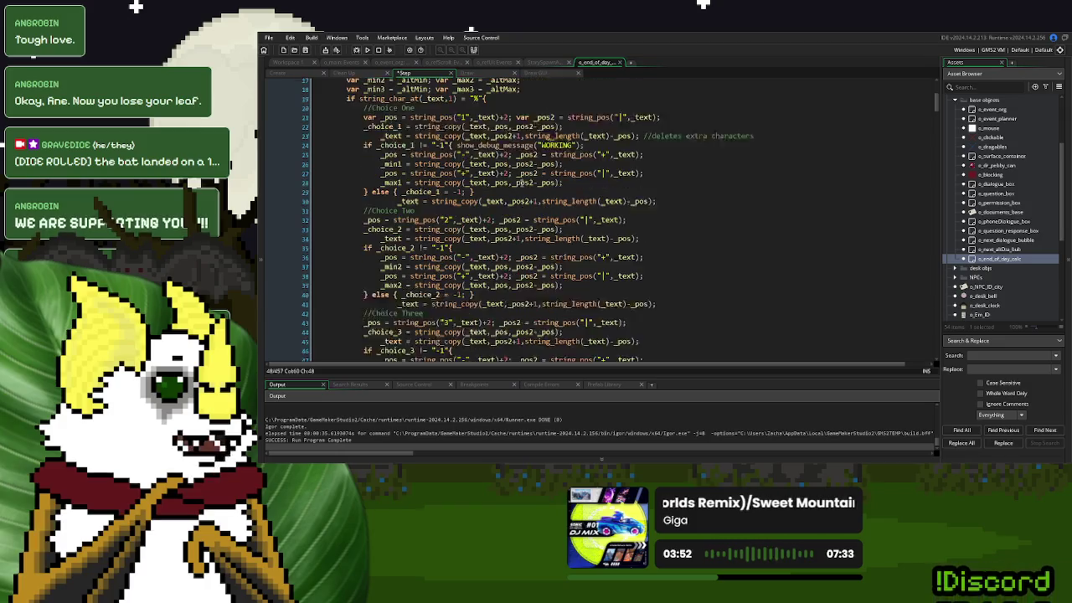
{"action": "left_click_drag", "start_coordinate": [588, 161], "coordinate": [453, 164]}
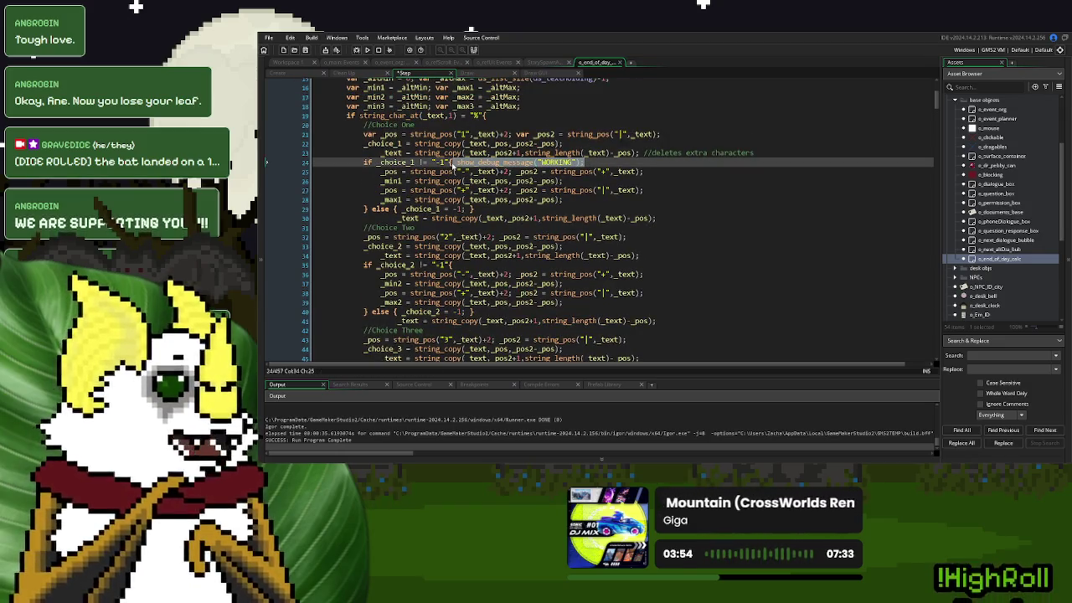
{"action": "key", "text": "Delete"}
Run the game again and start a New Game from the title menu
{"action": "left_click", "coordinate": [367, 49]}
{"action": "left_click", "coordinate": [615, 143]}
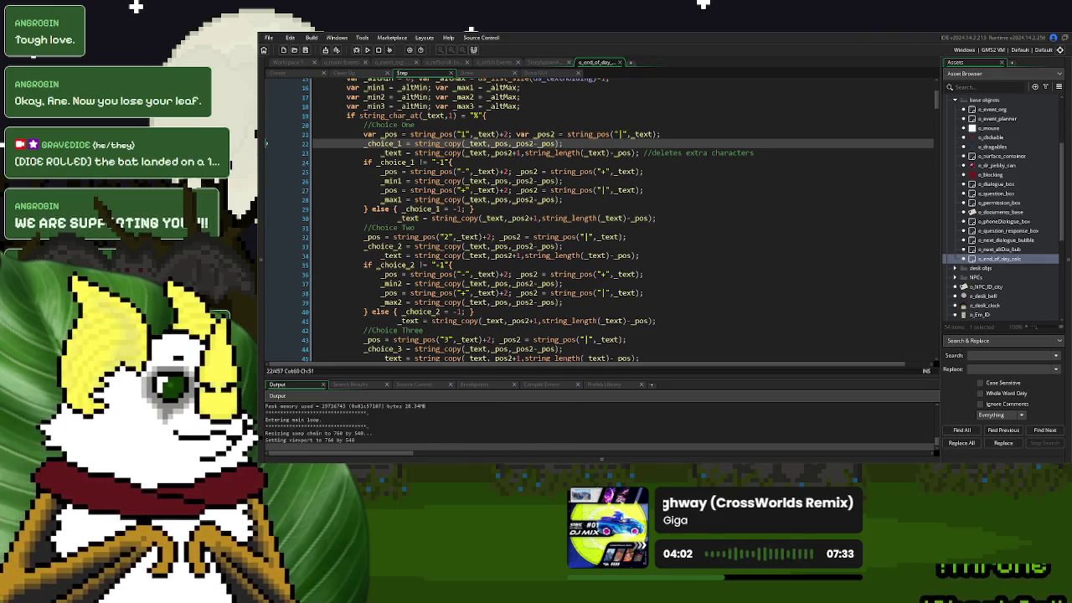
{"action": "left_click", "coordinate": [627, 167]}
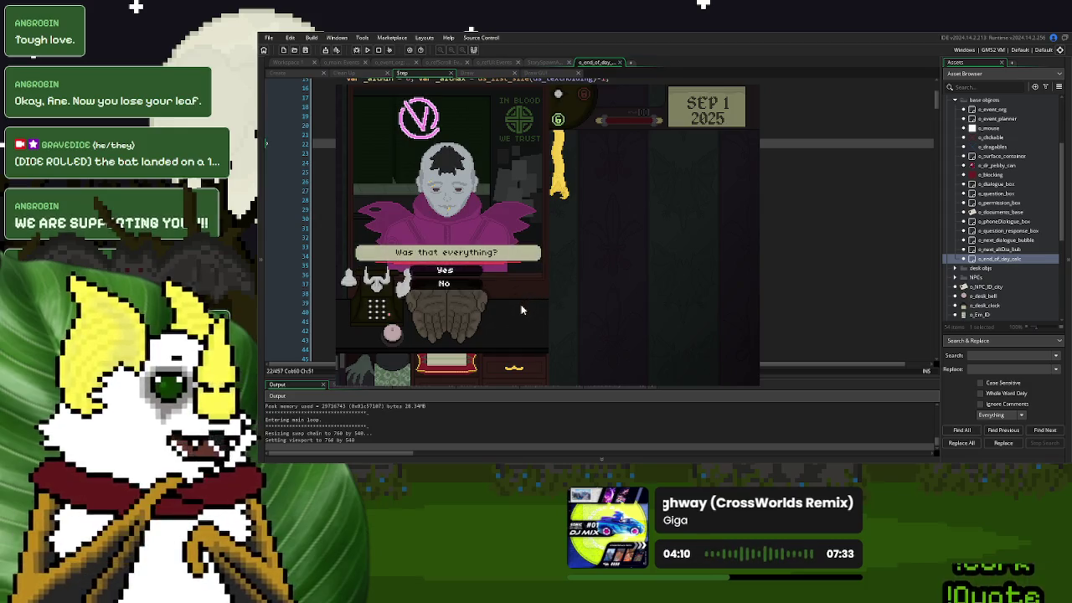
Answer the donor, continue past Day 1 Over, advance the dialogue and choose Option One
{"action": "left_click", "coordinate": [399, 334]}
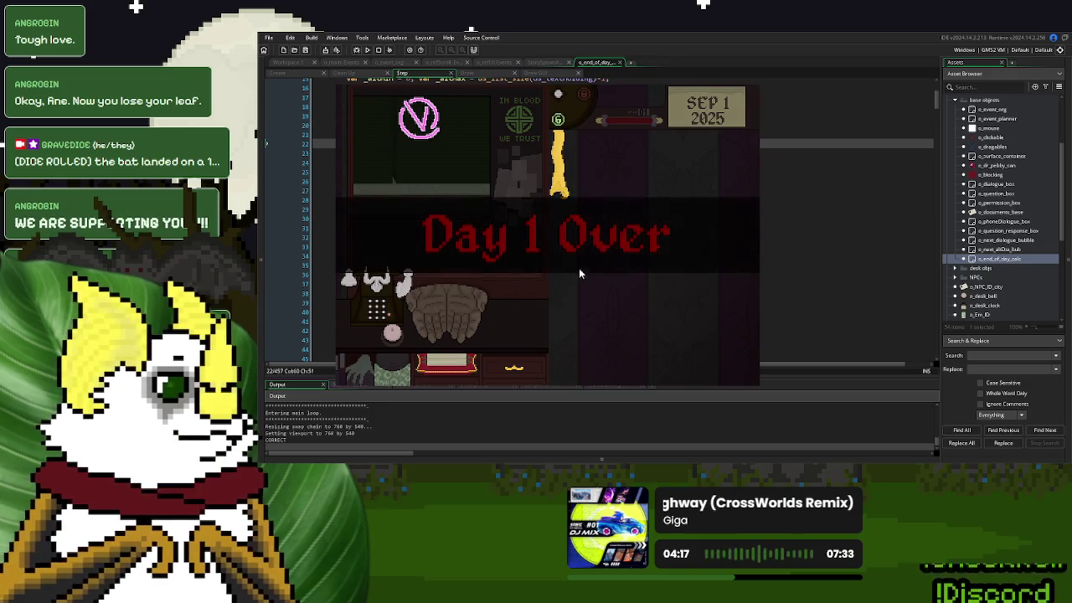
{"action": "left_click", "coordinate": [556, 305]}
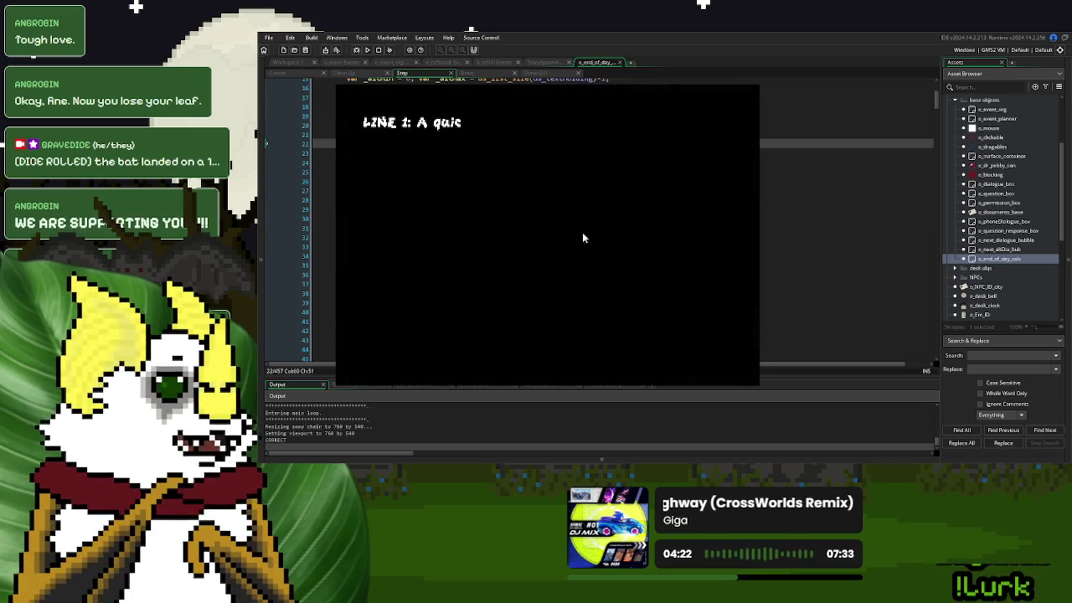
{"action": "left_click", "coordinate": [384, 355]}
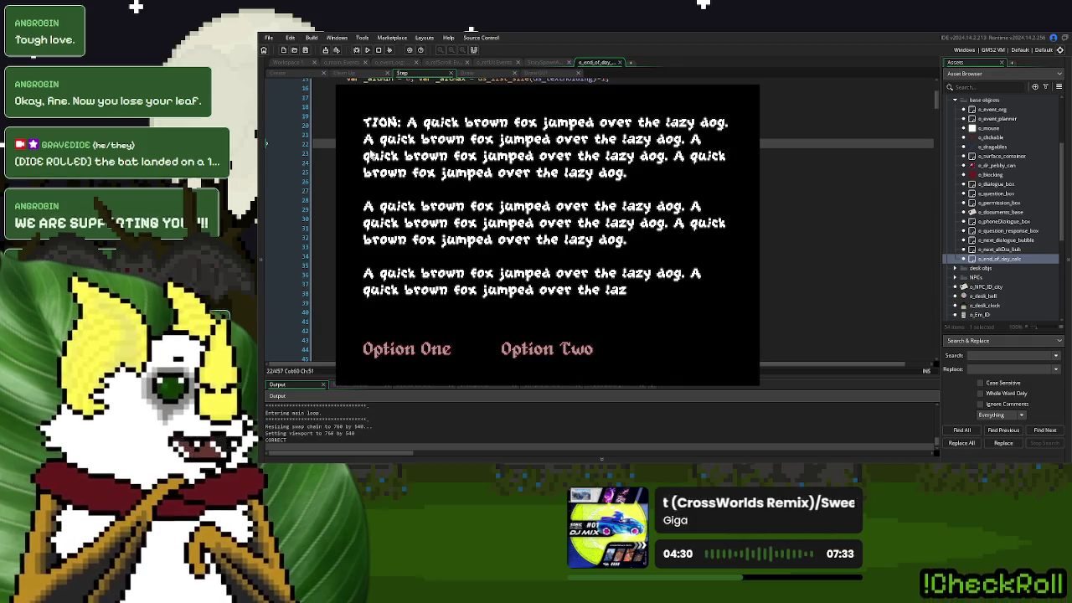
{"action": "left_click", "coordinate": [420, 349]}
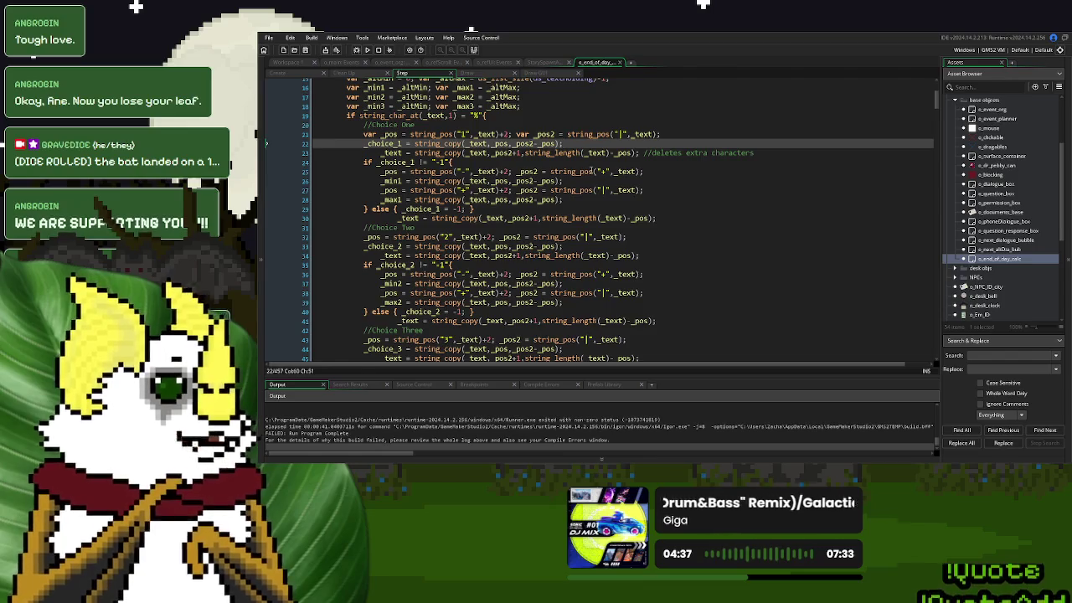
Review the Choice One and Two parsing lines, then highlight the cutText uses in the Create event
{"action": "left_click", "coordinate": [592, 171]}
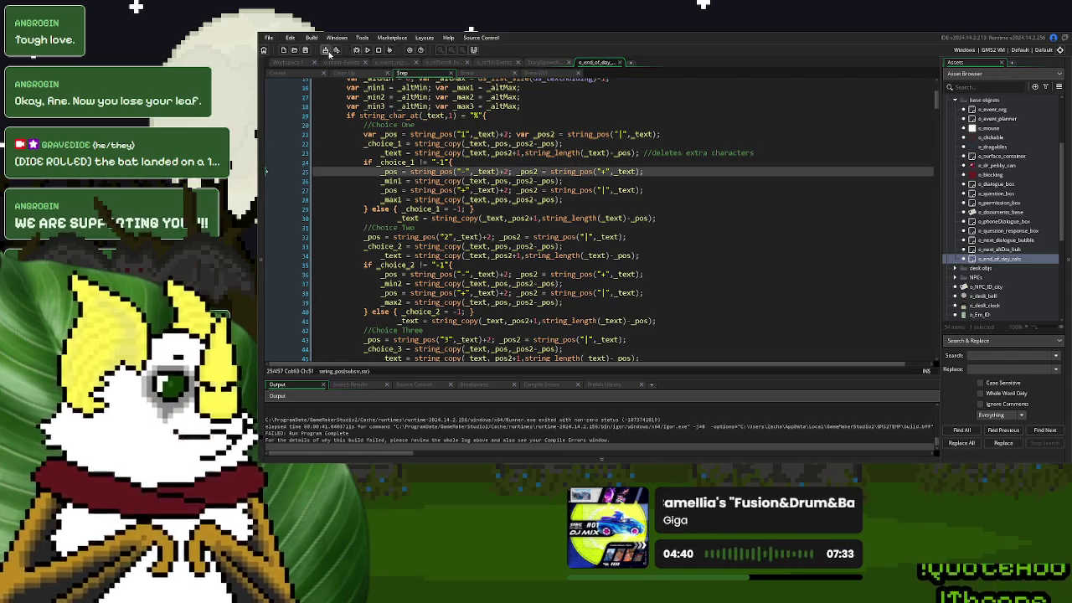
{"action": "left_click", "coordinate": [656, 235]}
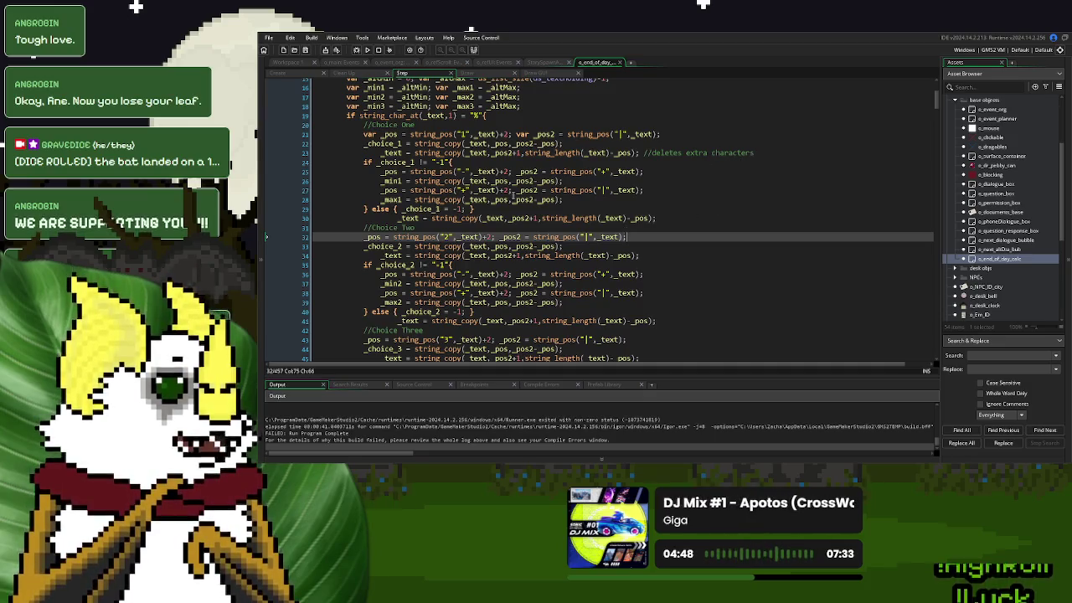
{"action": "left_click", "coordinate": [278, 73]}
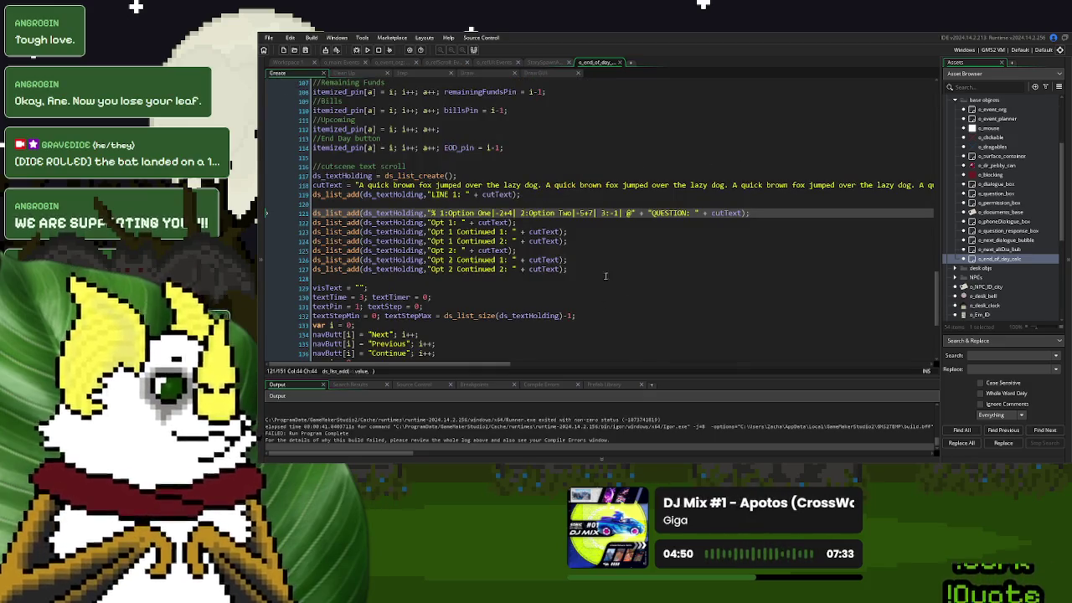
{"action": "double_click", "coordinate": [542, 185]}
{"action": "double_click", "coordinate": [327, 186]}
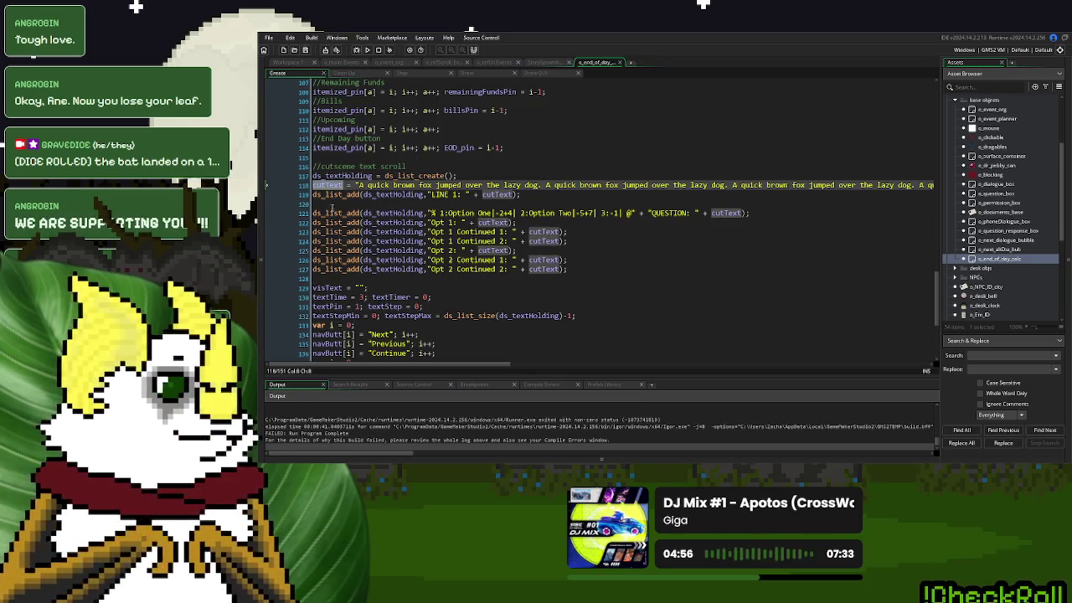
Insert cutText = "A quick brown fox jumped over the lazy dog." above the LINE 1 entry, then return to Step
{"action": "left_click", "coordinate": [316, 196]}
{"action": "key", "text": "Return"}
{"action": "key", "text": "Up"}
{"action": "type", "text": "cutText = "}
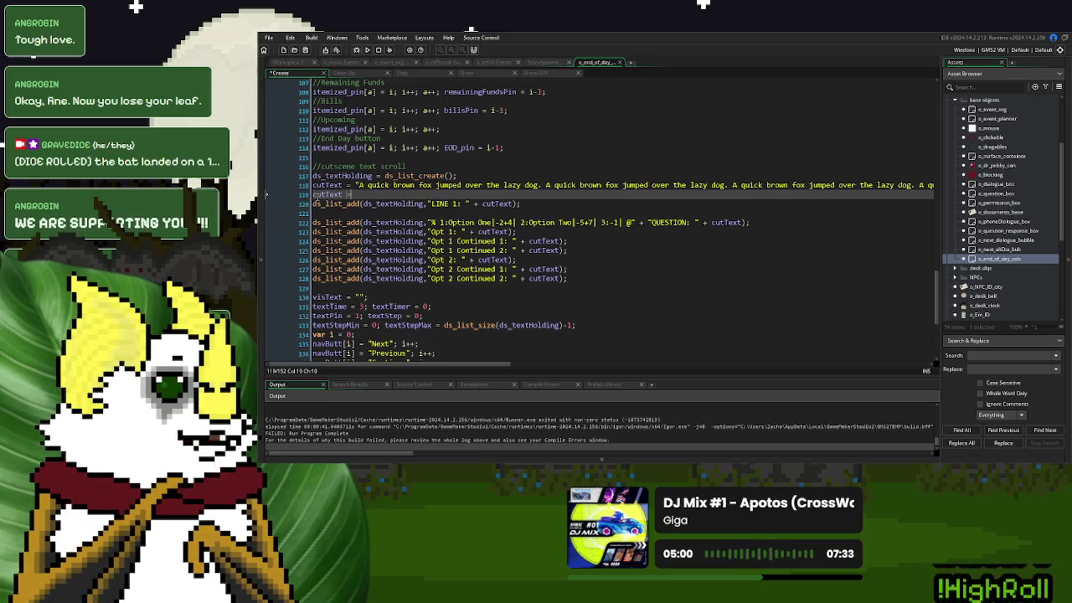
{"action": "type", "text": "\"\""}
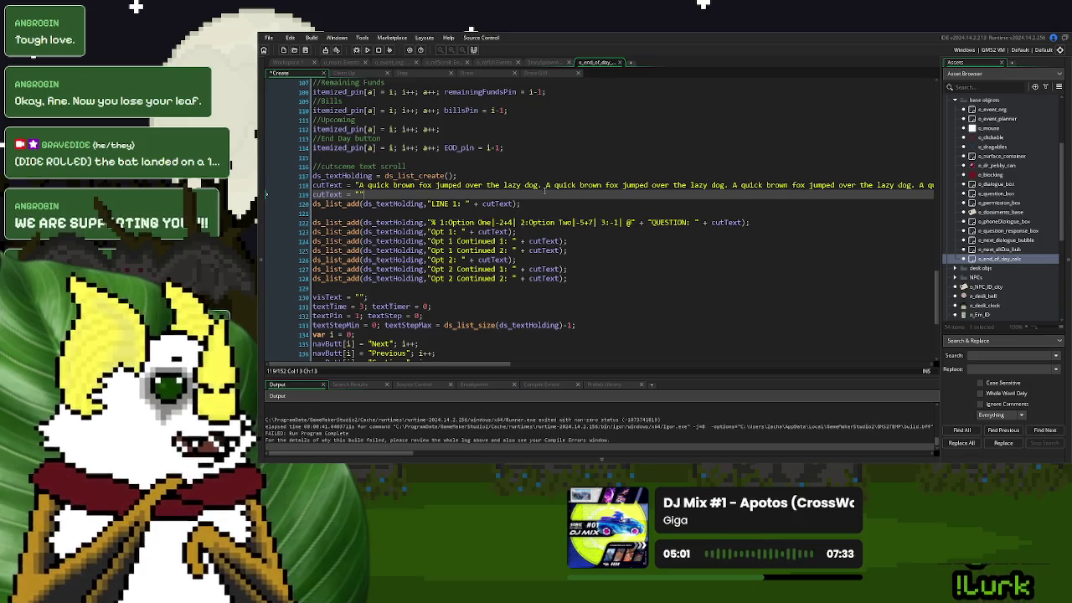
{"action": "left_click_drag", "start_coordinate": [543, 185], "coordinate": [359, 185]}
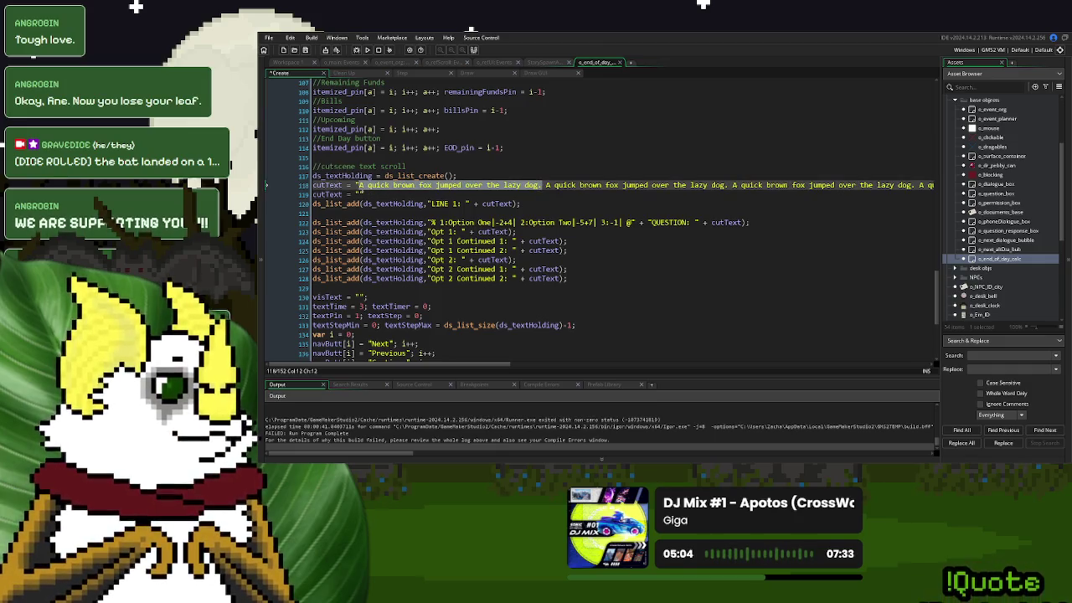
{"action": "left_click", "coordinate": [361, 193]}
{"action": "key", "text": "ctrl+v"}
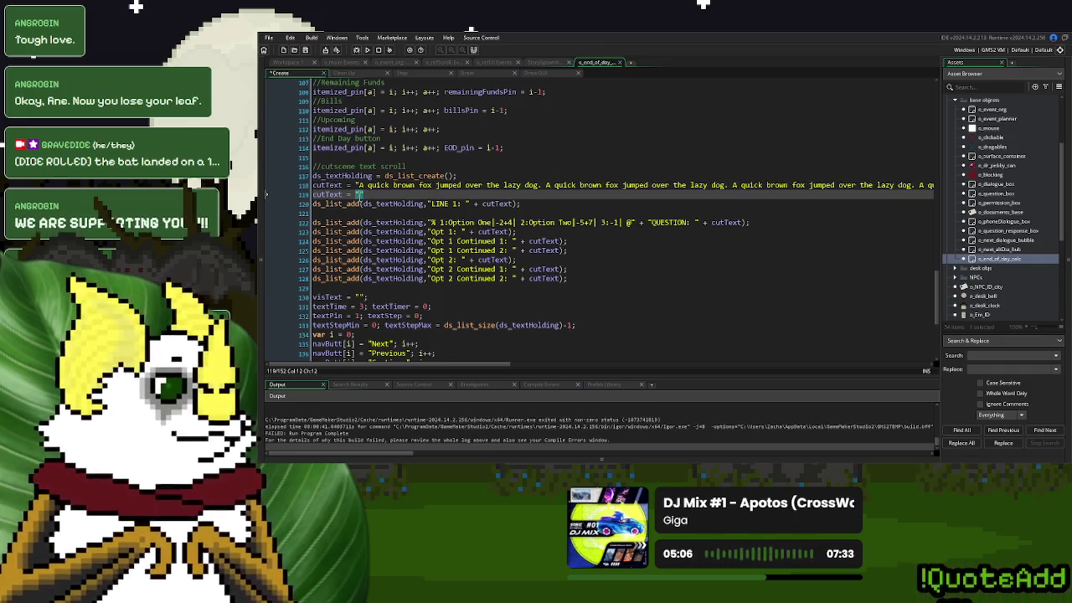
{"action": "left_click", "coordinate": [585, 213]}
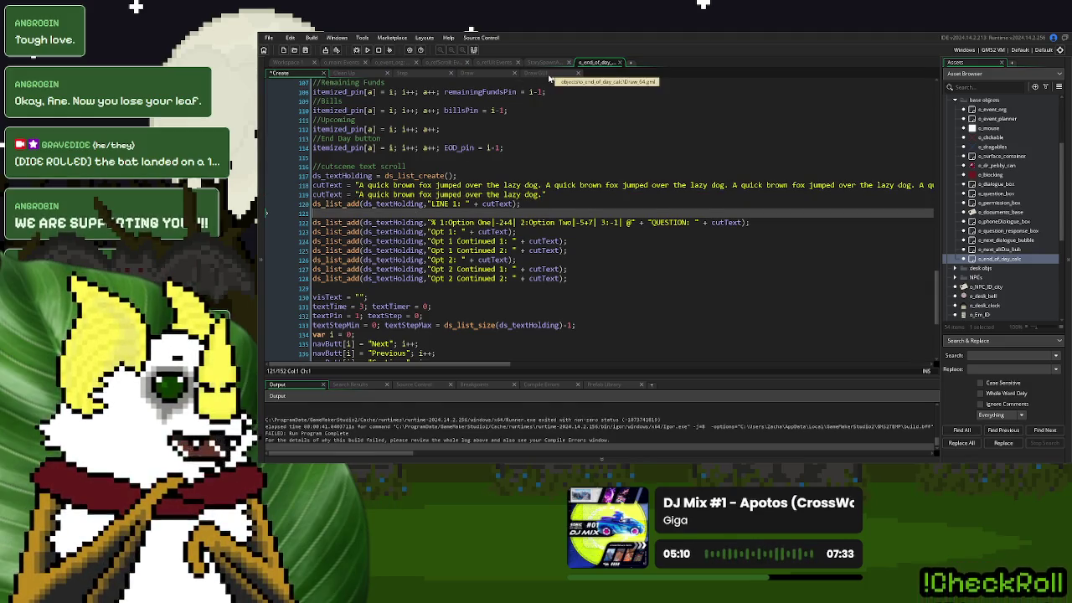
{"action": "left_click", "coordinate": [426, 76]}
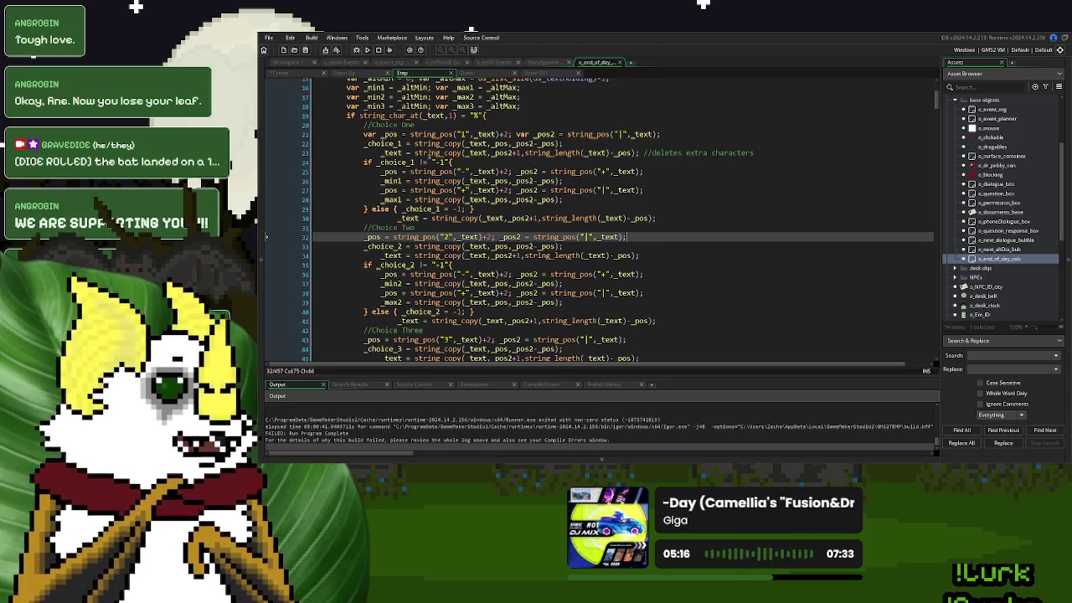
{"action": "left_click", "coordinate": [641, 152]}
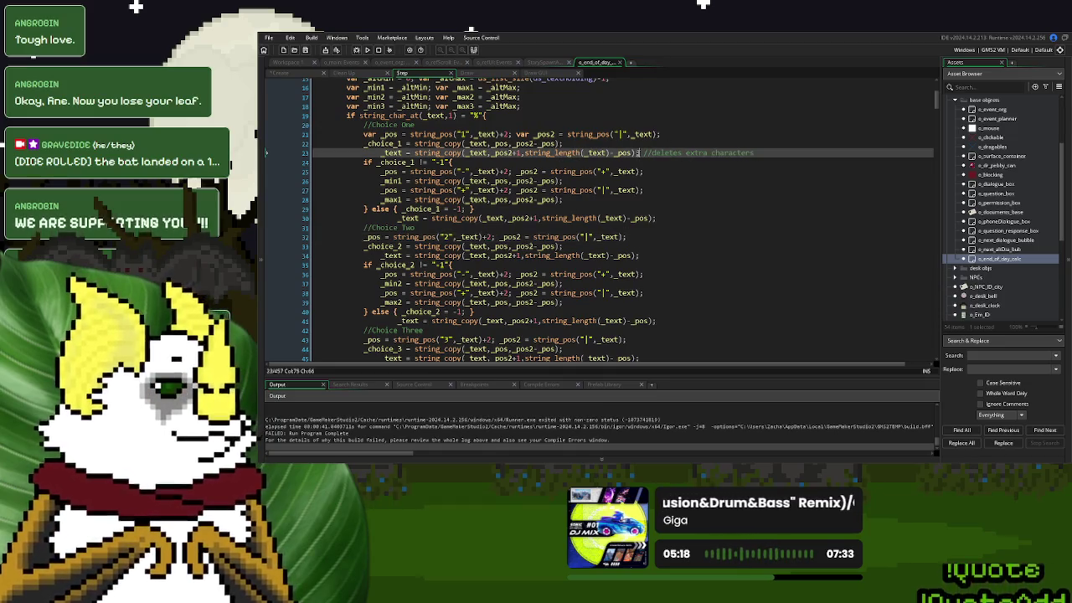
Add show_debug_message(_text); after Choice One's trim line and select it for reuse
{"action": "type", "text": "debug_mess"}
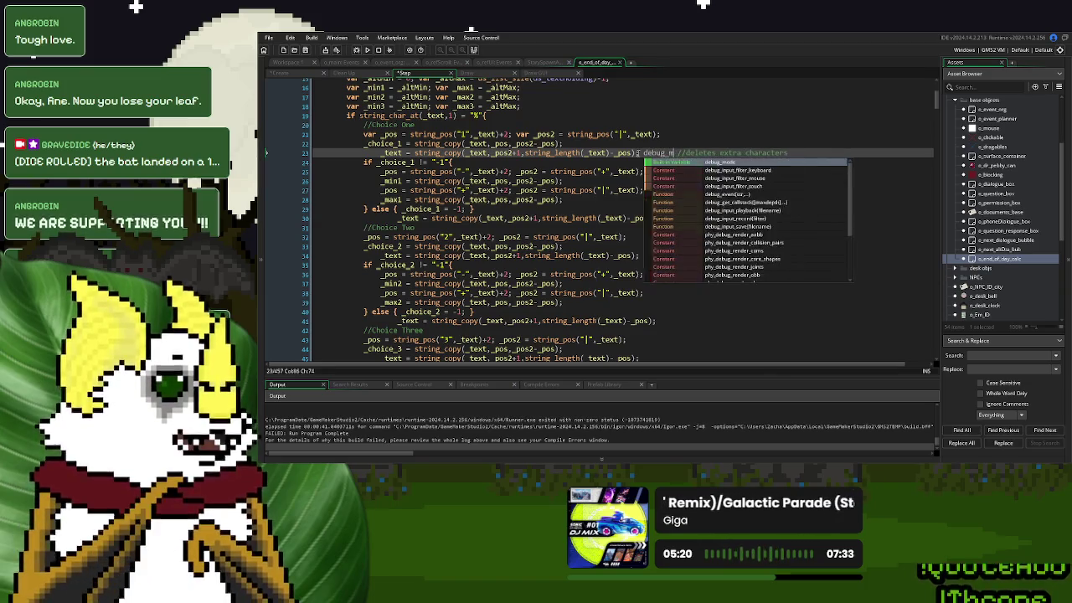
{"action": "key", "text": "Return"}
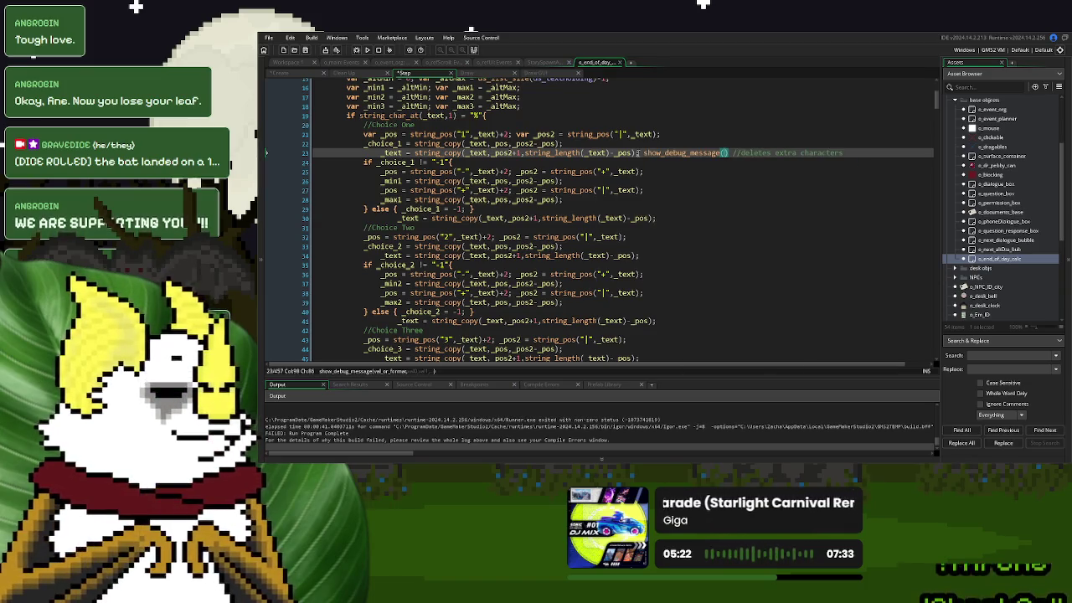
{"action": "type", "text": "_text);"}
{"action": "left_click_drag", "start_coordinate": [753, 153], "coordinate": [638, 154]}
{"action": "key", "text": "ctrl+c"}
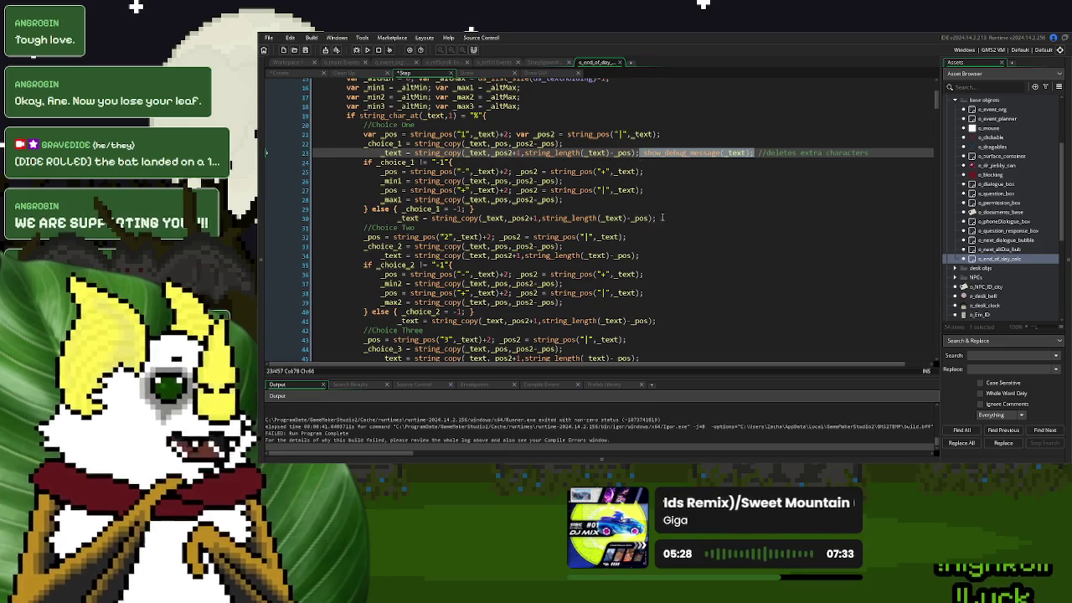
Paste the debug call after the fallback, Choice Two and Choice Three trim lines, then run the game
{"action": "left_click", "coordinate": [662, 218]}
{"action": "key", "text": "ctrl+v"}
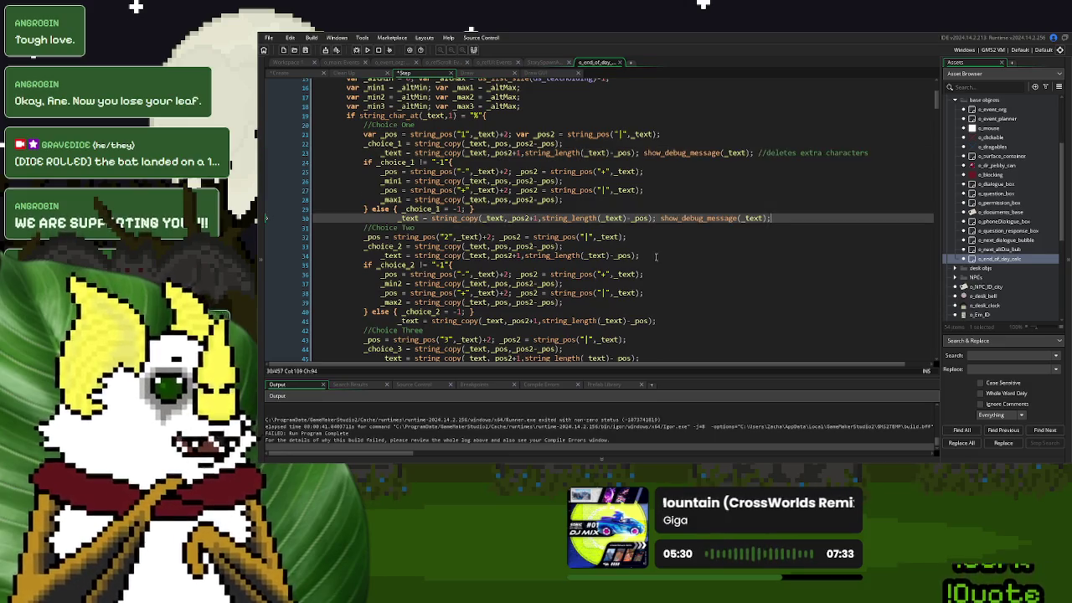
{"action": "left_click", "coordinate": [662, 255]}
{"action": "key", "text": "ctrl+v"}
{"action": "left_click", "coordinate": [670, 321]}
{"action": "key", "text": "ctrl+v"}
{"action": "scroll", "coordinate": [671, 319], "scroll_direction": "down", "scroll_amount": 3}
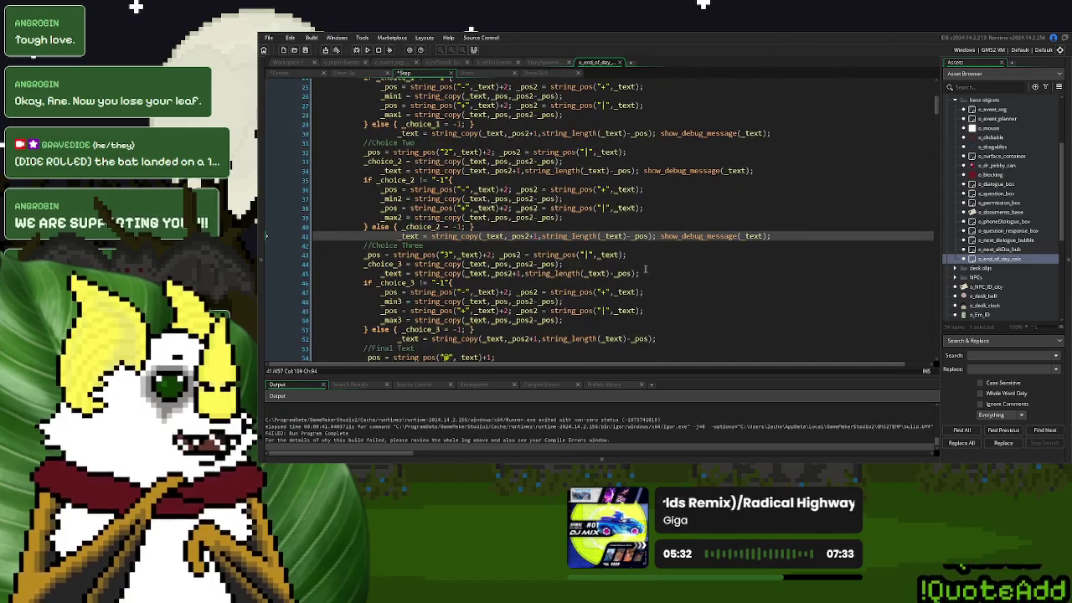
{"action": "left_click", "coordinate": [654, 273]}
{"action": "key", "text": "ctrl+v"}
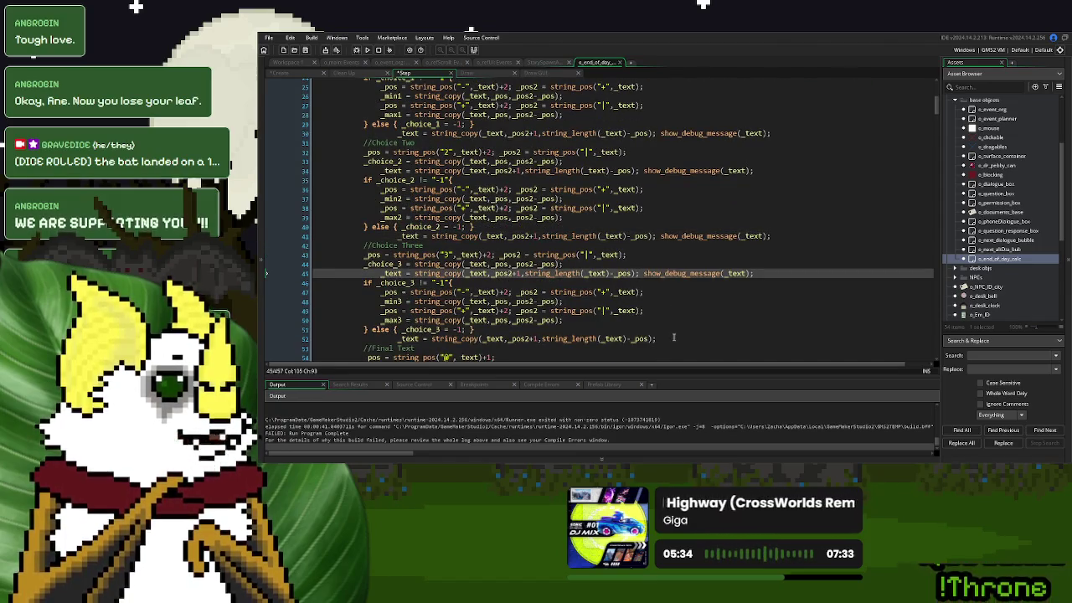
{"action": "left_click", "coordinate": [674, 337]}
{"action": "key", "text": "ctrl+v"}
{"action": "left_click", "coordinate": [366, 50]}
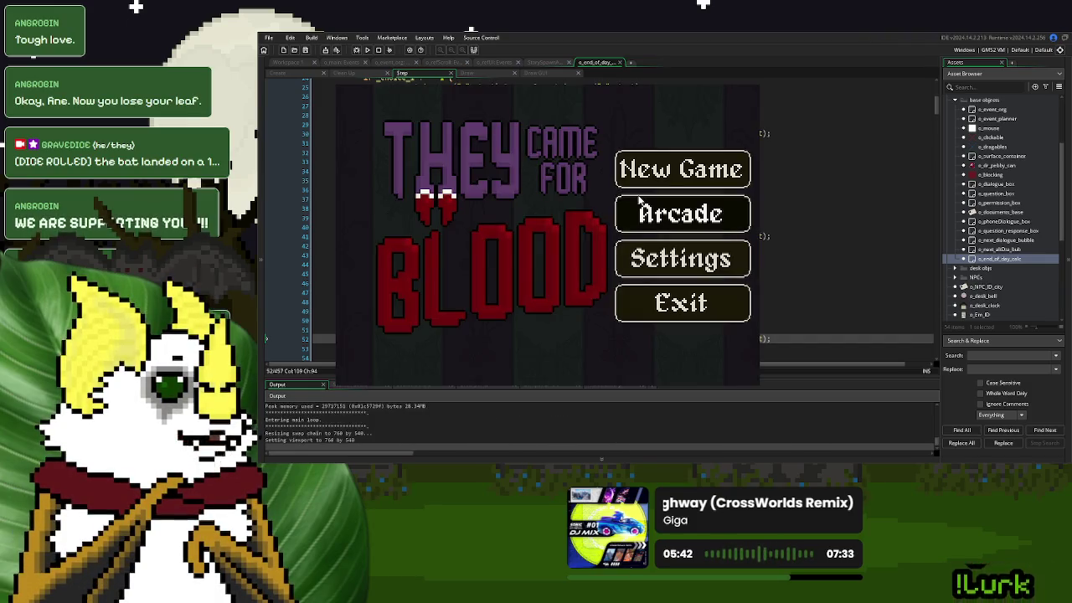
Play a new game through the donor and Day 1 Over to the dialogue, then close it with Escape
{"action": "left_click", "coordinate": [646, 181]}
{"action": "left_click", "coordinate": [394, 334]}
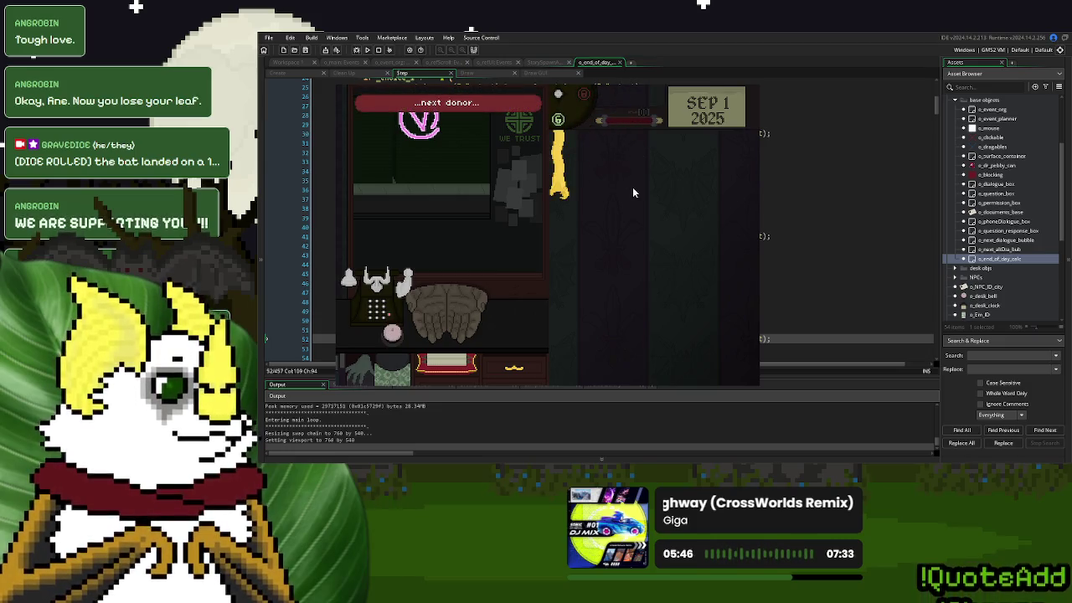
{"action": "left_click", "coordinate": [399, 334]}
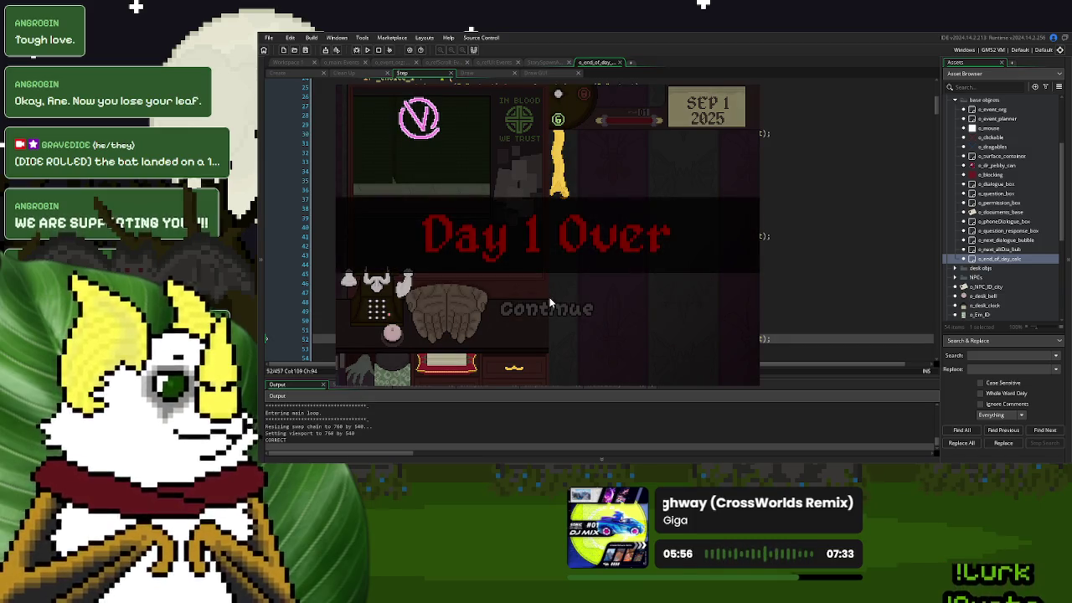
{"action": "left_click", "coordinate": [582, 310]}
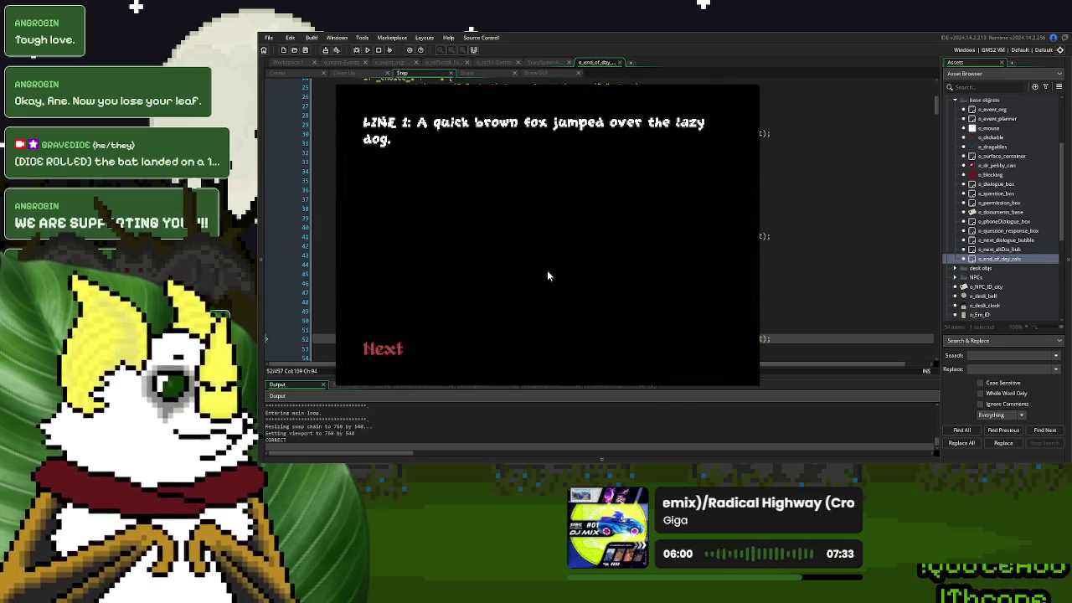
{"action": "left_click", "coordinate": [374, 351]}
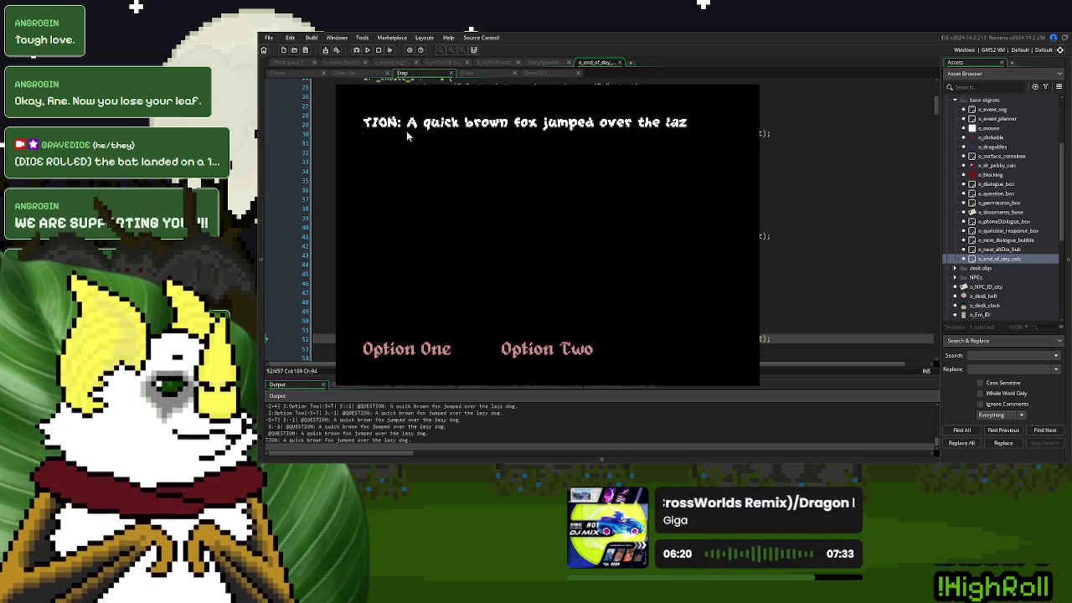
{"action": "key", "text": "Escape"}
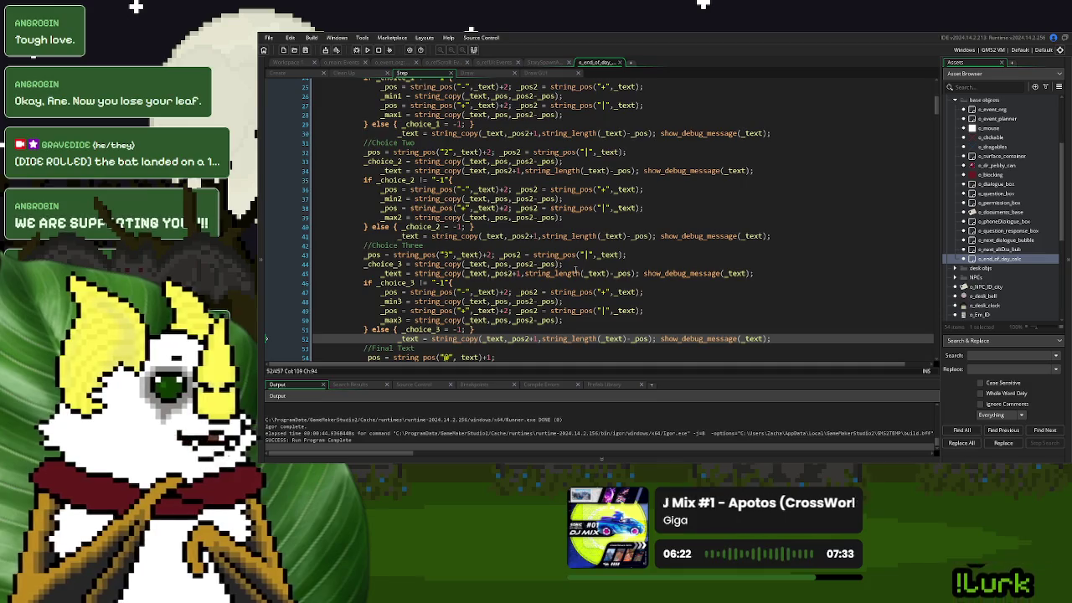
Move Choice One's trimming line above its else branch
{"action": "scroll", "coordinate": [732, 216], "scroll_direction": "up", "scroll_amount": 2}
{"action": "left_click_drag", "start_coordinate": [771, 201], "coordinate": [384, 204]}
{"action": "key", "text": "ctrl+x"}
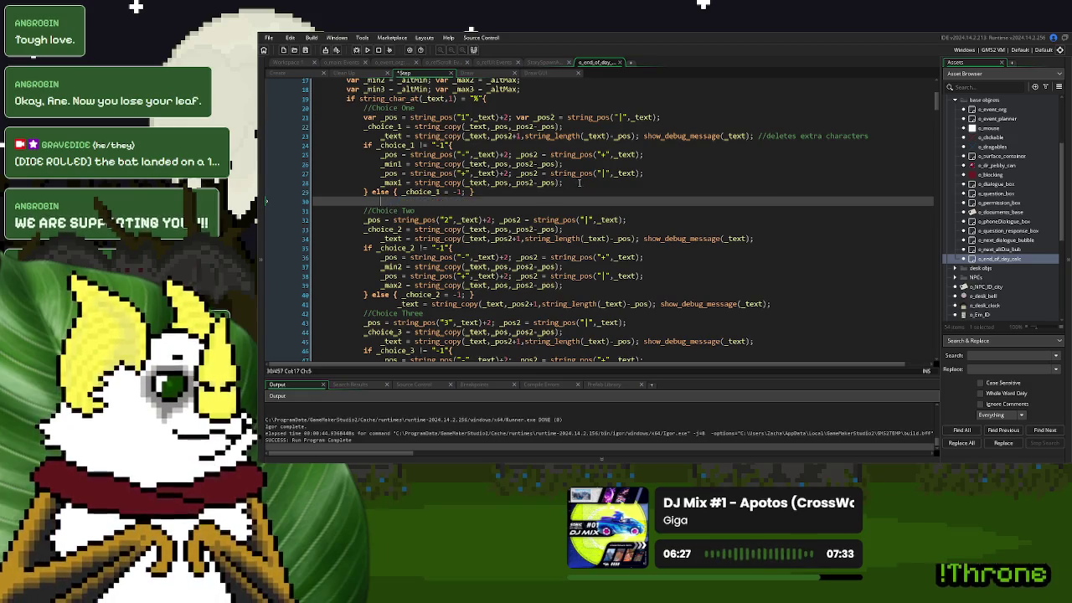
{"action": "left_click", "coordinate": [585, 183]}
{"action": "left_click", "coordinate": [400, 201]}
{"action": "key", "text": "ctrl+v"}
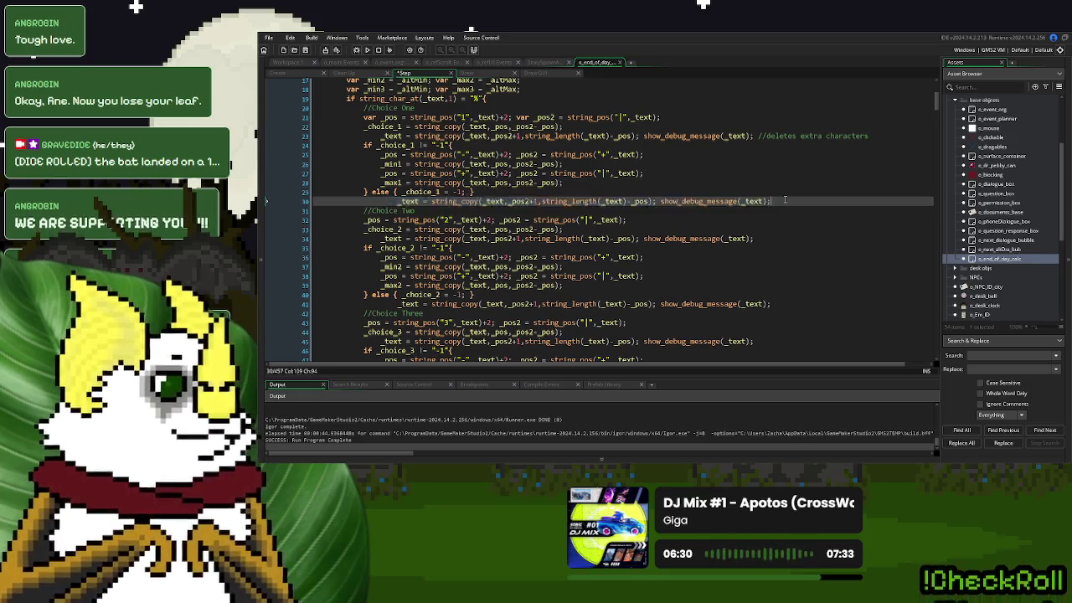
{"action": "left_click_drag", "start_coordinate": [368, 192], "coordinate": [776, 195]}
{"action": "key", "text": "ctrl+x"}
{"action": "left_click", "coordinate": [603, 186]}
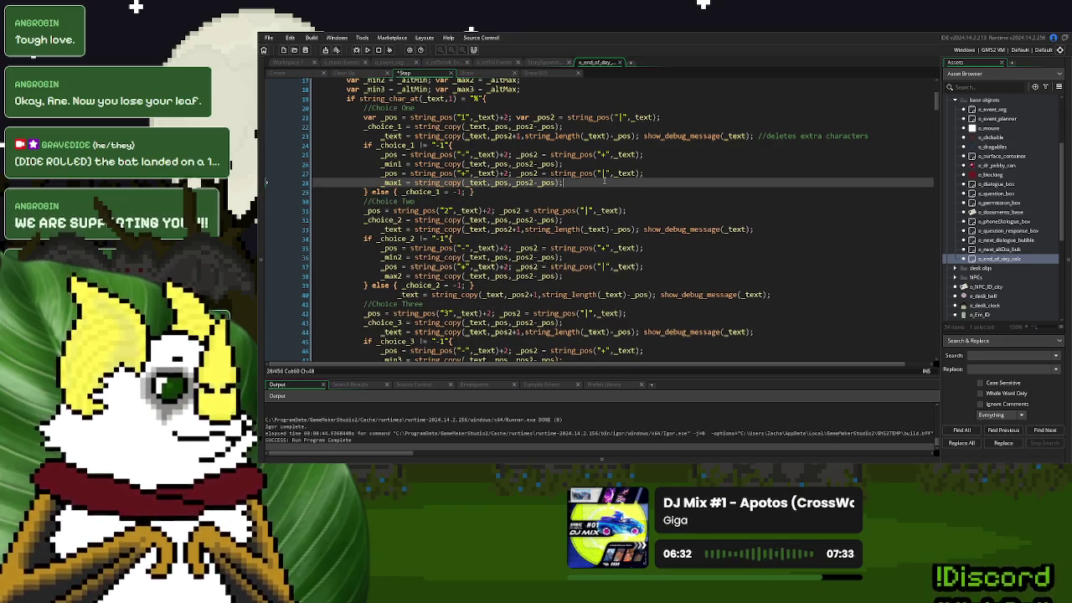
{"action": "key", "text": "ctrl+v"}
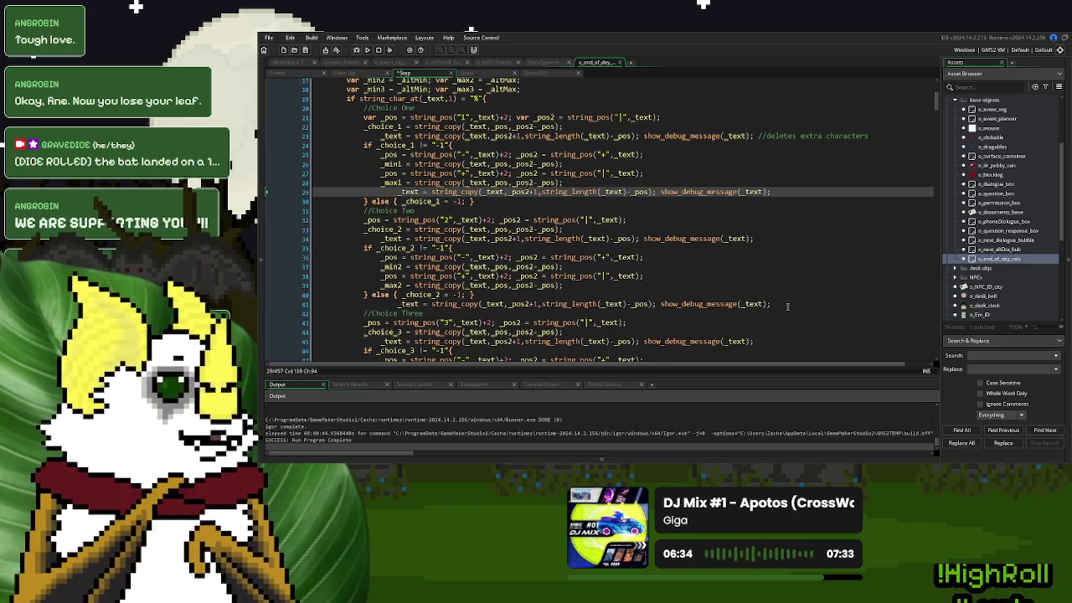
Move the Choice Two and Choice Three trimming lines inside their if-blocks
{"action": "left_click_drag", "start_coordinate": [790, 306], "coordinate": [779, 294]}
{"action": "key", "text": "ctrl+x"}
{"action": "left_click", "coordinate": [573, 283]}
{"action": "key", "text": "ctrl+v"}
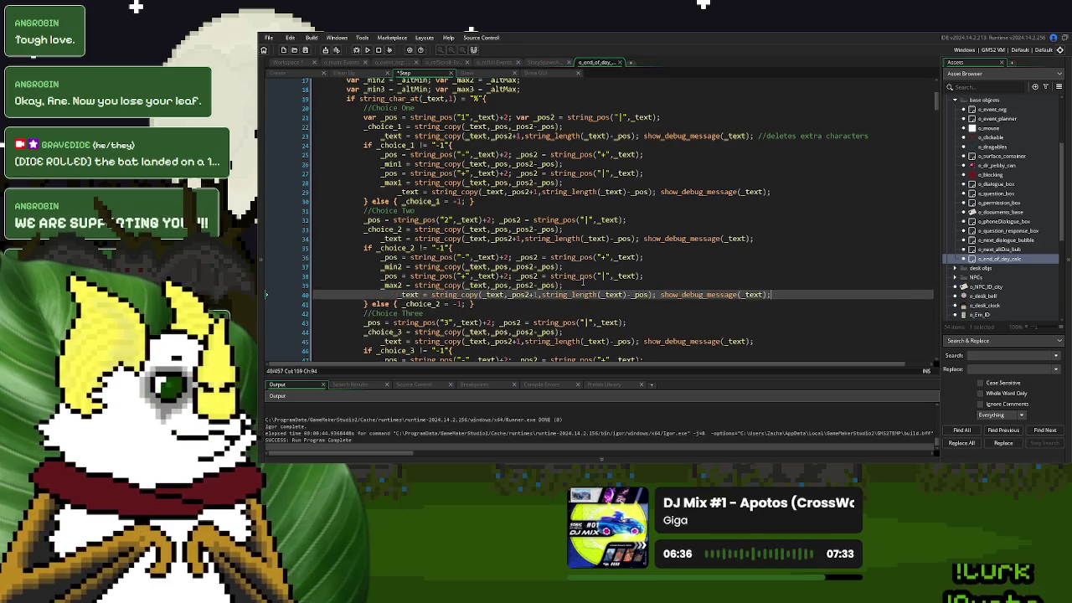
{"action": "scroll", "coordinate": [581, 283], "scroll_direction": "down", "scroll_amount": 5}
{"action": "left_click_drag", "start_coordinate": [784, 253], "coordinate": [782, 246]}
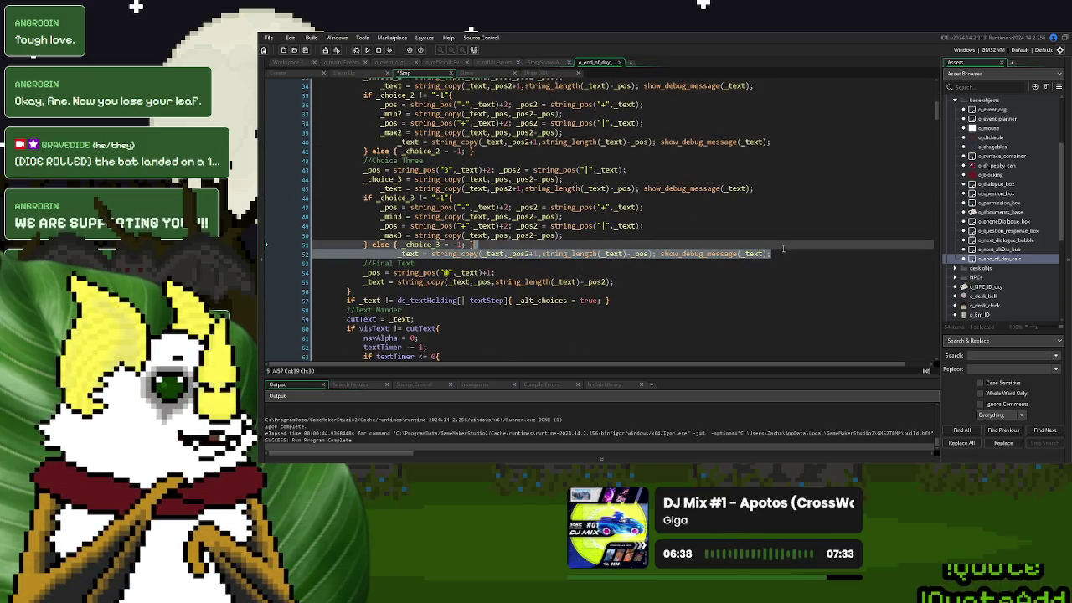
{"action": "key", "text": "ctrl+x"}
{"action": "key", "text": "ctrl+v"}
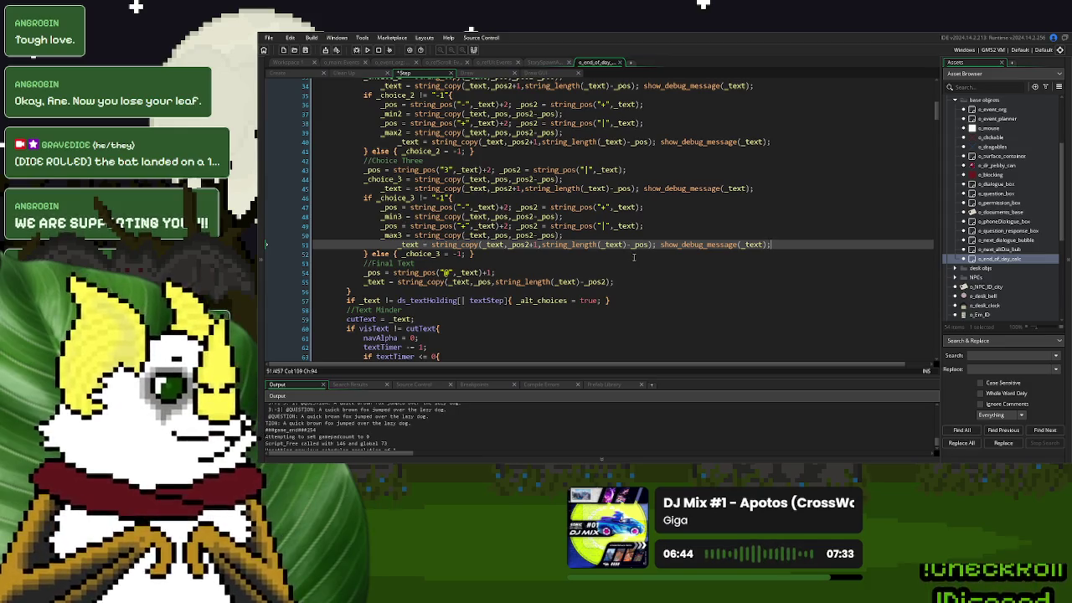
Delete the show_debug_message(_text); calls on lines 23, 29, 34 and 40
{"action": "scroll", "coordinate": [629, 257], "scroll_direction": "up", "scroll_amount": 5}
{"action": "left_click_drag", "start_coordinate": [757, 118], "coordinate": [644, 122]}
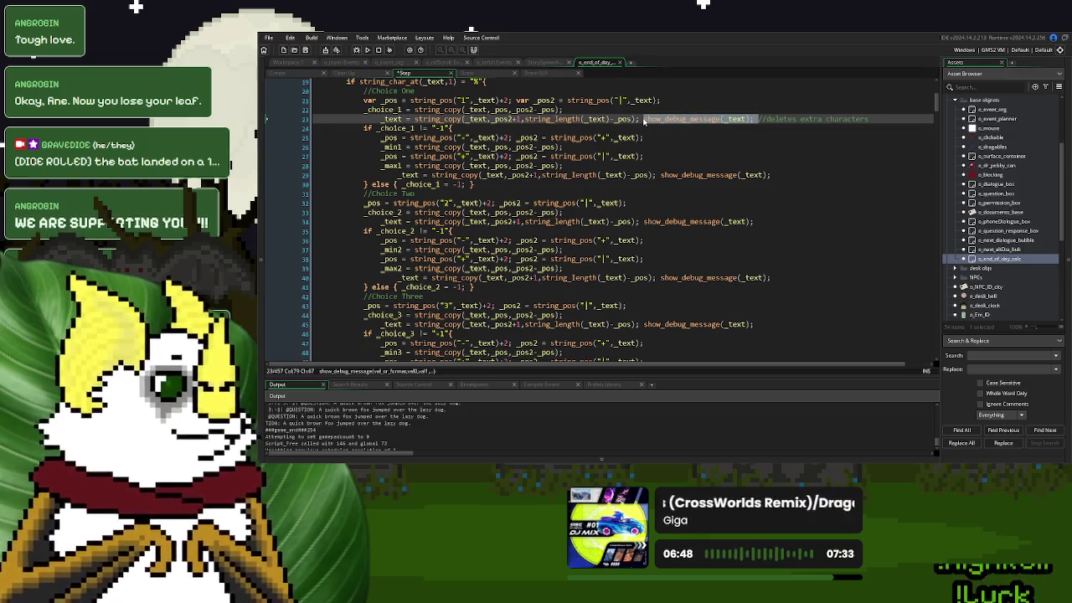
{"action": "key", "text": "BackSpace"}
{"action": "left_click_drag", "start_coordinate": [770, 175], "coordinate": [662, 176]}
{"action": "key", "text": "BackSpace"}
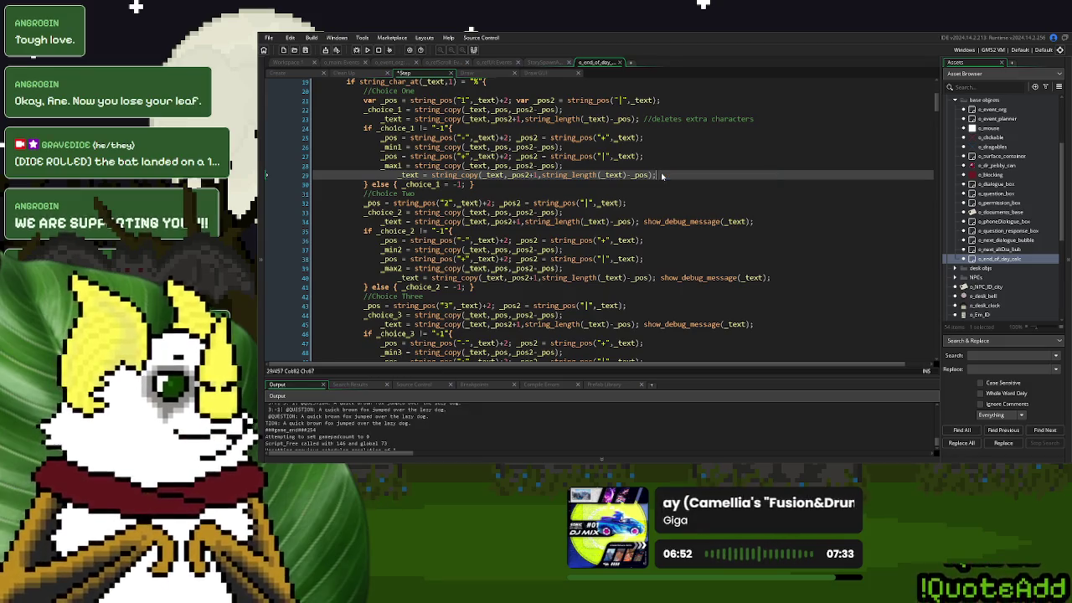
{"action": "left_click_drag", "start_coordinate": [763, 222], "coordinate": [641, 222]}
{"action": "key", "text": "BackSpace"}
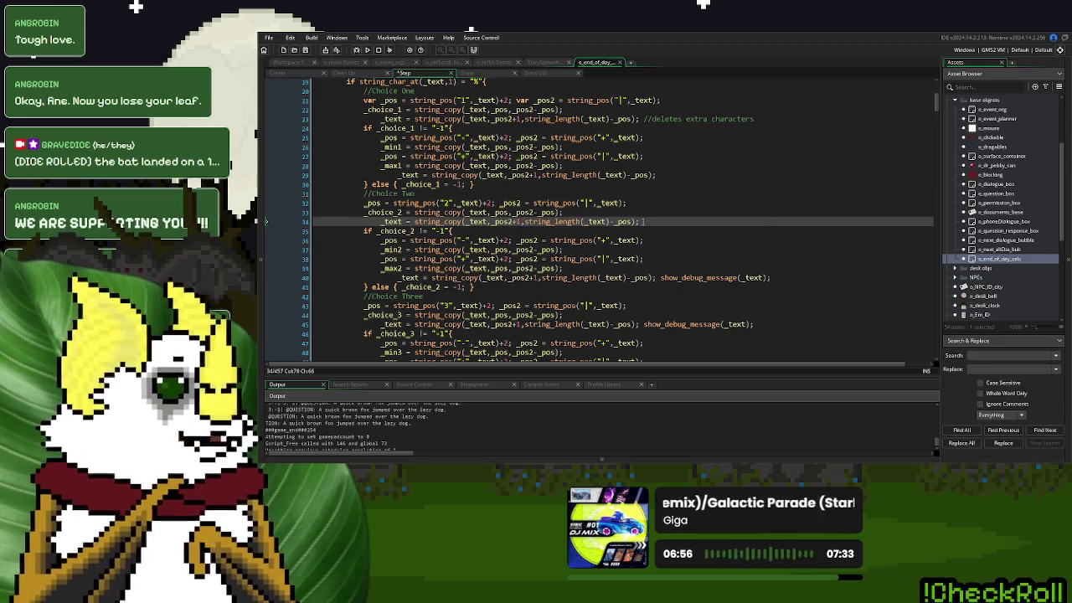
{"action": "left_click_drag", "start_coordinate": [770, 278], "coordinate": [657, 282]}
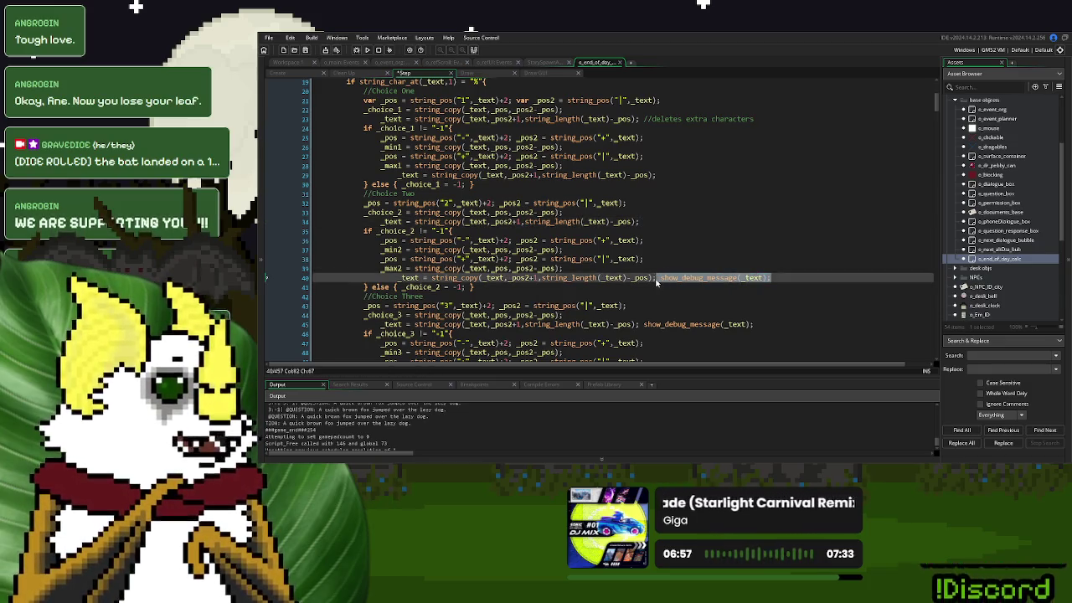
{"action": "key", "text": "BackSpace"}
Delete the remaining show_debug_message(_text); calls on lines 45 and 51
{"action": "scroll", "coordinate": [703, 268], "scroll_direction": "down", "scroll_amount": 2}
{"action": "left_click", "coordinate": [760, 257]}
{"action": "left_click_drag", "start_coordinate": [760, 256], "coordinate": [639, 263]}
{"action": "key", "text": "BackSpace"}
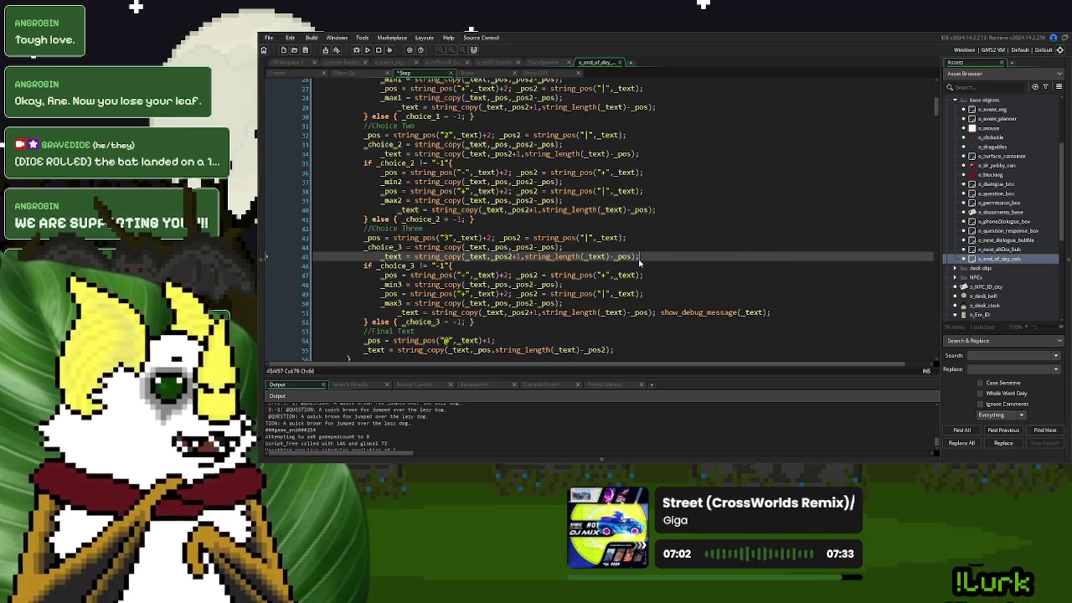
{"action": "left_click_drag", "start_coordinate": [771, 312], "coordinate": [655, 314]}
{"action": "key", "text": "BackSpace"}
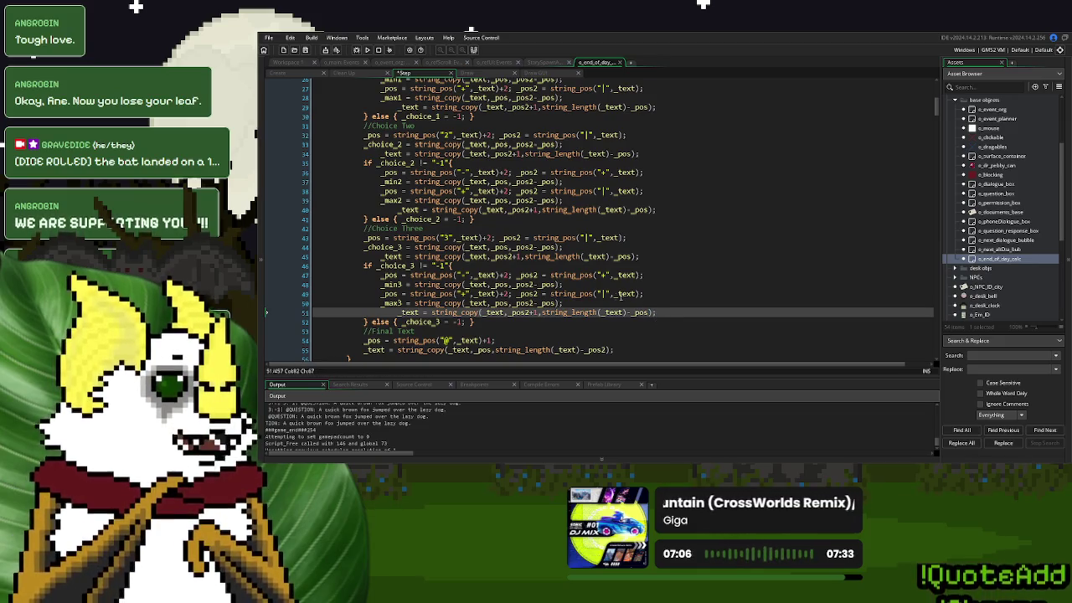
{"action": "scroll", "coordinate": [529, 266], "scroll_direction": "up", "scroll_amount": 5}
Append is_numeric(_min1); to the end of line 26 in the Choice One block
{"action": "double_click", "coordinate": [392, 214]}
{"action": "left_click", "coordinate": [582, 214]}
{"action": "type", "text": "is_"}
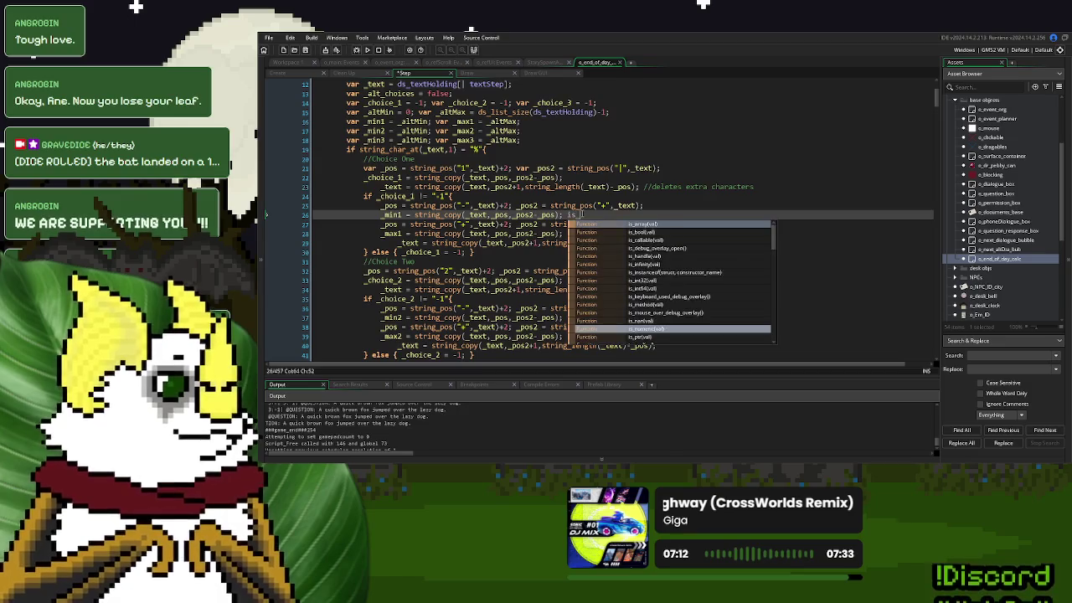
{"action": "left_click", "coordinate": [268, 215]}
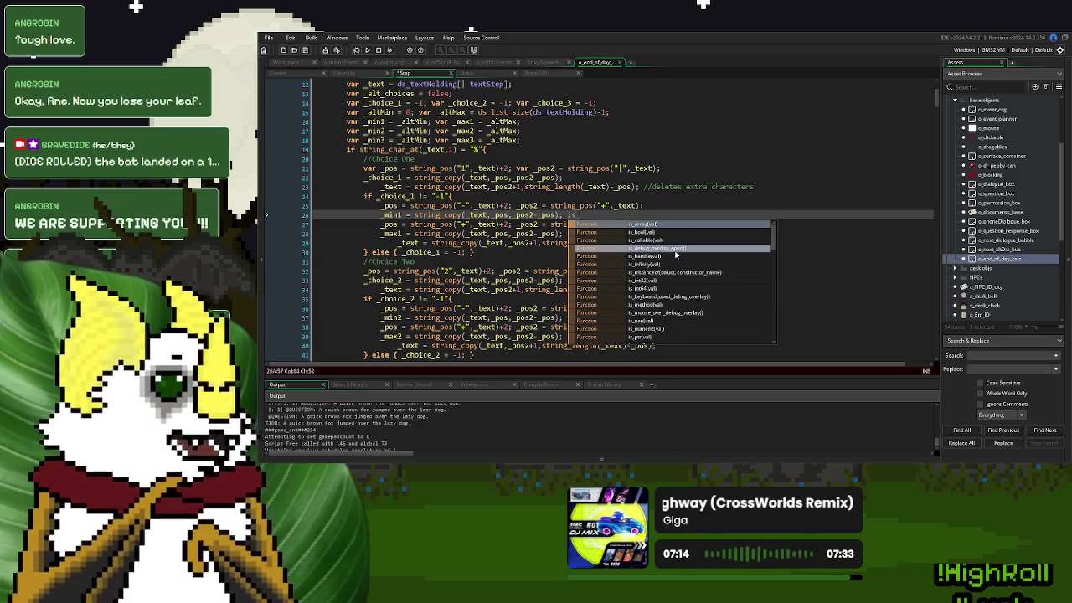
{"action": "scroll", "coordinate": [669, 298], "scroll_direction": "down", "scroll_amount": 1}
{"action": "left_click", "coordinate": [658, 313]}
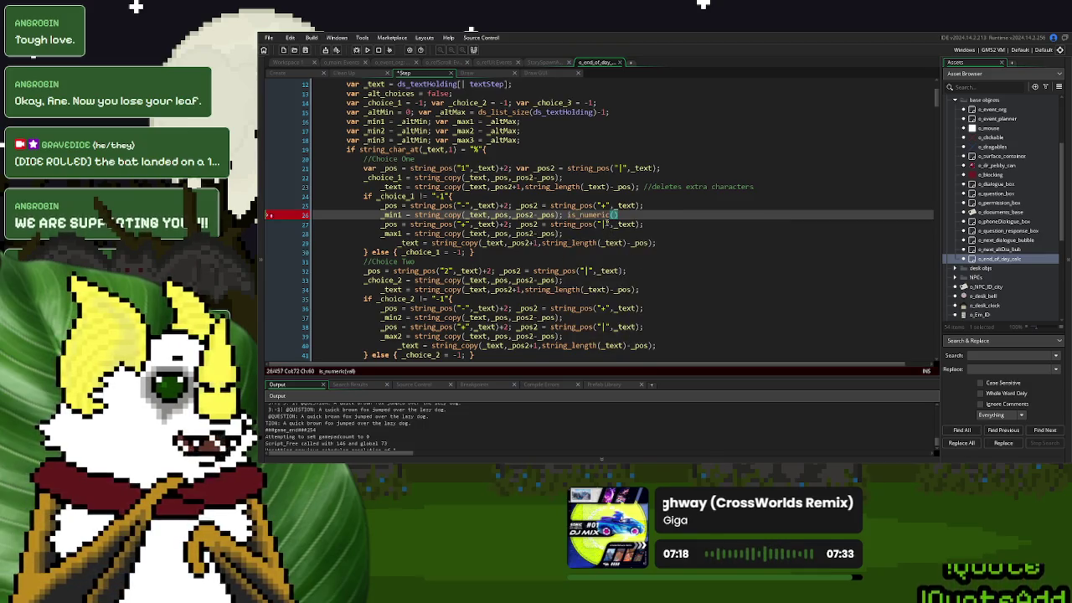
{"action": "type", "text": "_min1)"}
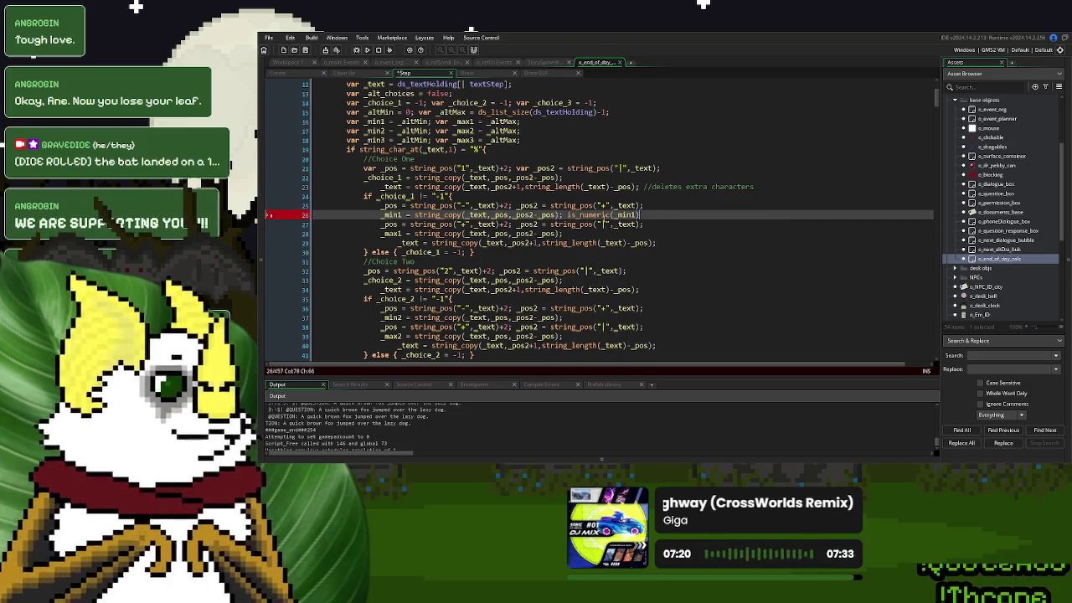
{"action": "type", "text": ";"}
{"action": "left_click", "coordinate": [586, 215]}
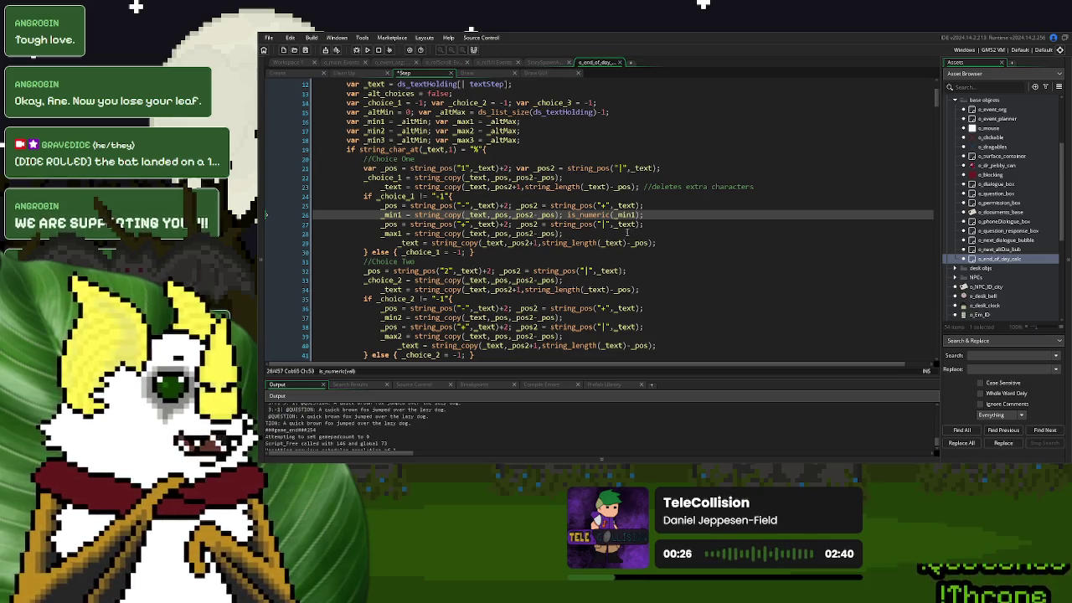
Rewrite line 26's is_numeric call as _min1 = real(_min1);
{"action": "left_click", "coordinate": [563, 233]}
{"action": "double_click", "coordinate": [582, 215]}
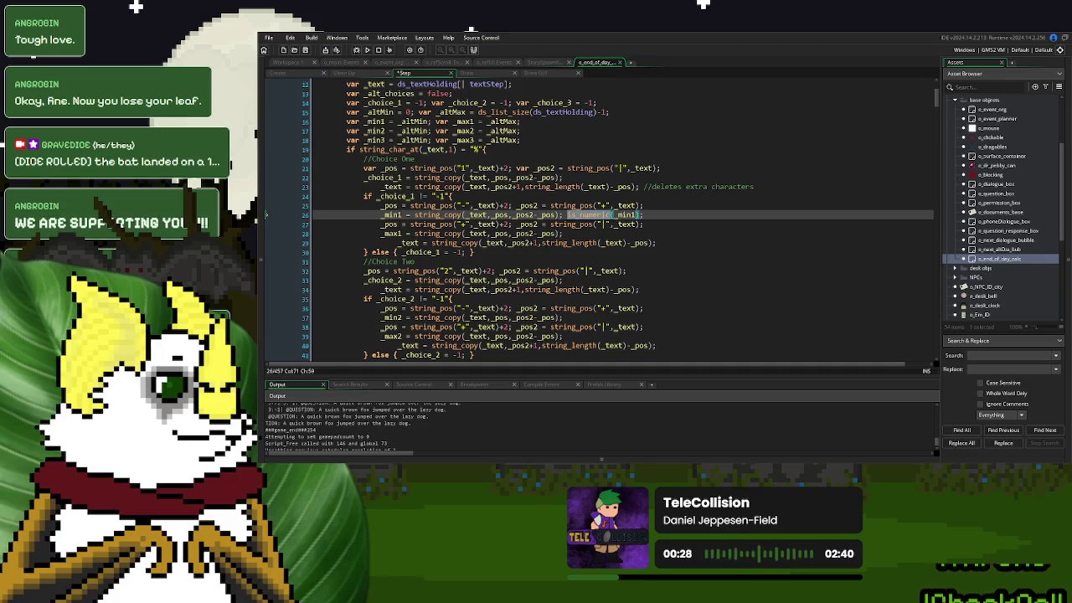
{"action": "type", "text": "string_to_number"}
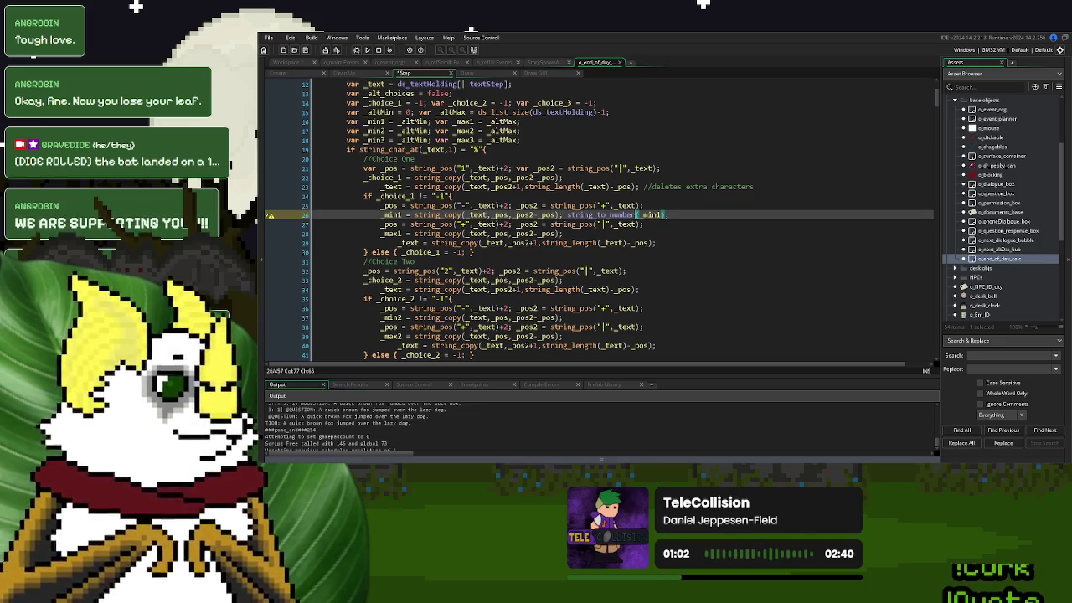
{"action": "left_click_drag", "start_coordinate": [567, 214], "coordinate": [640, 214]}
{"action": "type", "text": "real"}
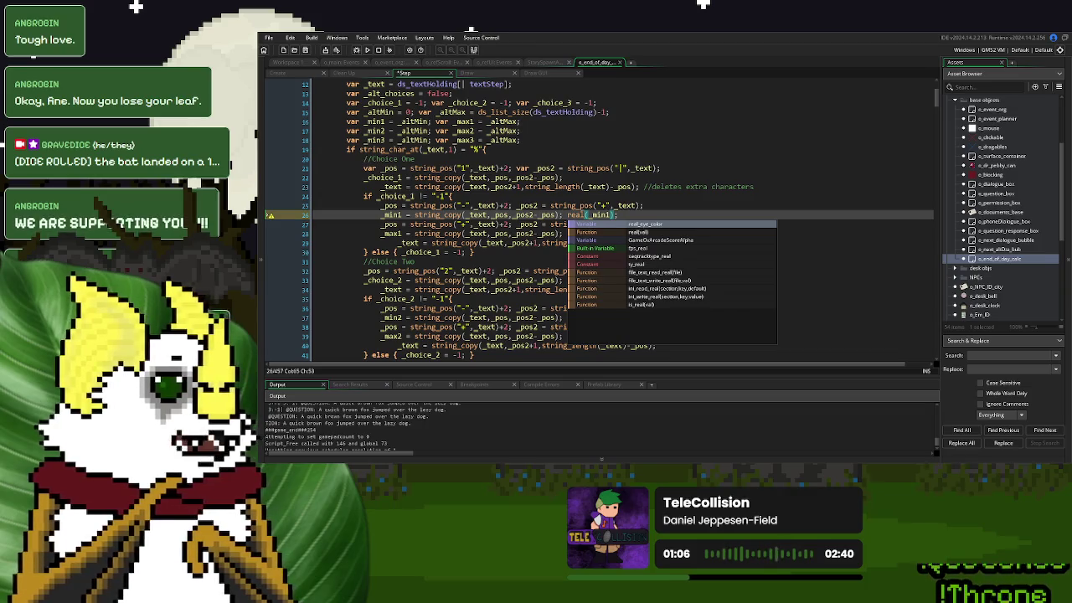
{"action": "type", "text": "("}
{"action": "key", "text": "Right"}
{"action": "key", "text": "Right"}
{"action": "key", "text": "Right"}
{"action": "left_click", "coordinate": [569, 214]}
{"action": "type", "text": "_min1"}
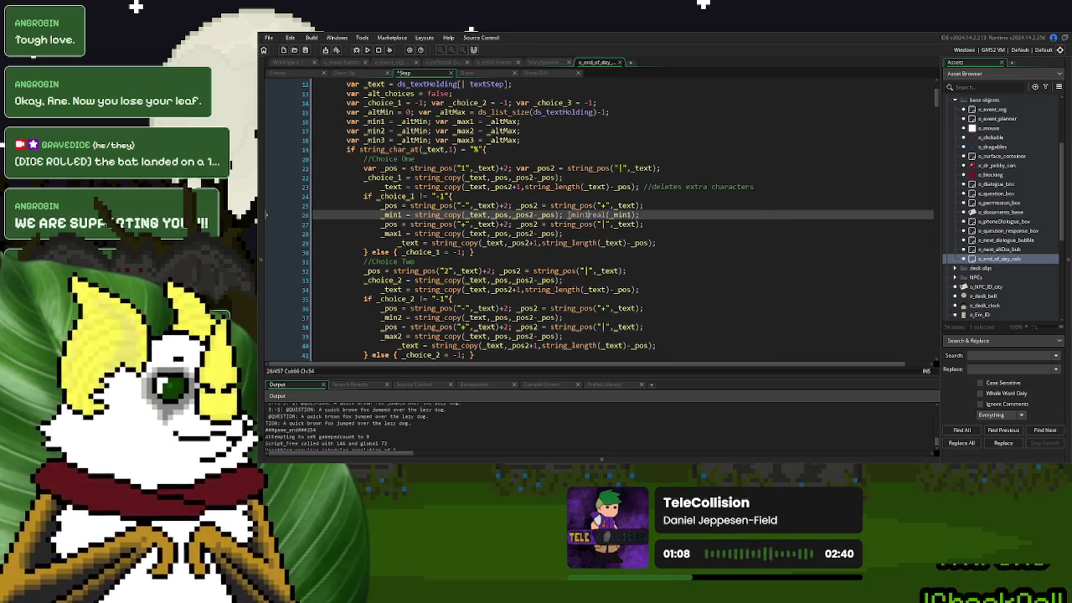
{"action": "type", "text": " ="}
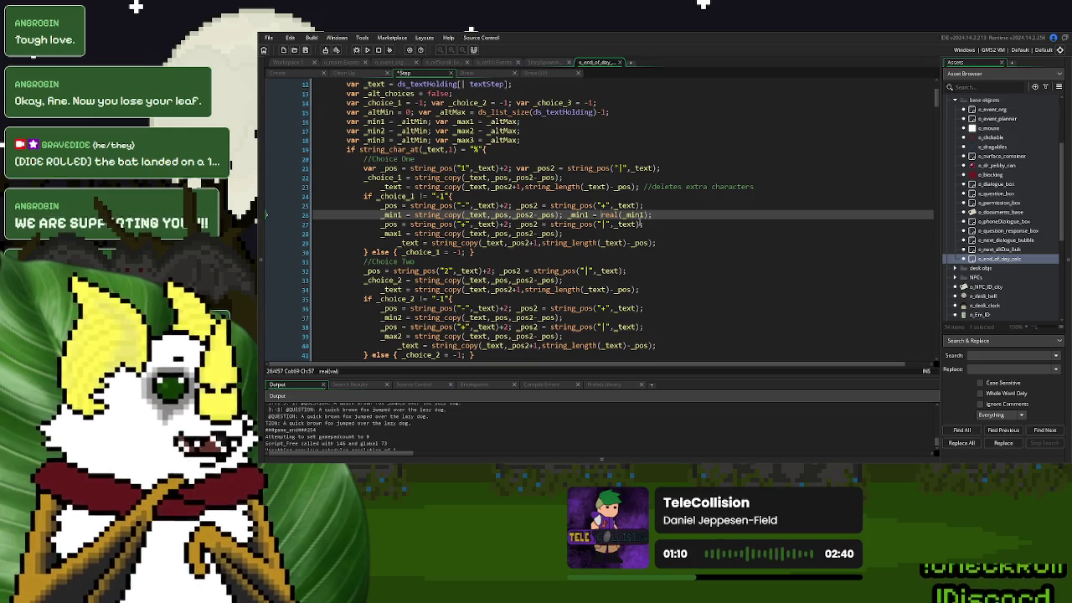
Copy the conversion onto line 28 and rename it to _max1 = real(_max1);
{"action": "left_click_drag", "start_coordinate": [653, 215], "coordinate": [566, 220]}
{"action": "key", "text": "ctrl+c"}
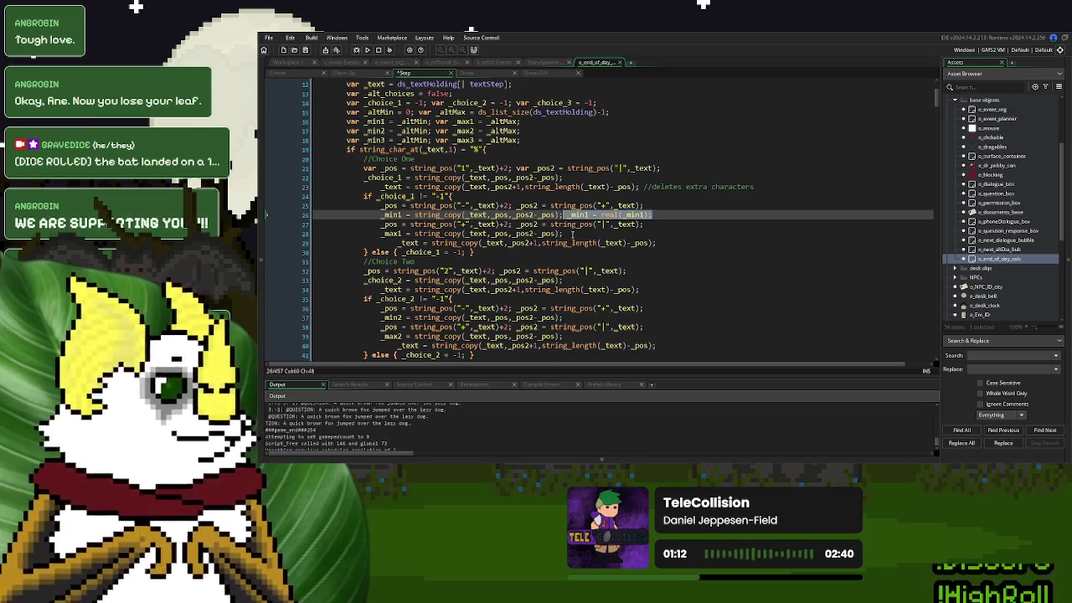
{"action": "left_click", "coordinate": [566, 234]}
{"action": "key", "text": "ctrl+v"}
{"action": "double_click", "coordinate": [578, 233]}
{"action": "key", "text": "ctrl+v"}
{"action": "double_click", "coordinate": [632, 234]}
{"action": "key", "text": "ctrl+v"}
{"action": "left_click", "coordinate": [662, 234]}
Paste the real() conversion statements onto lines 37, 48, 39 and 50 for choices two and three
{"action": "mouse_move", "coordinate": [653, 234]}
{"action": "left_mouse_down"}
{"action": "mouse_move", "coordinate": [602, 234]}
{"action": "mouse_move", "coordinate": [587, 214]}
{"action": "mouse_move", "coordinate": [568, 214]}
{"action": "left_mouse_up"}
{"action": "key", "text": "ctrl+c"}
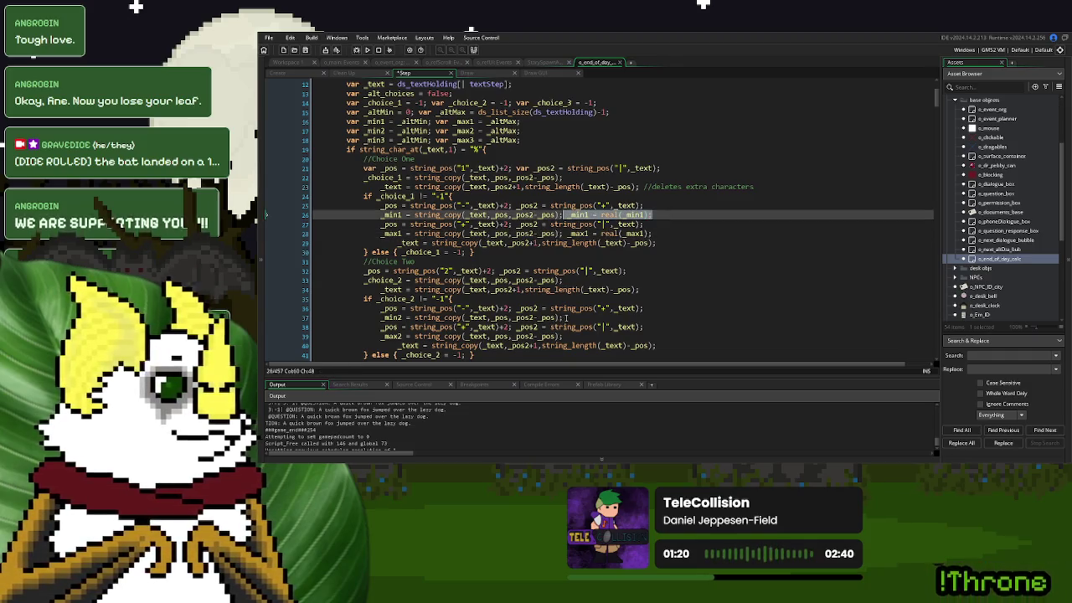
{"action": "left_click", "coordinate": [566, 318]}
{"action": "key", "text": "ctrl+v"}
{"action": "scroll", "coordinate": [575, 315], "scroll_direction": "down", "scroll_amount": 3}
{"action": "left_click", "coordinate": [567, 336]}
{"action": "key", "text": "ctrl+v"}
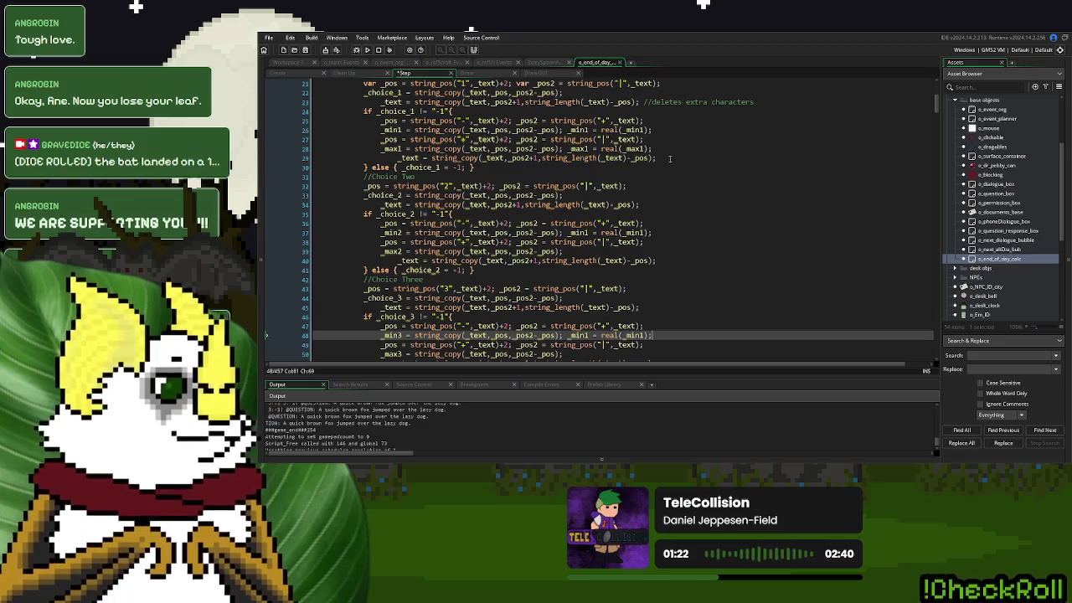
{"action": "left_click_drag", "start_coordinate": [668, 147], "coordinate": [563, 147]}
{"action": "key", "text": "ctrl+c"}
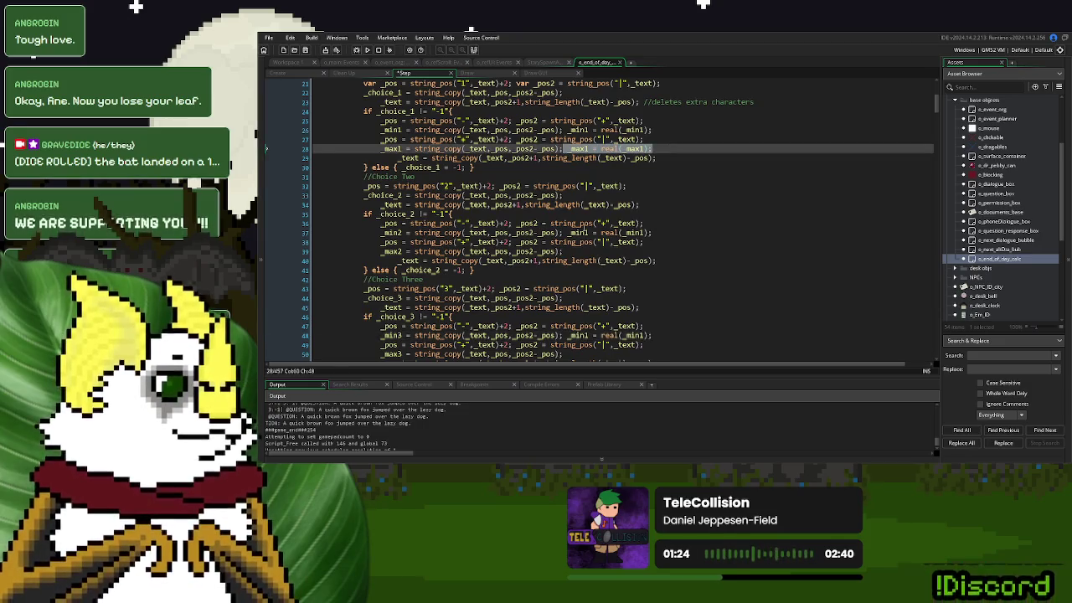
{"action": "left_click", "coordinate": [567, 252]}
{"action": "key", "text": "ctrl+v"}
{"action": "scroll", "coordinate": [580, 274], "scroll_direction": "down", "scroll_amount": 2}
{"action": "scroll", "coordinate": [580, 274], "scroll_direction": "down", "scroll_amount": 2}
{"action": "left_click", "coordinate": [574, 286]}
{"action": "key", "text": "ctrl+v"}
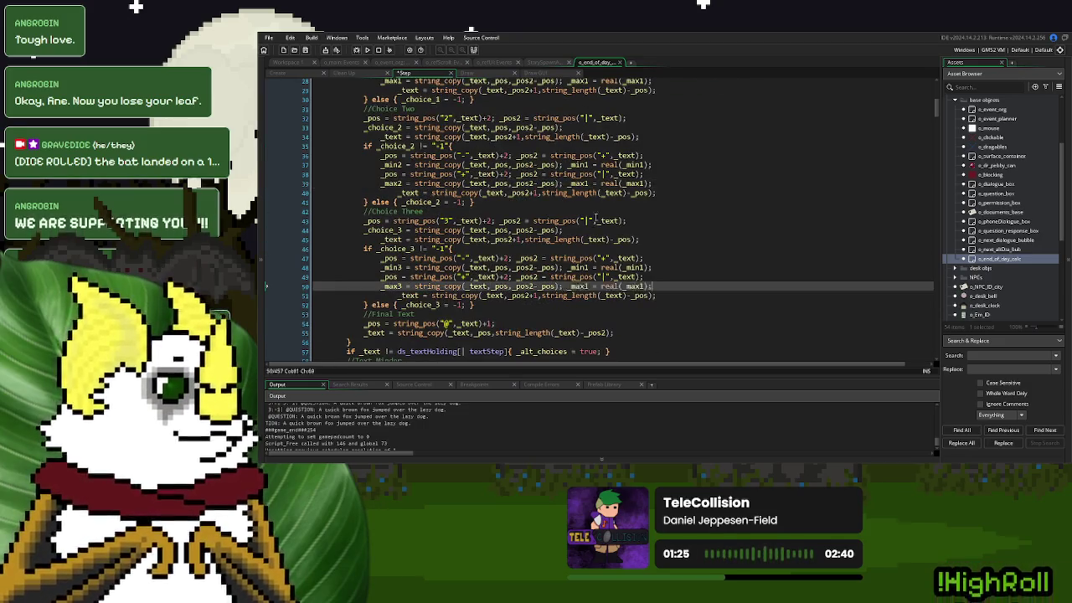
Renumber the pasted statements on lines 37 and 39 to _min2 and _max2
{"action": "left_click", "coordinate": [592, 165]}
{"action": "key", "text": "BackSpace"}
{"action": "type", "text": "2"}
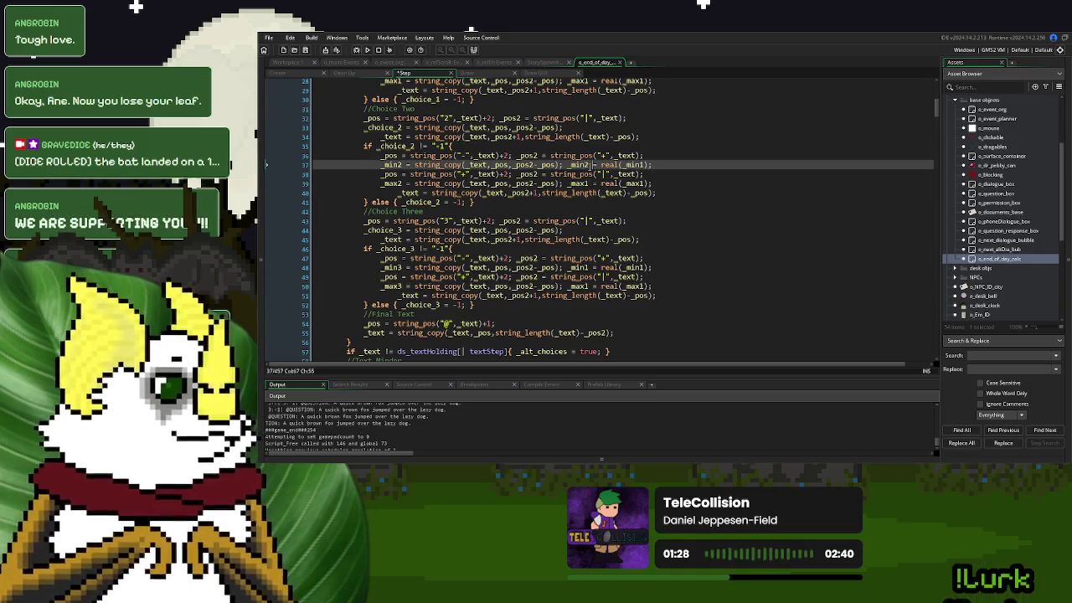
{"action": "key", "text": "Right"}
{"action": "key", "text": "Right"}
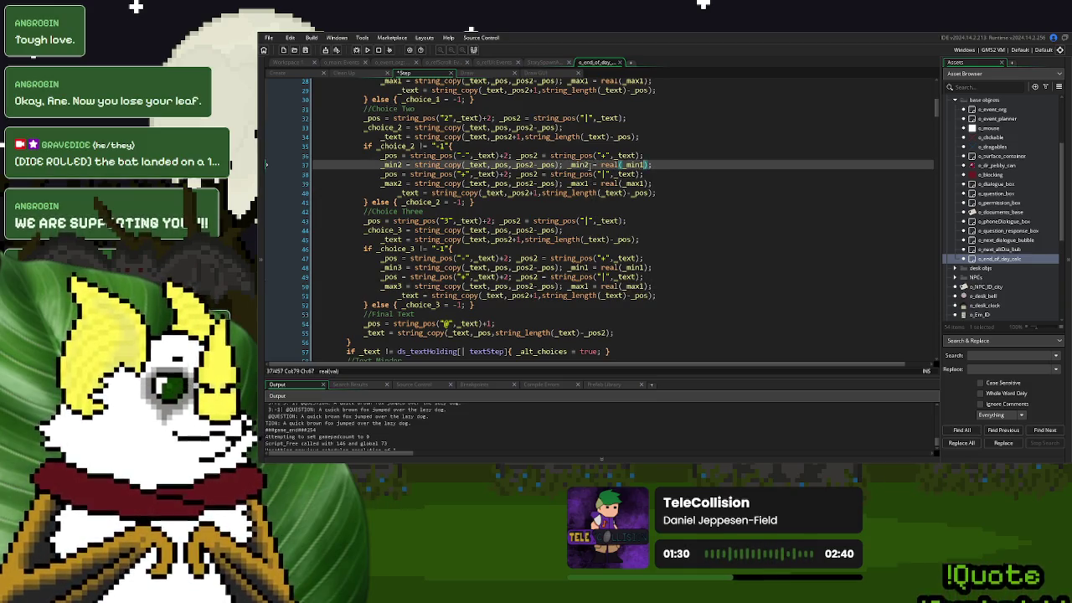
{"action": "left_click", "coordinate": [591, 184]}
{"action": "key", "text": "BackSpace"}
{"action": "type", "text": "2"}
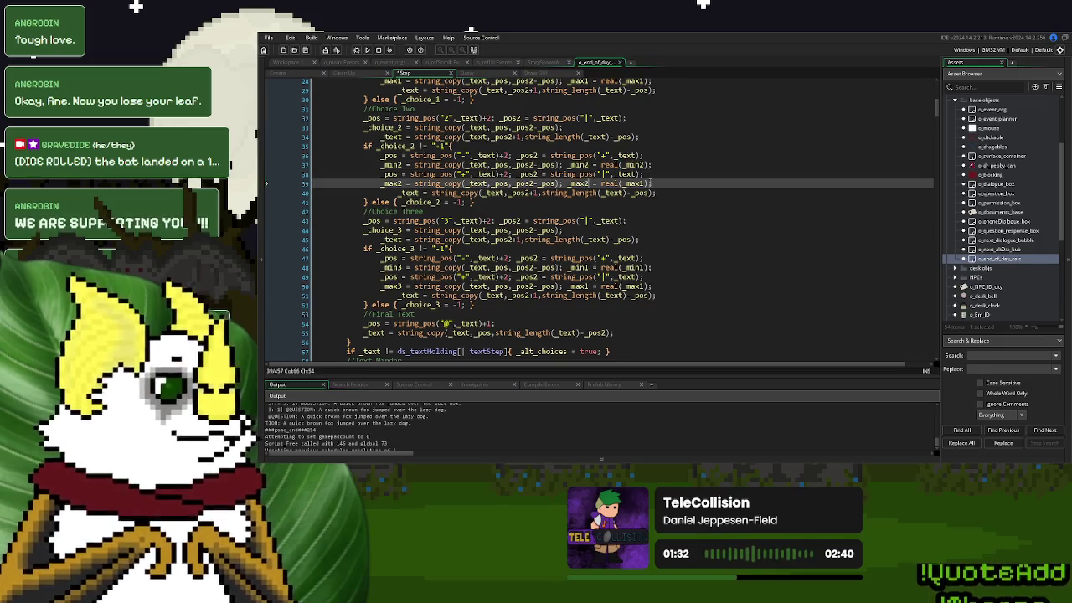
{"action": "left_click", "coordinate": [644, 183]}
{"action": "key", "text": "BackSpace"}
{"action": "type", "text": "2"}
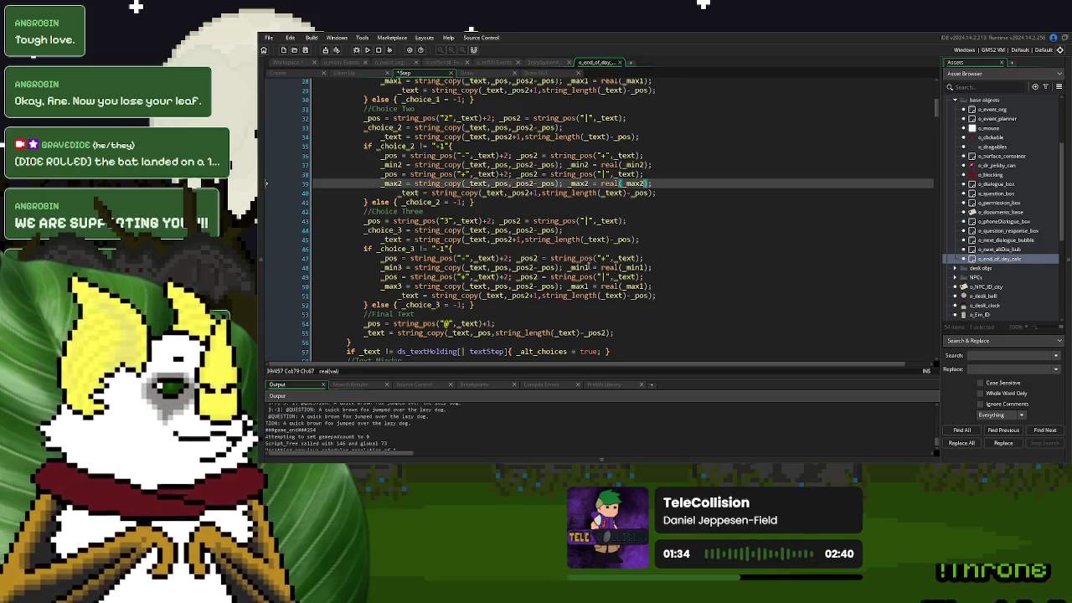
Renumber the statements on lines 48 and 50 to _min3 and _max3
{"action": "left_click", "coordinate": [586, 267]}
{"action": "left_click", "coordinate": [644, 267]}
{"action": "key", "text": "BackSpace"}
{"action": "type", "text": "3"}
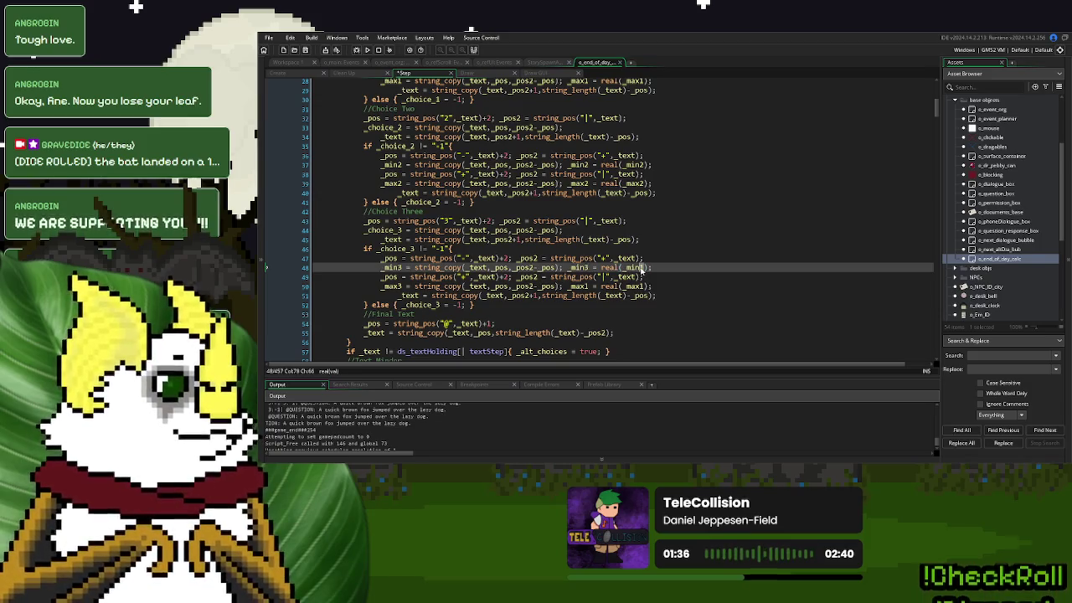
{"action": "left_click", "coordinate": [643, 287]}
{"action": "key", "text": "Delete"}
{"action": "type", "text": "3"}
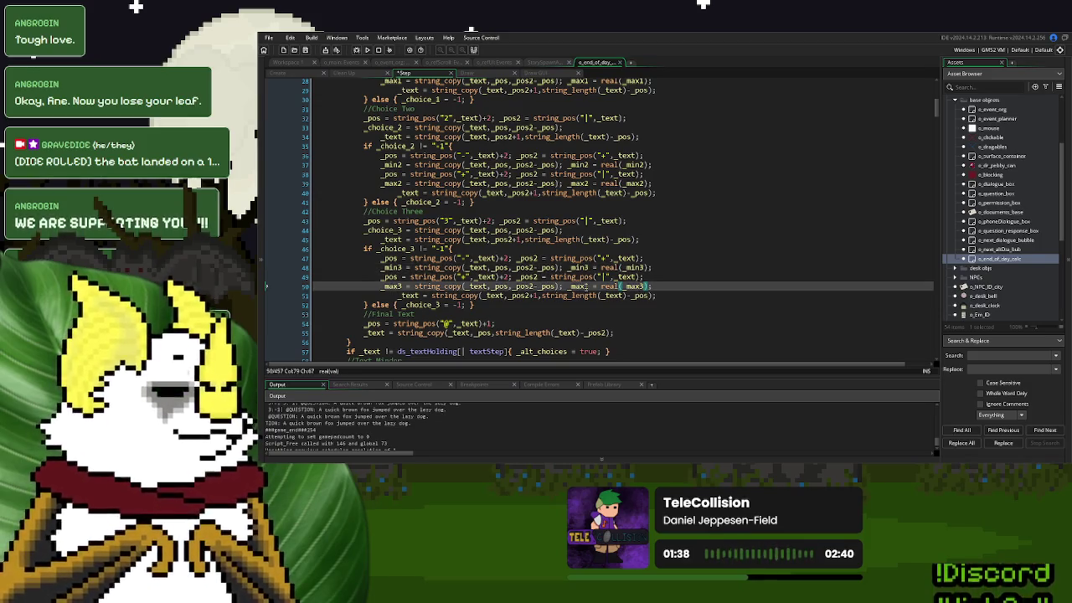
{"action": "left_click", "coordinate": [603, 268]}
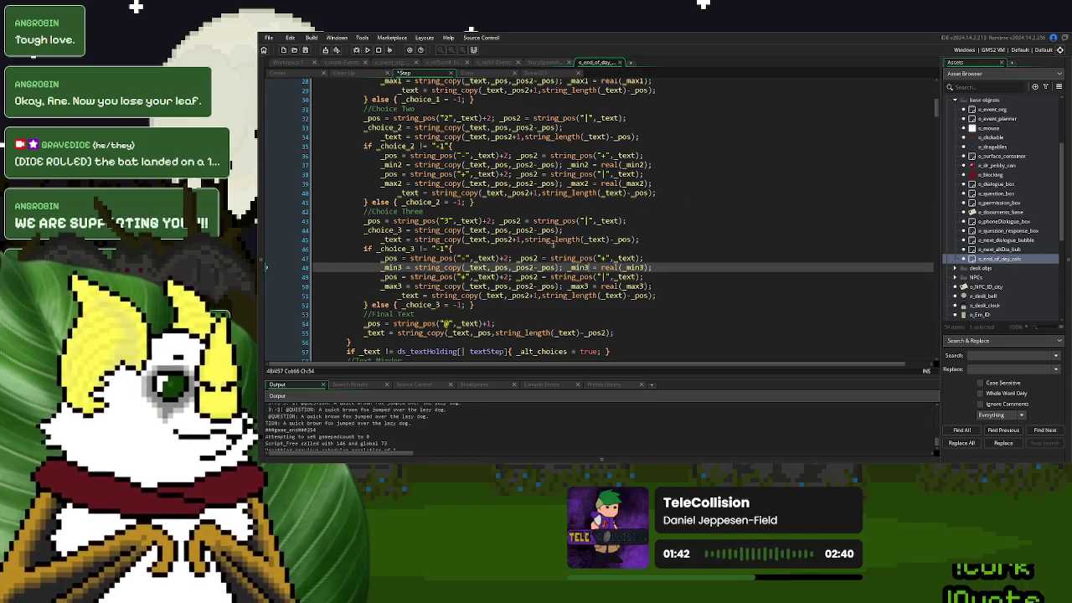
{"action": "scroll", "coordinate": [563, 248], "scroll_direction": "down", "scroll_amount": 5}
{"action": "scroll", "coordinate": [564, 248], "scroll_direction": "up", "scroll_amount": 5}
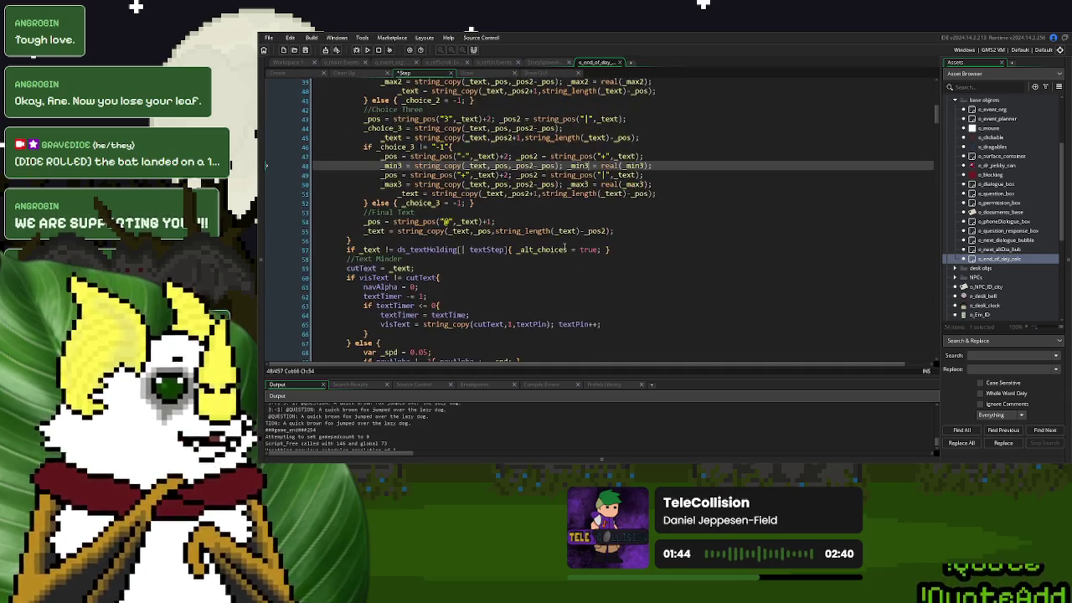
Append show_debug_message(_min1); to the end of line 26
{"action": "scroll", "coordinate": [564, 248], "scroll_direction": "down", "scroll_amount": 15}
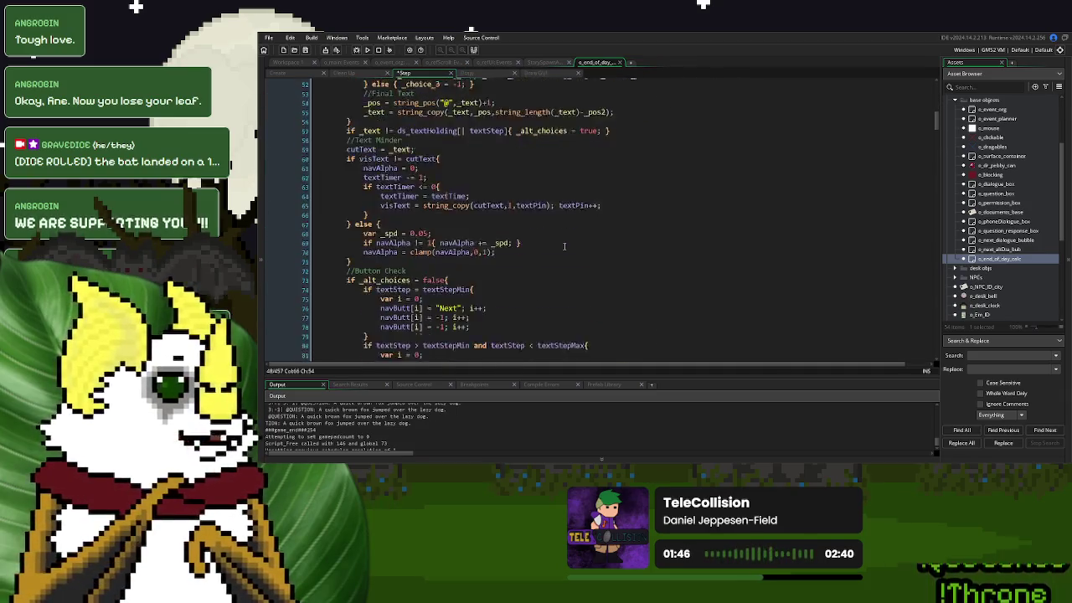
{"action": "scroll", "coordinate": [564, 246], "scroll_direction": "down", "scroll_amount": 7}
{"action": "scroll", "coordinate": [564, 246], "scroll_direction": "down", "scroll_amount": 3}
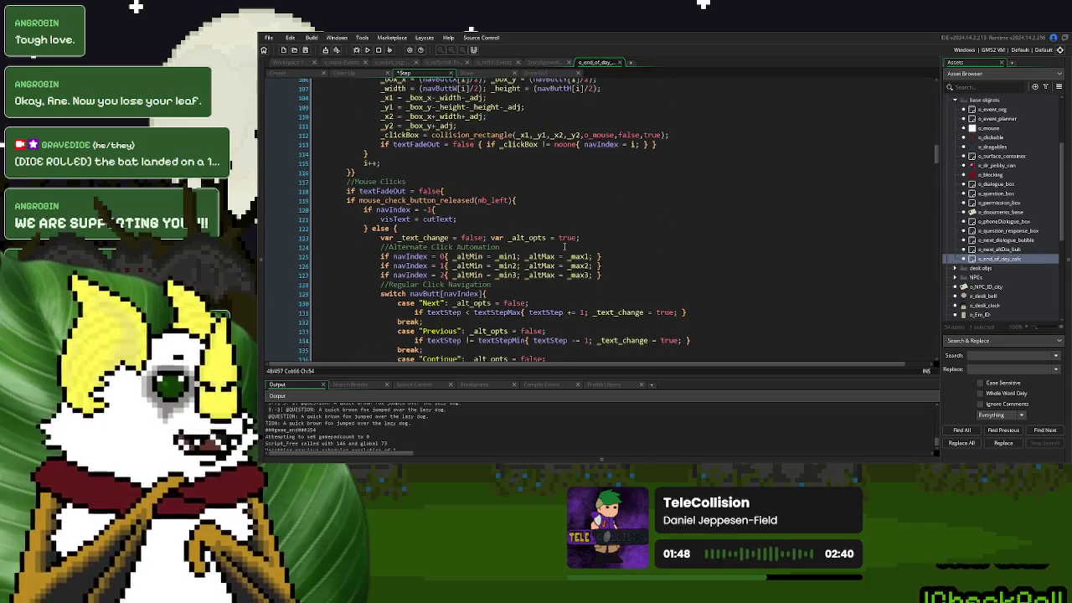
{"action": "scroll", "coordinate": [563, 246], "scroll_direction": "up", "scroll_amount": 20}
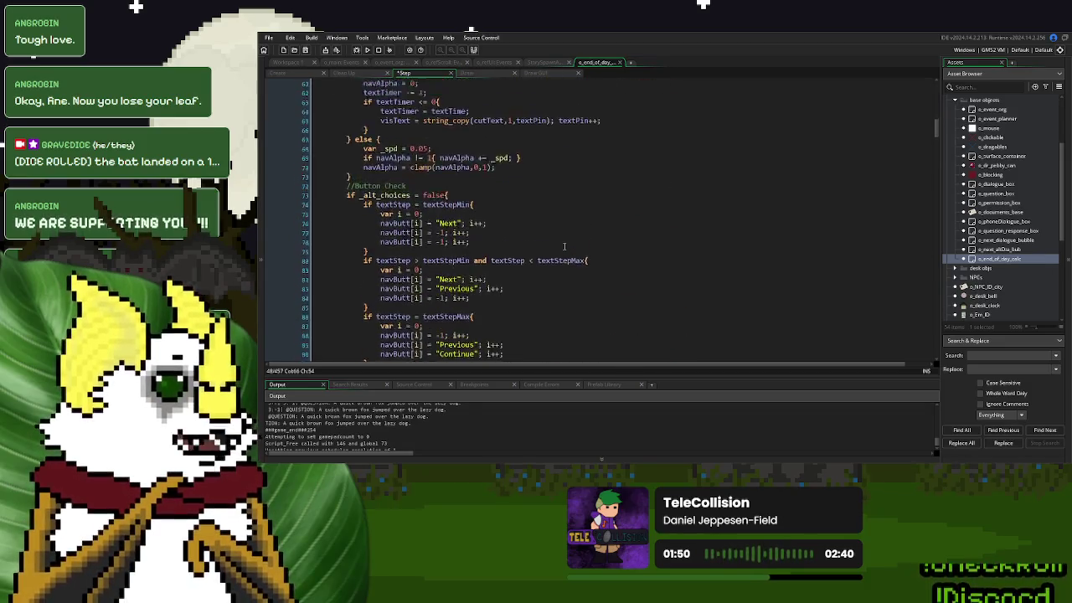
{"action": "scroll", "coordinate": [564, 246], "scroll_direction": "up", "scroll_amount": 10}
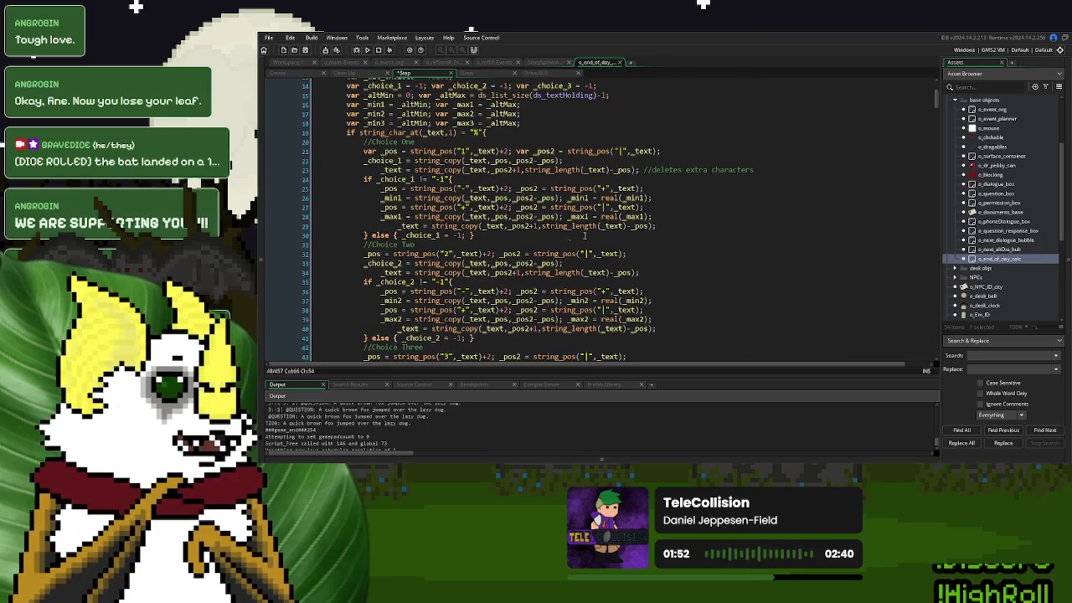
{"action": "left_click", "coordinate": [690, 196]}
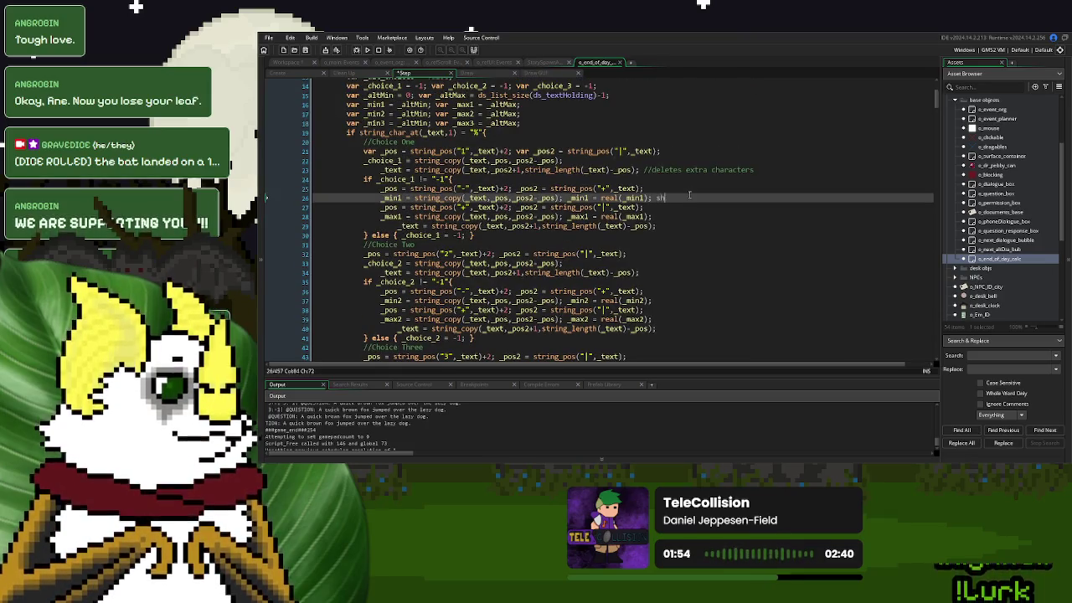
{"action": "type", "text": "ow_debug_"}
{"action": "type", "text": "m"}
{"action": "key", "text": "Return"}
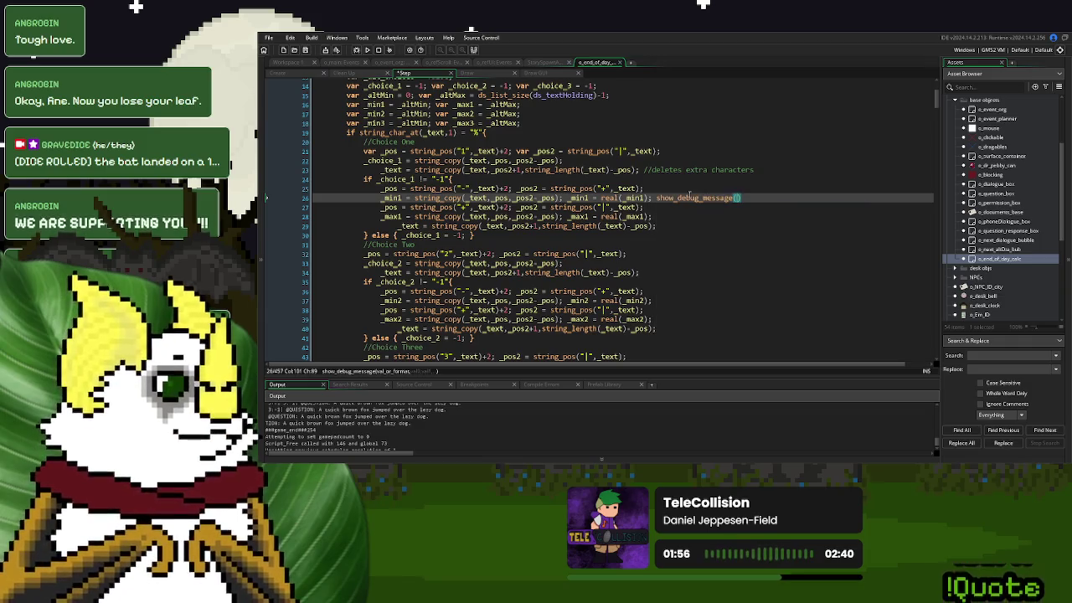
{"action": "type", "text": "_min1"}
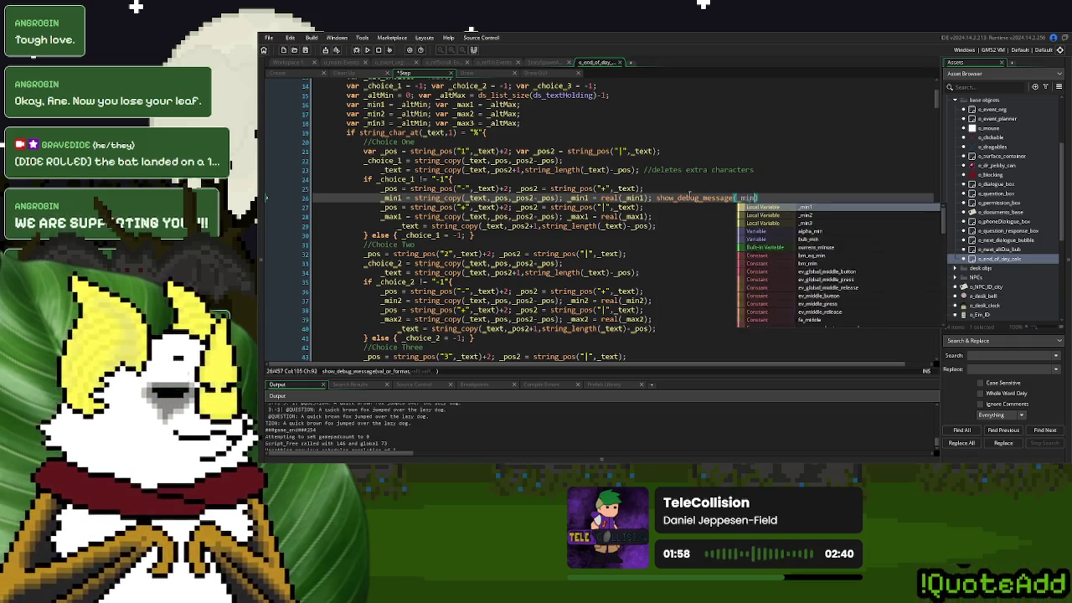
{"action": "type", "text": ")"}
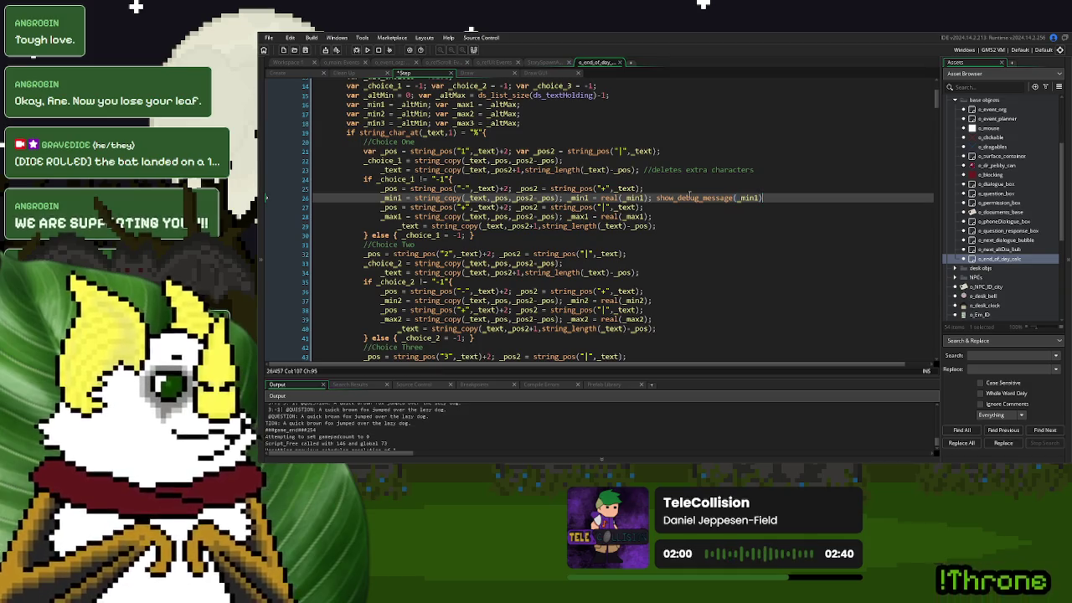
Copy the call to line 28 as show_debug_message(_max1); and run the game with F5
{"action": "left_click_drag", "start_coordinate": [767, 199], "coordinate": [656, 204]}
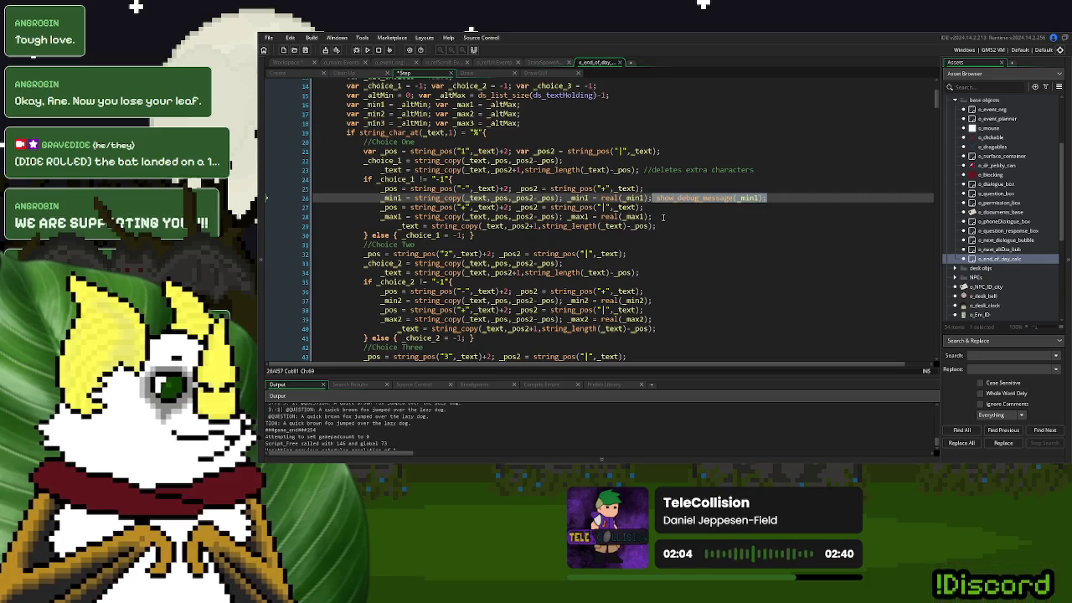
{"action": "key", "text": "ctrl+c"}
{"action": "left_click", "coordinate": [662, 217]}
{"action": "key", "text": "ctrl+v"}
{"action": "double_click", "coordinate": [748, 217]}
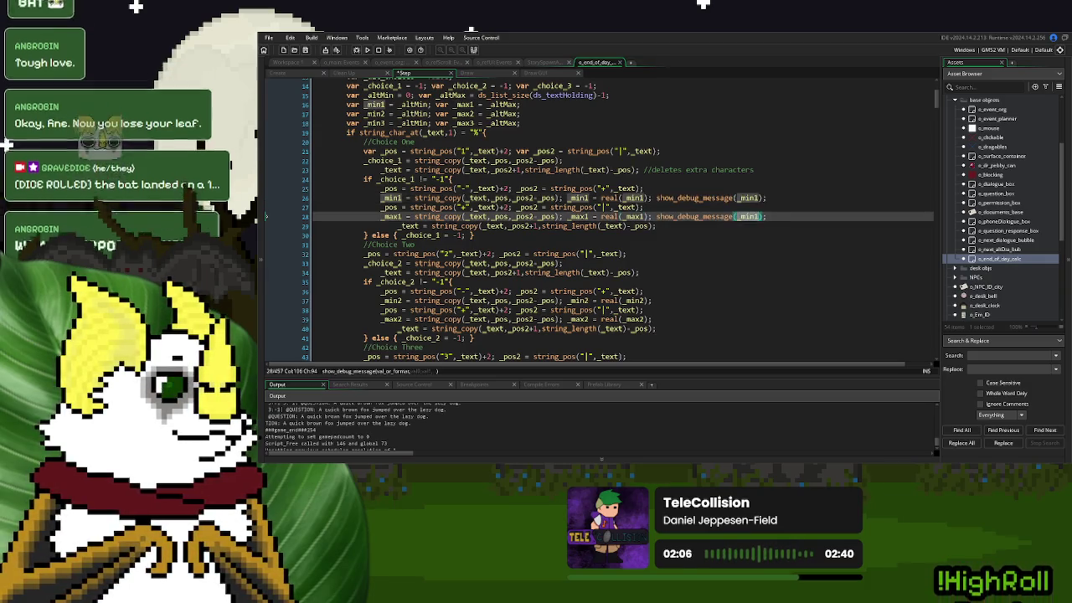
{"action": "type", "text": "_max1"}
{"action": "key", "text": "F5"}
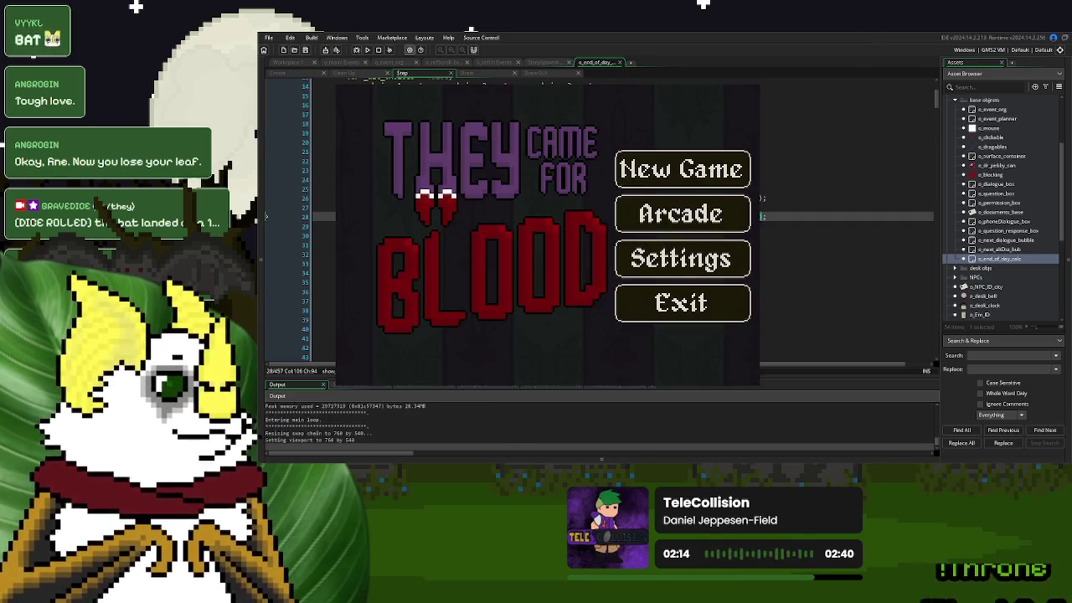
Start a New Game, continue past Day 1 Over, and advance the first dialogue line
{"action": "left_click", "coordinate": [682, 169]}
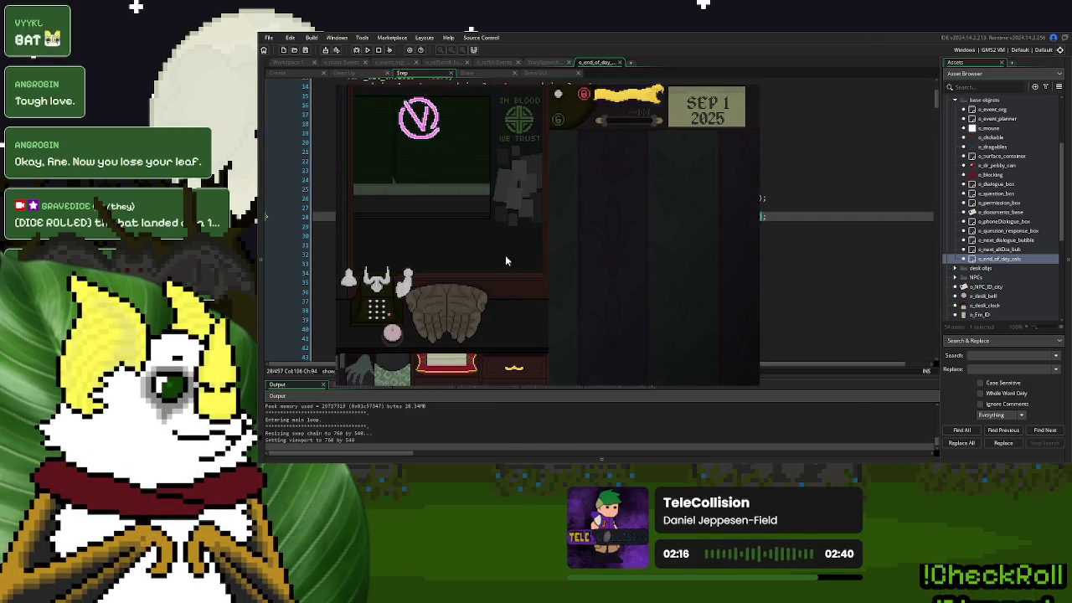
{"action": "left_click", "coordinate": [632, 101]}
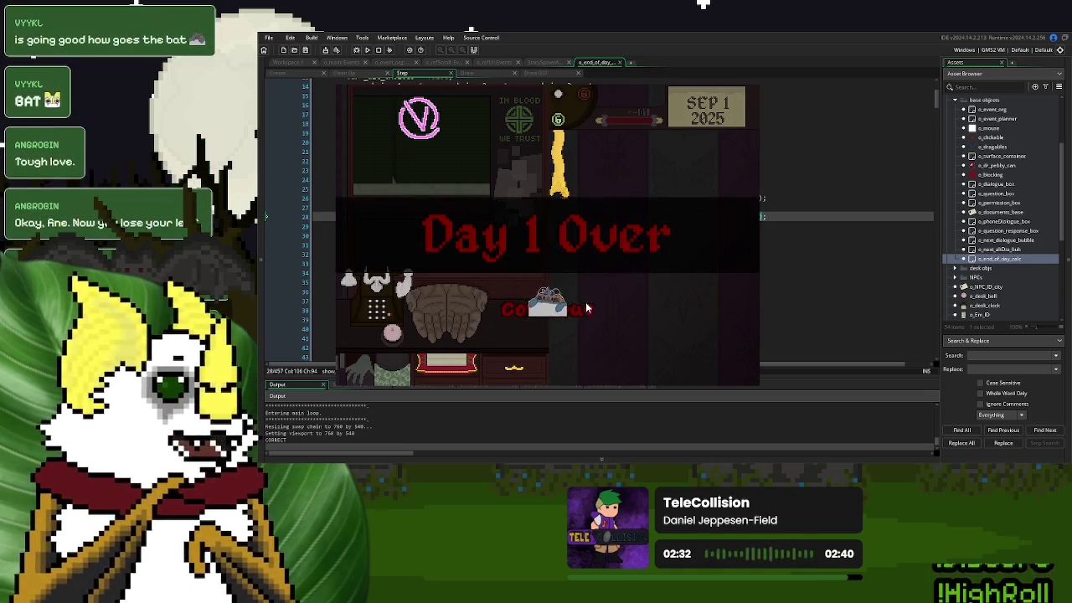
{"action": "left_click", "coordinate": [587, 308]}
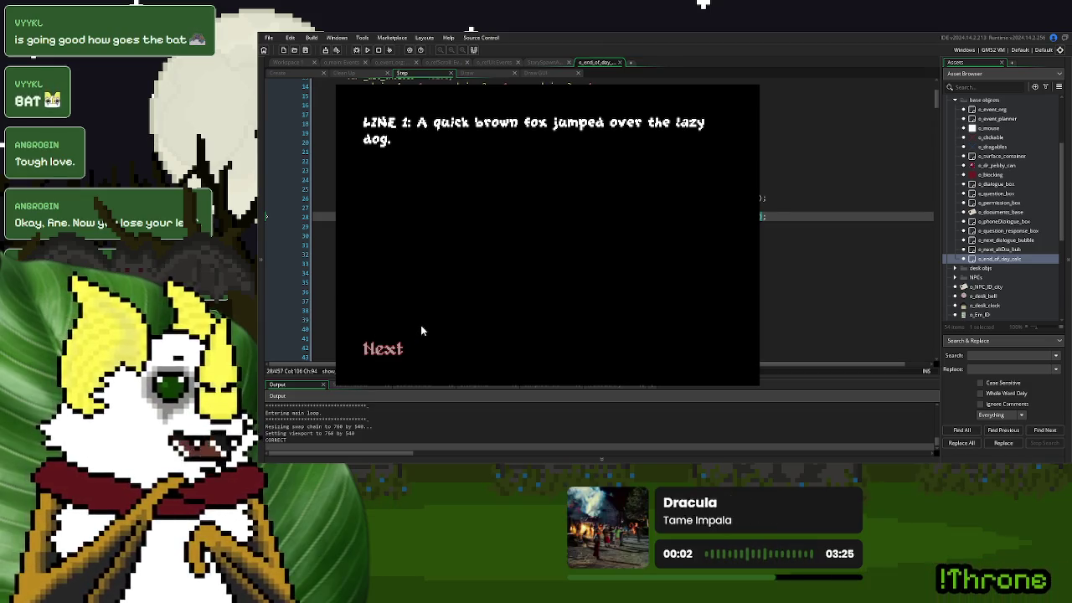
{"action": "left_click", "coordinate": [404, 340]}
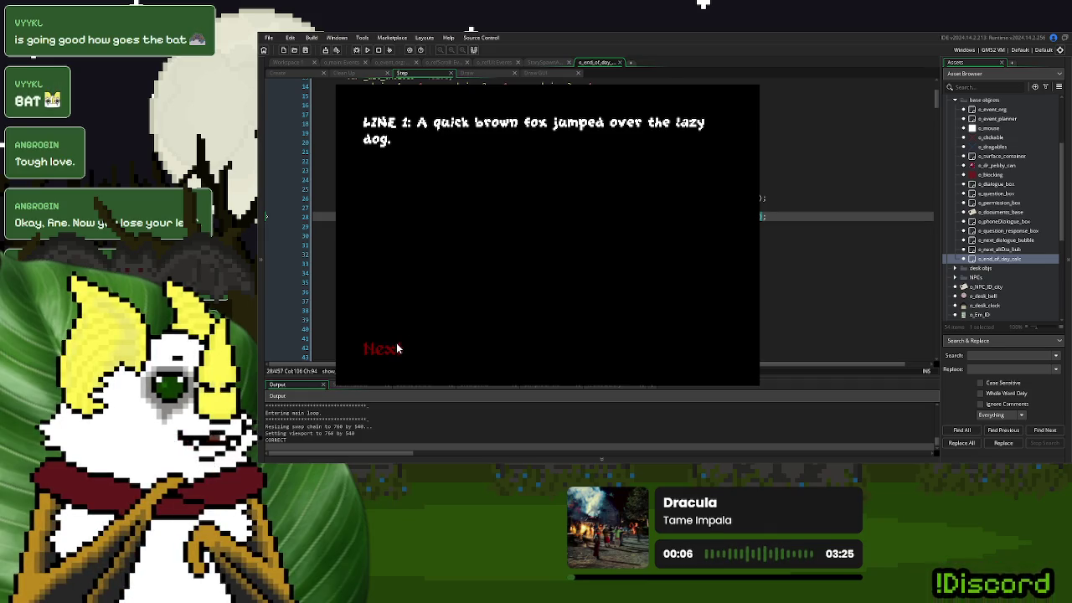
{"action": "left_click", "coordinate": [397, 345]}
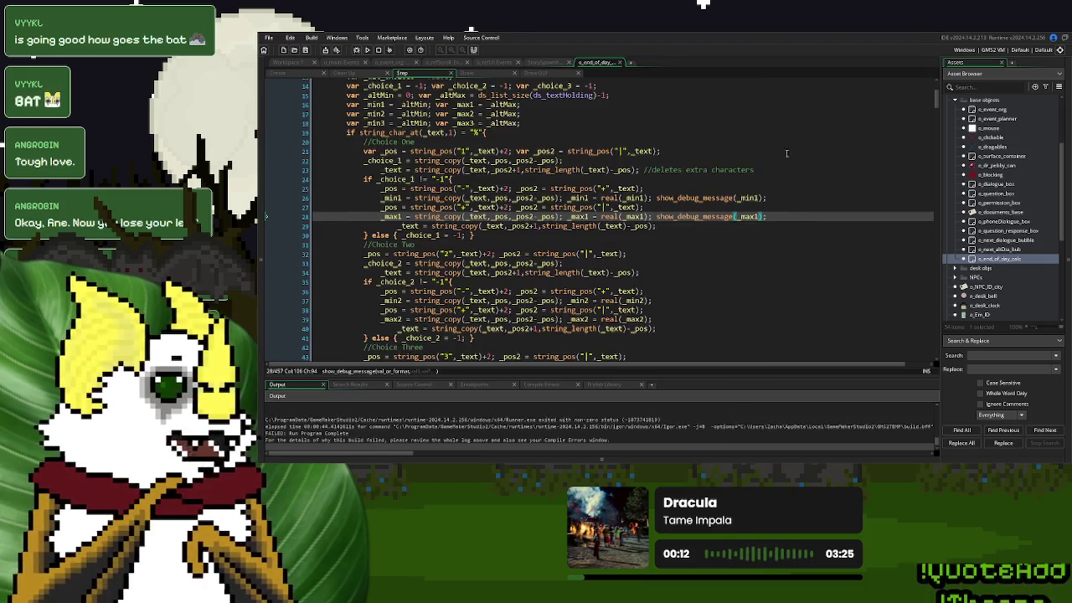
Comment out the _min2, _max2, _min3 and _max3 real() conversion lines with //
{"action": "left_click", "coordinate": [685, 209]}
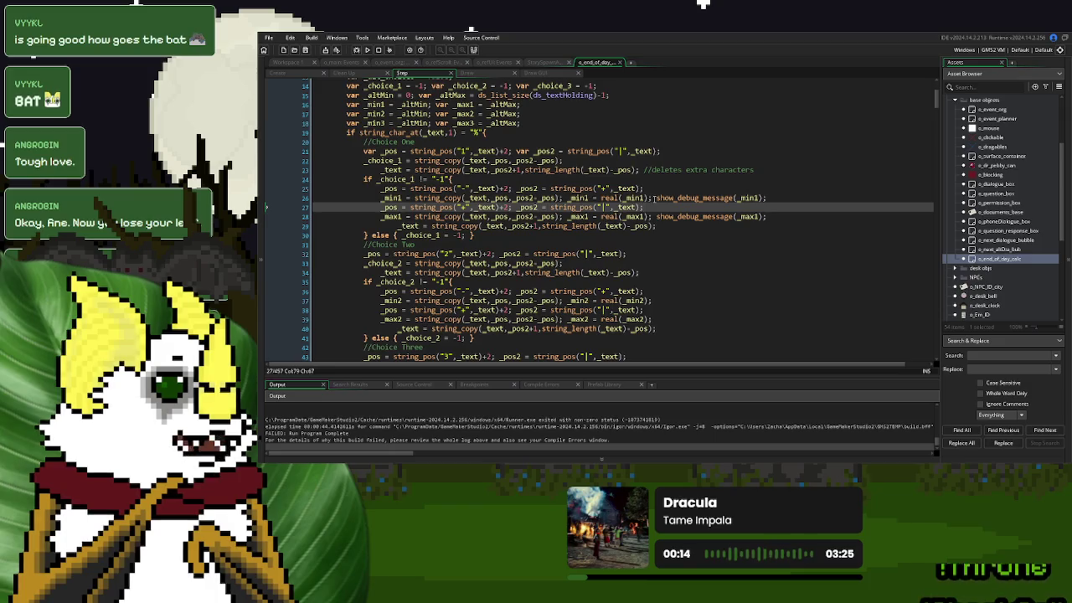
{"action": "left_click", "coordinate": [568, 300]}
{"action": "type", "text": "//"}
{"action": "left_click", "coordinate": [568, 319]}
{"action": "type", "text": "//"}
{"action": "scroll", "coordinate": [567, 317], "scroll_direction": "down", "scroll_amount": 5}
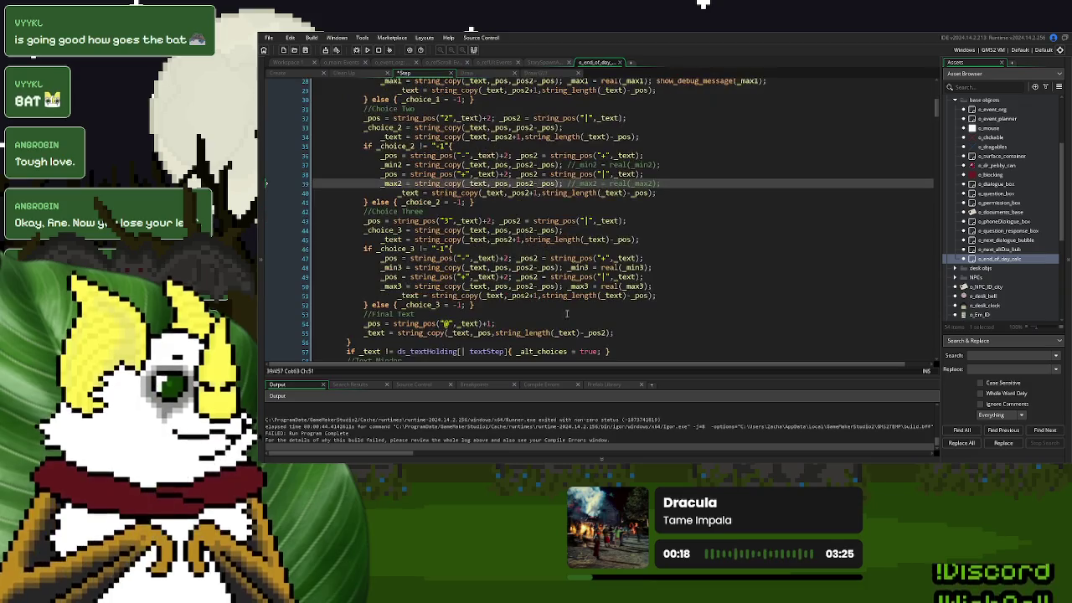
{"action": "left_click", "coordinate": [567, 267]}
{"action": "type", "text": "//"}
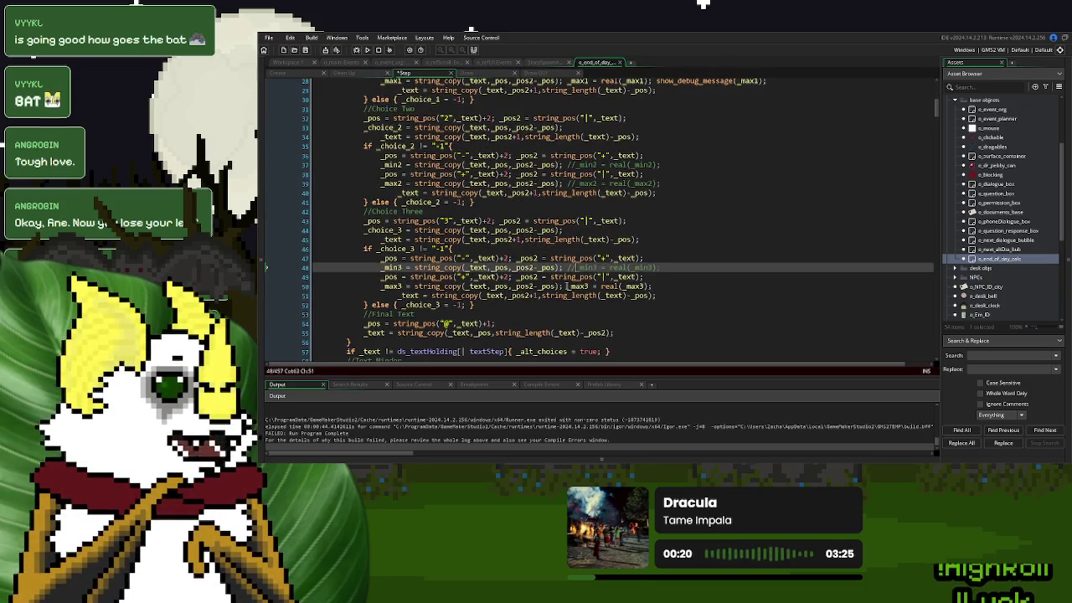
{"action": "left_click", "coordinate": [567, 286]}
{"action": "type", "text": "//"}
{"action": "scroll", "coordinate": [575, 285], "scroll_direction": "up", "scroll_amount": 4}
Delete the _min1 and _max1 real() statements on lines 26 and 28, then rerun the game
{"action": "left_click_drag", "start_coordinate": [654, 165], "coordinate": [569, 165]}
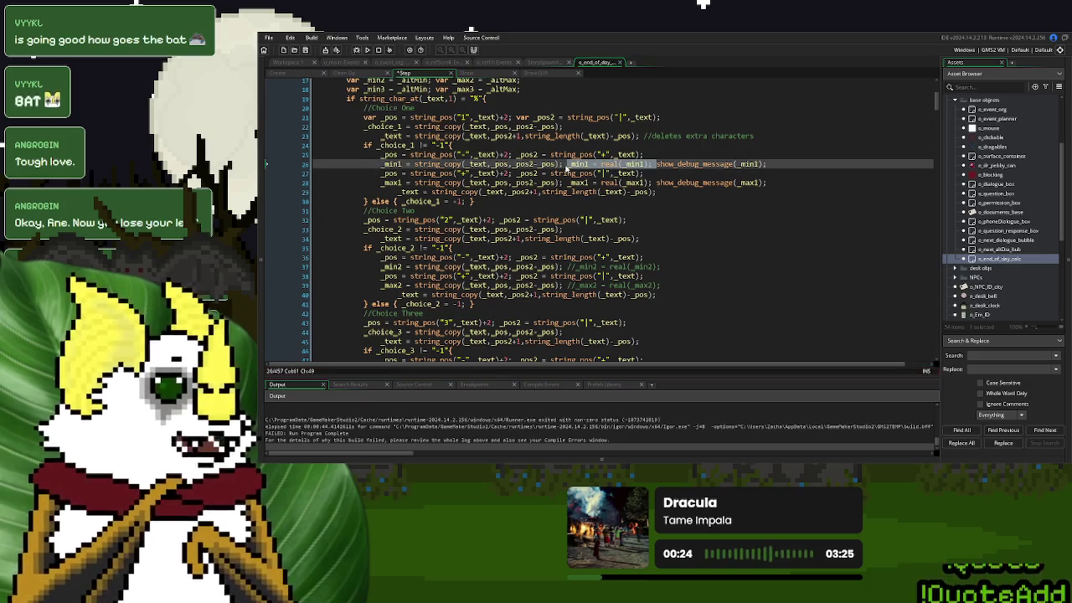
{"action": "key", "text": "BackSpace"}
{"action": "left_click_drag", "start_coordinate": [656, 183], "coordinate": [567, 183]}
{"action": "key", "text": "BackSpace"}
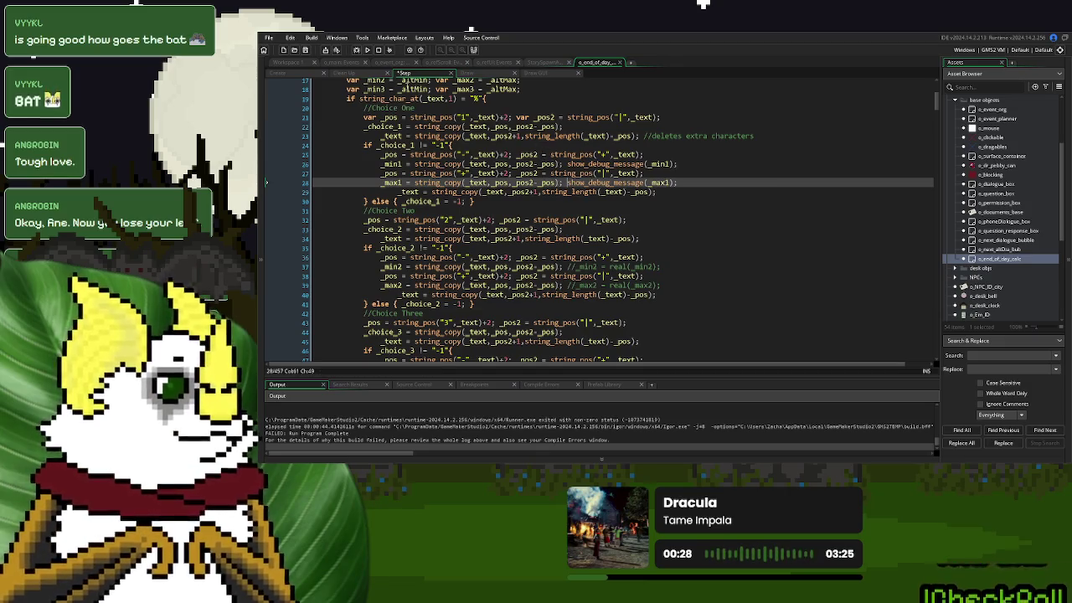
{"action": "left_click", "coordinate": [367, 50]}
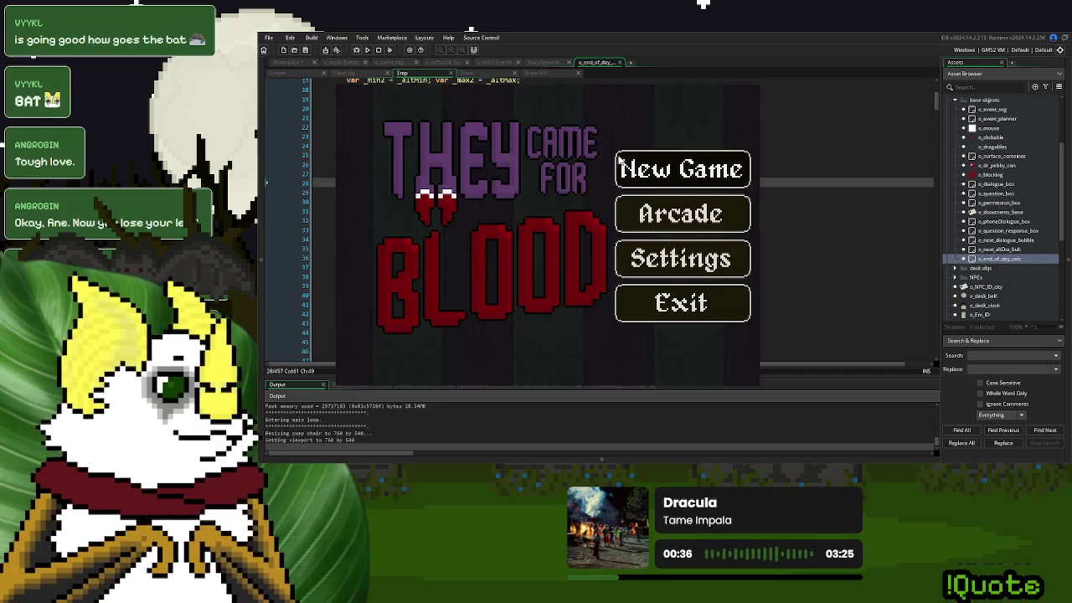
Play a New Game past the day-over screen to the question showing Option One and Option Two, then close it
{"action": "left_click", "coordinate": [620, 164]}
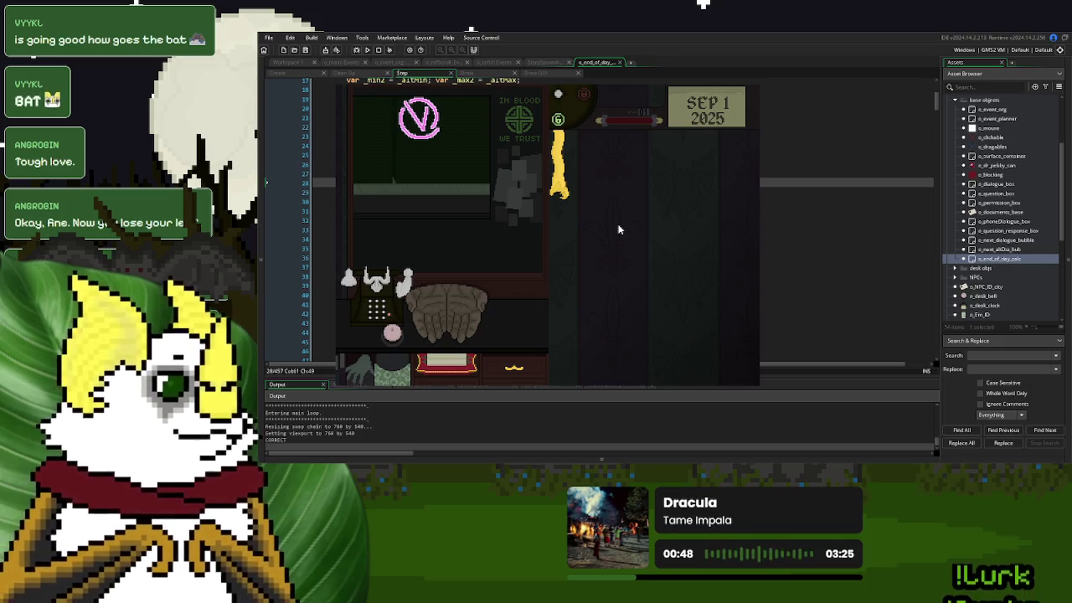
{"action": "left_click", "coordinate": [586, 309]}
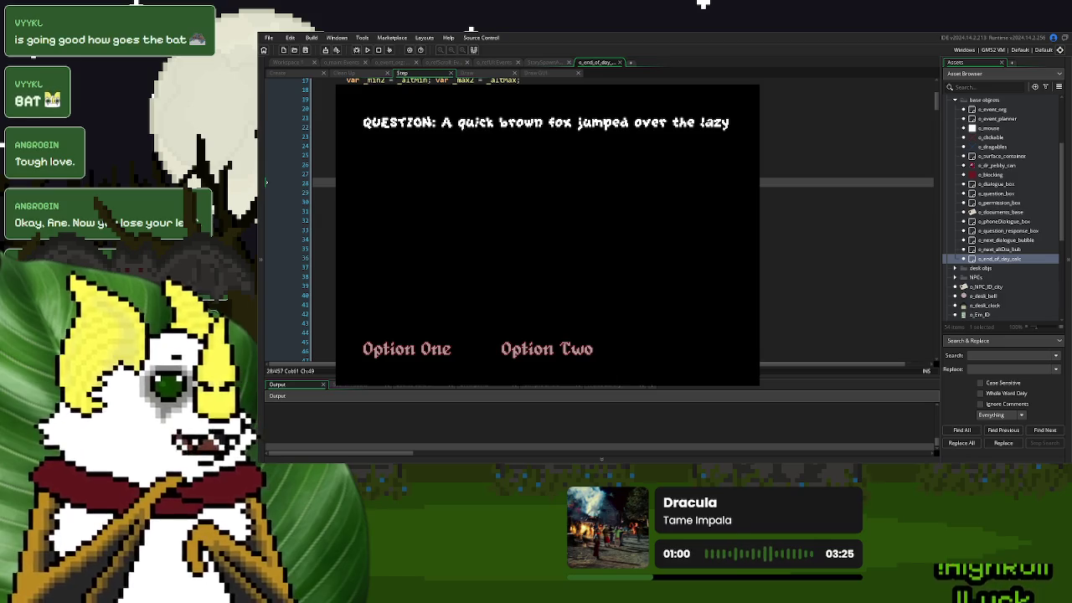
{"action": "key", "text": "Escape"}
{"action": "left_click", "coordinate": [571, 192]}
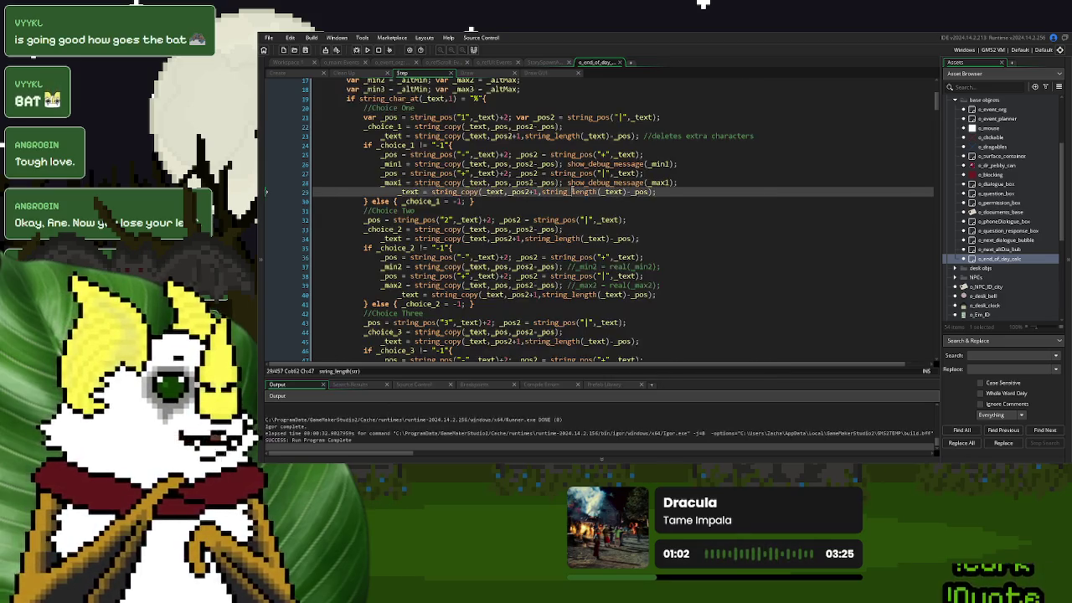
Change the string_pos offsets on lines 25 and 27 from +2 to +1
{"action": "left_click", "coordinate": [516, 164]}
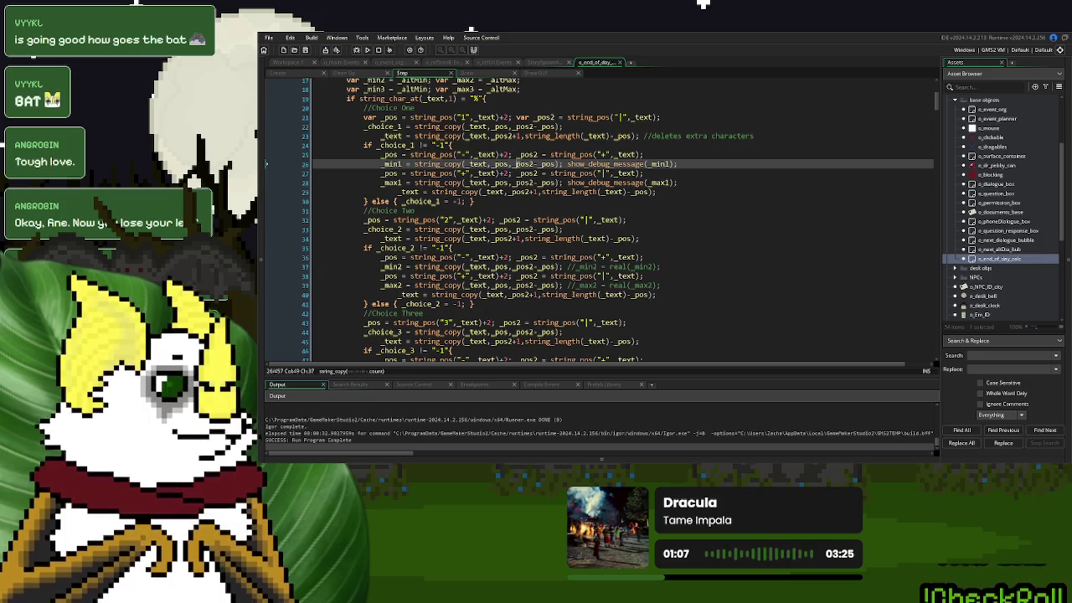
{"action": "left_click", "coordinate": [511, 154]}
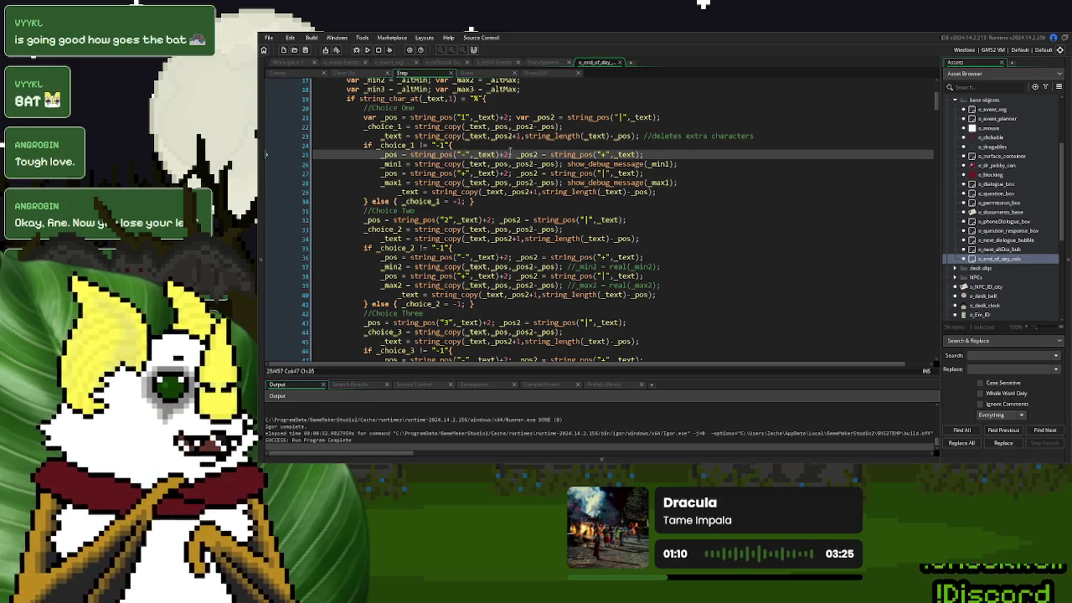
{"action": "key", "text": "BackSpace"}
{"action": "key", "text": "Down"}
{"action": "key", "text": "Up"}
{"action": "type", "text": "1"}
{"action": "key", "text": "Down"}
{"action": "key", "text": "Down"}
{"action": "key", "text": "BackSpace"}
{"action": "type", "text": "1"}
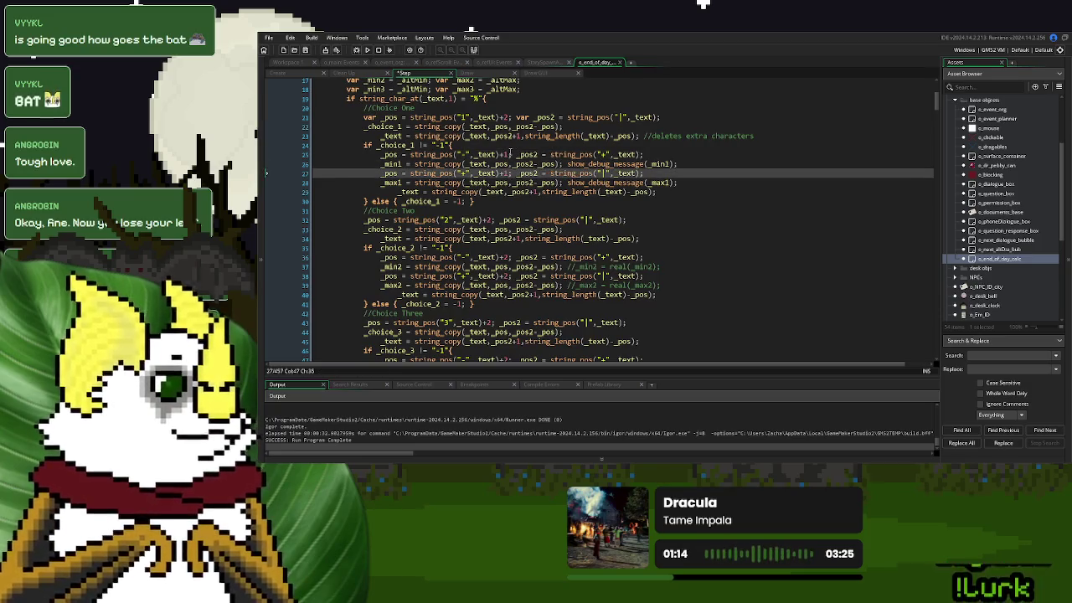
Change the +2 offsets on lines 36, 47 and 49 to +1, then run the game
{"action": "left_click", "coordinate": [505, 257]}
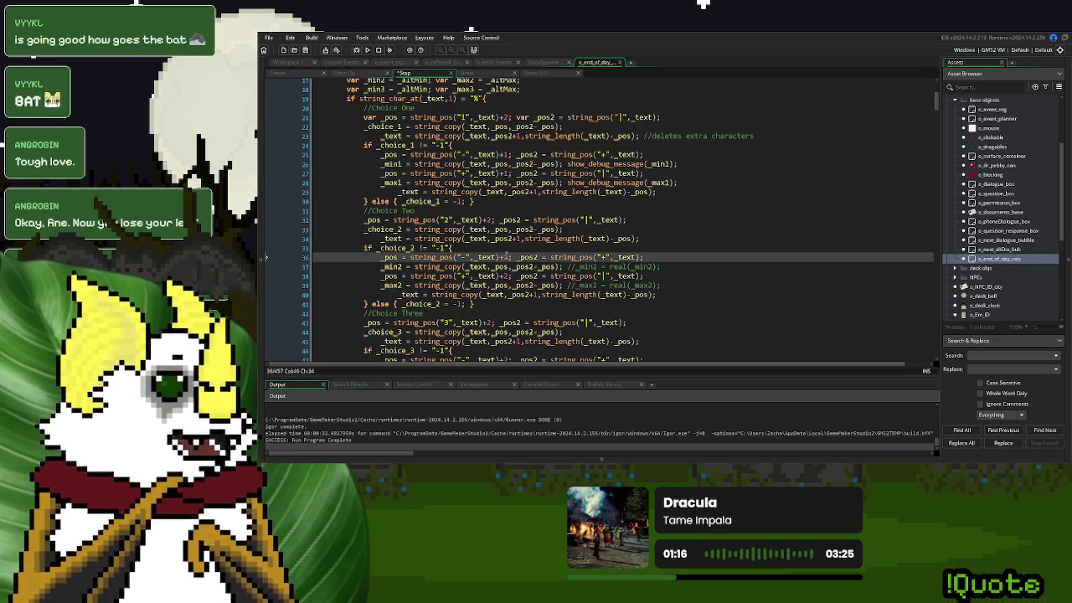
{"action": "key", "text": "BackSpace"}
{"action": "type", "text": "1"}
{"action": "key", "text": "Down"}
{"action": "key", "text": "Down"}
{"action": "key", "text": "Down"}
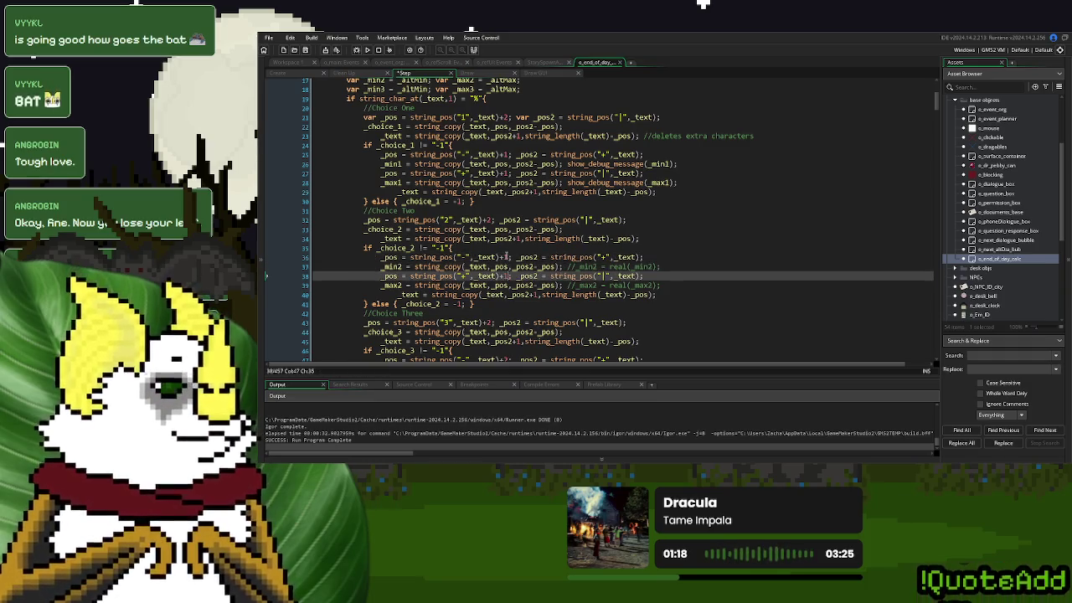
{"action": "key", "text": "Down"}
{"action": "scroll", "coordinate": [553, 316], "scroll_direction": "down", "scroll_amount": 4}
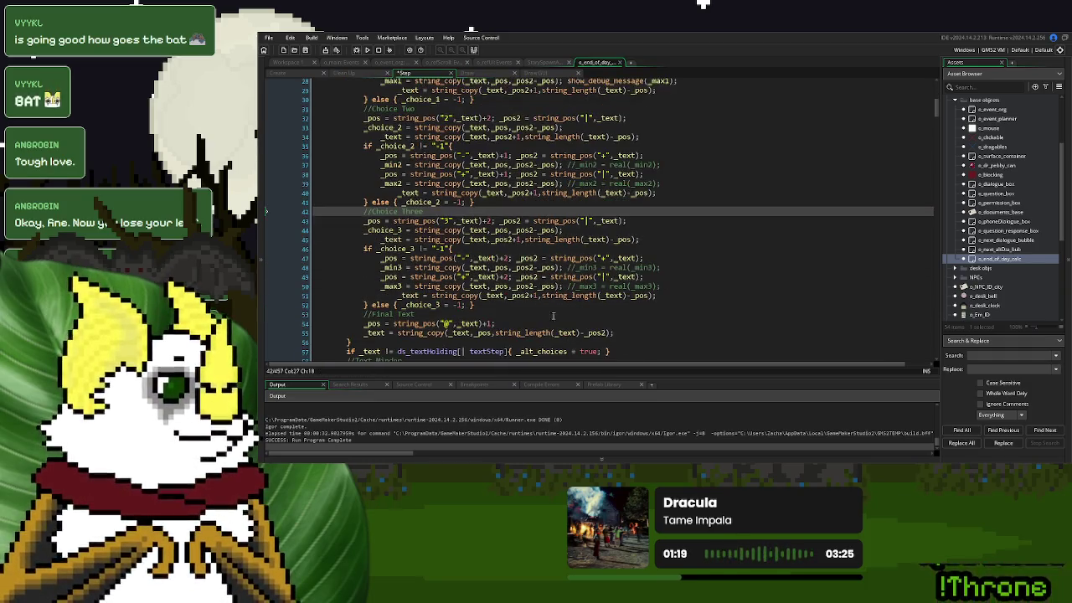
{"action": "left_click", "coordinate": [511, 258]}
{"action": "key", "text": "BackSpace"}
{"action": "type", "text": "1"}
{"action": "key", "text": "Down"}
{"action": "key", "text": "Down"}
{"action": "key", "text": "BackSpace"}
{"action": "type", "text": "1"}
{"action": "scroll", "coordinate": [448, 163], "scroll_direction": "up", "scroll_amount": 6}
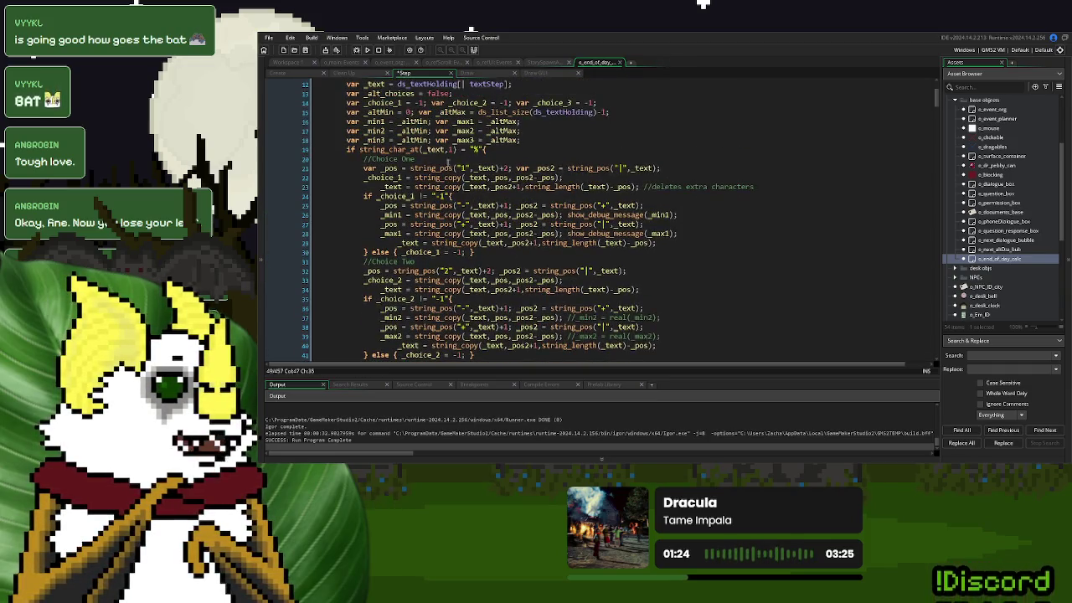
{"action": "left_click", "coordinate": [367, 49]}
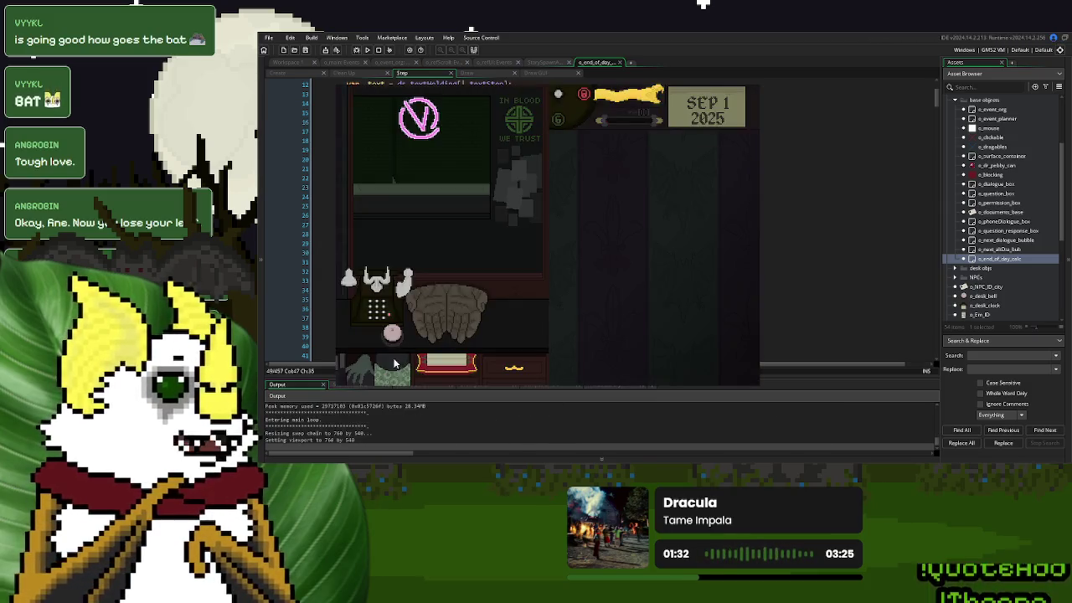
{"action": "left_click", "coordinate": [400, 336]}
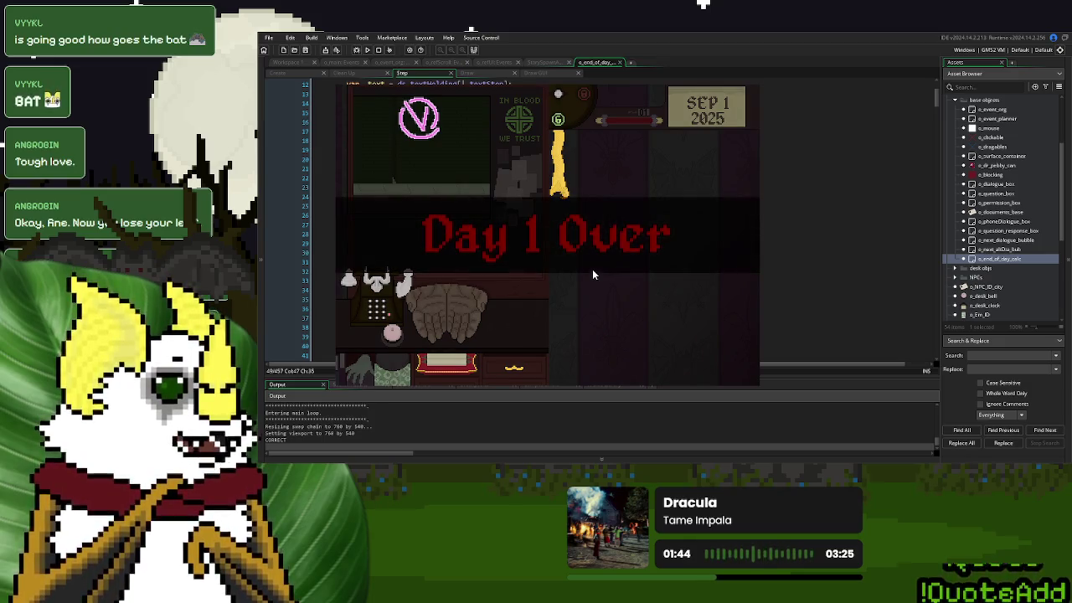
{"action": "left_click", "coordinate": [576, 309]}
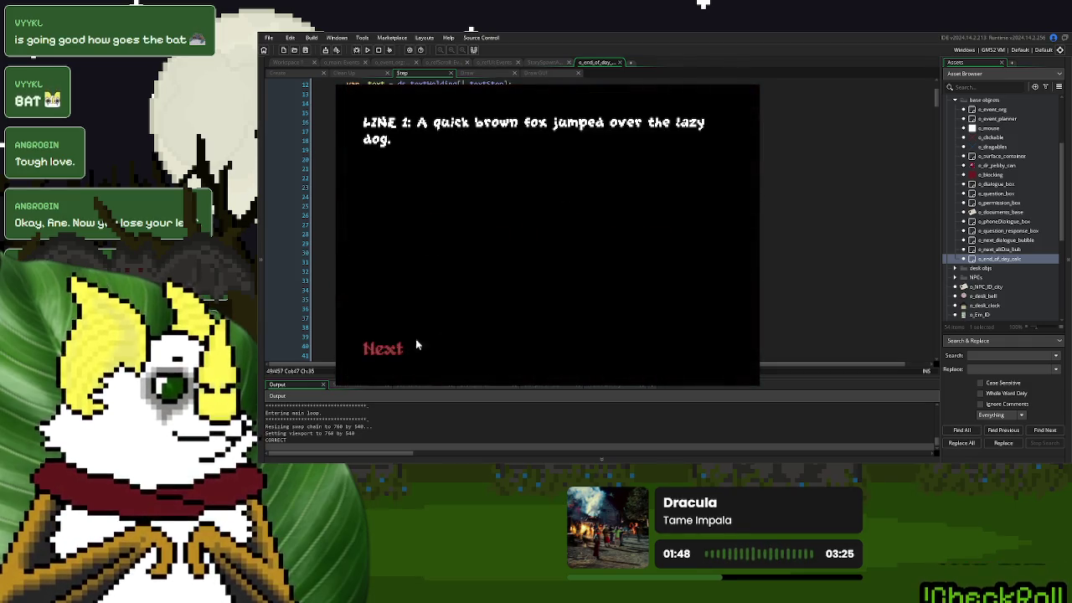
{"action": "left_click", "coordinate": [369, 354]}
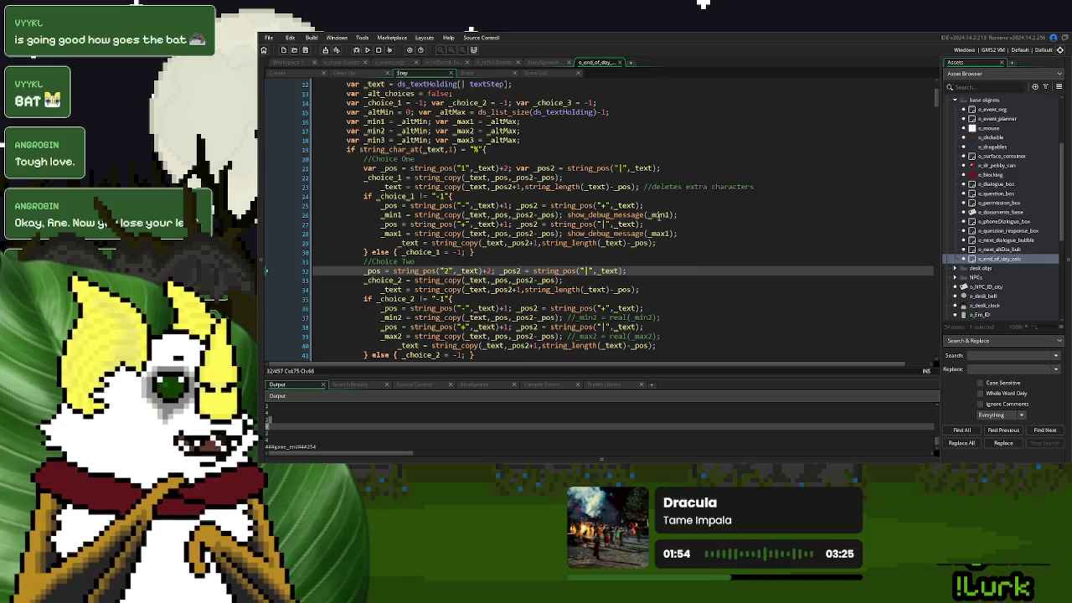
Uncomment the real() conversion lines for _min2, _max2, _min3 and _max3
{"action": "left_click", "coordinate": [687, 207]}
{"action": "scroll", "coordinate": [687, 209], "scroll_direction": "down", "scroll_amount": 3}
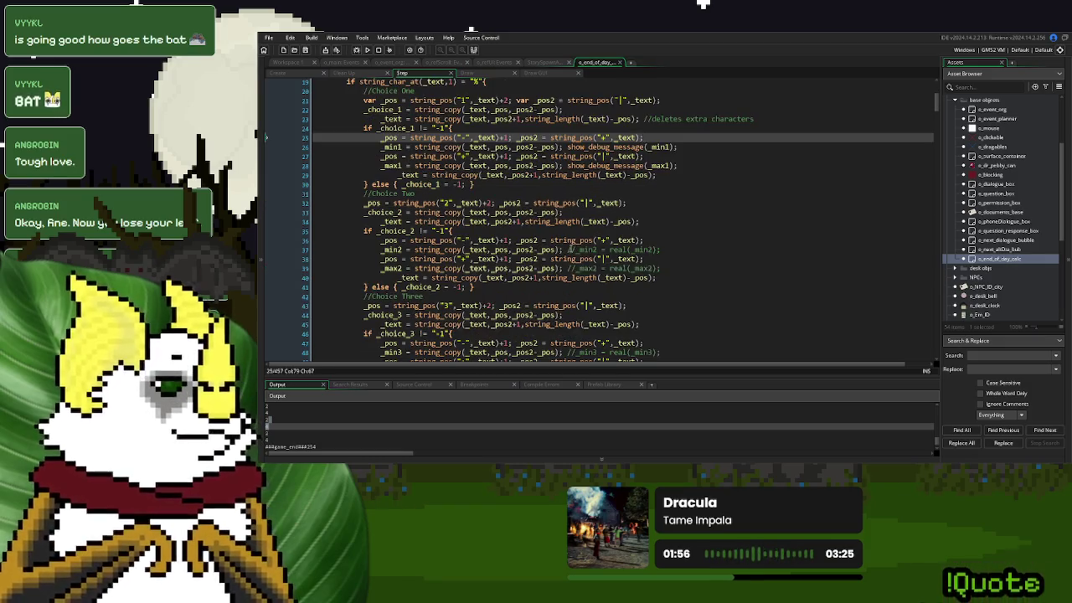
{"action": "left_click", "coordinate": [568, 250]}
{"action": "key", "text": "Delete"}
{"action": "key", "text": "Delete"}
{"action": "key", "text": "Down"}
{"action": "key", "text": "Down"}
{"action": "key", "text": "Delete"}
{"action": "key", "text": "Delete"}
{"action": "scroll", "coordinate": [568, 249], "scroll_direction": "down", "scroll_amount": 5}
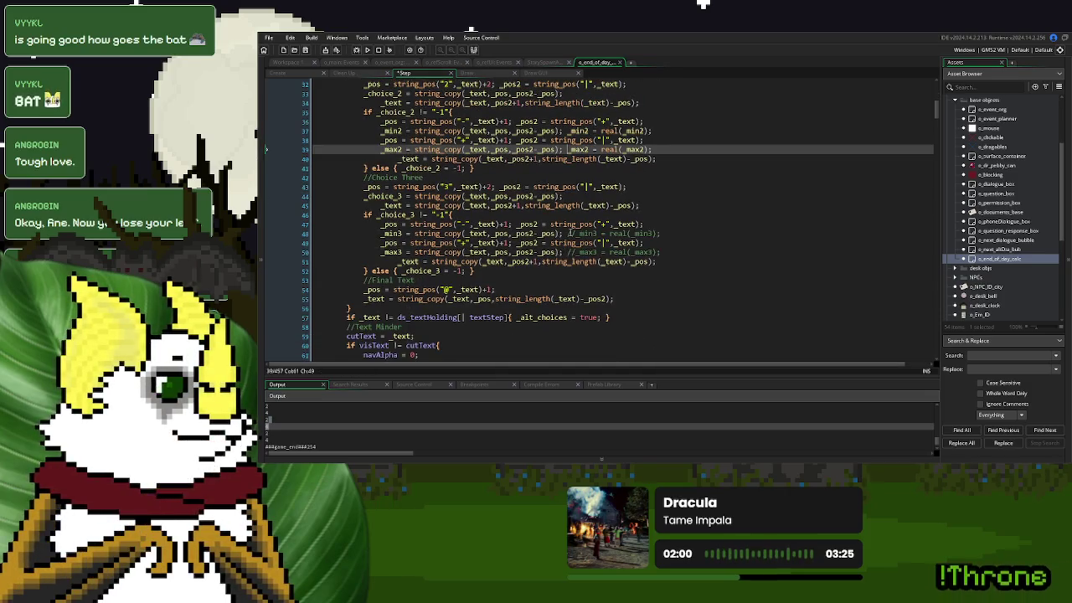
{"action": "left_click", "coordinate": [568, 233]}
{"action": "key", "text": "Delete"}
{"action": "key", "text": "Delete"}
{"action": "left_click", "coordinate": [568, 252]}
{"action": "key", "text": "Delete"}
{"action": "key", "text": "Delete"}
{"action": "scroll", "coordinate": [570, 205], "scroll_direction": "up", "scroll_amount": 3}
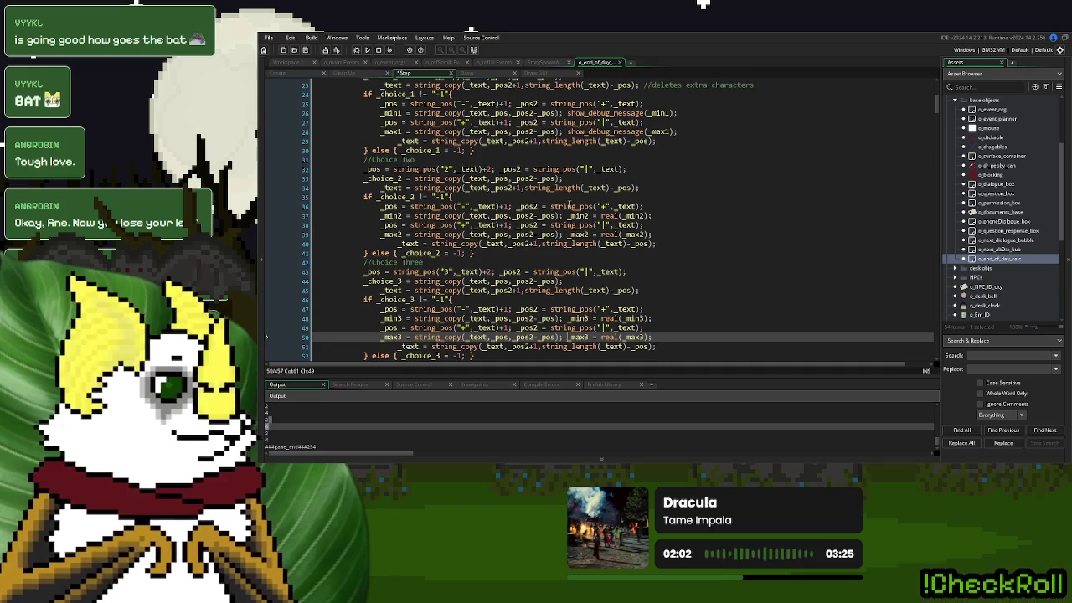
Paste the _min2 and _max2 real() conversions over choice one's show_debug_message calls on lines 26 and 28
{"action": "left_click_drag", "start_coordinate": [569, 216], "coordinate": [671, 215]}
{"action": "key", "text": "ctrl+c"}
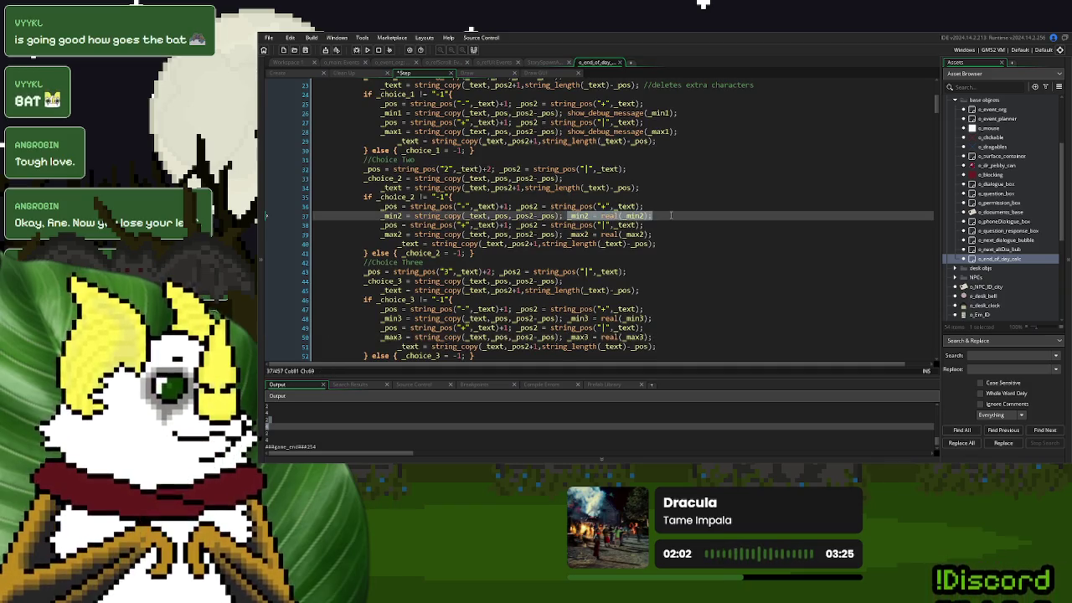
{"action": "mouse_move", "coordinate": [568, 112]}
{"action": "left_mouse_down"}
{"action": "mouse_move", "coordinate": [676, 112]}
{"action": "mouse_move", "coordinate": [570, 113]}
{"action": "left_mouse_up"}
{"action": "key", "text": "ctrl+v"}
{"action": "left_click_drag", "start_coordinate": [654, 236], "coordinate": [568, 236]}
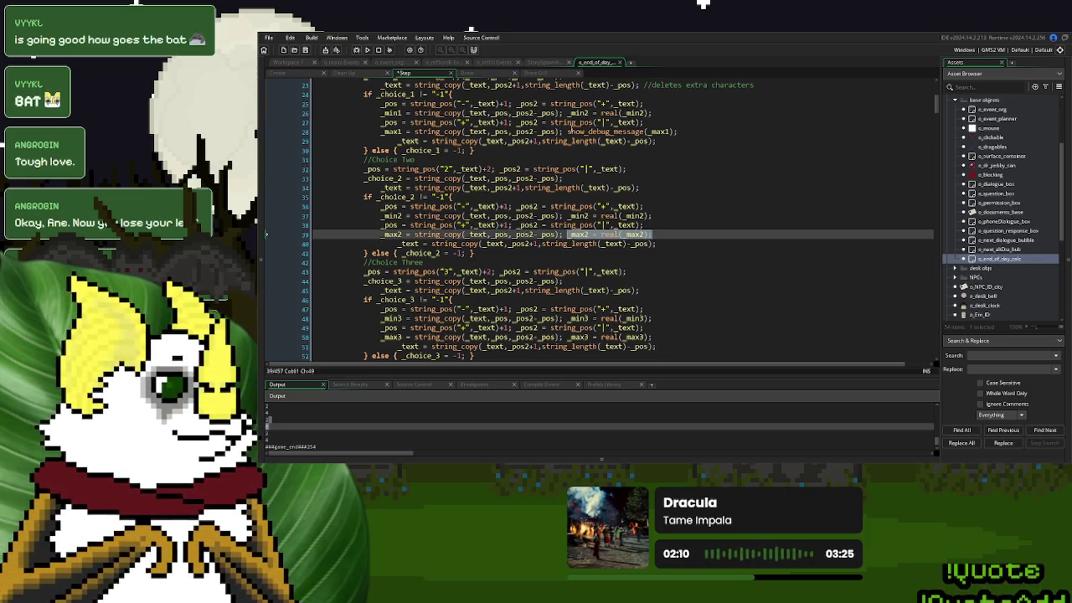
{"action": "left_click", "coordinate": [572, 132]}
{"action": "mouse_move", "coordinate": [652, 132]}
{"action": "left_mouse_down"}
{"action": "mouse_move", "coordinate": [675, 131]}
{"action": "mouse_move", "coordinate": [568, 132]}
{"action": "left_mouse_up"}
{"action": "type", "text": "_max2 = real(_max2);"}
Rename the pasted conversions to _min1 = real(_min1) and _max1 = real(_max1), then run the game with F5
{"action": "double_click", "coordinate": [586, 112]}
{"action": "type", "text": "_min1"}
{"action": "key", "text": "Down"}
{"action": "key", "text": "Down"}
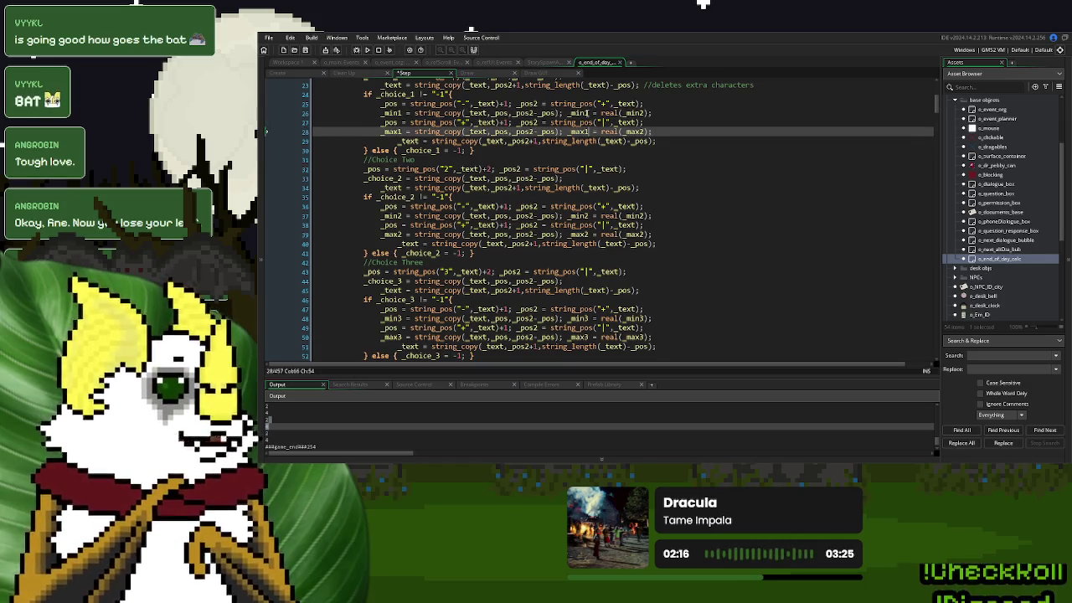
{"action": "double_click", "coordinate": [637, 112]}
{"action": "type", "text": "_min1"}
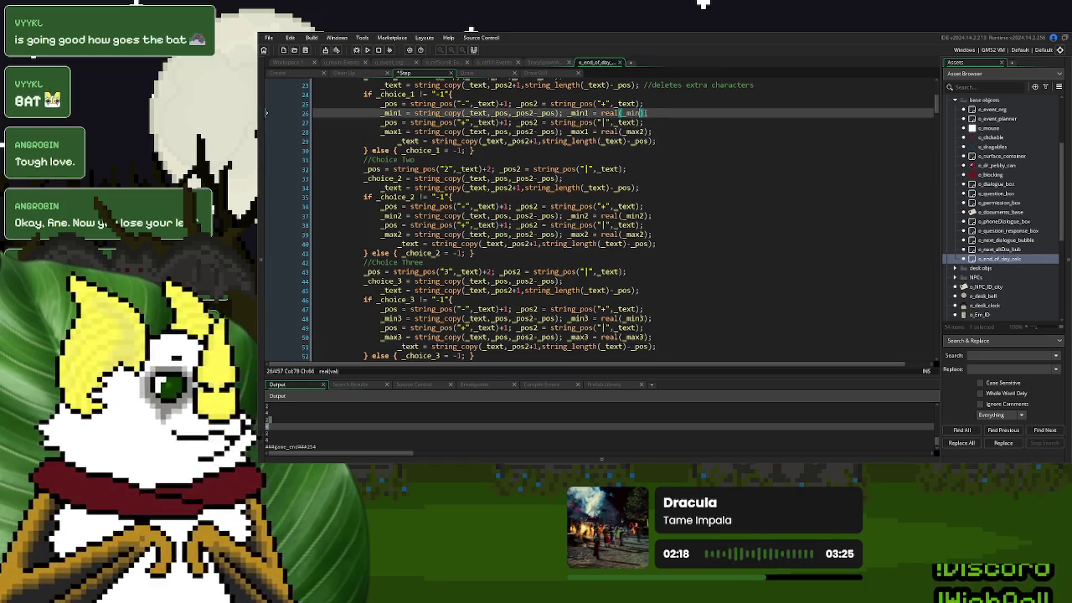
{"action": "double_click", "coordinate": [634, 132]}
{"action": "type", "text": "_max1"}
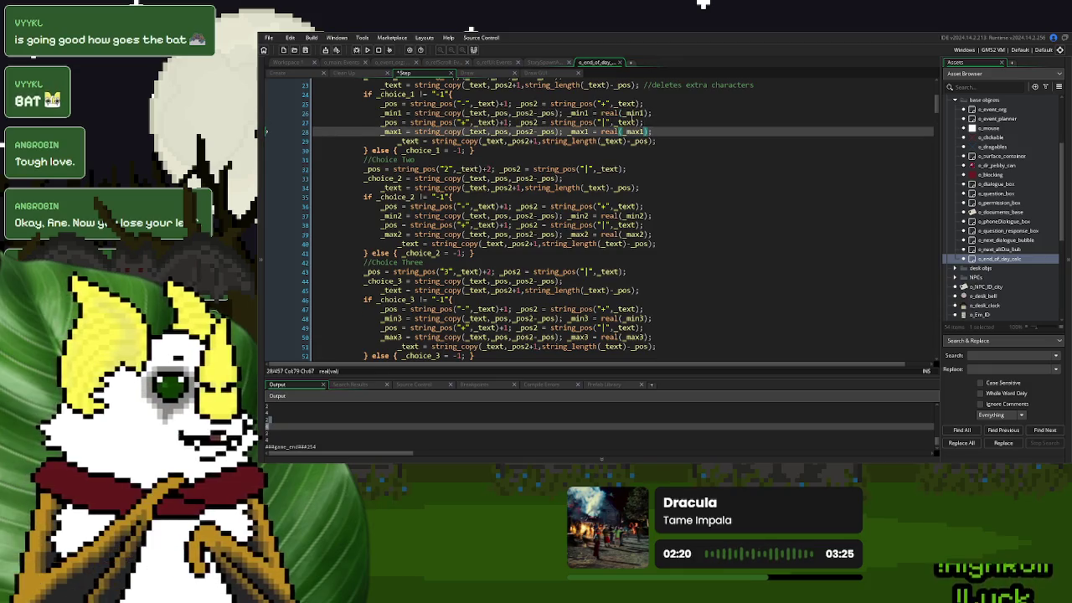
{"action": "key", "text": "Up"}
{"action": "key", "text": "F5"}
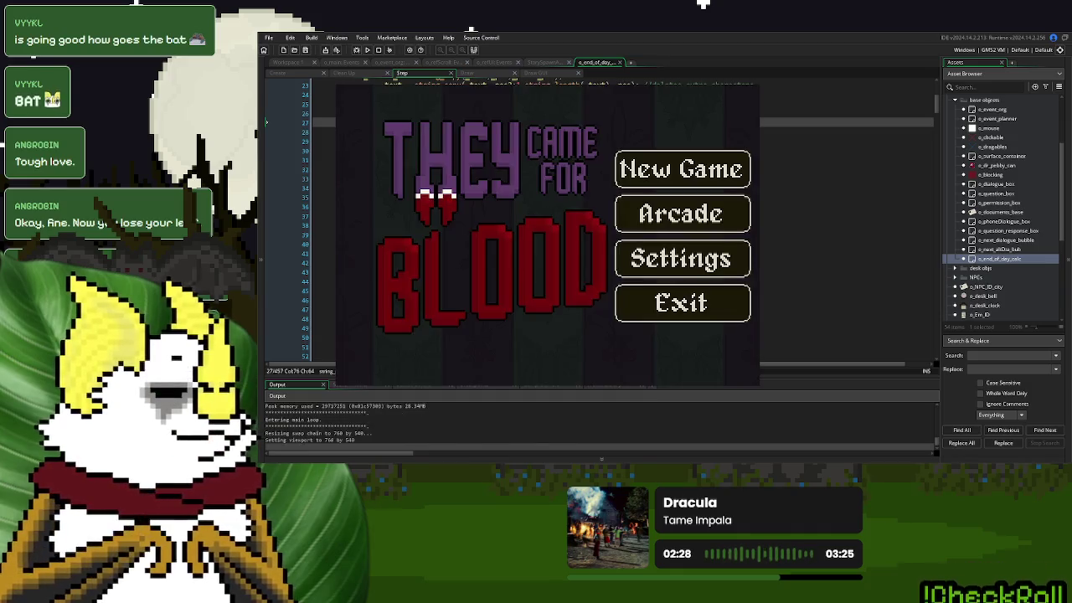
Start a new game and play the Day 1 cutscene choosing Option One through 'Opt 1 Continued 2'
{"action": "left_click", "coordinate": [710, 169]}
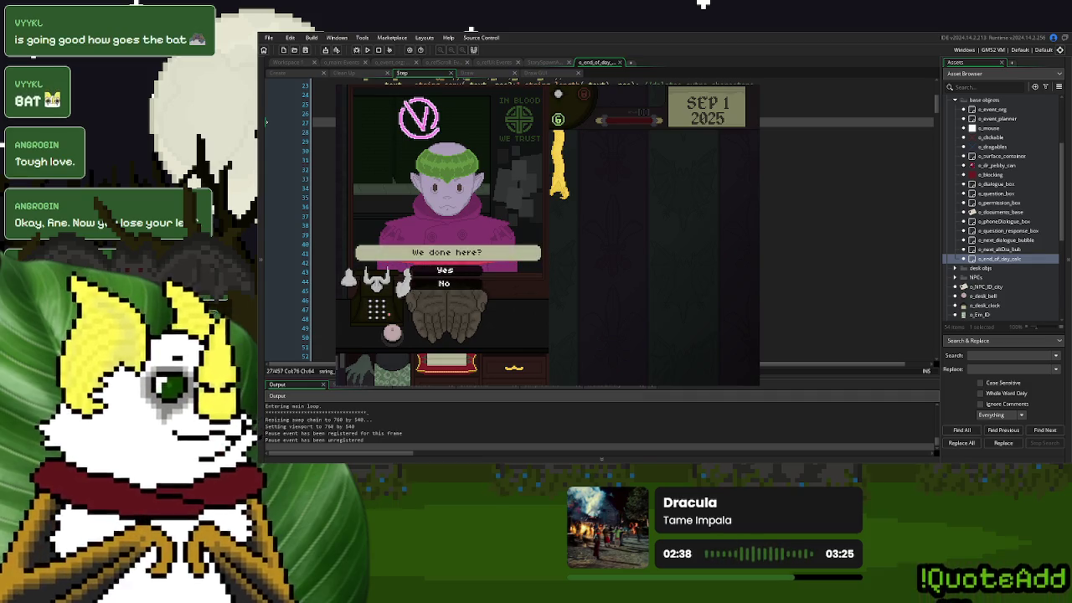
{"action": "key", "text": "Return"}
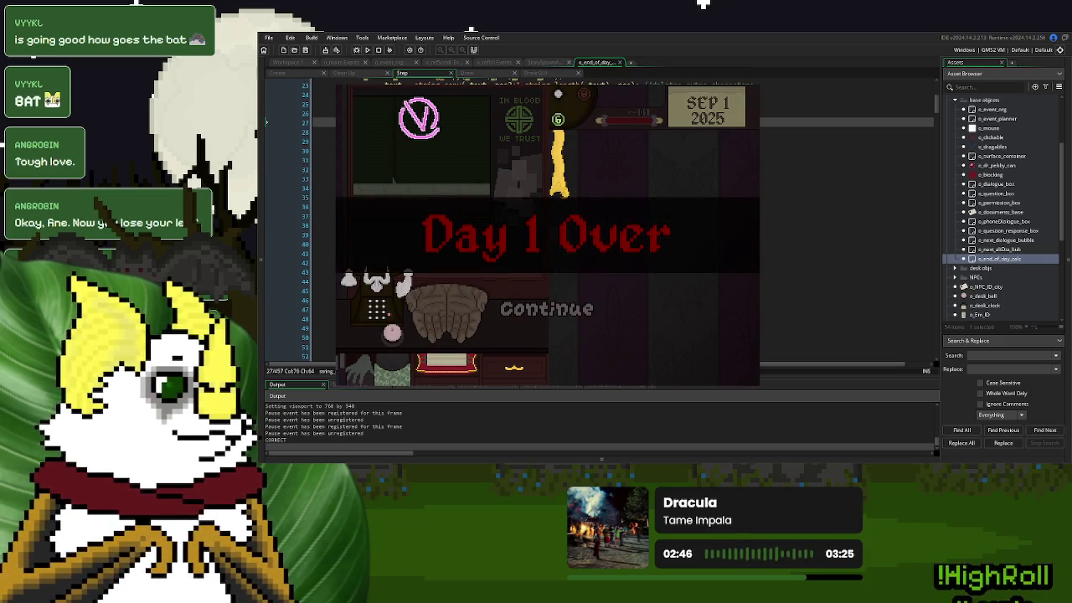
{"action": "left_click", "coordinate": [554, 296]}
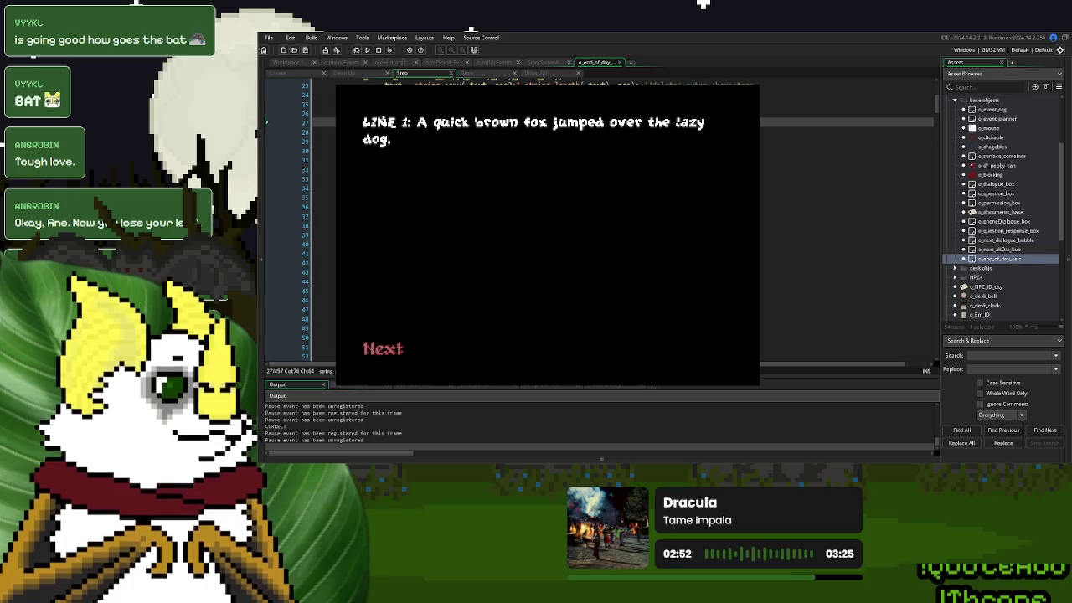
{"action": "left_click", "coordinate": [381, 349]}
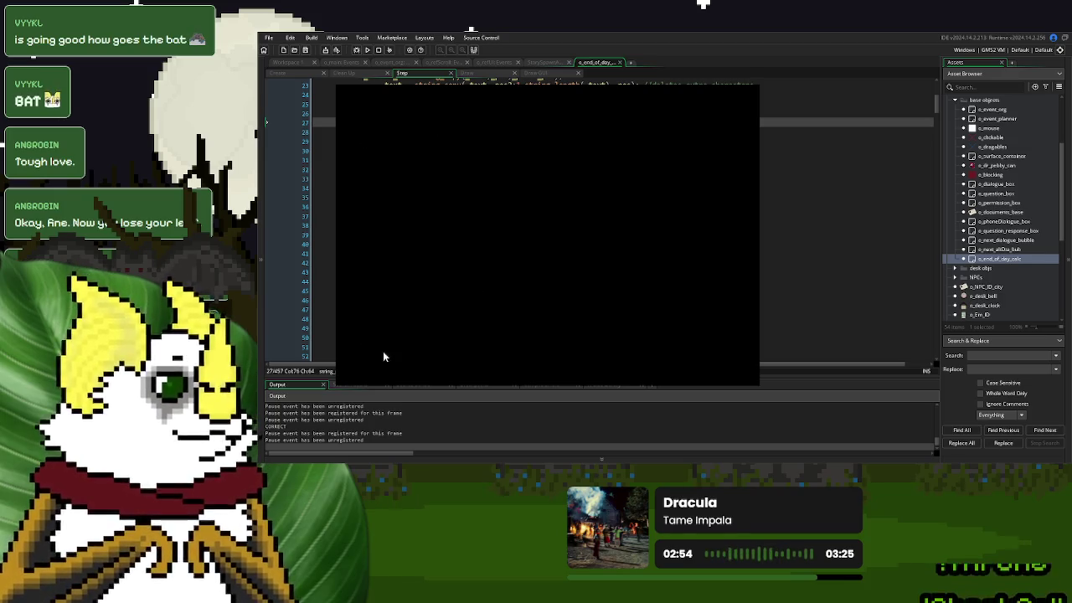
{"action": "left_click", "coordinate": [433, 352]}
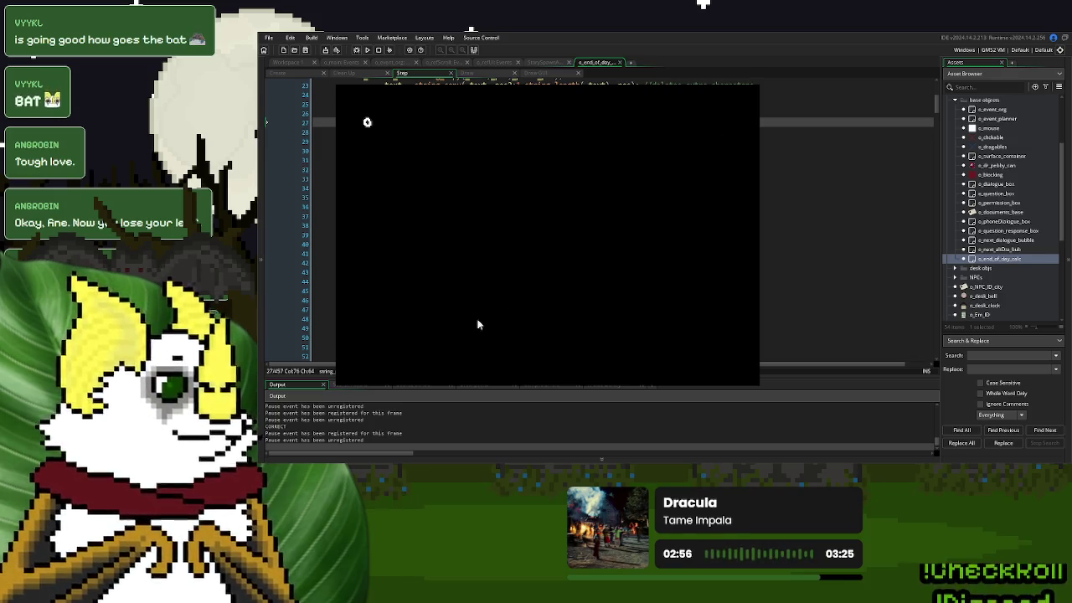
{"action": "left_click", "coordinate": [379, 351]}
{"action": "left_click", "coordinate": [385, 347]}
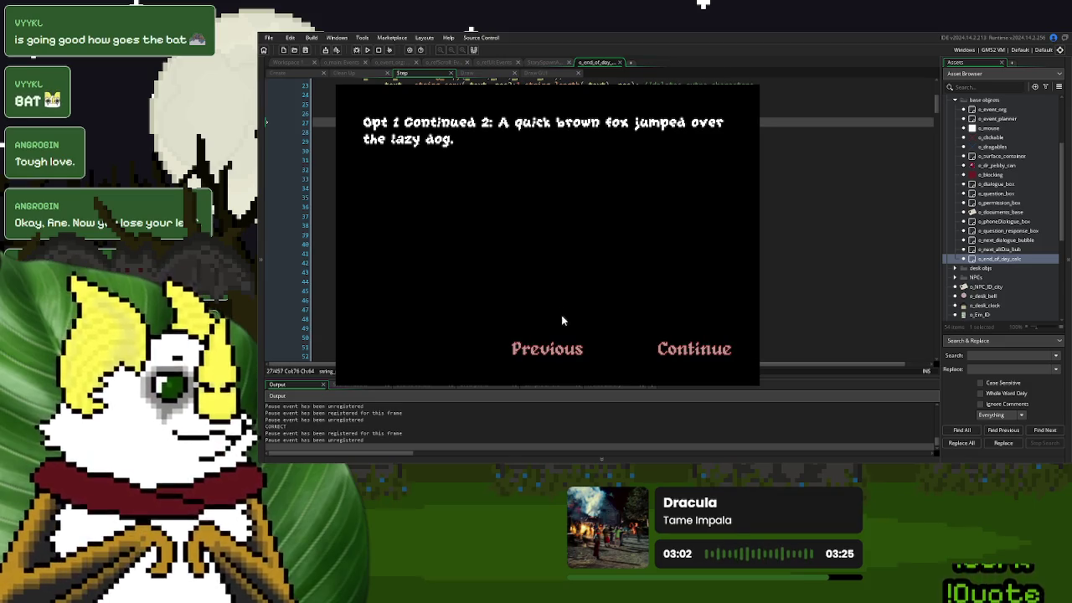
{"action": "left_click", "coordinate": [694, 349]}
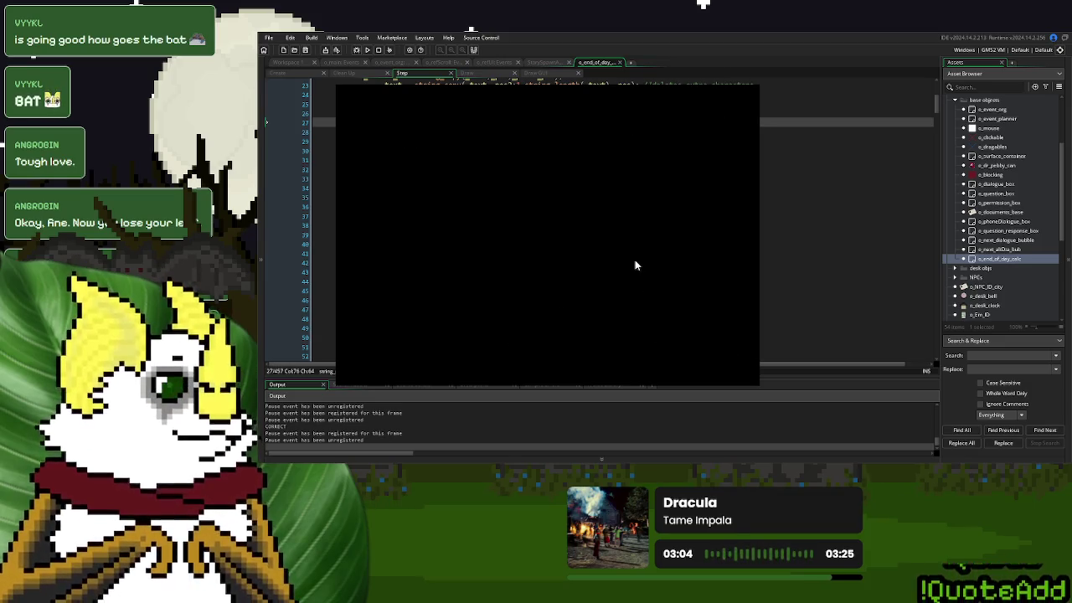
{"action": "left_click", "coordinate": [645, 182]}
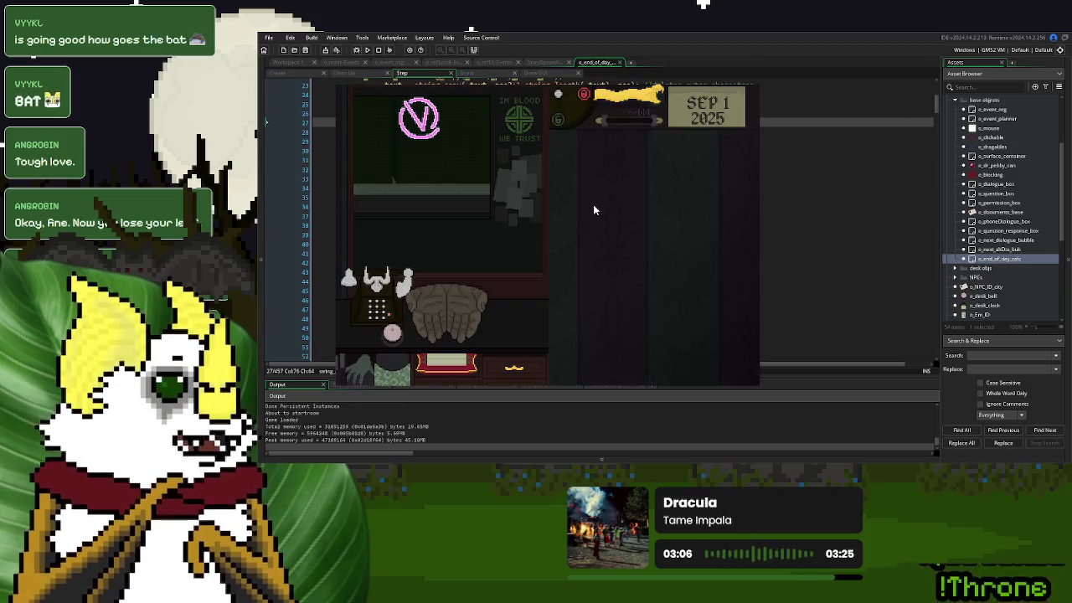
Ring the bell, choose Option Two, and page forward and back through 'Opt 2 Continued 2' before closing the game
{"action": "left_click", "coordinate": [412, 333]}
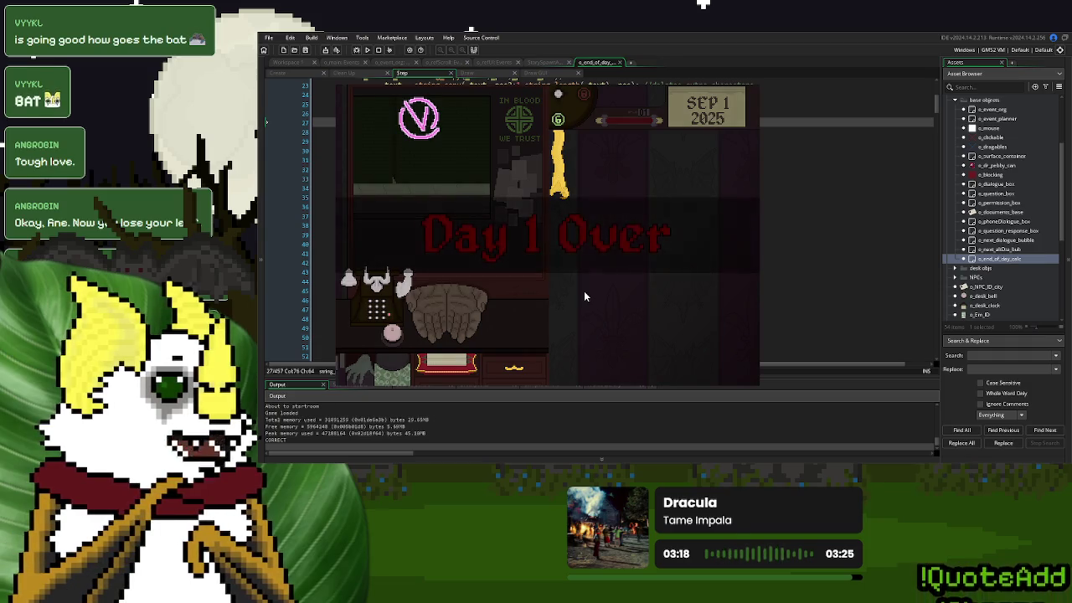
{"action": "left_click", "coordinate": [546, 310]}
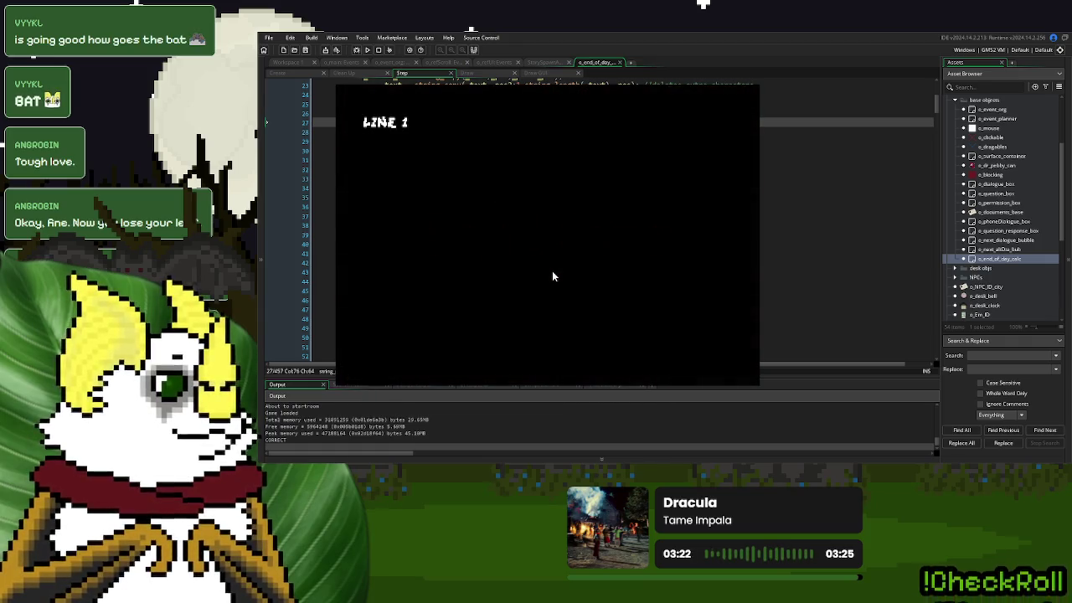
{"action": "left_click", "coordinate": [378, 340]}
{"action": "left_click", "coordinate": [558, 348]}
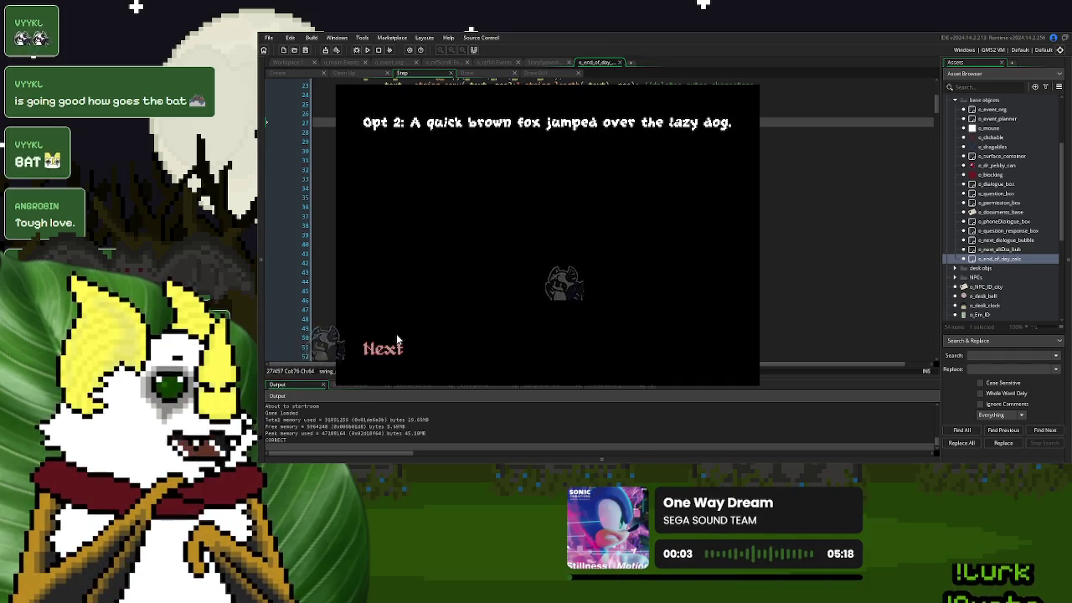
{"action": "left_click", "coordinate": [398, 341]}
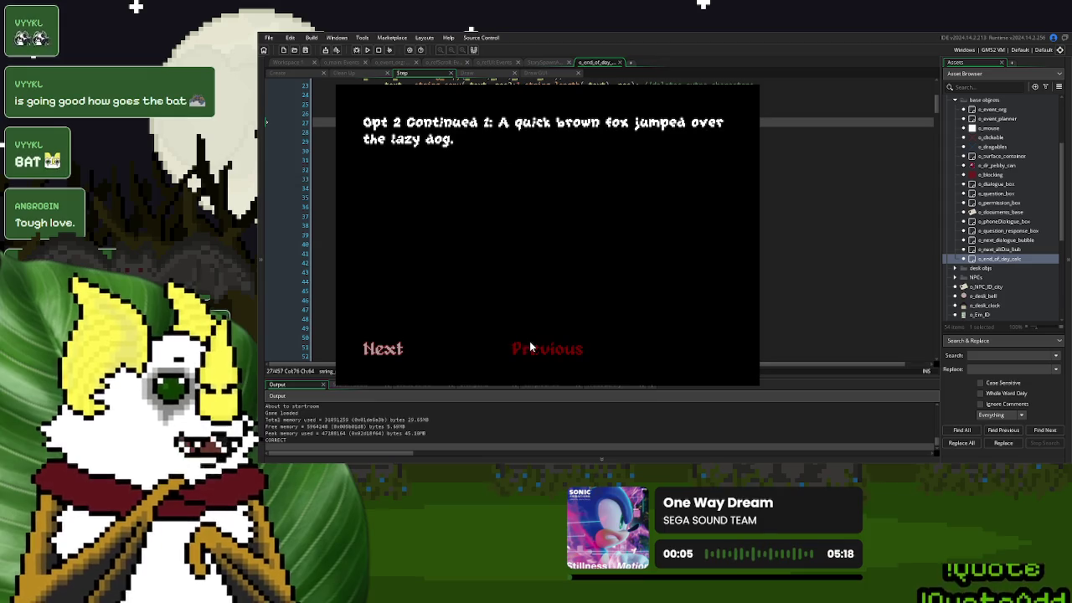
{"action": "left_click", "coordinate": [385, 348]}
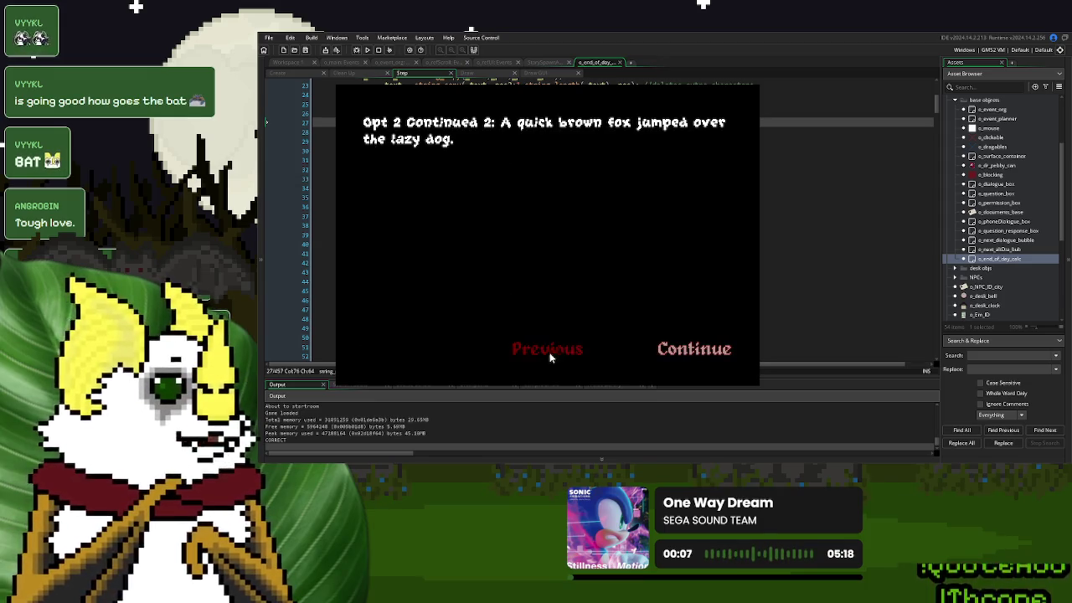
{"action": "left_click", "coordinate": [553, 350]}
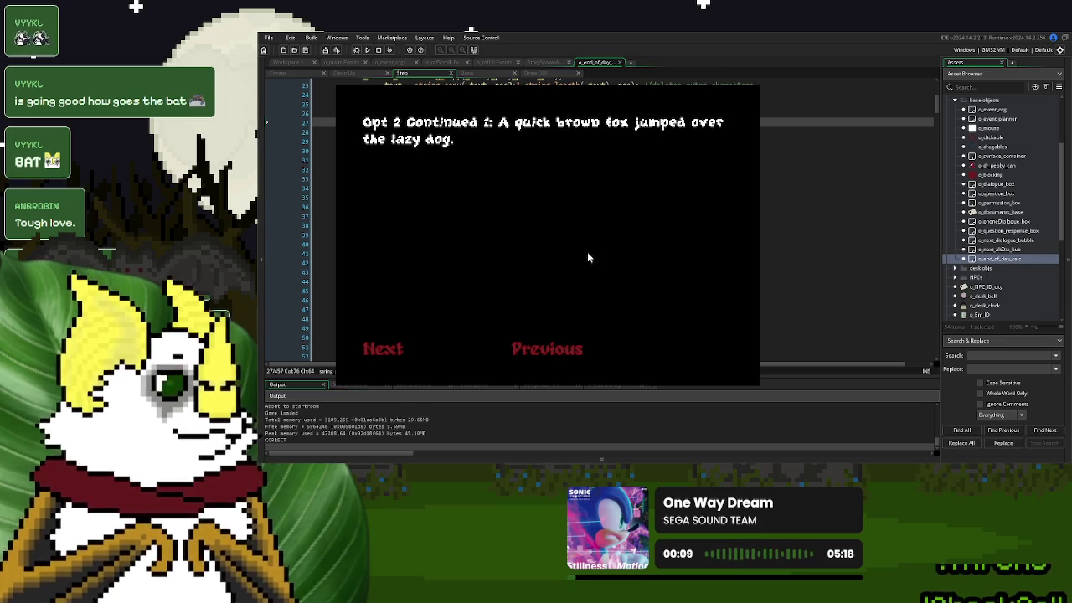
{"action": "left_click", "coordinate": [536, 349]}
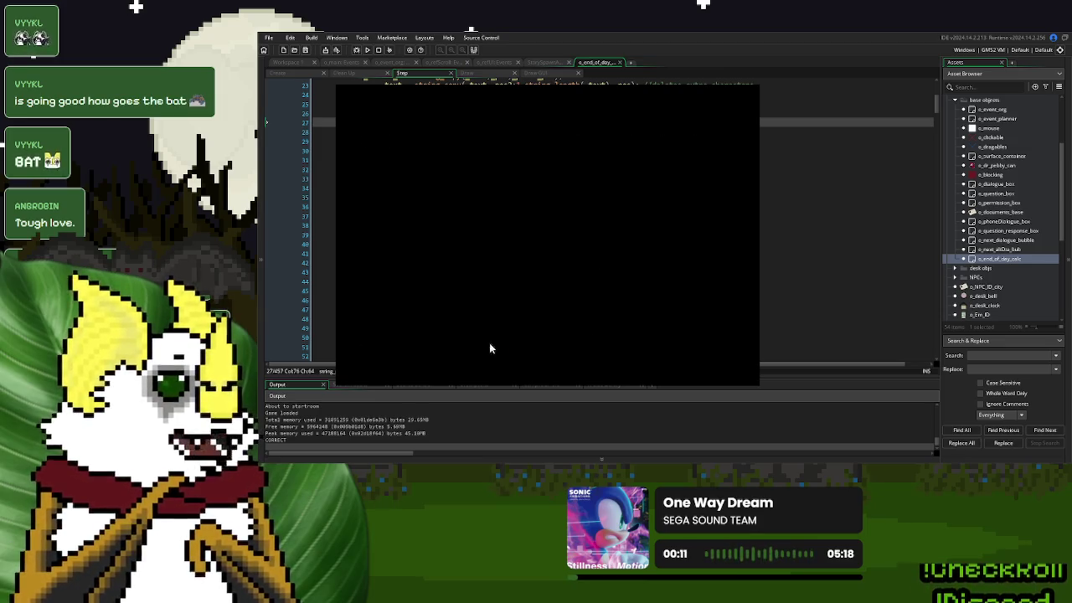
{"action": "left_click", "coordinate": [405, 350]}
{"action": "left_click", "coordinate": [707, 336]}
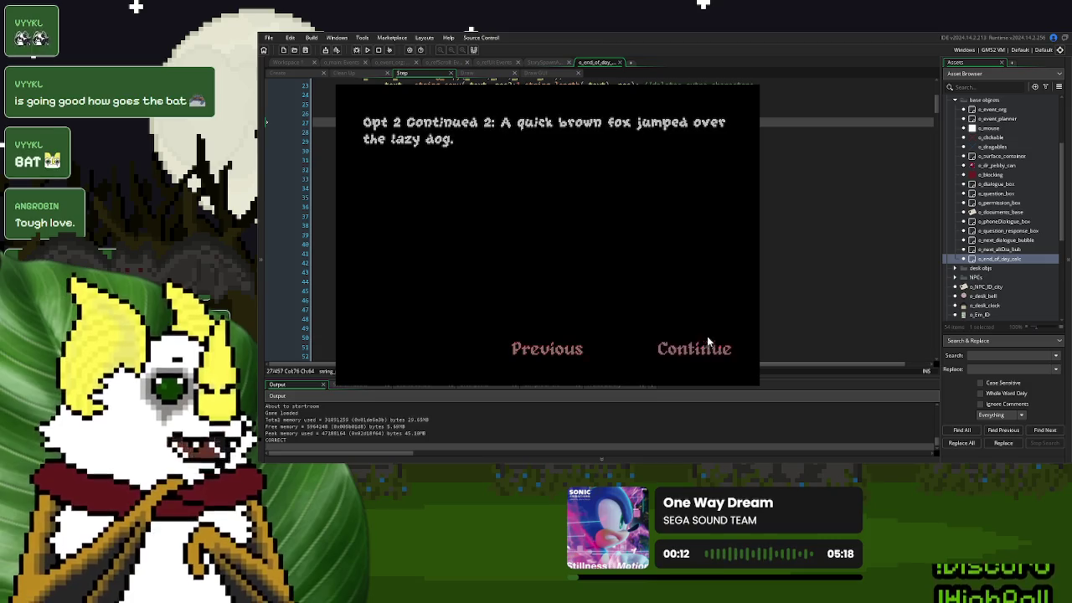
{"action": "left_click", "coordinate": [550, 216]}
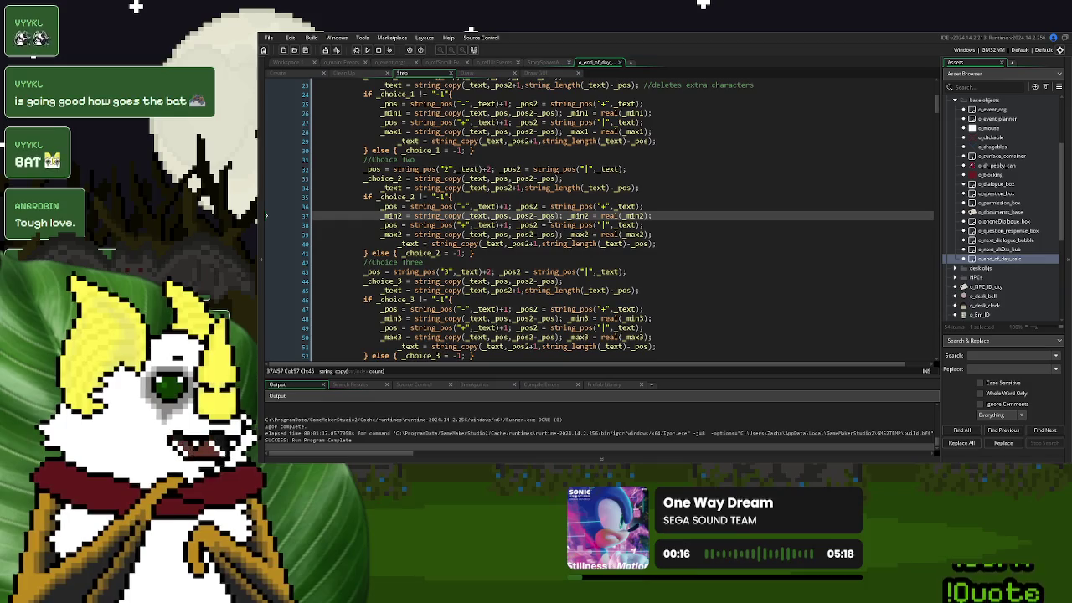
Collapse the base objects folder, return to Workspace 1 and bring up its window-management options
{"action": "left_click", "coordinate": [290, 74]}
{"action": "left_click", "coordinate": [476, 173]}
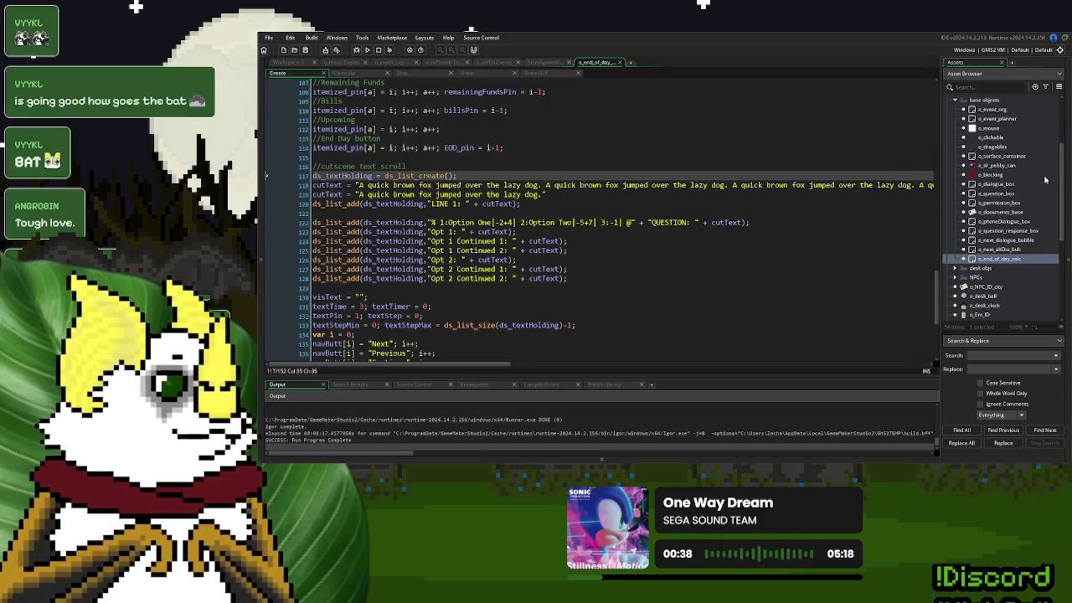
{"action": "scroll", "coordinate": [986, 177], "scroll_direction": "up", "scroll_amount": 3}
{"action": "left_click", "coordinate": [963, 186]}
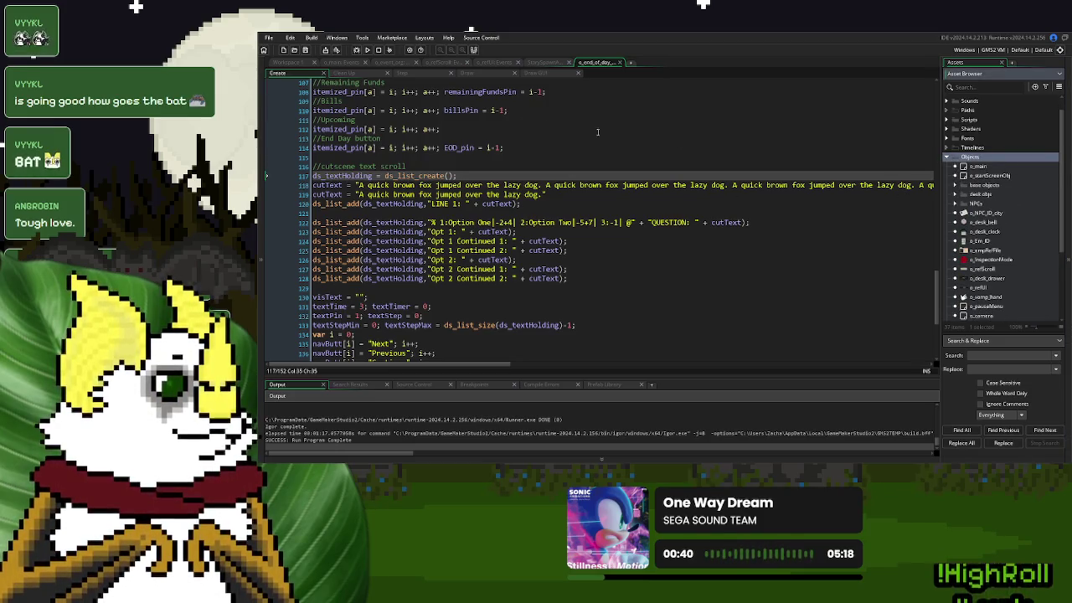
{"action": "left_click", "coordinate": [286, 62]}
{"action": "right_click", "coordinate": [630, 149]}
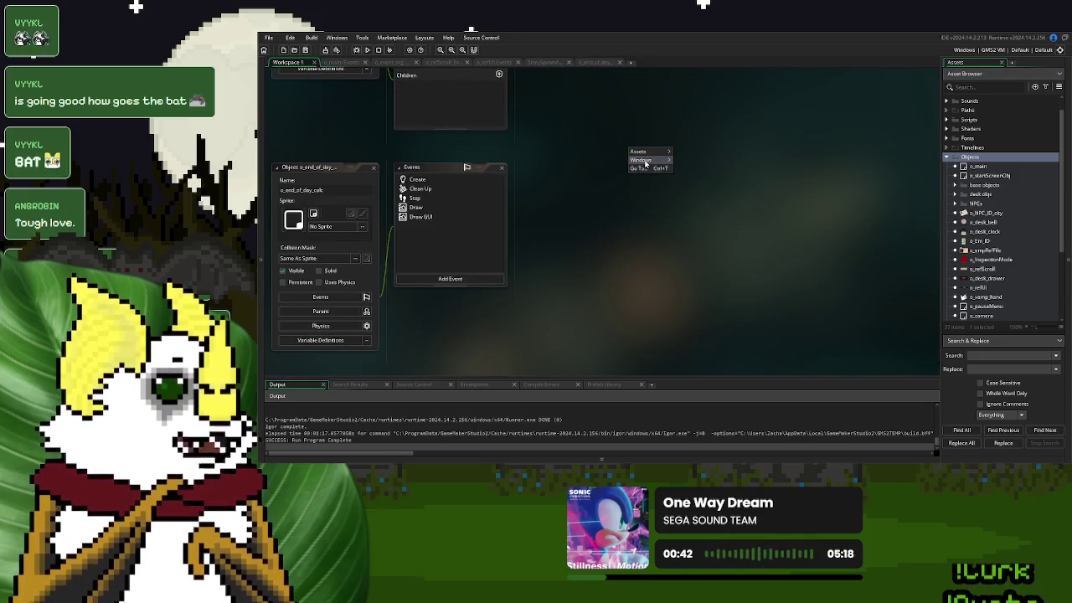
Close all Workspace 1 windows with Window > Close All and expand the Scripts folder
{"action": "mouse_move", "coordinate": [652, 159]}
{"action": "left_click", "coordinate": [694, 240]}
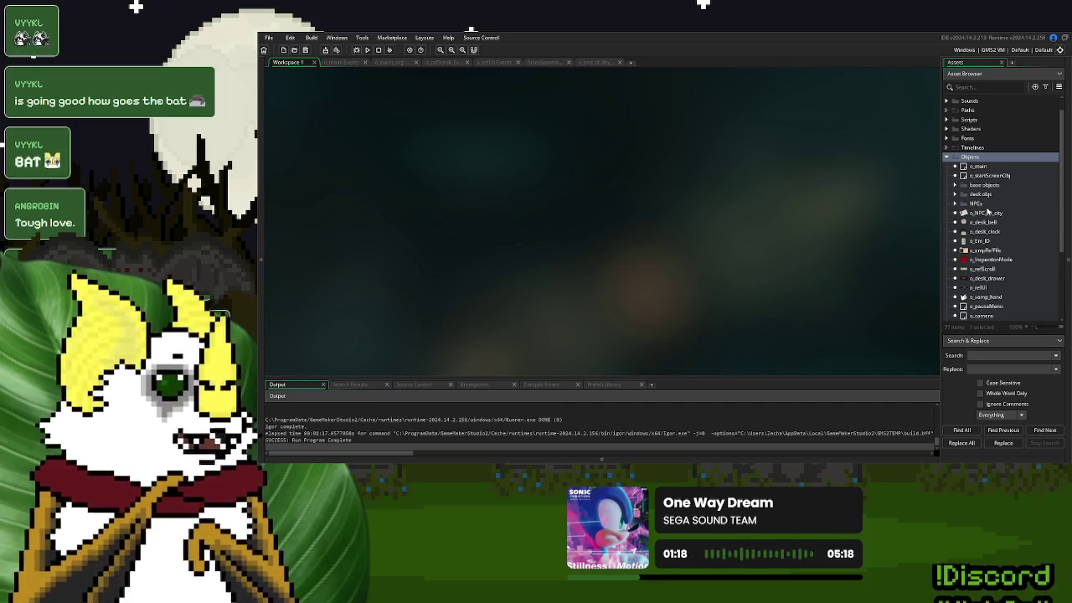
{"action": "left_click", "coordinate": [949, 159]}
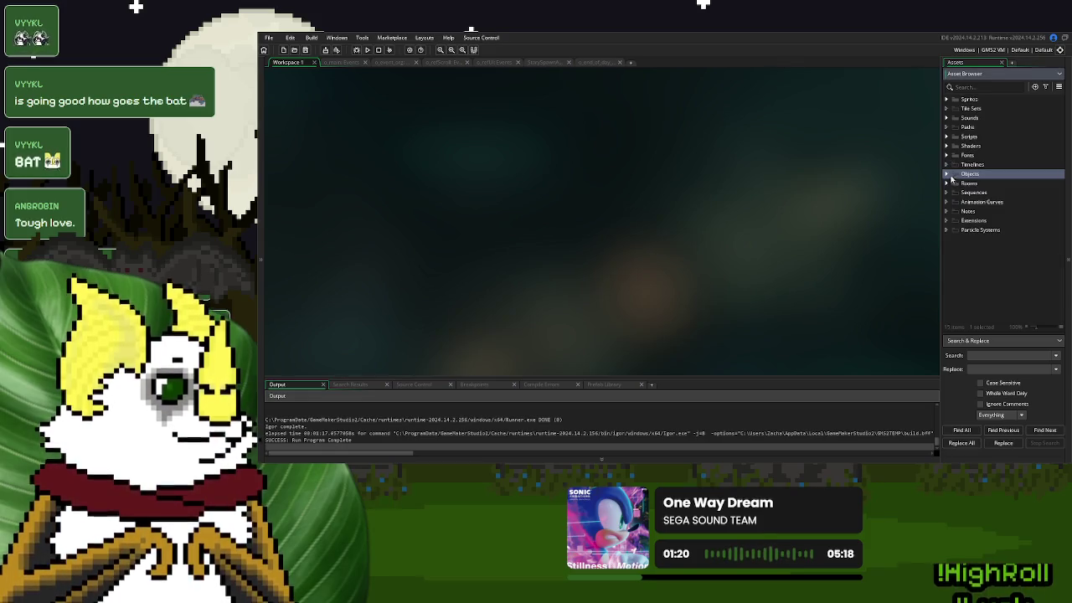
{"action": "left_click", "coordinate": [950, 174]}
{"action": "scroll", "coordinate": [991, 263], "scroll_direction": "down", "scroll_amount": 3}
{"action": "scroll", "coordinate": [991, 263], "scroll_direction": "up", "scroll_amount": 10}
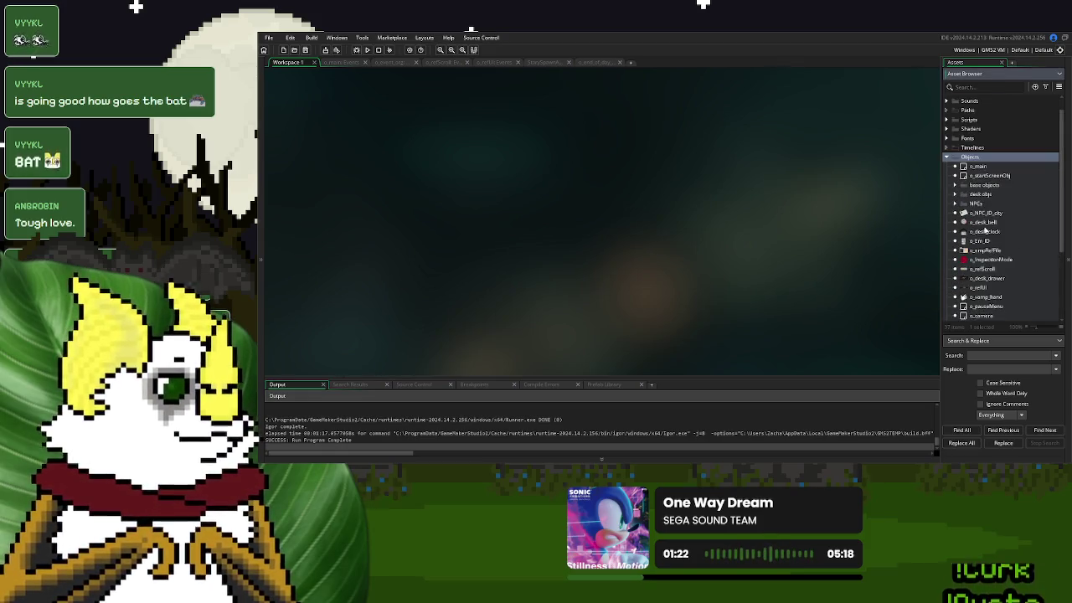
{"action": "left_click", "coordinate": [947, 120]}
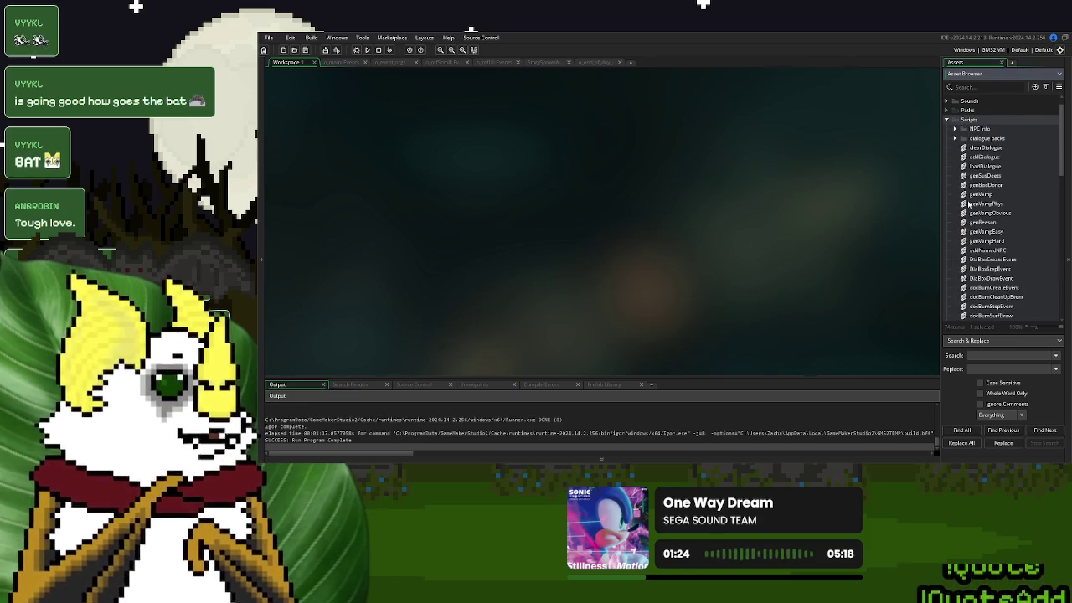
{"action": "scroll", "coordinate": [949, 125], "scroll_direction": "down", "scroll_amount": 10}
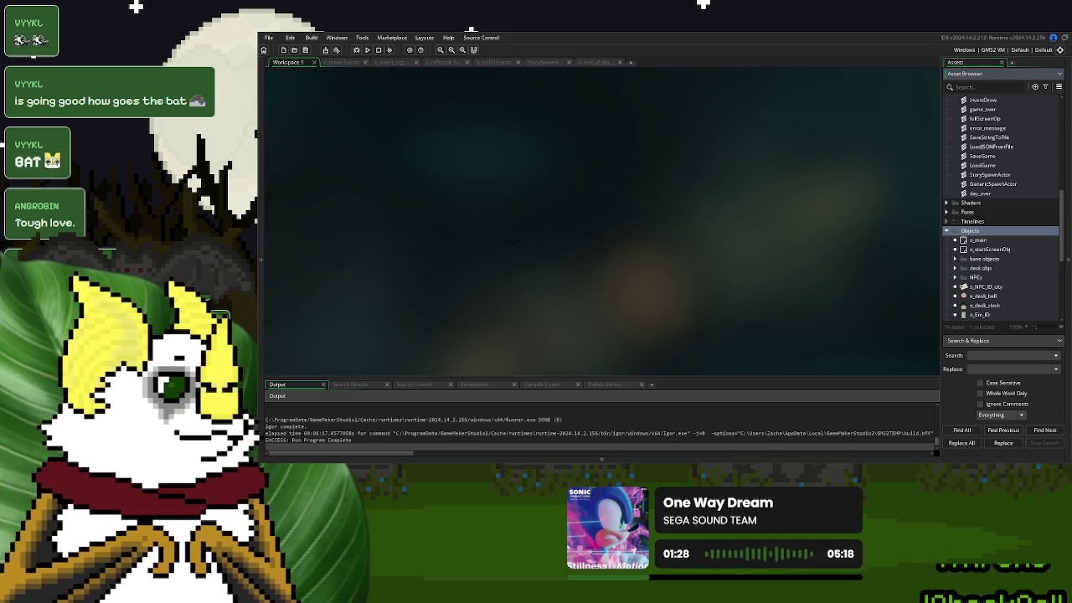
{"action": "right_click", "coordinate": [993, 194]}
Create a new script next to day_over, first named add_EOD_text
{"action": "left_click", "coordinate": [980, 209]}
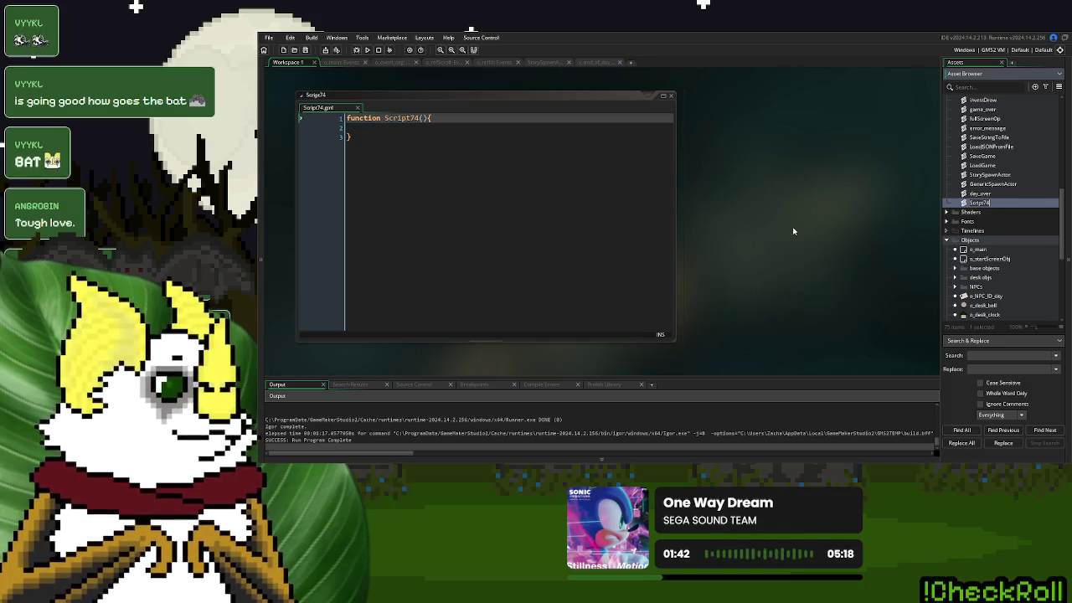
{"action": "type", "text": "sc"}
{"action": "type", "text": "add_"}
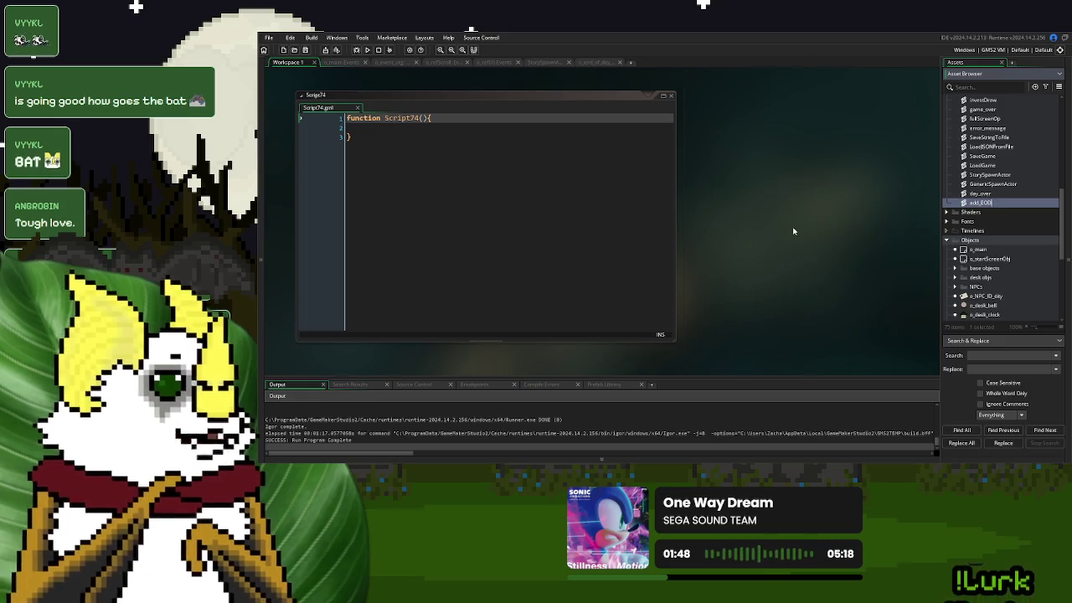
{"action": "type", "text": "O"}
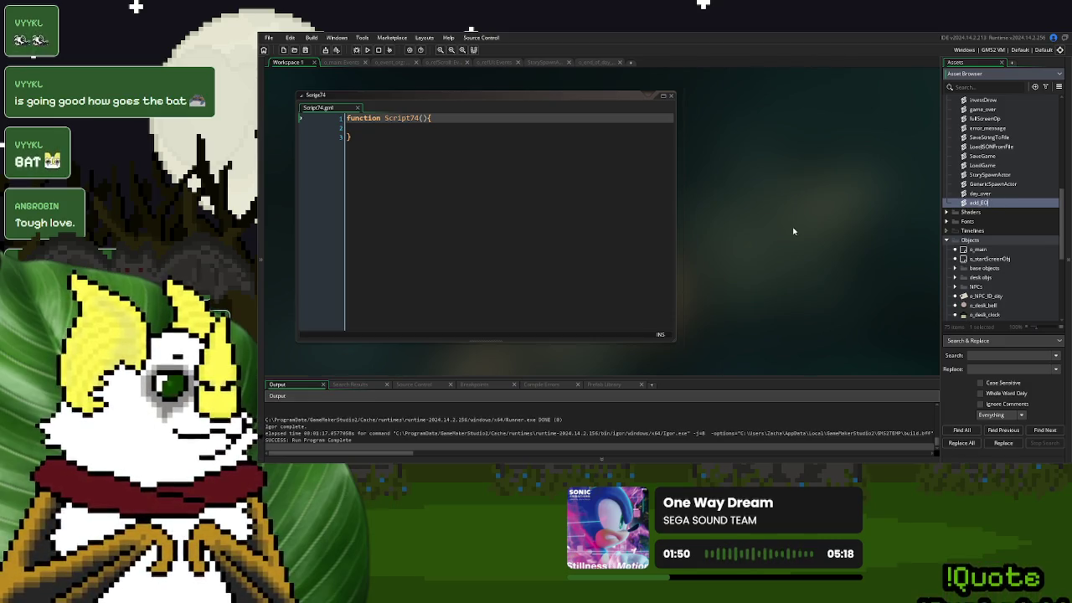
{"action": "type", "text": "D_sm"}
{"action": "key", "text": "Return"}
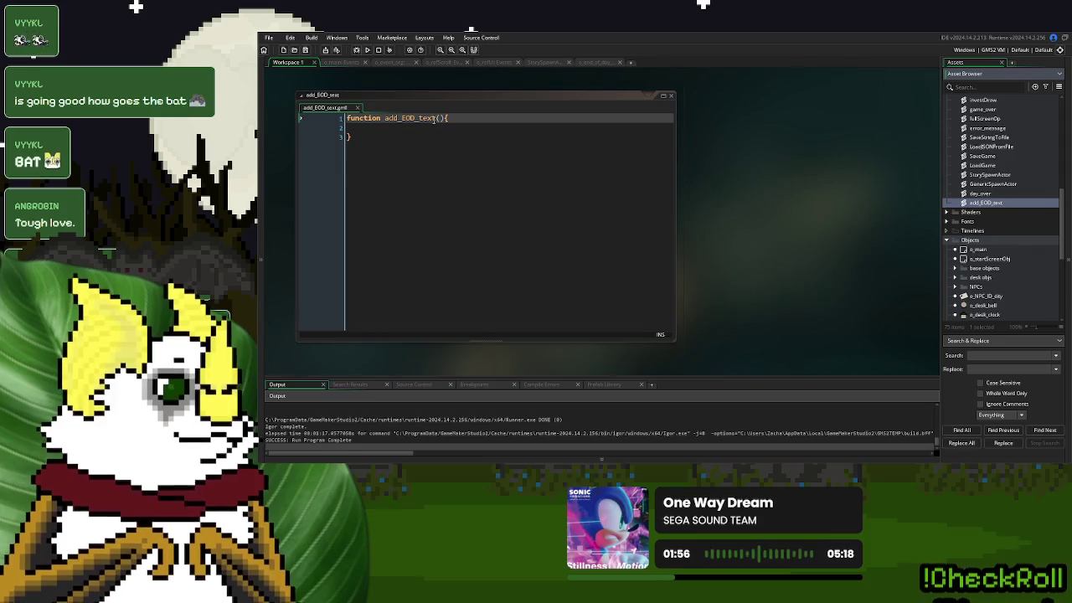
Rename the script to EOD_addText, indent its empty body, and dock its editor as a tab
{"action": "right_click", "coordinate": [979, 206]}
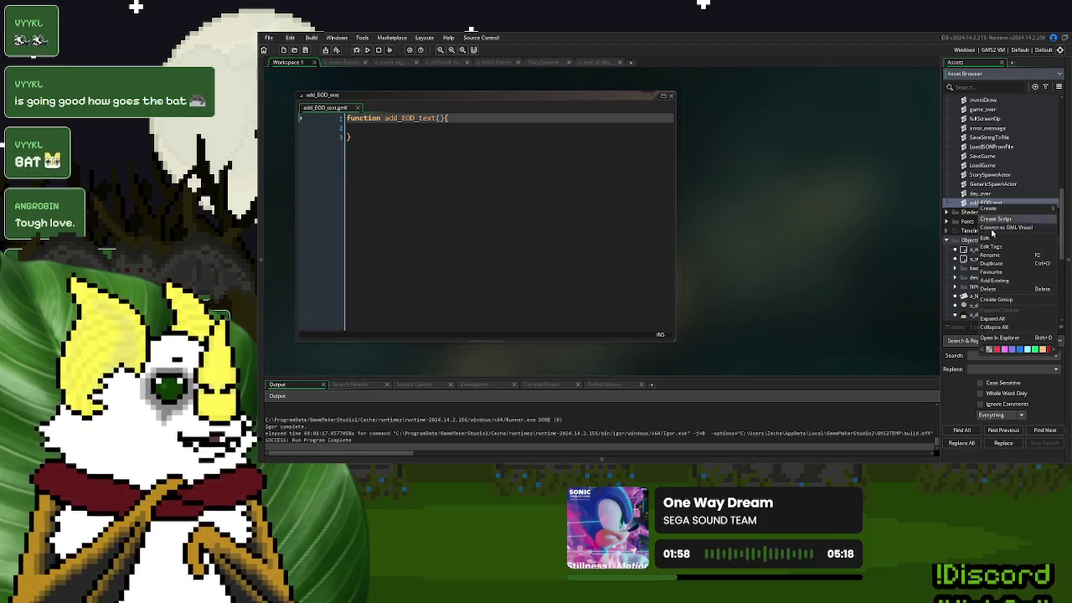
{"action": "left_click", "coordinate": [912, 256]}
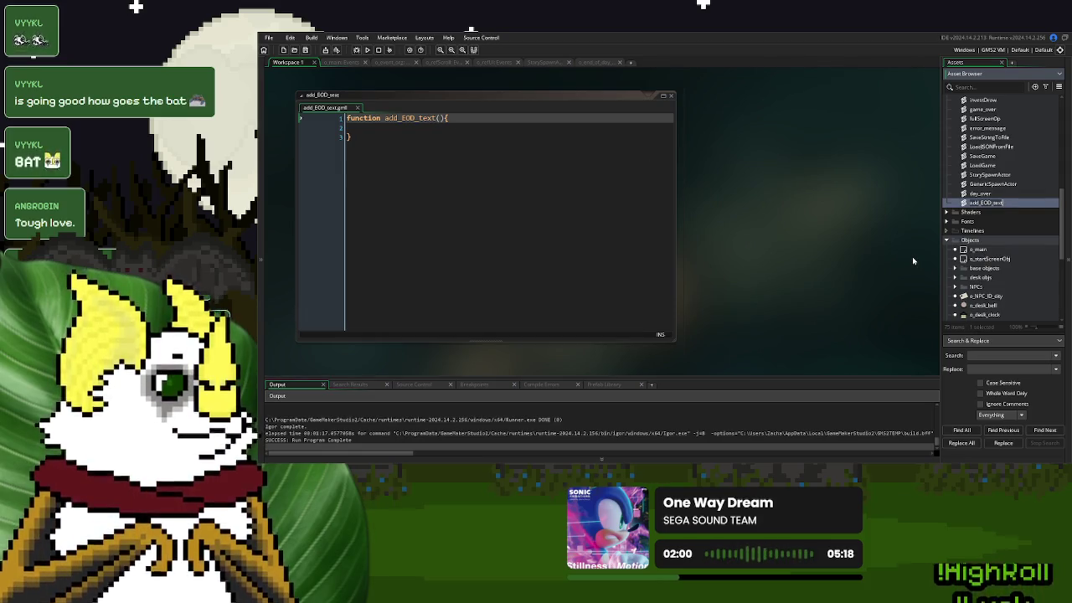
{"action": "type", "text": "EOD_add"}
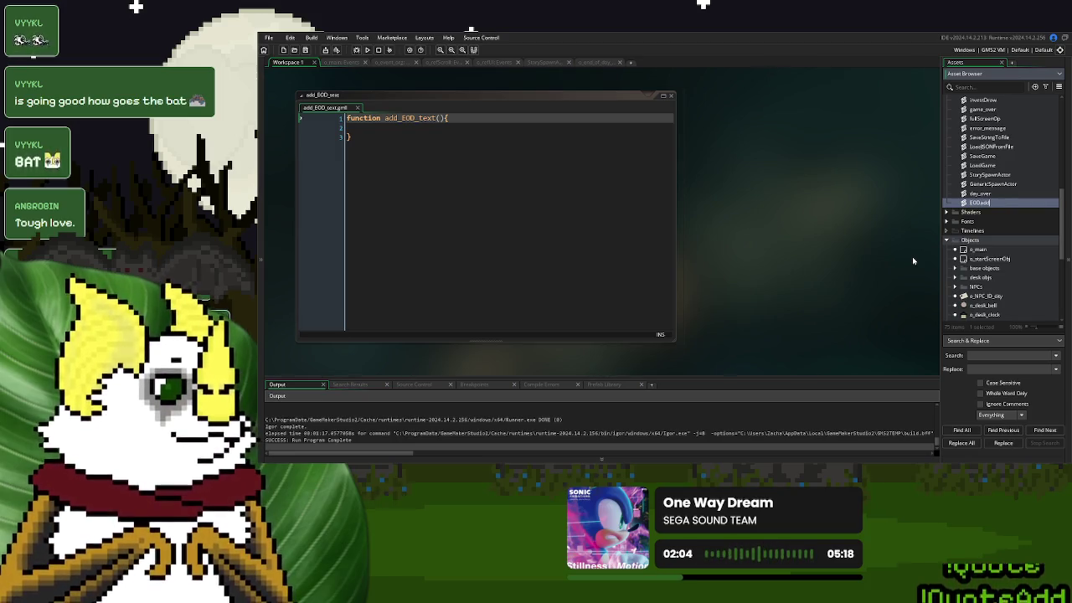
{"action": "type", "text": "Text"}
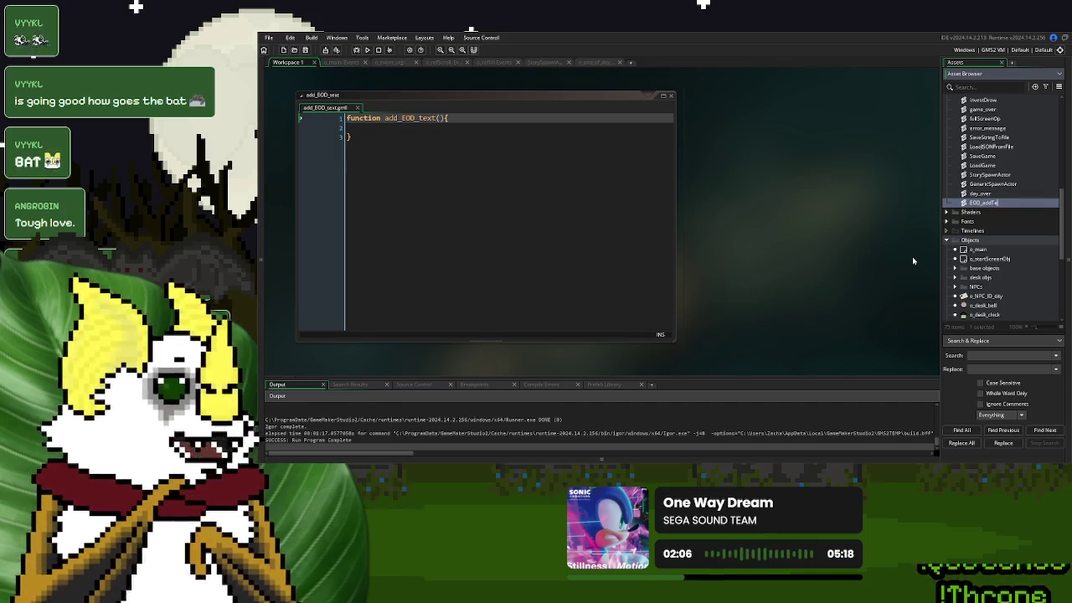
{"action": "key", "text": "Return"}
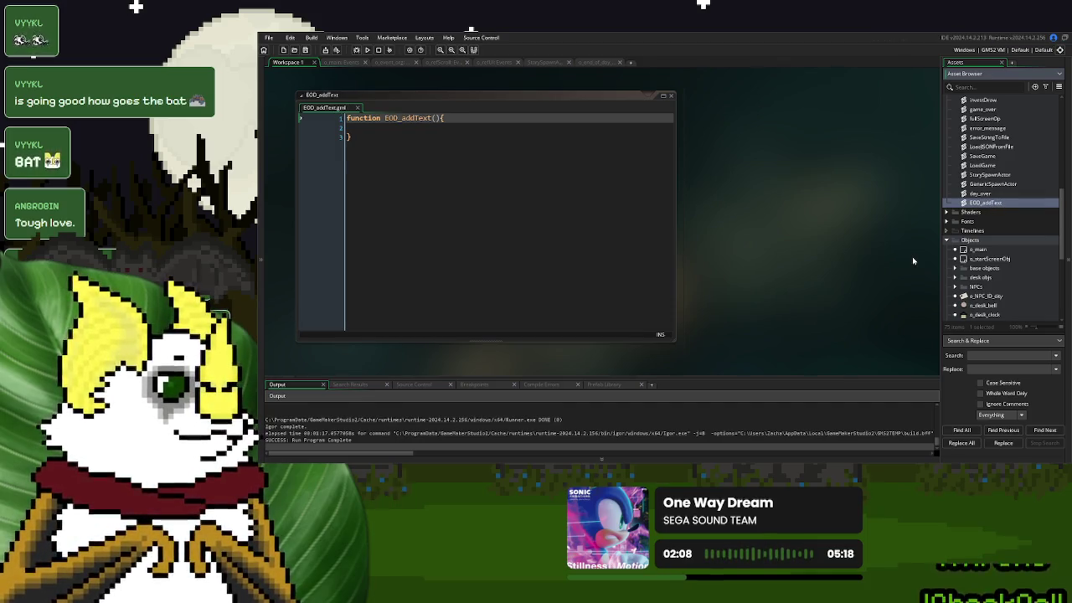
{"action": "left_click", "coordinate": [449, 128]}
{"action": "key", "text": "Tab"}
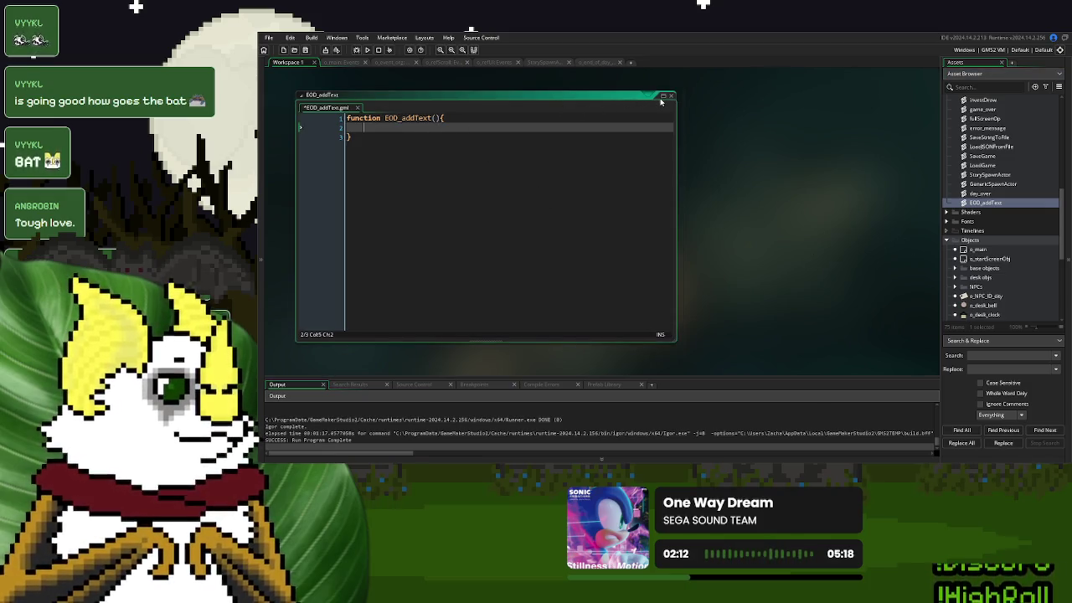
{"action": "left_click", "coordinate": [662, 95]}
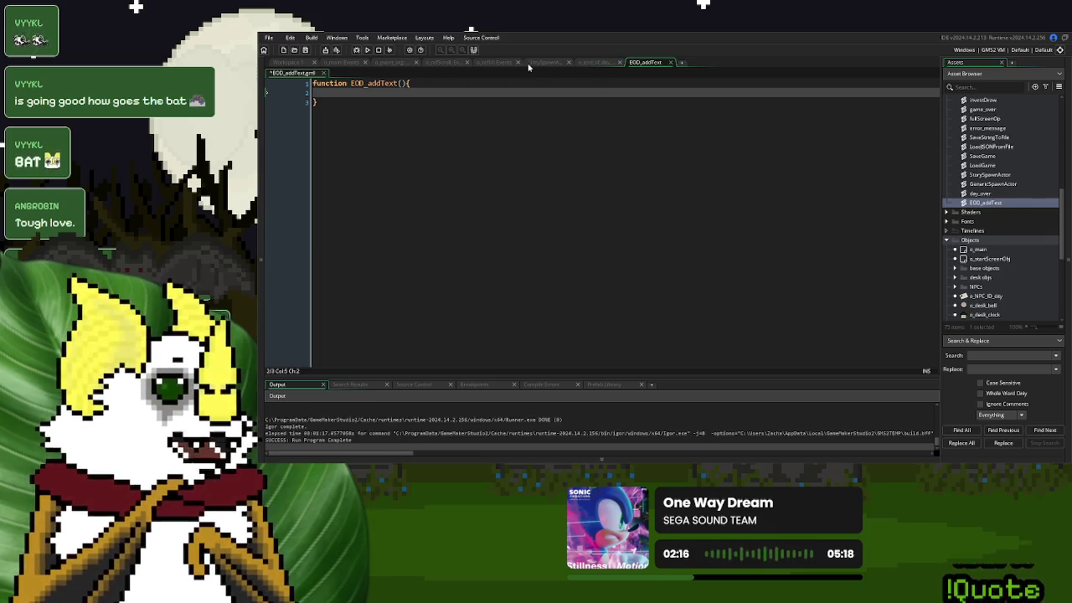
Copy the ds_list_add line 120 from o_end_of_day's Create event into EOD_addText
{"action": "left_click", "coordinate": [598, 64]}
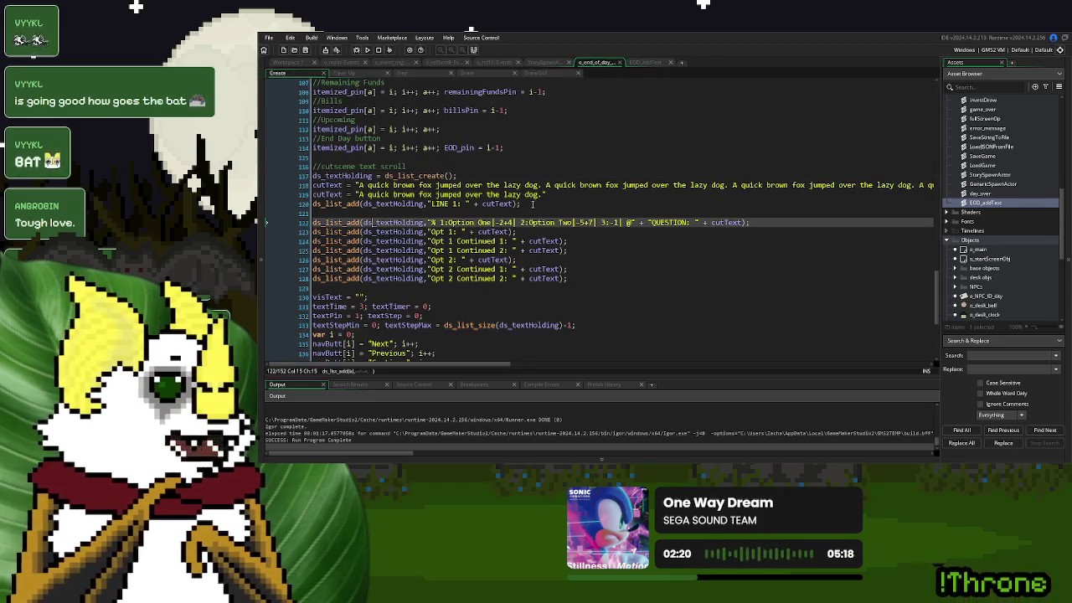
{"action": "left_click_drag", "start_coordinate": [533, 204], "coordinate": [293, 203]}
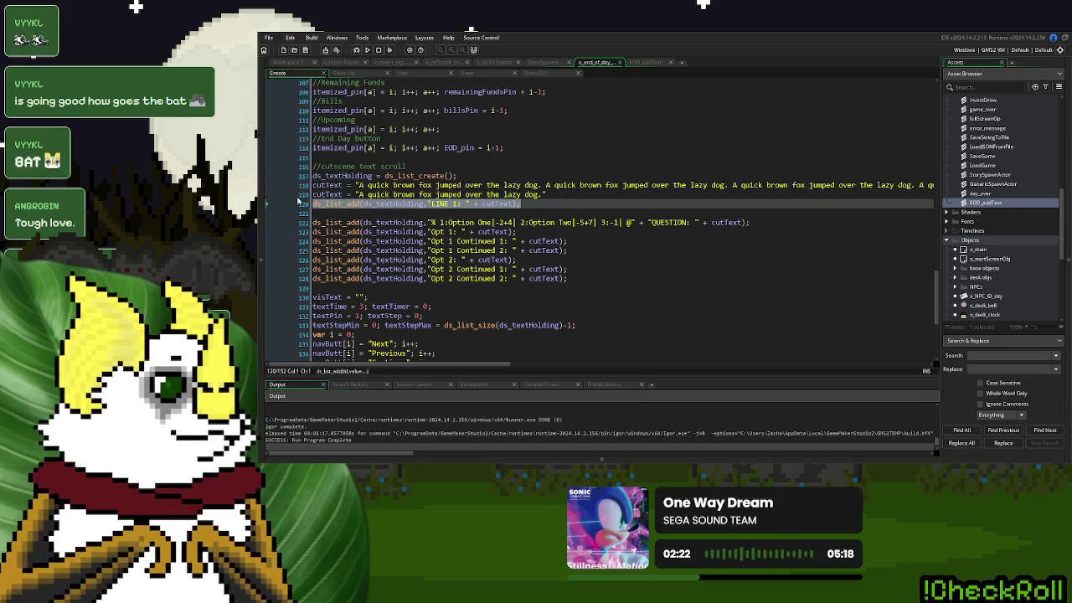
{"action": "key", "text": "ctrl+c"}
{"action": "left_click", "coordinate": [645, 63]}
{"action": "left_click", "coordinate": [389, 94]}
{"action": "key", "text": "ctrl+v"}
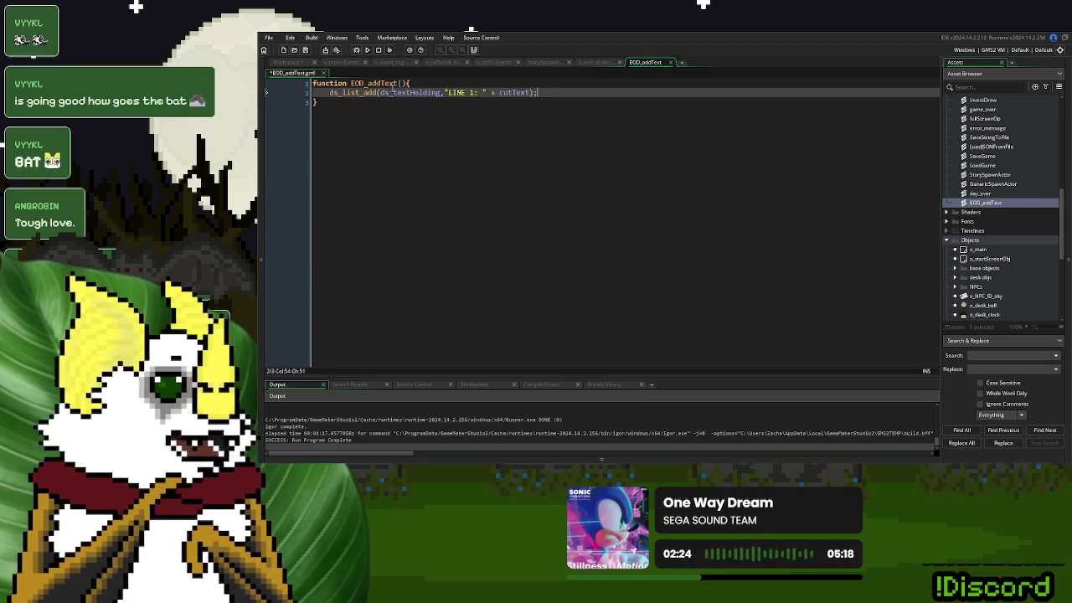
Add a _text parameter and replace "LINE 1: " + cutText with _text in ds_list_add
{"action": "left_click", "coordinate": [402, 83]}
{"action": "type", "text": "_text"}
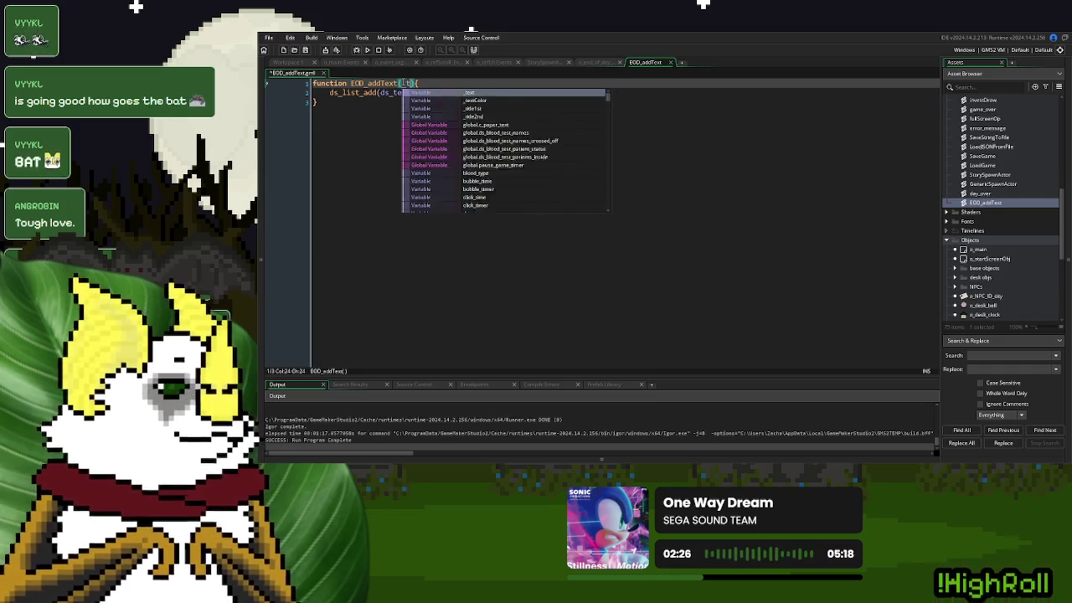
{"action": "key", "text": "Escape"}
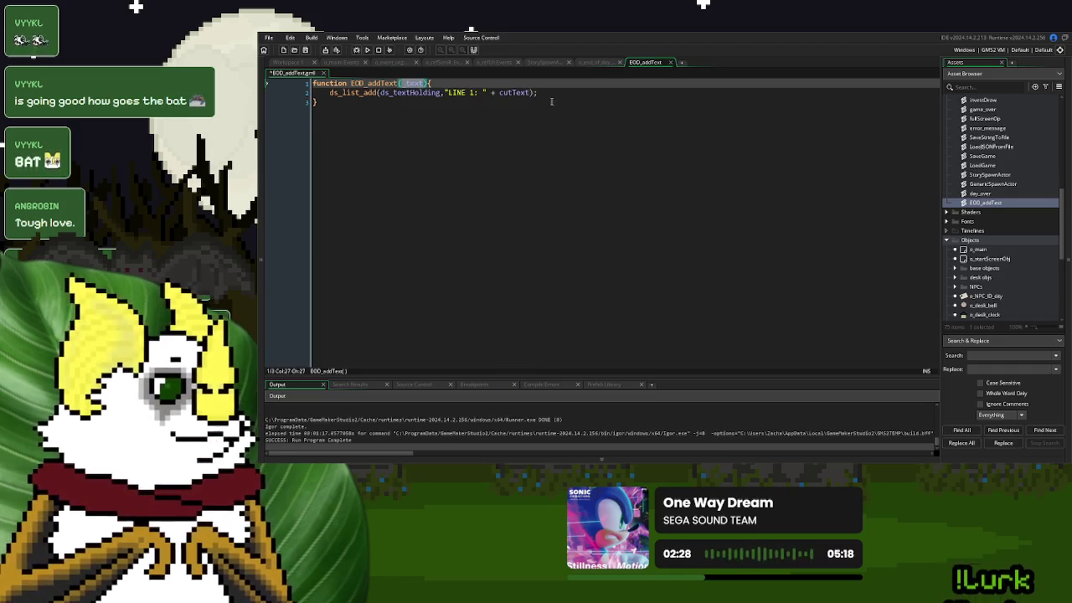
{"action": "left_click_drag", "start_coordinate": [532, 92], "coordinate": [444, 92]}
{"action": "type", "text": "_text"}
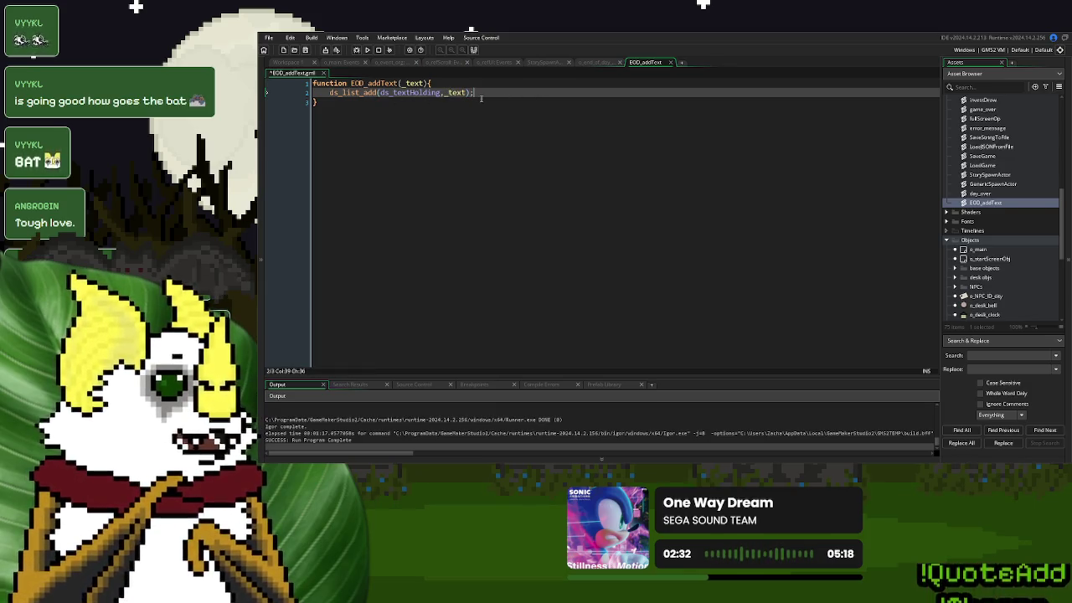
{"action": "double_click", "coordinate": [410, 92]}
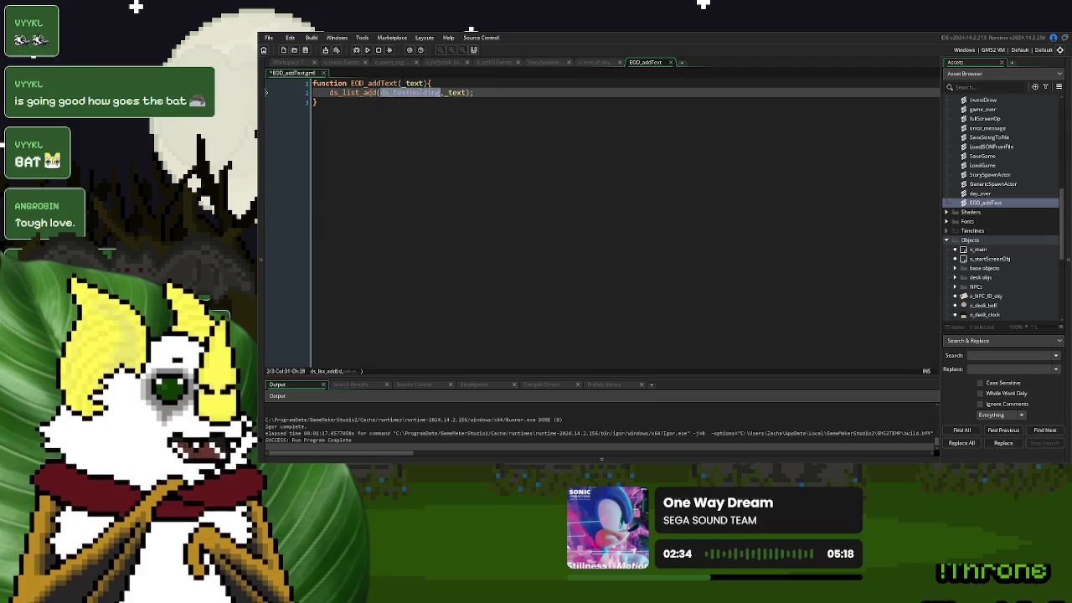
{"action": "left_click", "coordinate": [497, 97]}
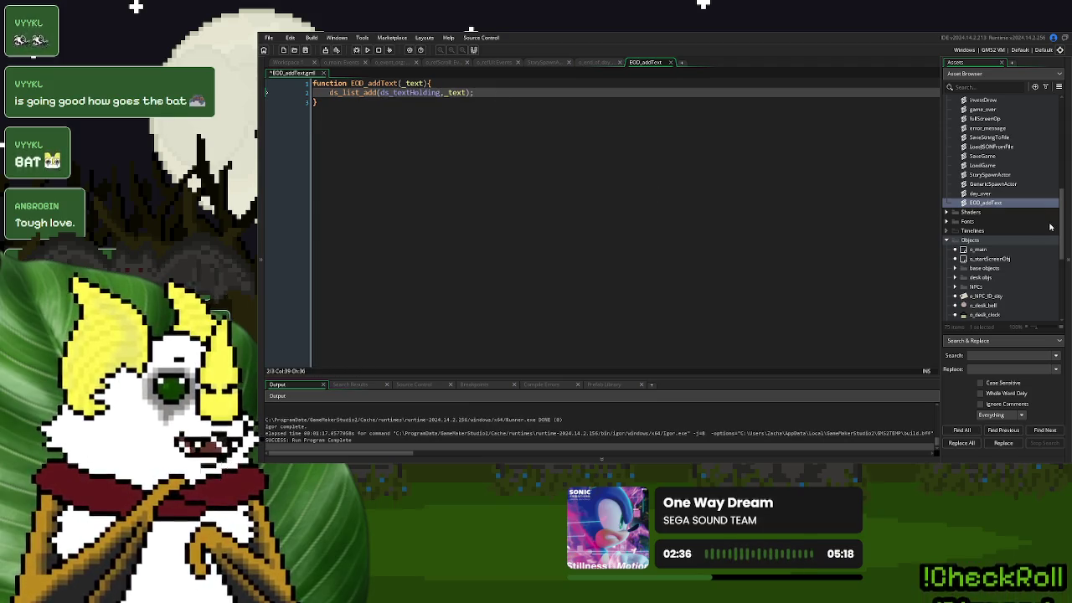
{"action": "right_click", "coordinate": [986, 203]}
Create another new script named EOD_addTextOption
{"action": "left_click", "coordinate": [980, 216]}
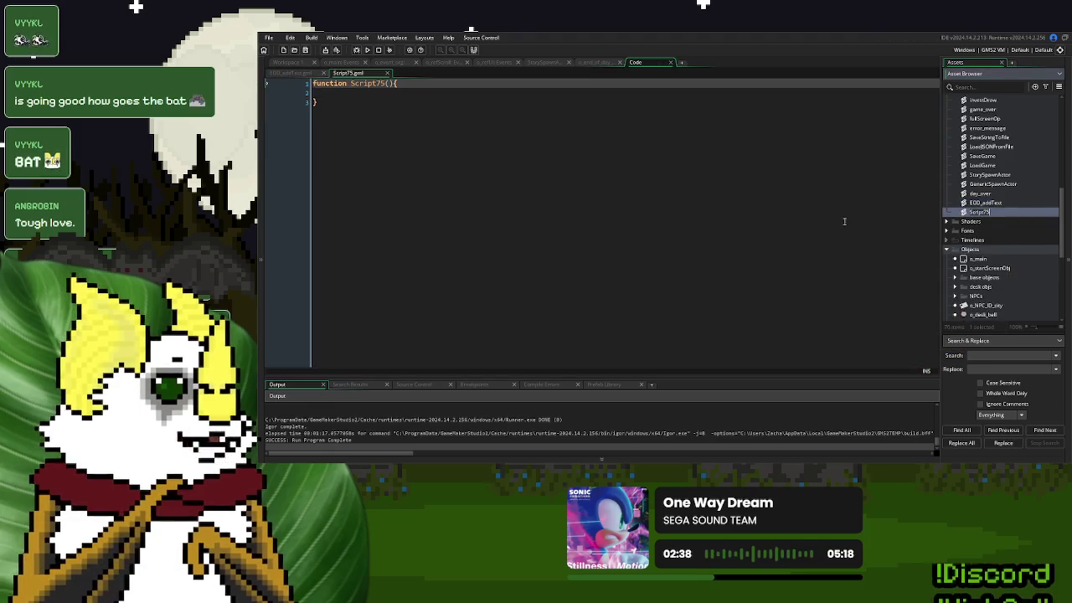
{"action": "type", "text": "EOD_ad"}
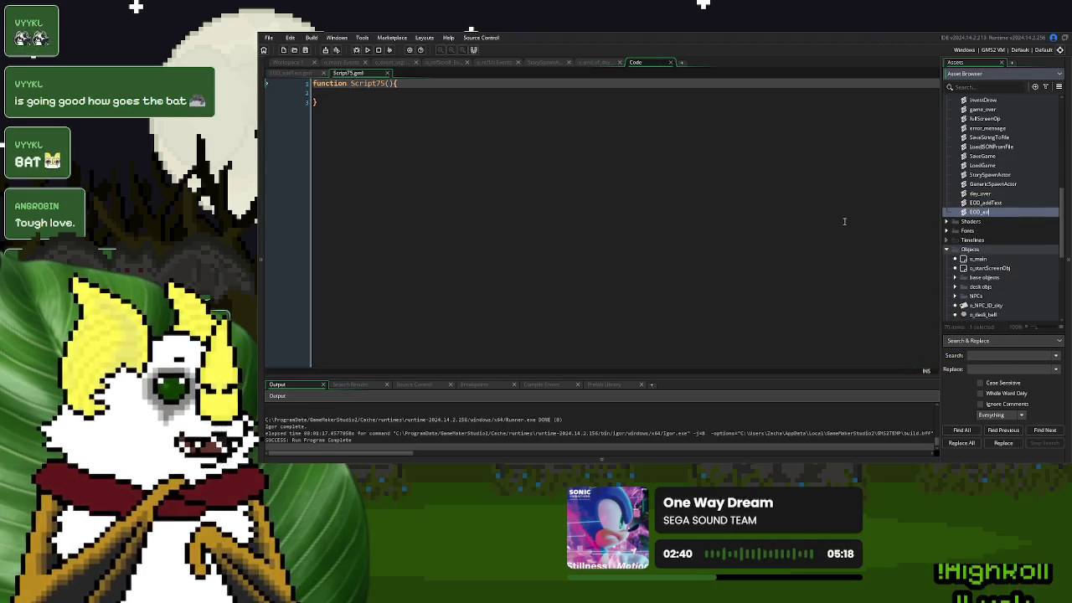
{"action": "type", "text": "dTex"}
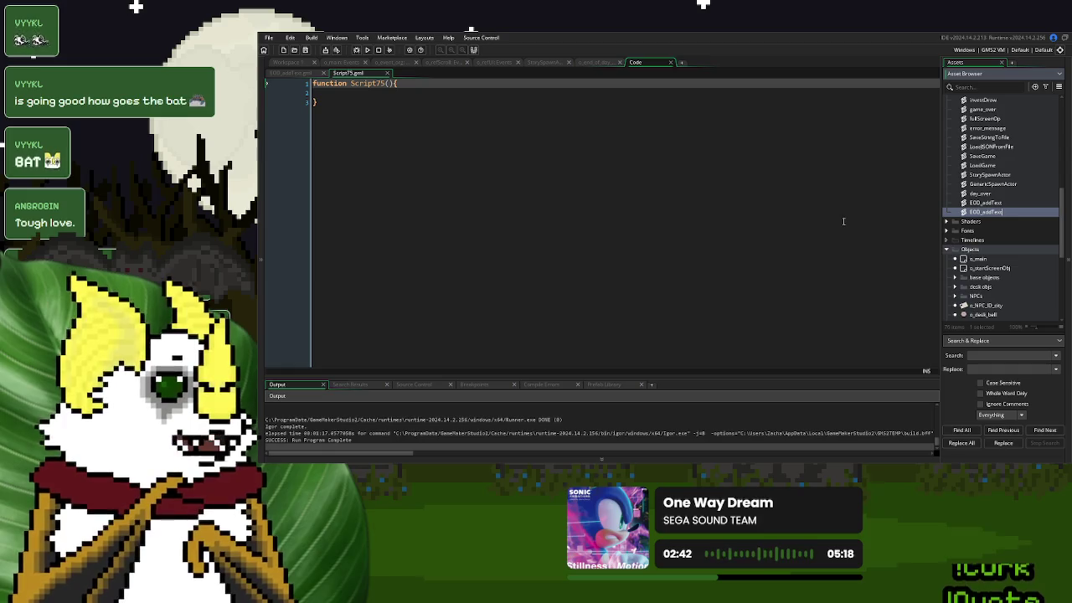
{"action": "type", "text": "tOption"}
{"action": "key", "text": "Return"}
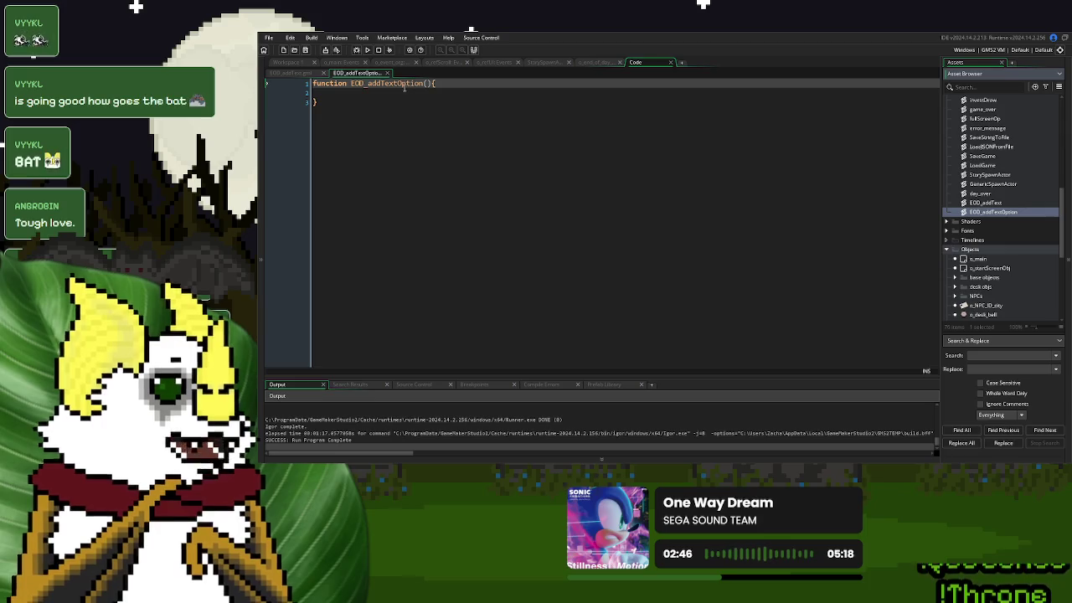
Select the option-string ds_list_add on line 122 of o_end_of_day Create, then edit EOD_addTextOption
{"action": "left_click", "coordinate": [591, 65]}
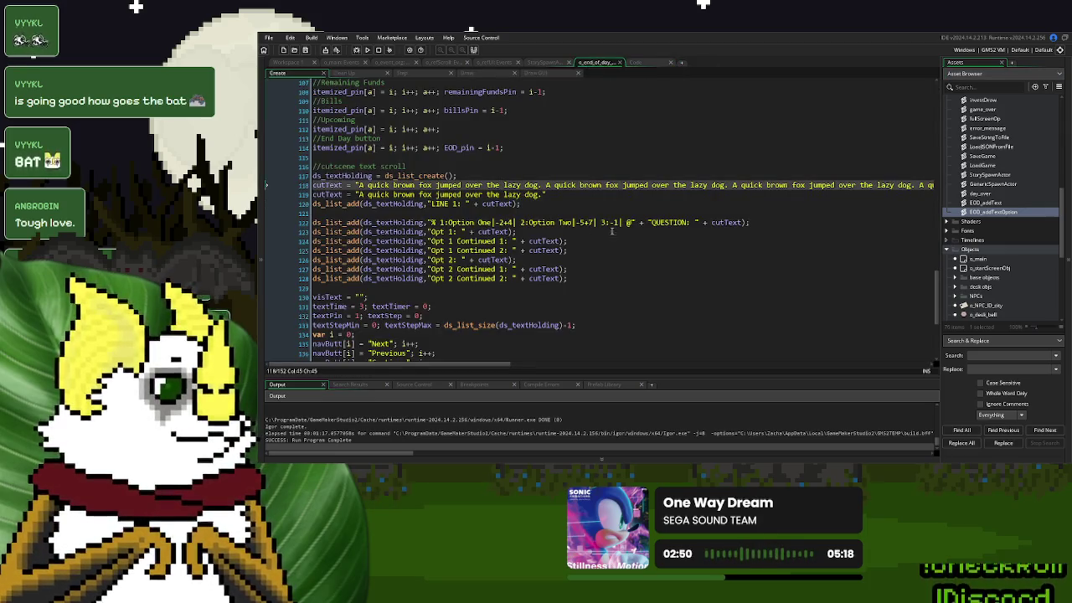
{"action": "left_click_drag", "start_coordinate": [751, 223], "coordinate": [307, 228]}
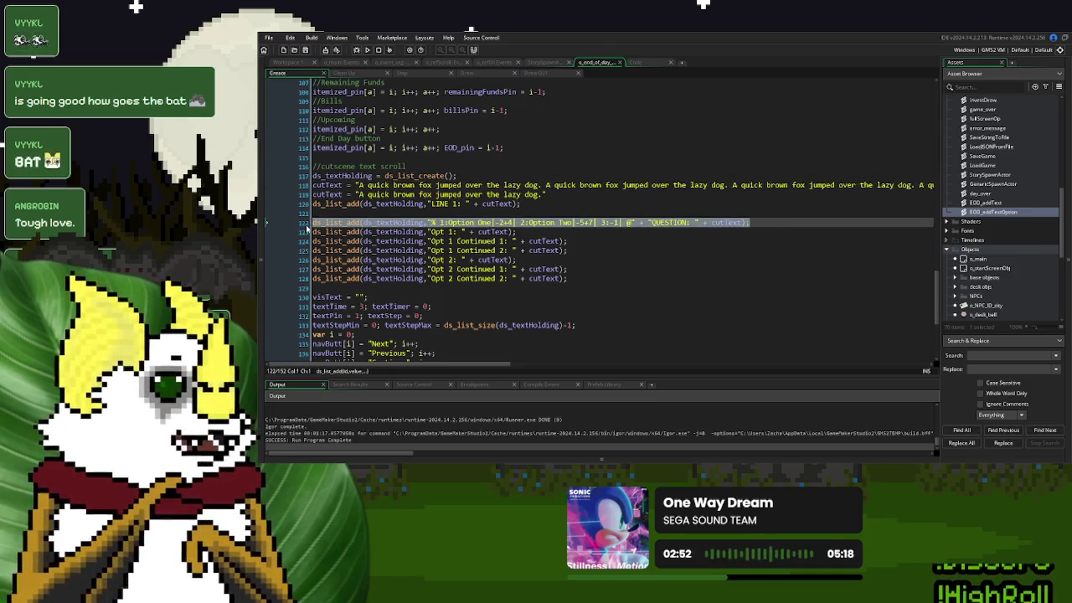
{"action": "left_click", "coordinate": [639, 63]}
{"action": "left_click", "coordinate": [392, 90]}
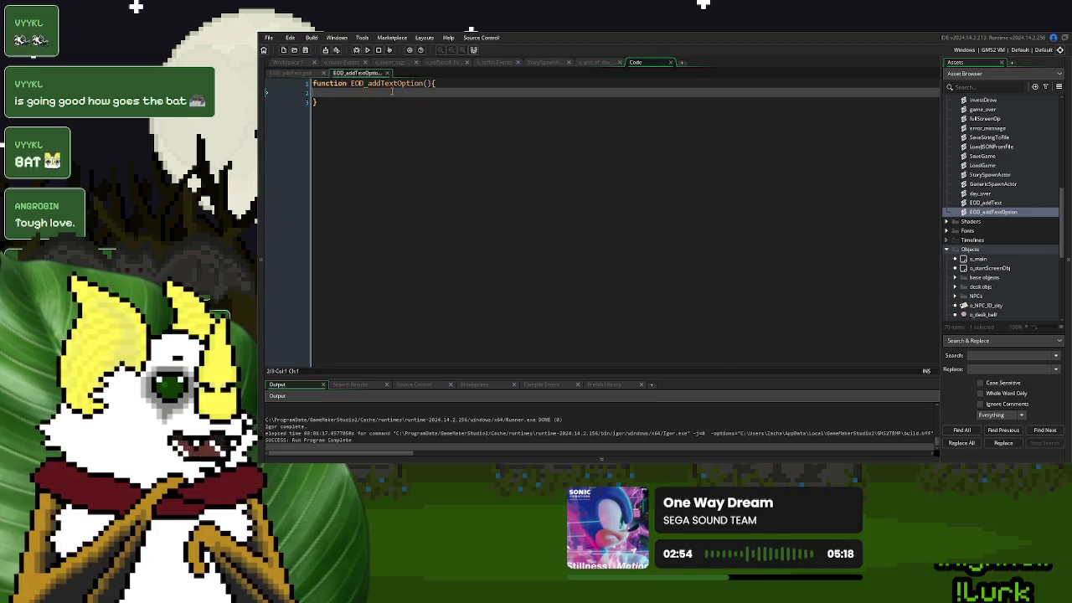
Paste the option-string line into EOD_addTextOption, add a _text parameter, and replace "QUESTION: " + cutText with _text
{"action": "key", "text": "ctrl+v"}
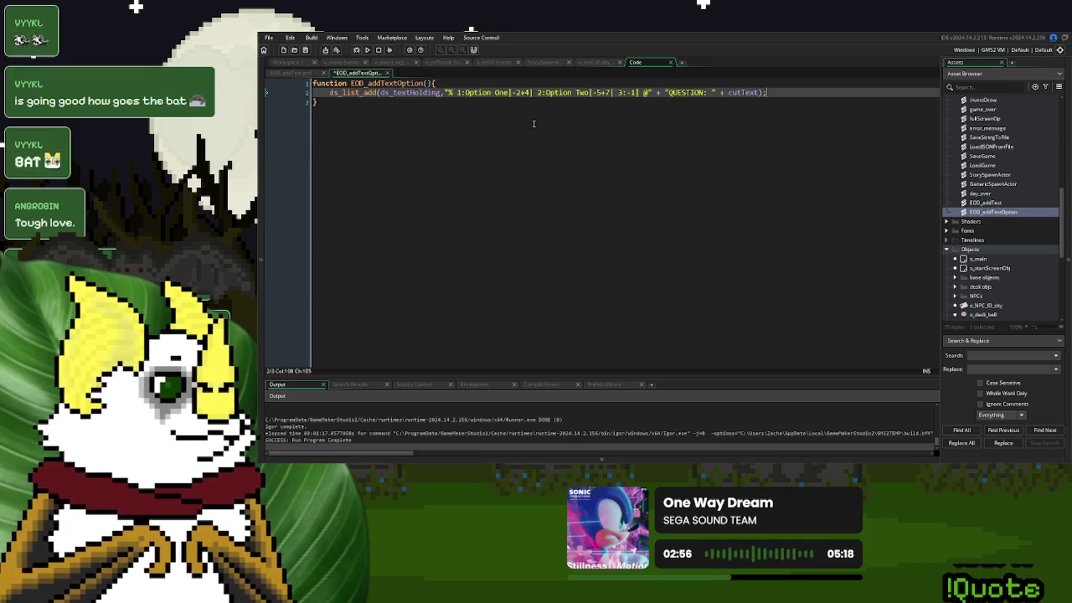
{"action": "left_click", "coordinate": [430, 84]}
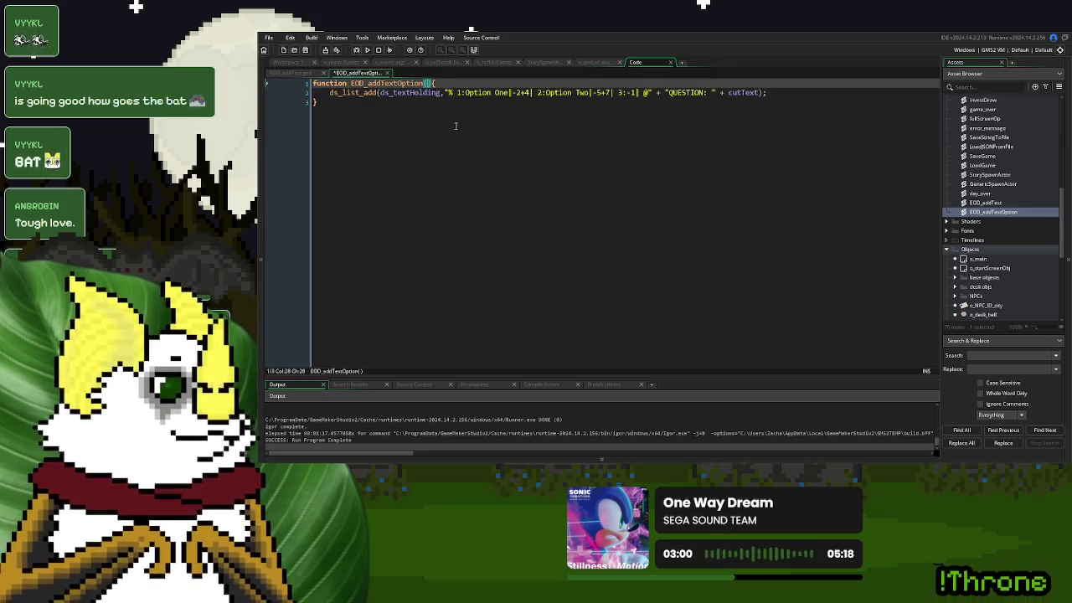
{"action": "type", "text": "_text"}
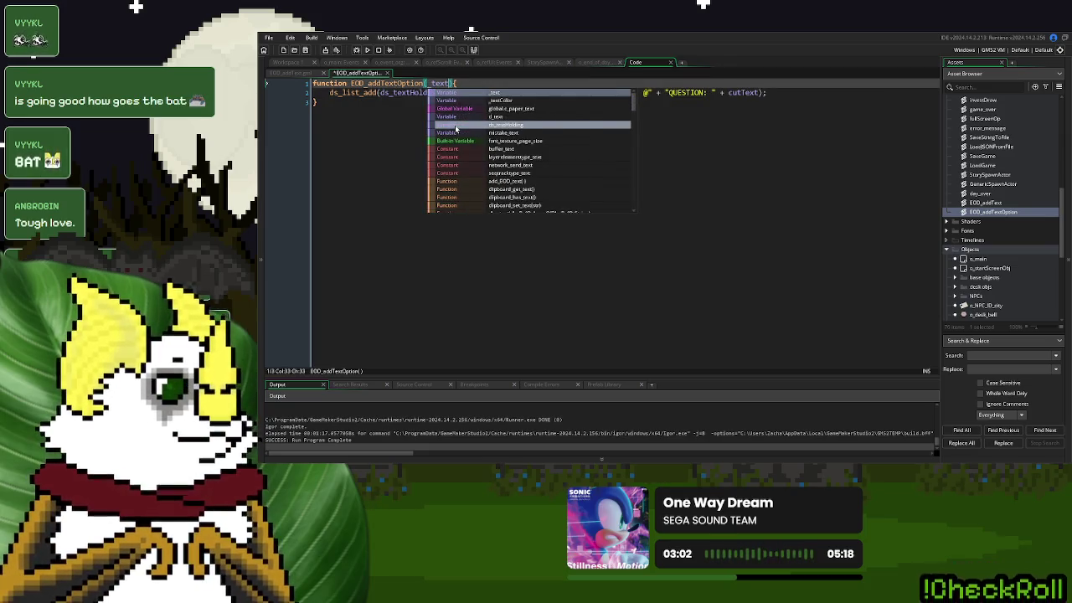
{"action": "key", "text": "Escape"}
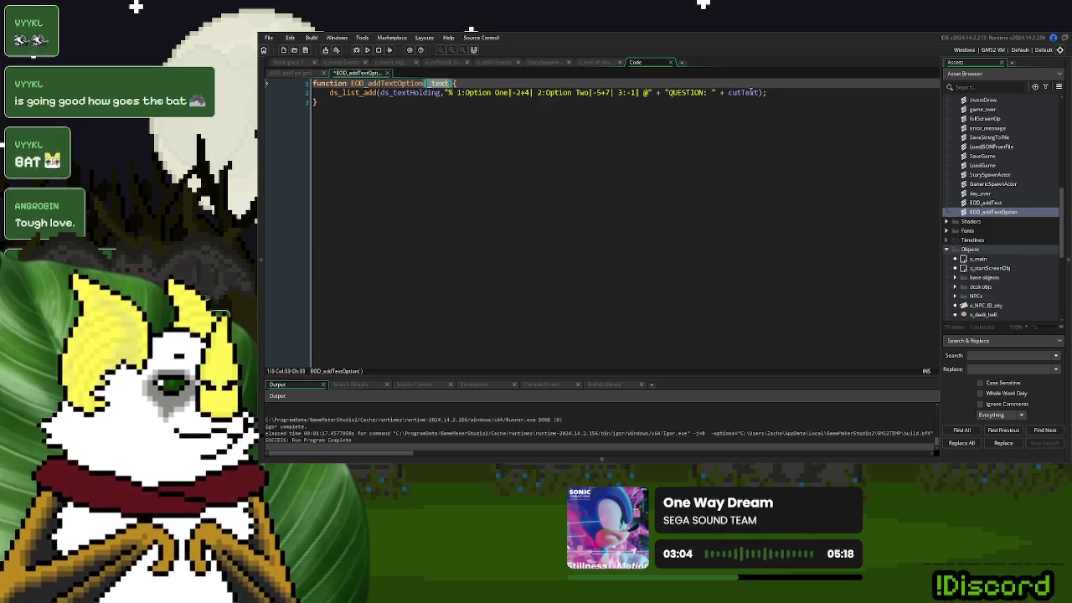
{"action": "left_click_drag", "start_coordinate": [759, 92], "coordinate": [658, 96]}
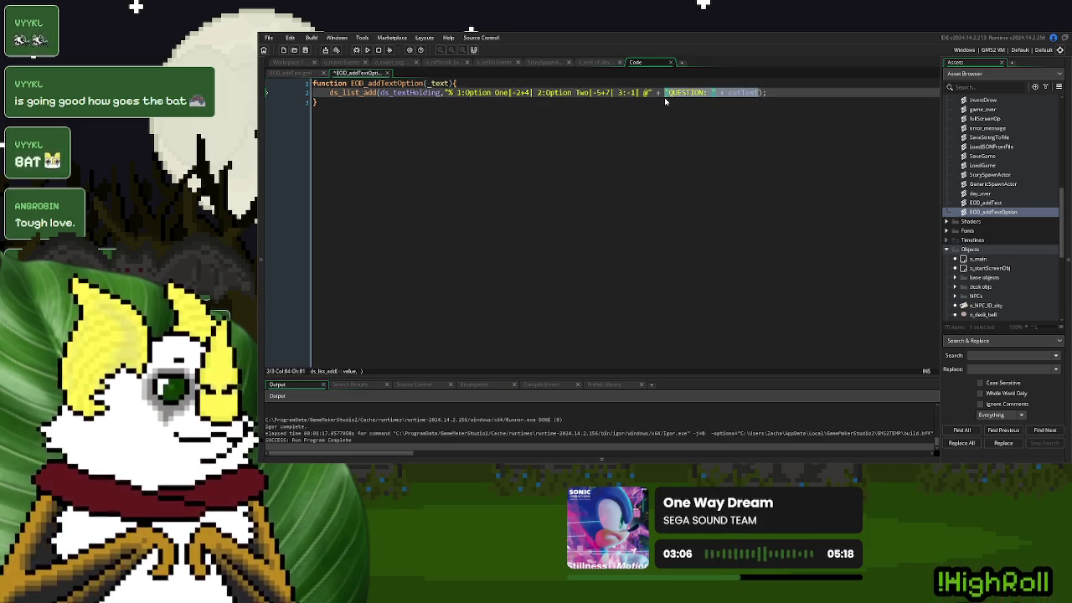
{"action": "type", "text": "_text"}
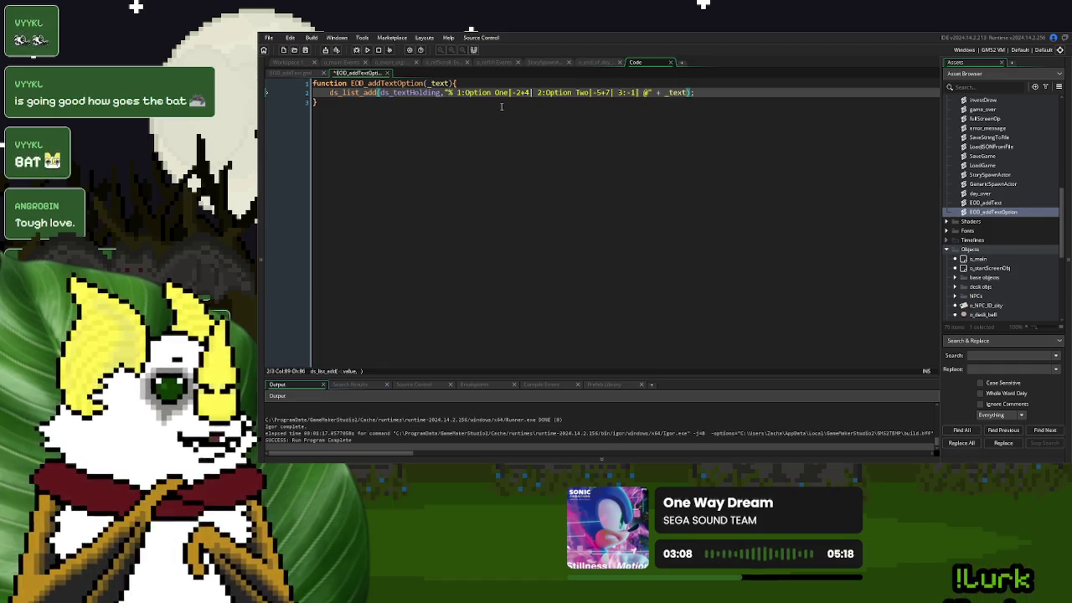
{"action": "left_click", "coordinate": [451, 82]}
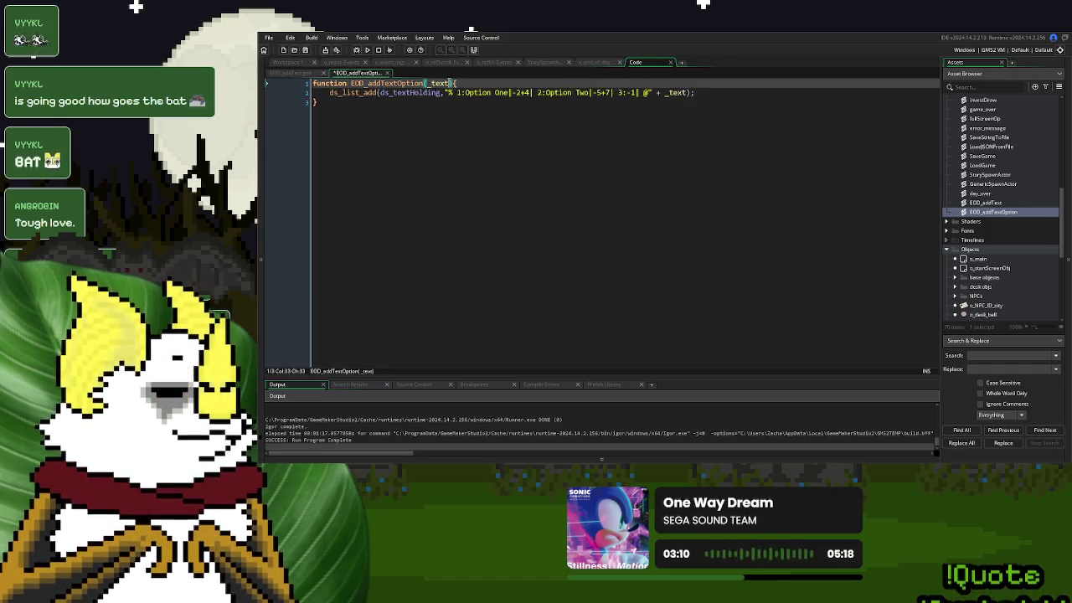
Add _option_1, _min1 and _max1 parameters and replace 'Option One' with " + _option_1 + " in the string
{"action": "type", "text": ", "}
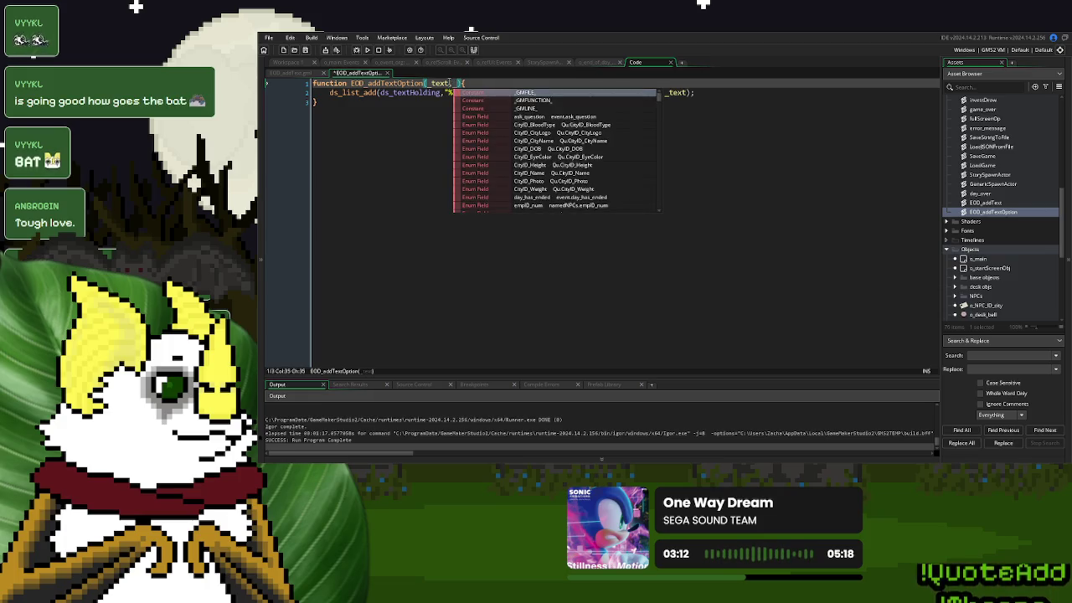
{"action": "type", "text": "opti"}
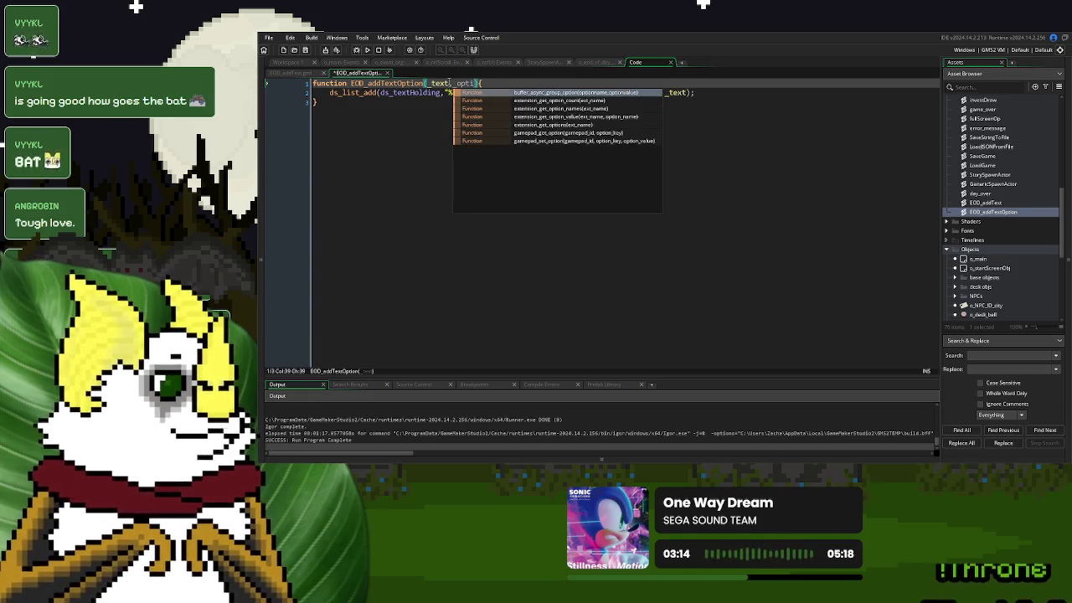
{"action": "type", "text": "on_1"}
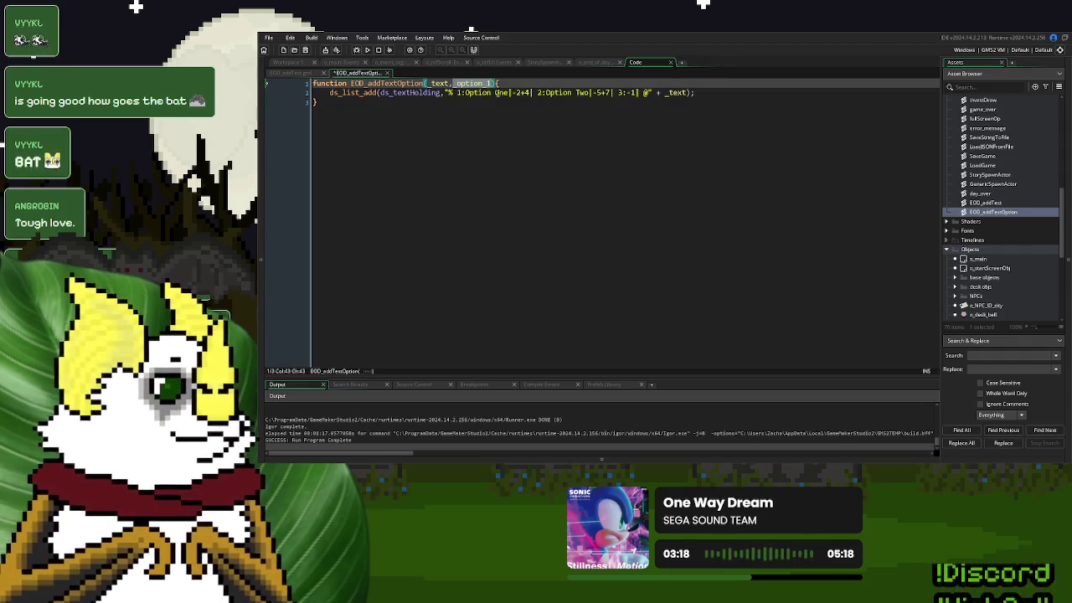
{"action": "left_click_drag", "start_coordinate": [509, 92], "coordinate": [467, 96]}
{"action": "type", "text": "\"% 1:\""}
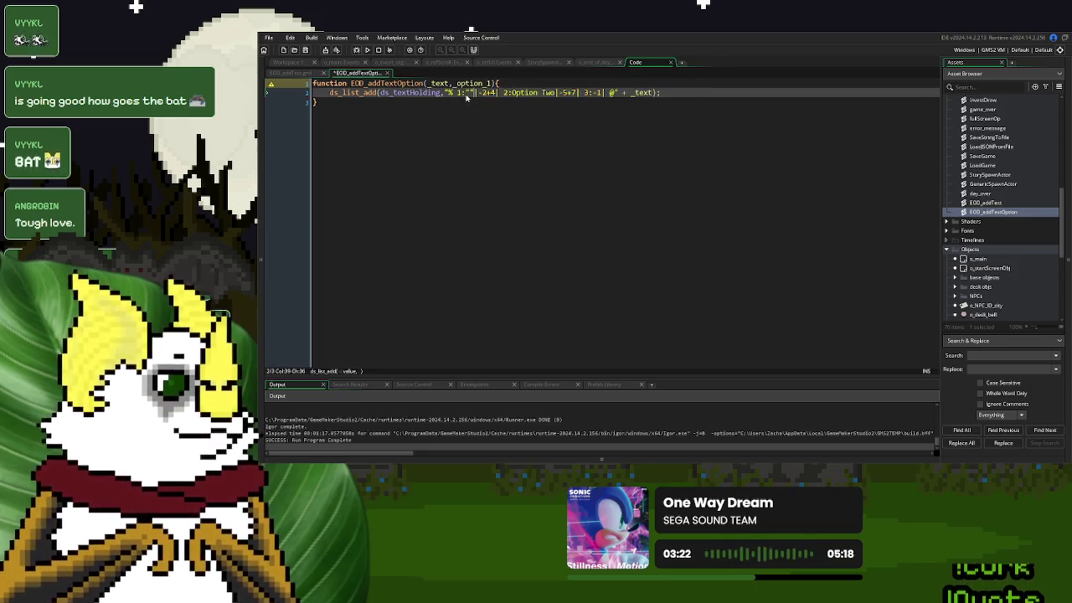
{"action": "type", "text": "+"}
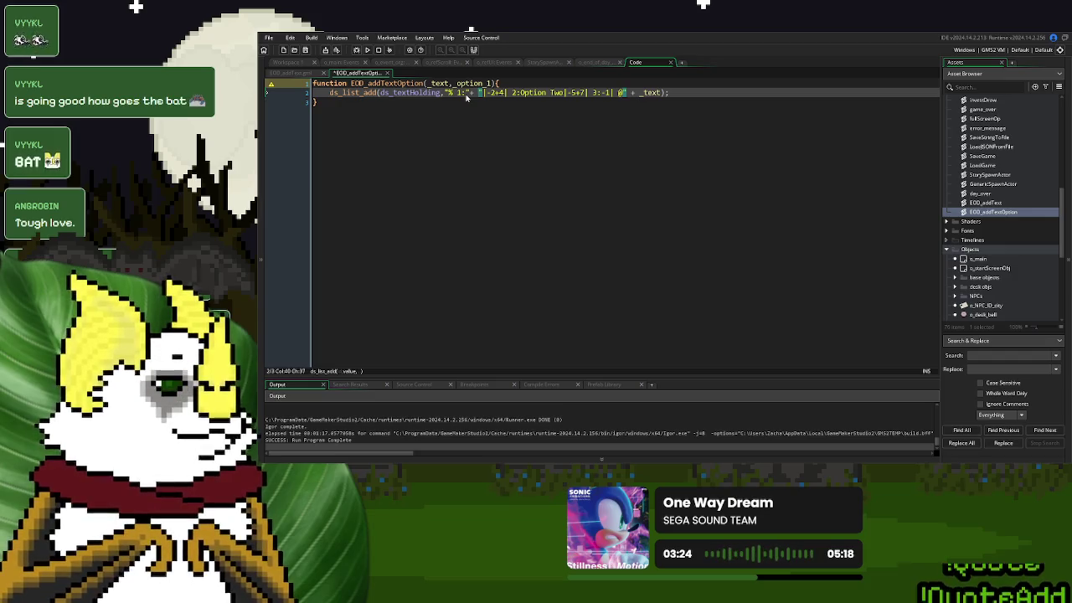
{"action": "key", "text": "Left"}
{"action": "key", "text": "Left"}
{"action": "type", "text": "+"}
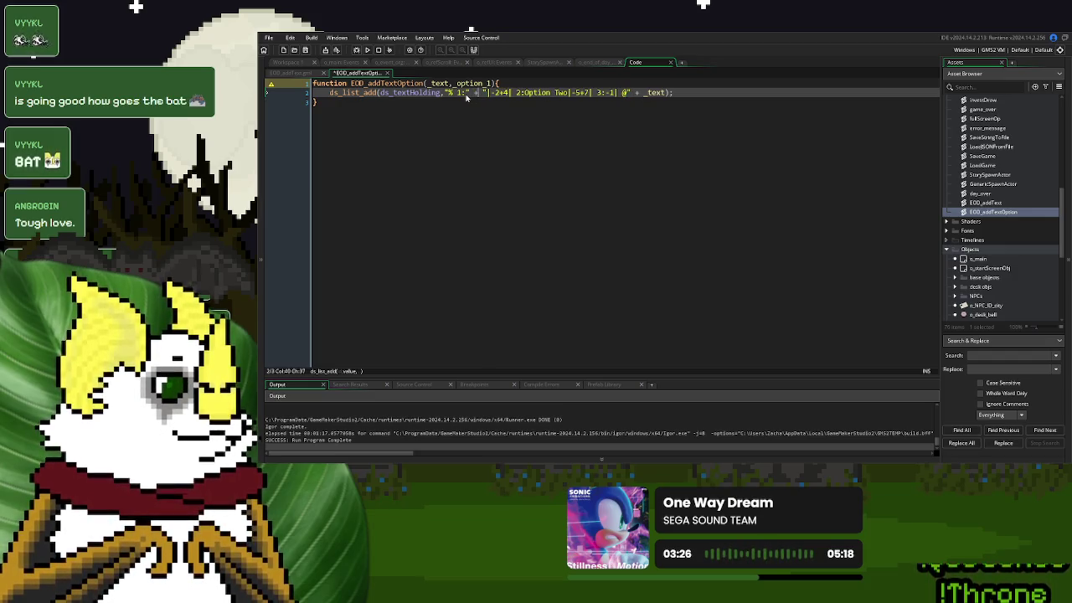
{"action": "type", "text": " _option_1"}
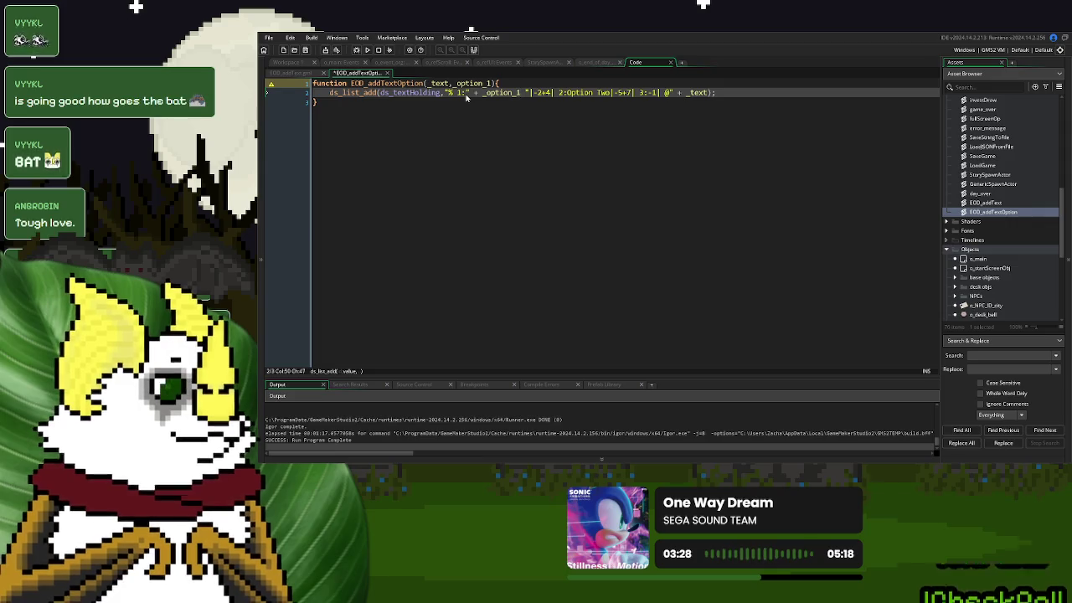
{"action": "type", "text": " +"}
{"action": "left_click", "coordinate": [546, 93]}
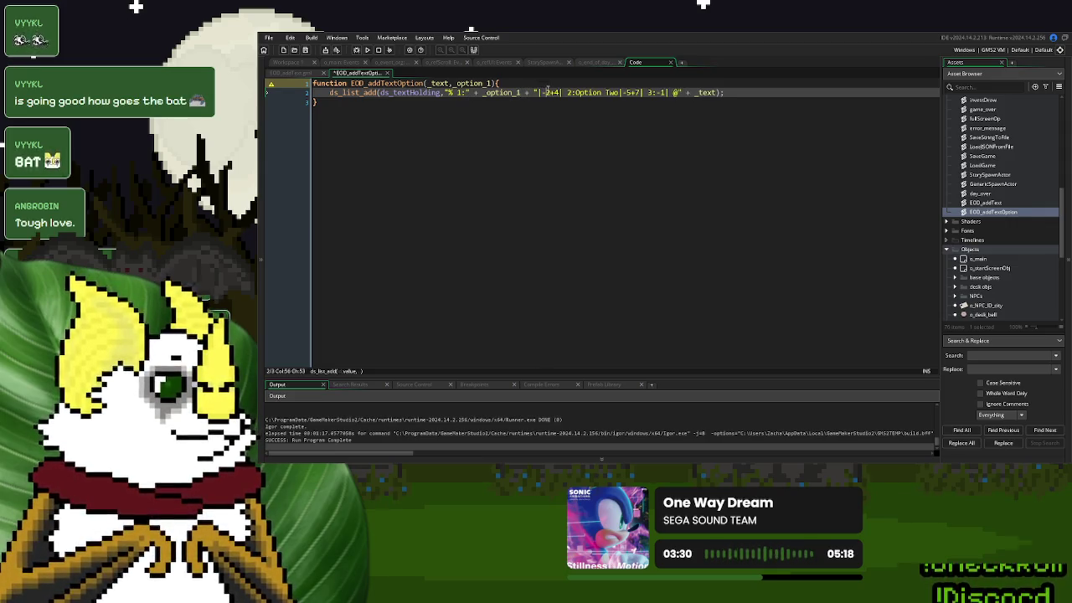
{"action": "left_click", "coordinate": [491, 83]}
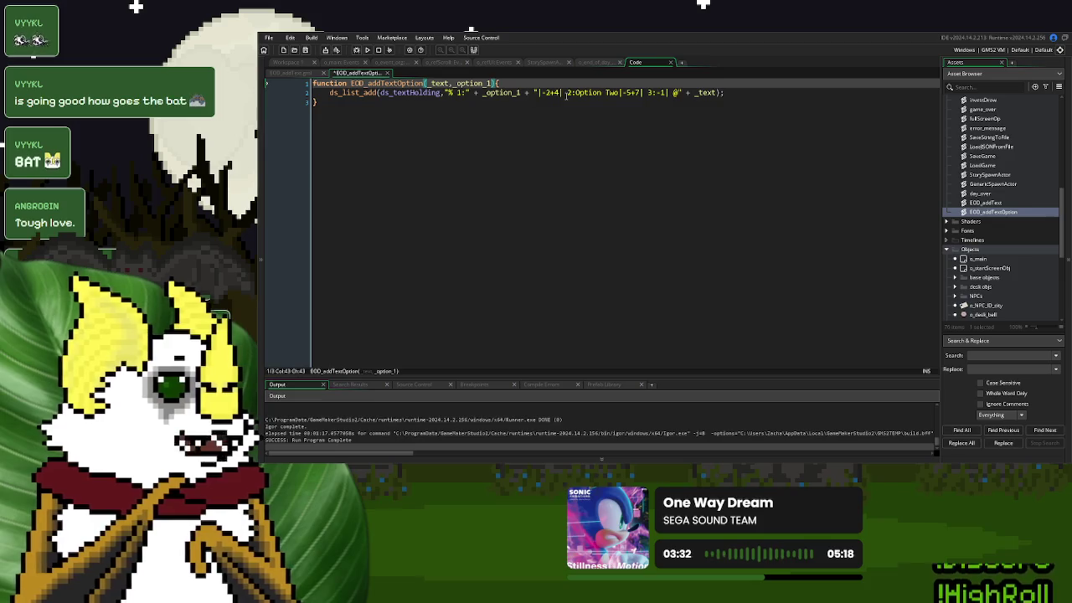
{"action": "type", "text": ", _"}
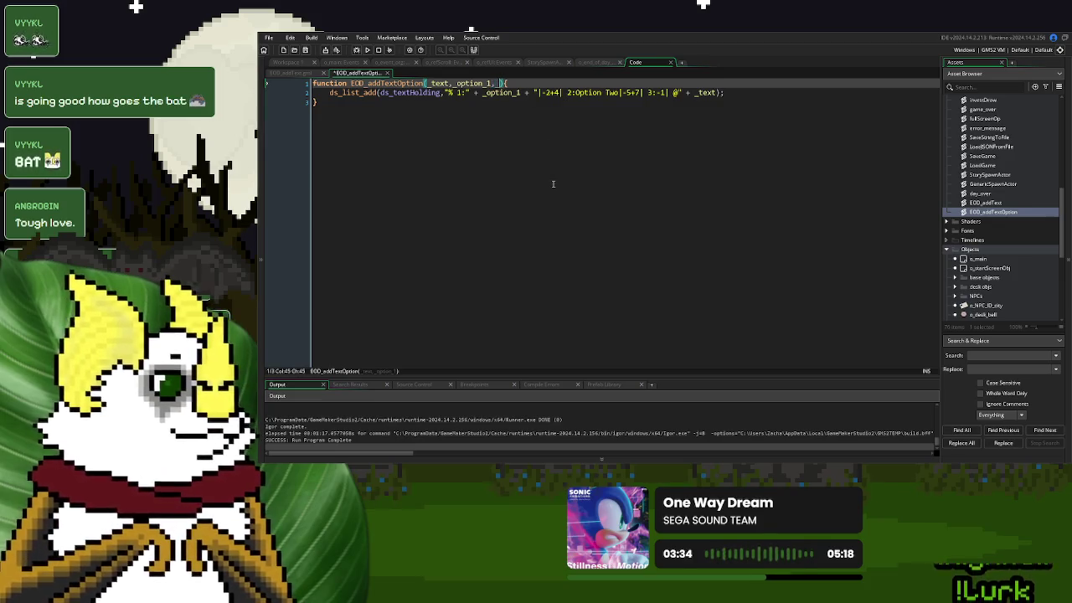
{"action": "type", "text": "min1"}
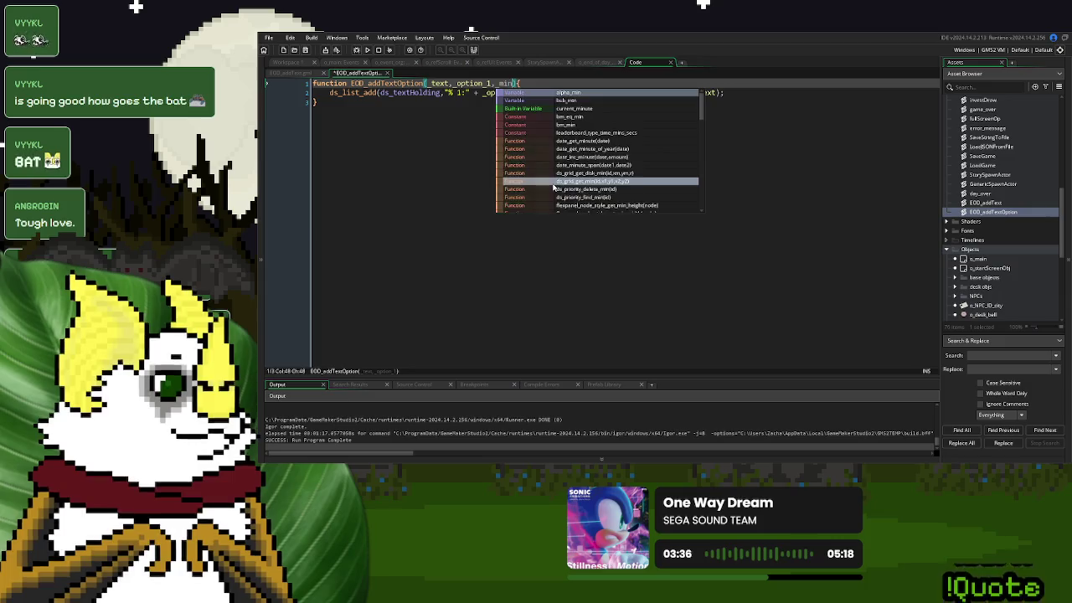
{"action": "type", "text": ", _max1"}
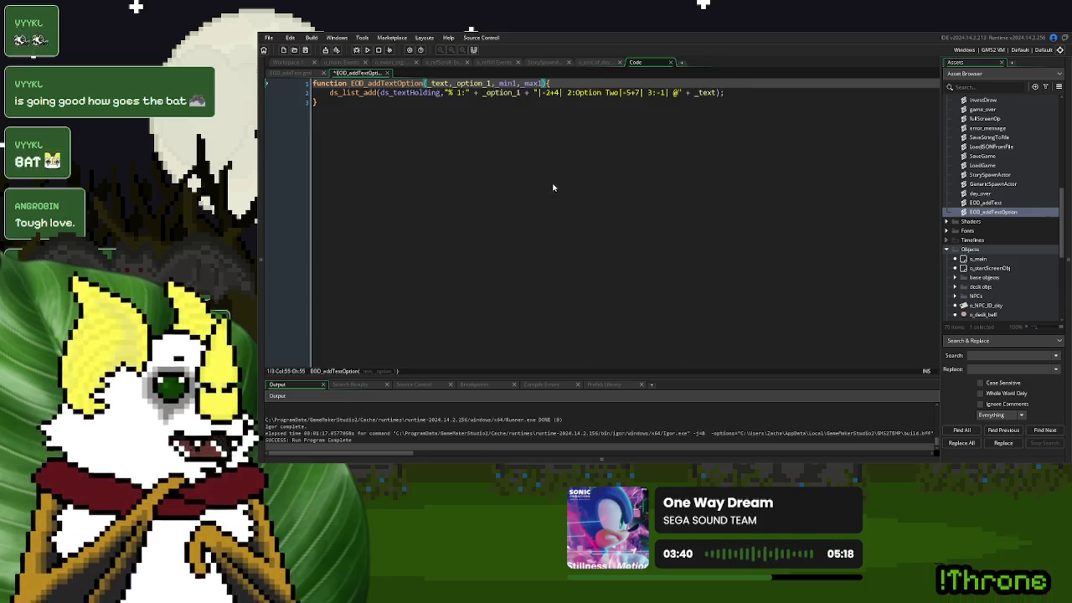
{"action": "double_click", "coordinate": [509, 84]}
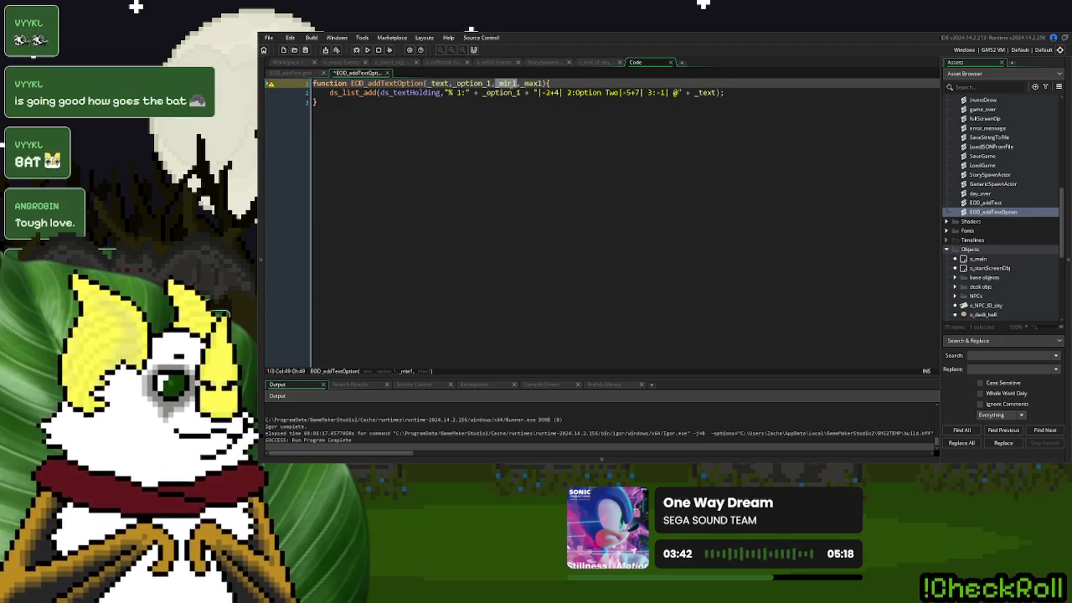
Build the first option's range from _min1 and _max1 instead of the fixed -2 and 4
{"action": "left_click", "coordinate": [547, 93]}
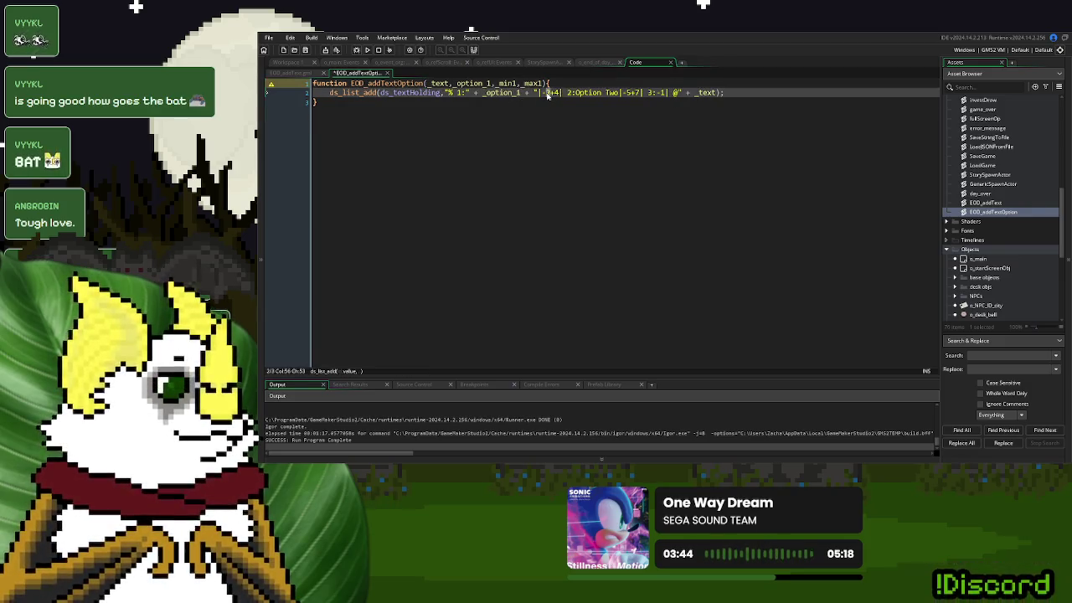
{"action": "type", "text": "\" + _option_1 + "}
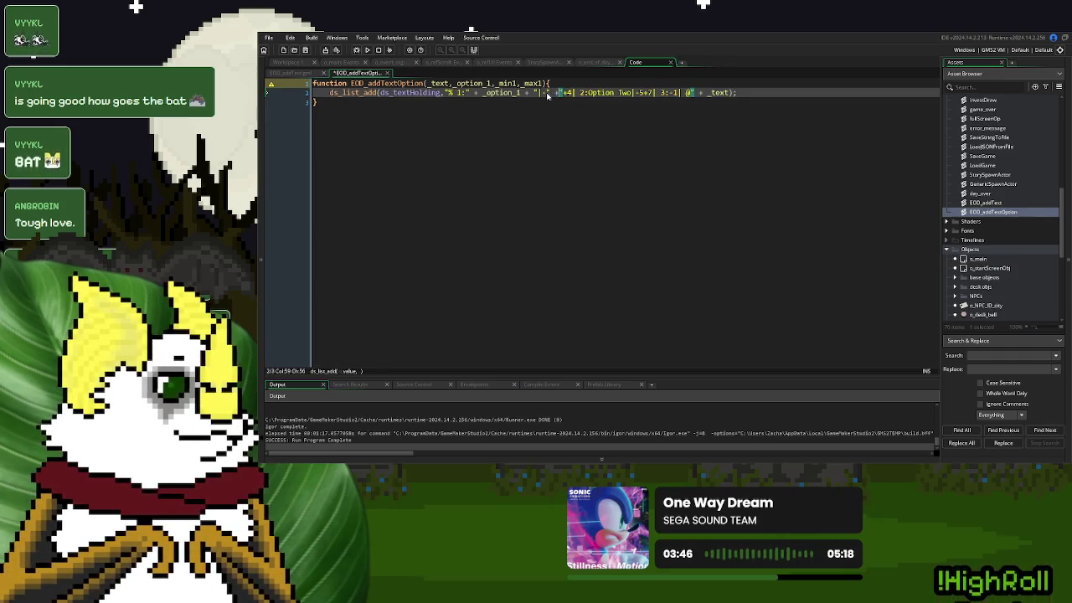
{"action": "type", "text": "\"|\" + "}
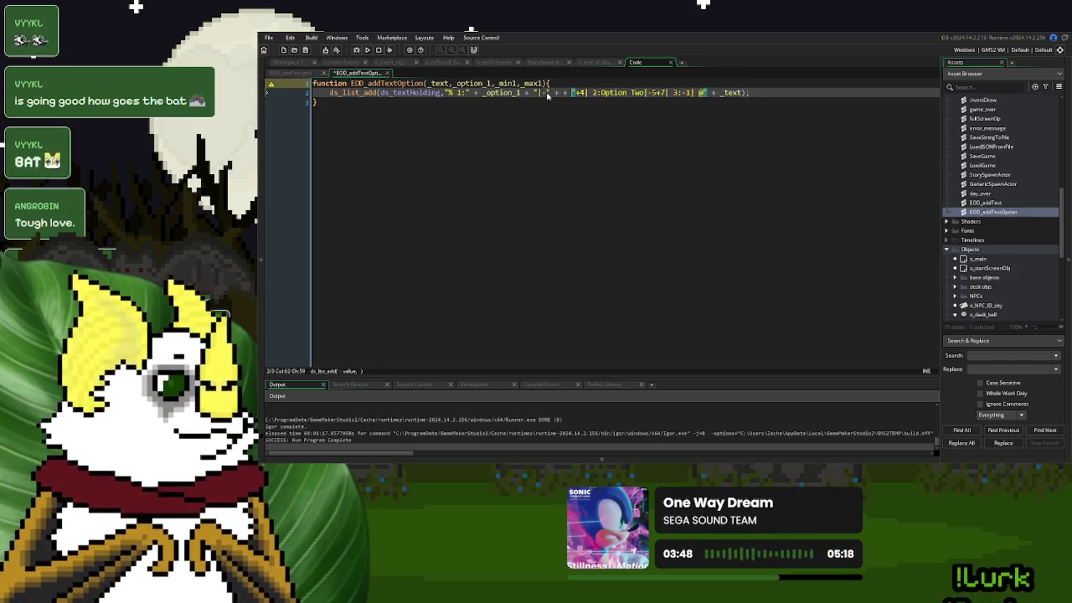
{"action": "type", "text": "_min1"}
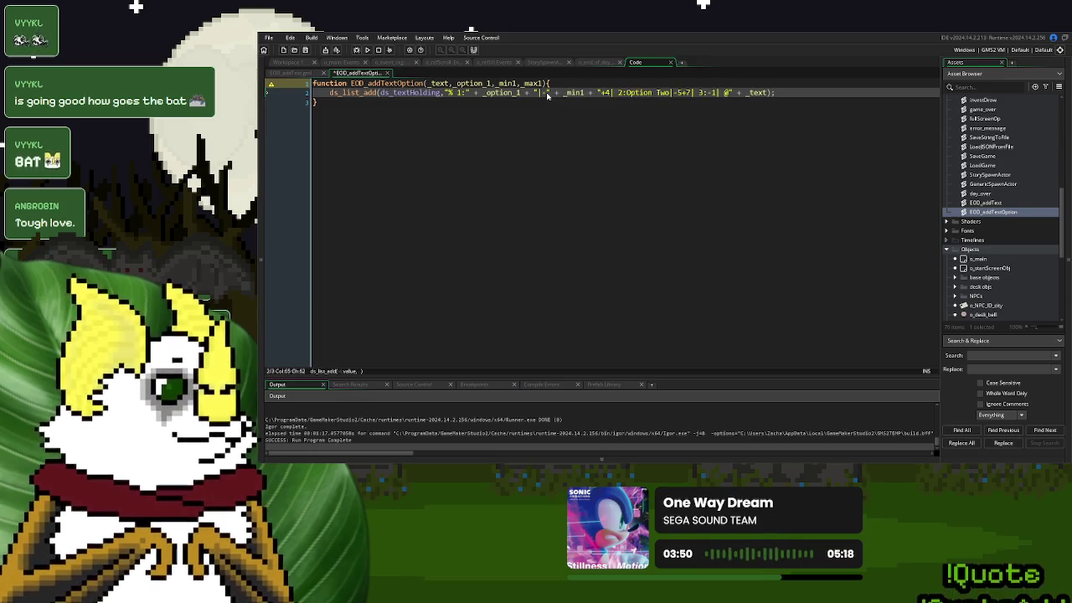
{"action": "left_click", "coordinate": [543, 83]}
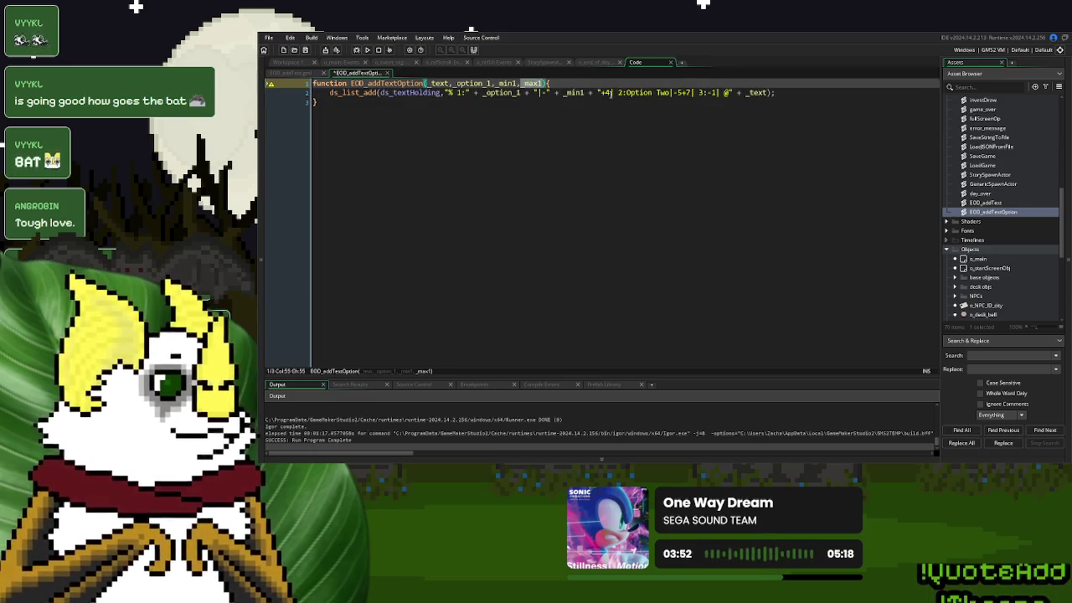
{"action": "left_click", "coordinate": [606, 92]}
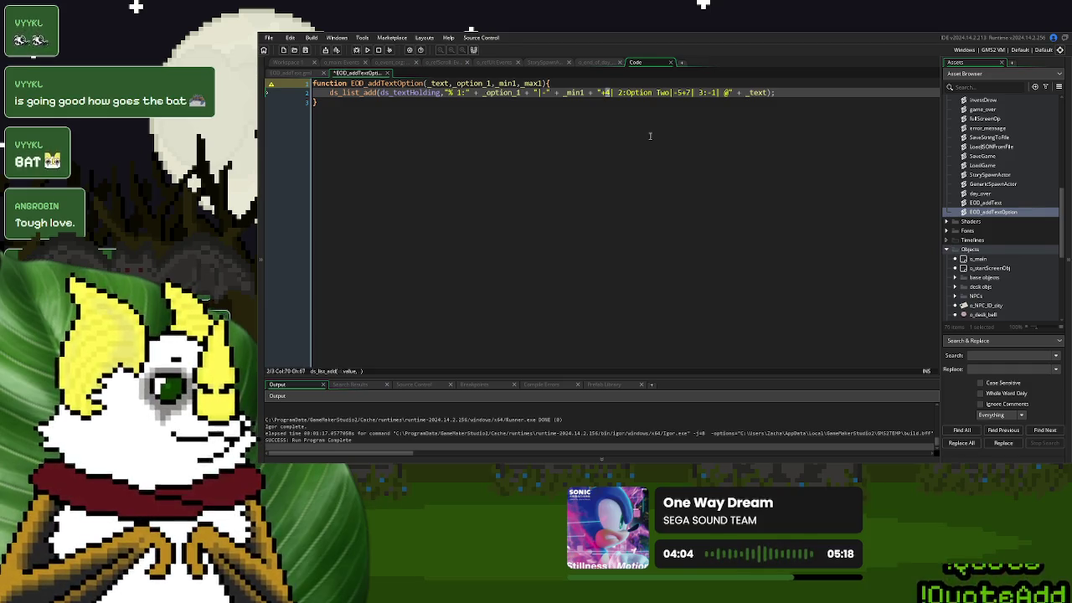
{"action": "type", "text": "\" + \""}
{"action": "key", "text": "Left"}
{"action": "key", "text": "Left"}
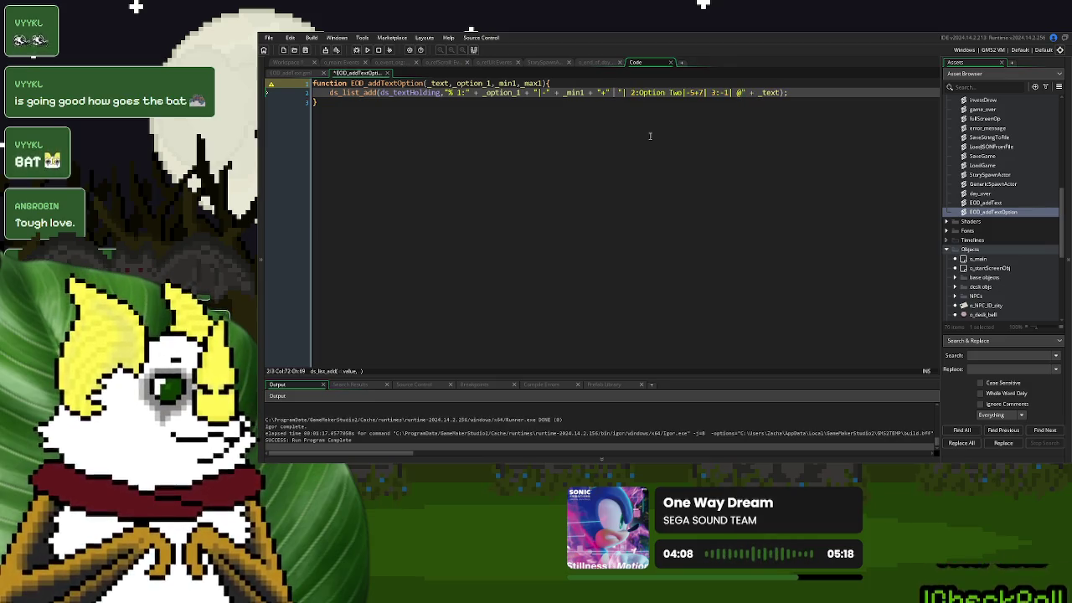
{"action": "type", "text": "+ _max1 +"}
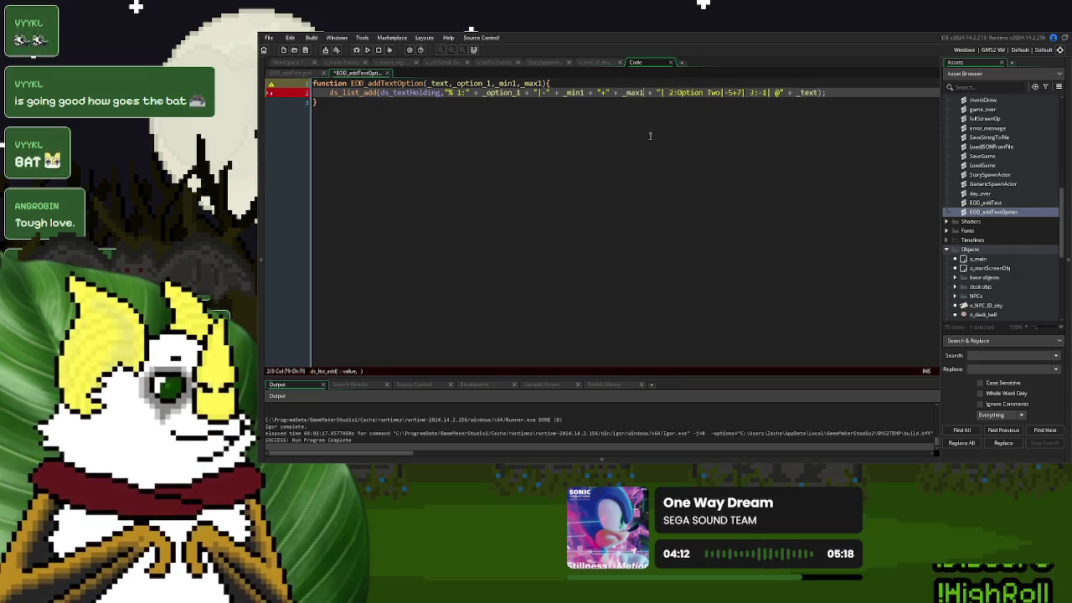
{"action": "left_click", "coordinate": [720, 109]}
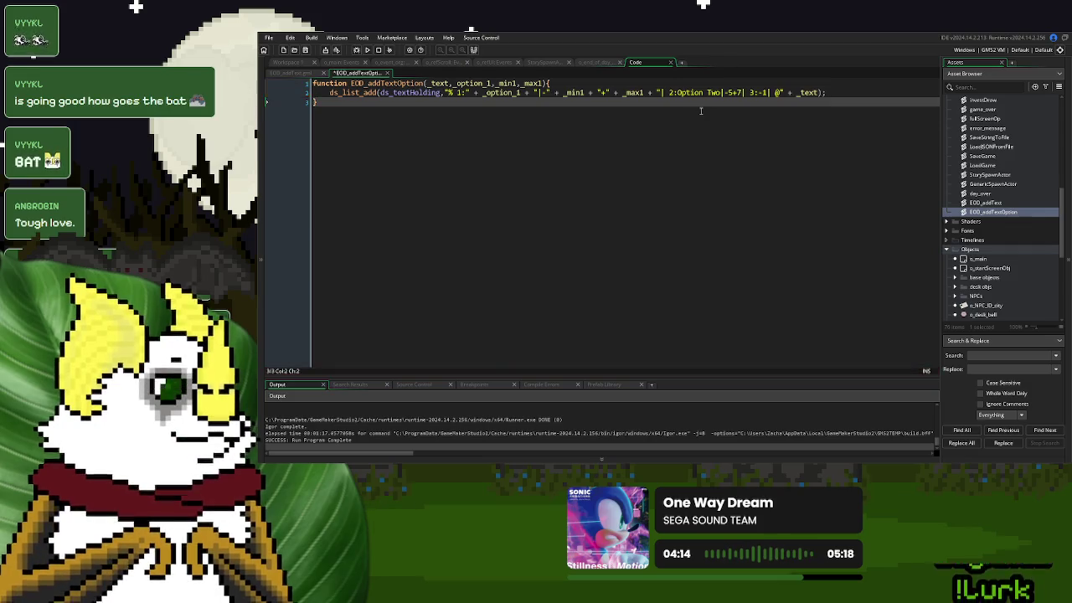
Insert a blank line above the ds_list_add call
{"action": "left_click", "coordinate": [326, 93]}
{"action": "key", "text": "Tab"}
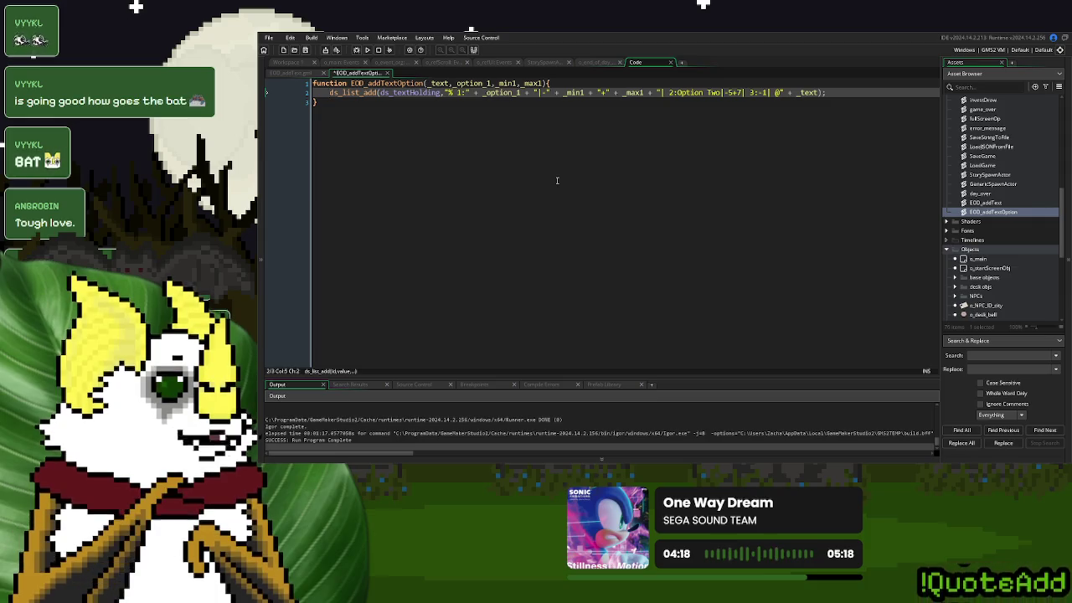
{"action": "key", "text": "Return"}
Declare var _opt_ONE holding the pasted option-one string built from _option_1, _min1 and _max1
{"action": "type", "text": "var "}
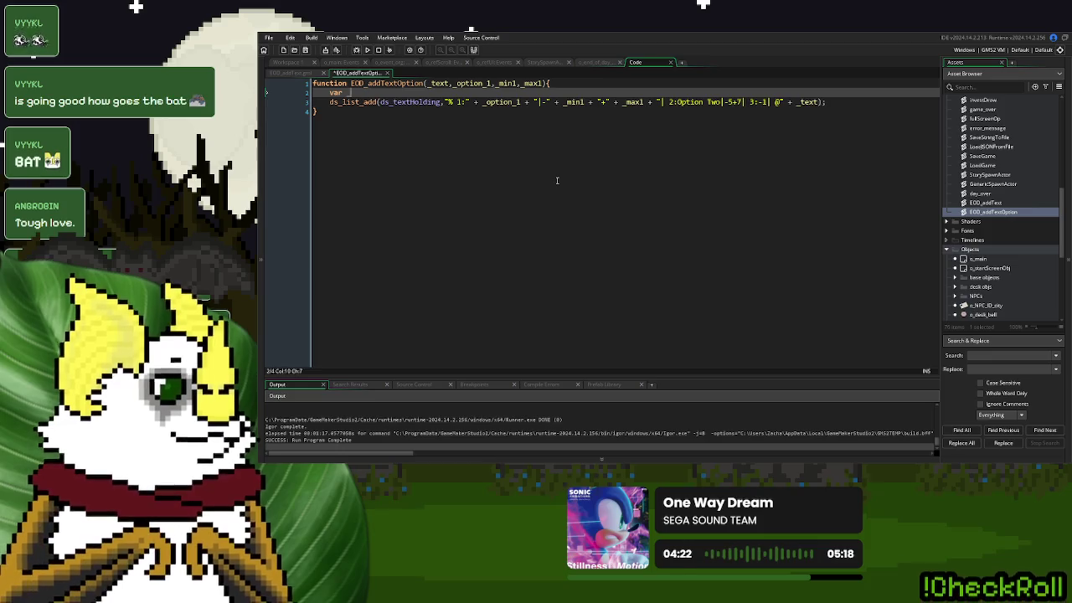
{"action": "type", "text": "option"}
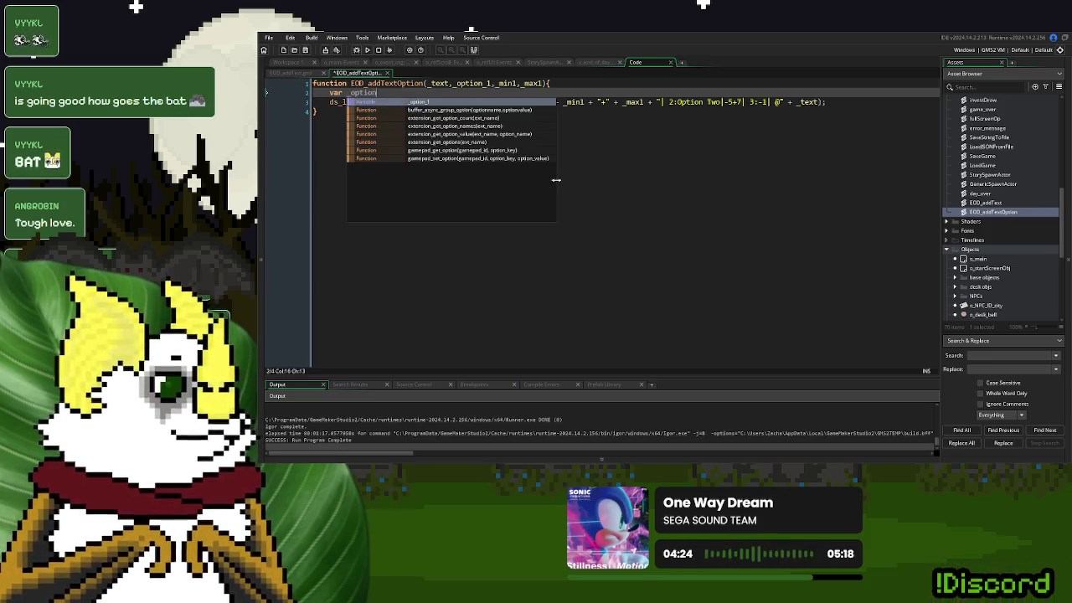
{"action": "key", "text": "BackSpace"}
{"action": "key", "text": "BackSpace"}
{"action": "key", "text": "BackSpace"}
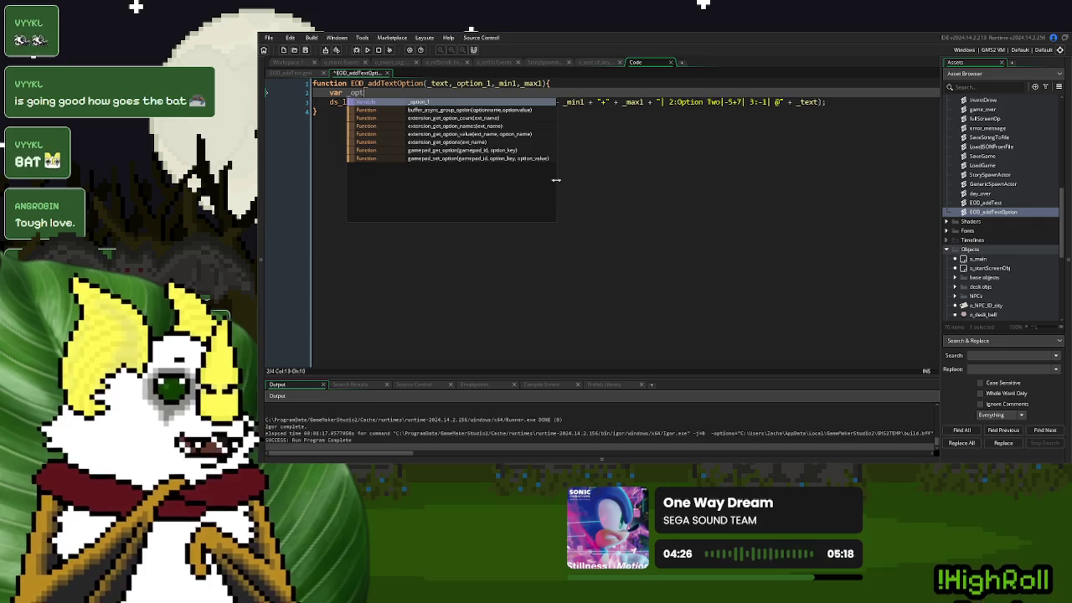
{"action": "left_click_drag", "start_coordinate": [555, 179], "coordinate": [556, 179]}
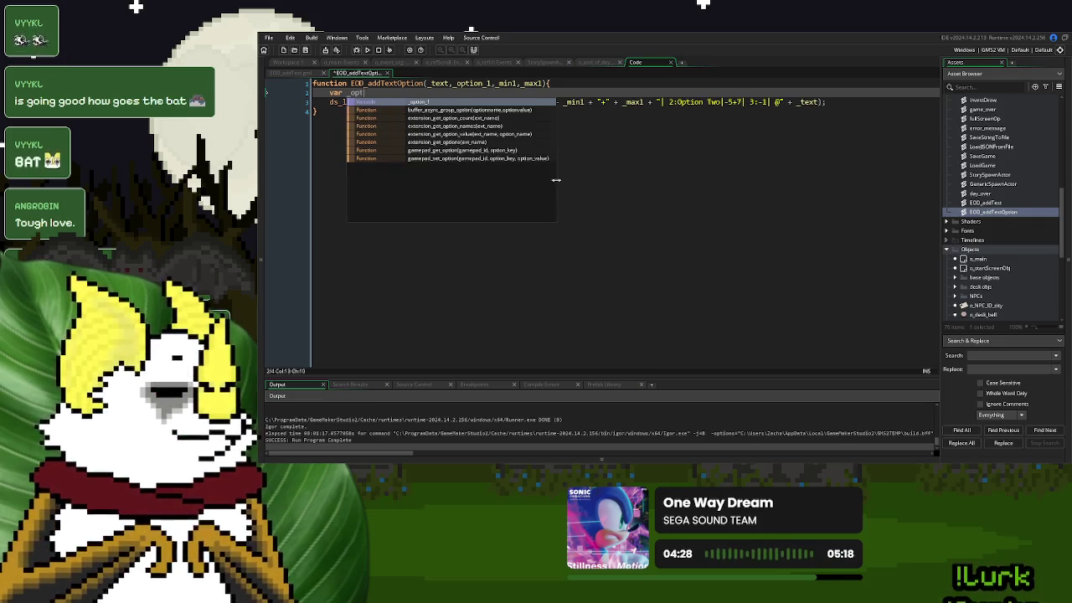
{"action": "type", "text": "_ONE ="}
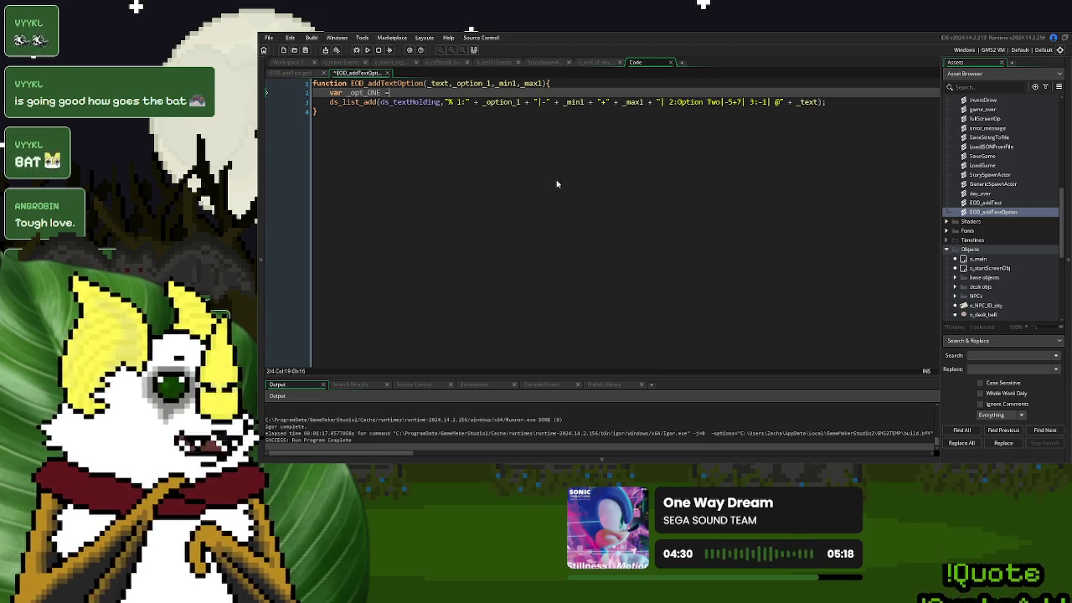
{"action": "left_click_drag", "start_coordinate": [481, 102], "coordinate": [662, 102]}
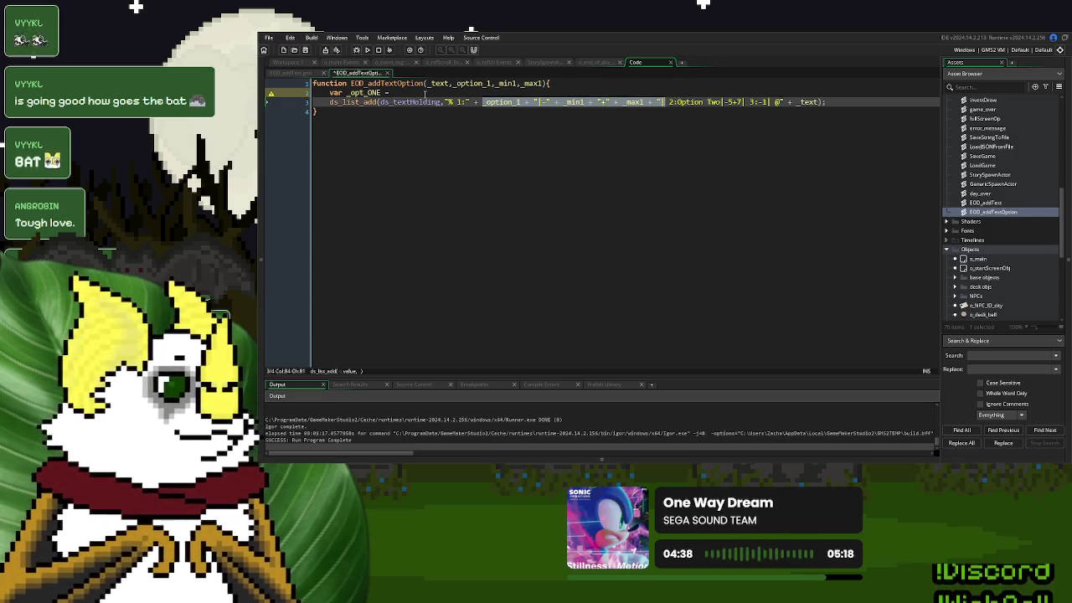
{"action": "left_click_drag", "start_coordinate": [664, 102], "coordinate": [480, 106]}
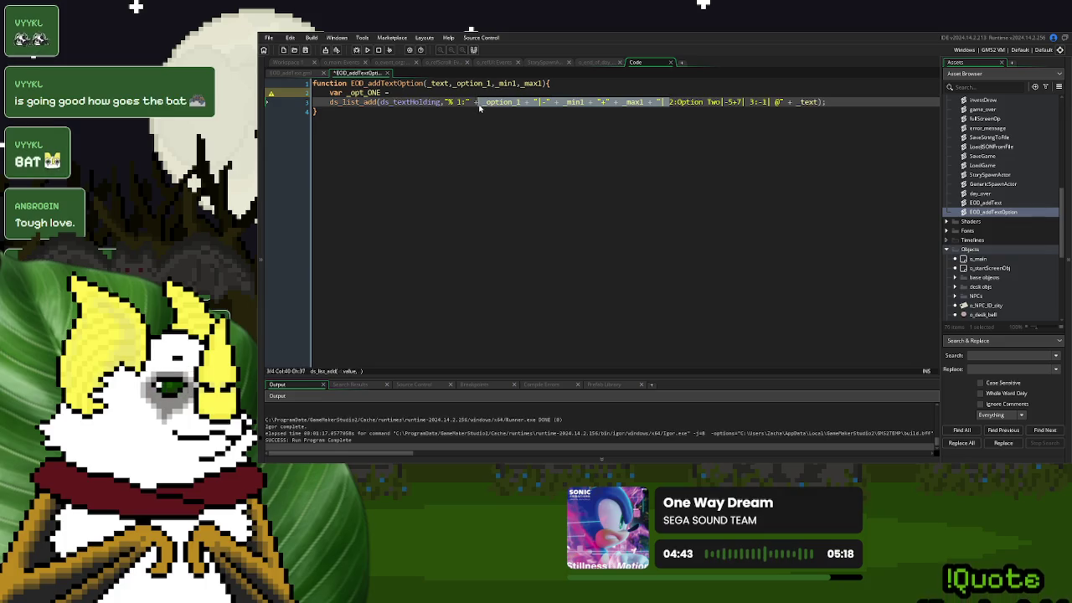
{"action": "left_click", "coordinate": [424, 93]}
{"action": "type", "text": "_option_1 + \"|-\" + _min1 + \"+\" + _max1 + \"|"}
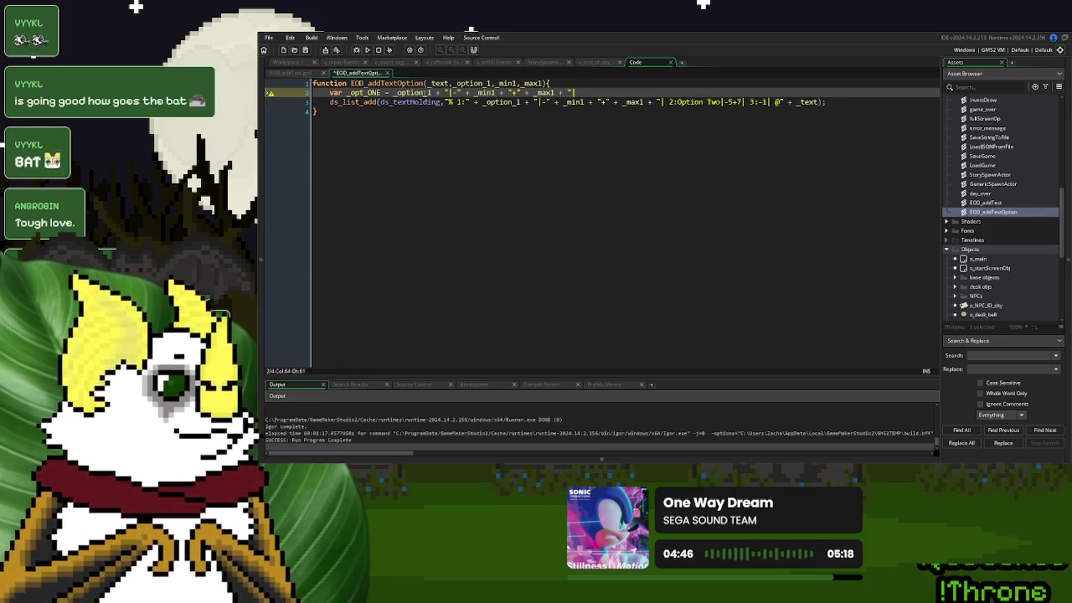
{"action": "type", "text": ";"}
Replace the inline option-one string in ds_list_add with _opt_ONE
{"action": "left_click", "coordinate": [368, 92]}
{"action": "double_click", "coordinate": [368, 92]}
{"action": "left_click", "coordinate": [660, 101]}
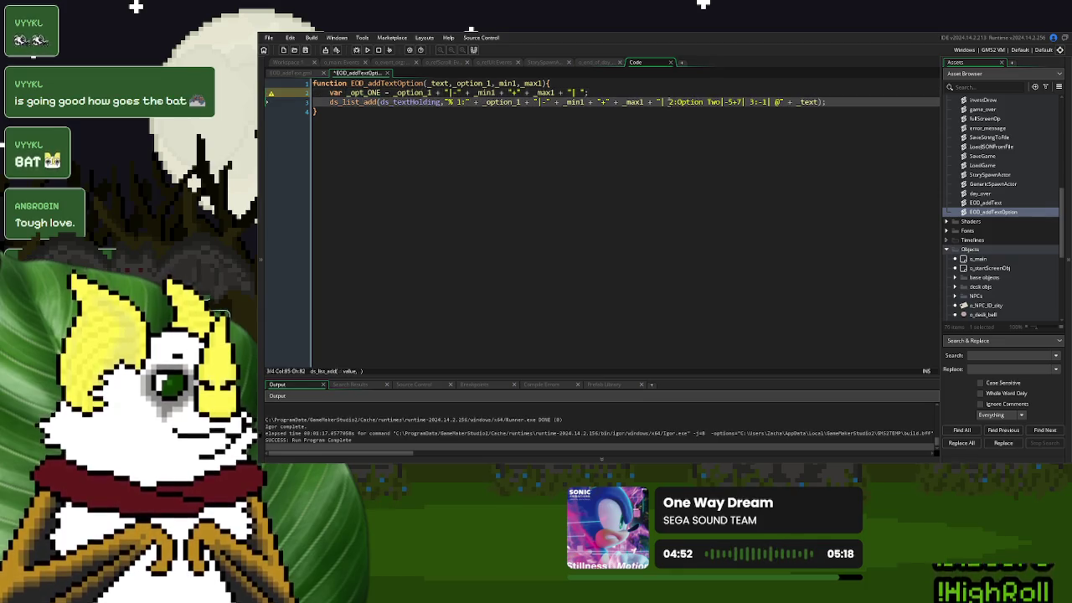
{"action": "type", "text": "\""}
{"action": "key", "text": "Left"}
{"action": "key", "text": "Left"}
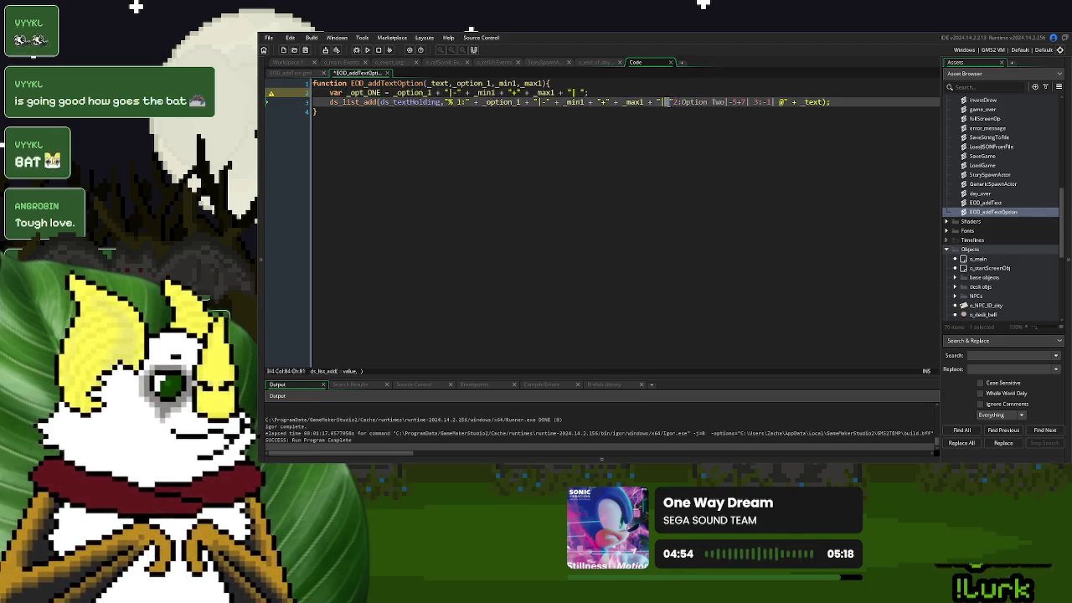
{"action": "key", "text": "ctrl+shift+Left"}
{"action": "key", "text": "ctrl+shift+Left"}
{"action": "key", "text": "ctrl+shift+Left"}
{"action": "key", "text": "ctrl+shift+Left"}
{"action": "key", "text": "ctrl+shift+Left"}
{"action": "key", "text": "ctrl+shift+Left"}
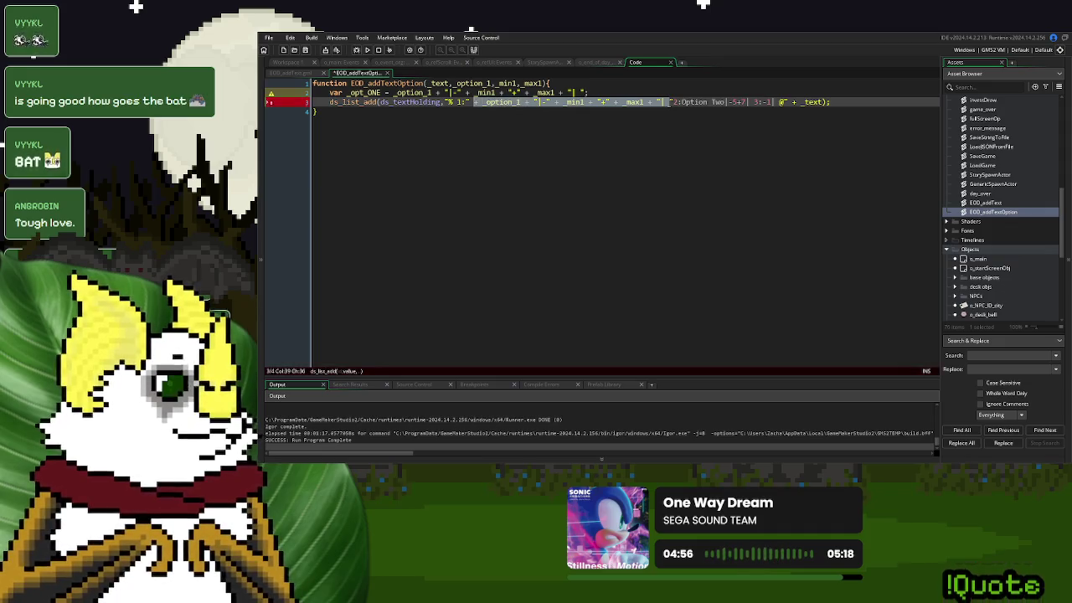
{"action": "type", "text": "_opt_ONE +"}
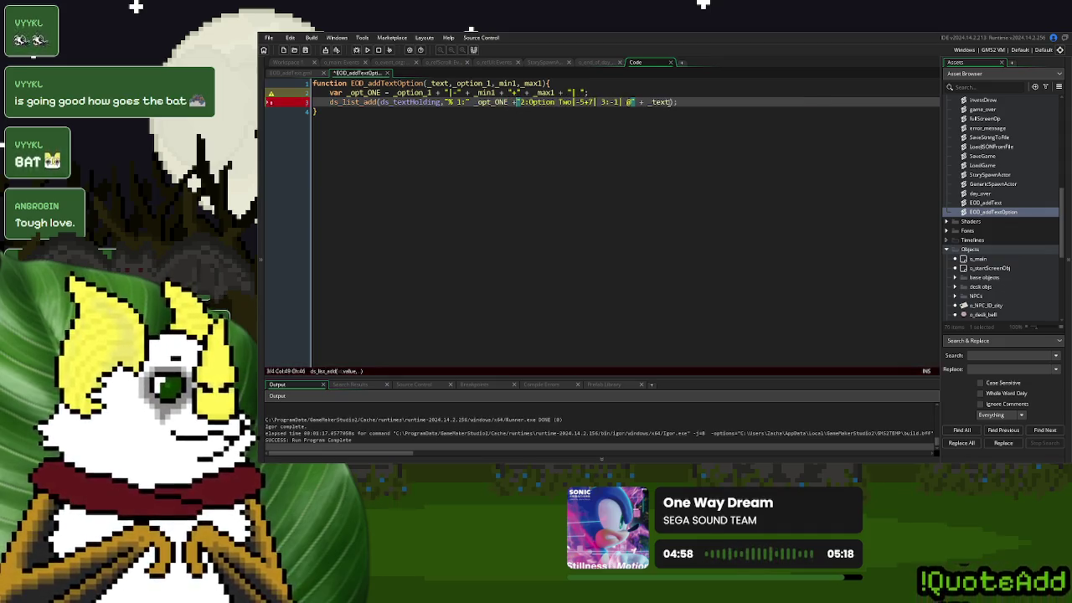
{"action": "left_click", "coordinate": [475, 102]}
{"action": "type", "text": "+"}
{"action": "left_click", "coordinate": [592, 92]}
{"action": "key", "text": "Return"}
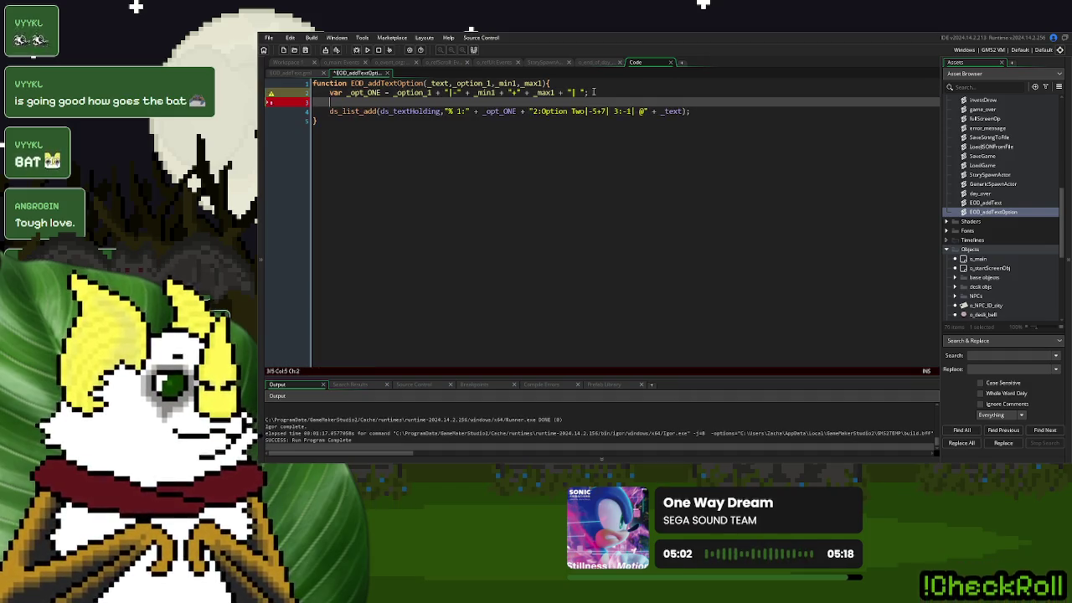
Start a _opt_TWO variable and append option_2, _min2, _max2 parameters to the function signature
{"action": "type", "text": "var _"}
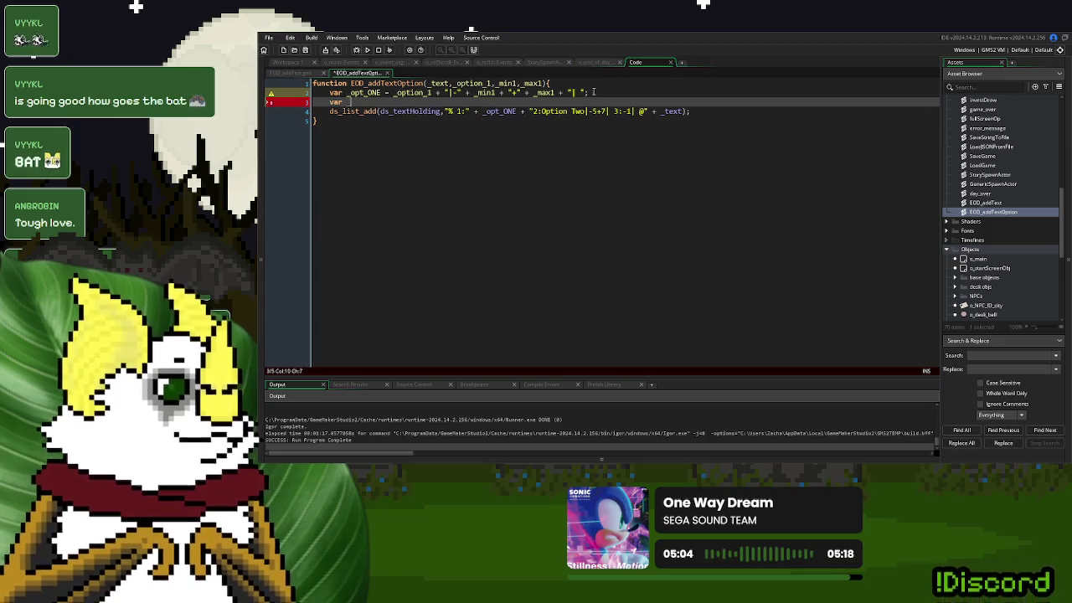
{"action": "type", "text": "opt_TWO ="}
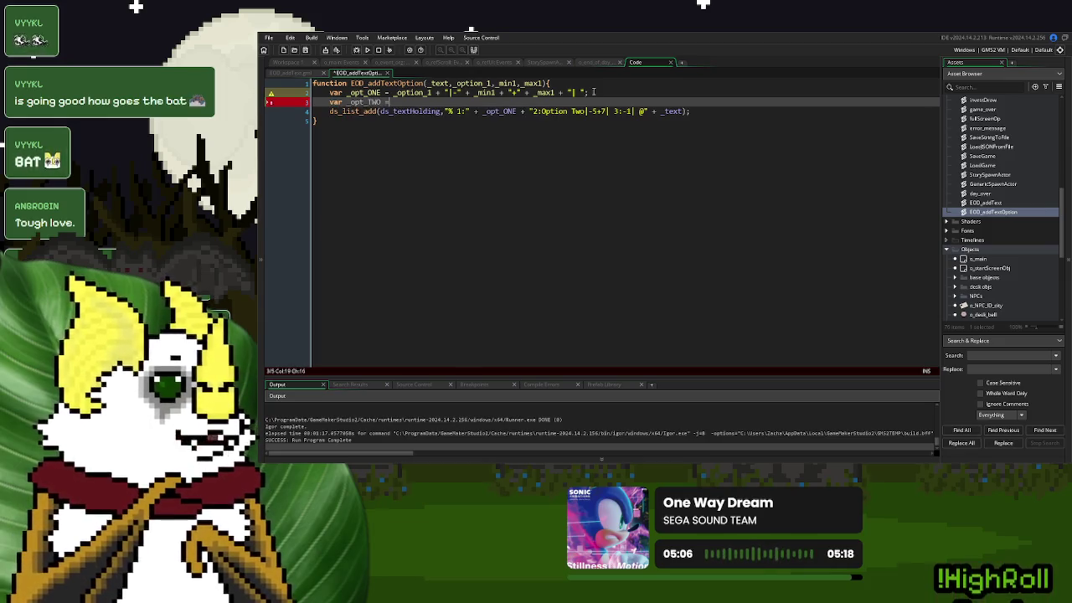
{"action": "key", "text": "BackSpace"}
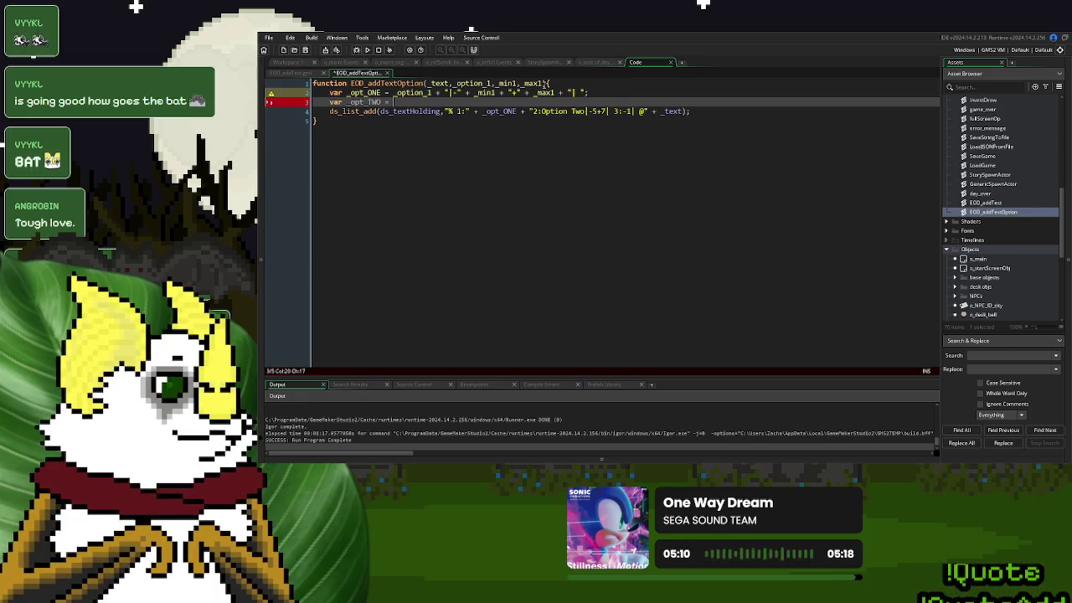
{"action": "left_click", "coordinate": [545, 84]}
{"action": "type", "text": ", opti"}
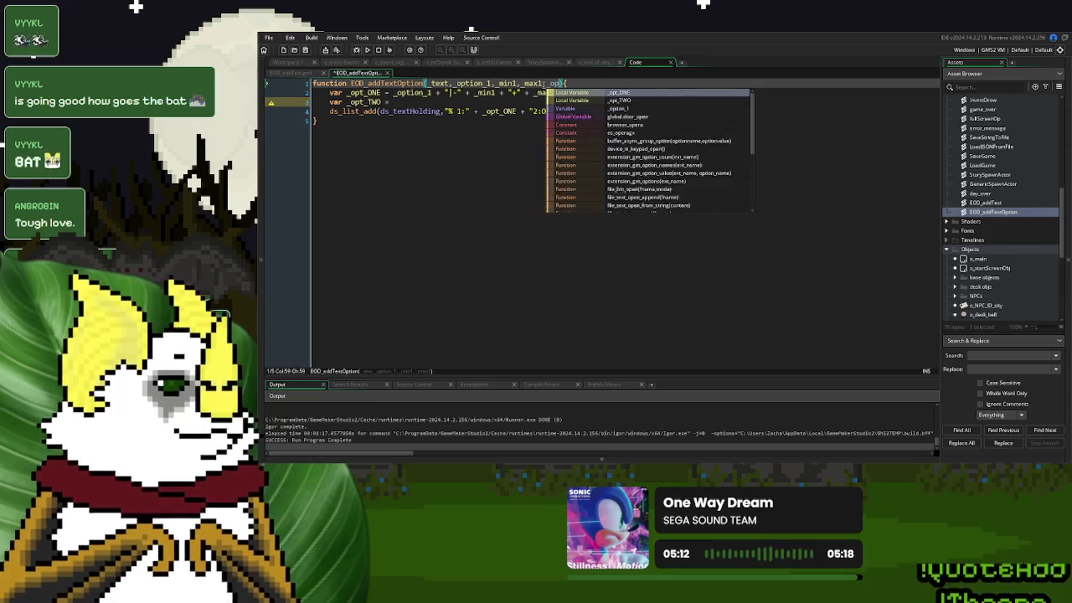
{"action": "type", "text": "on_2,"}
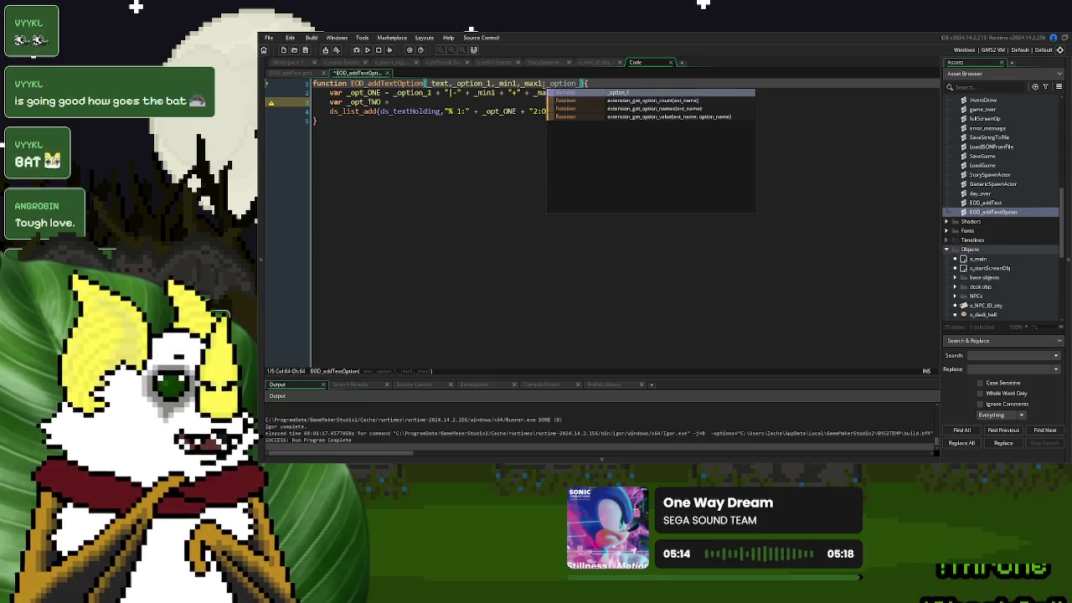
{"action": "type", "text": " _min2, "}
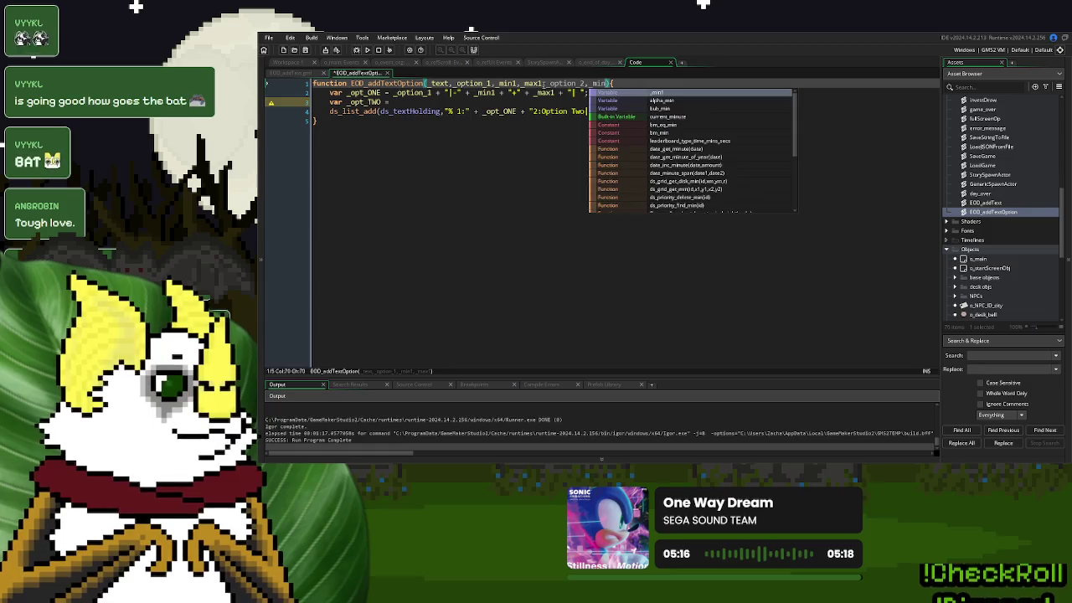
{"action": "type", "text": "_max"}
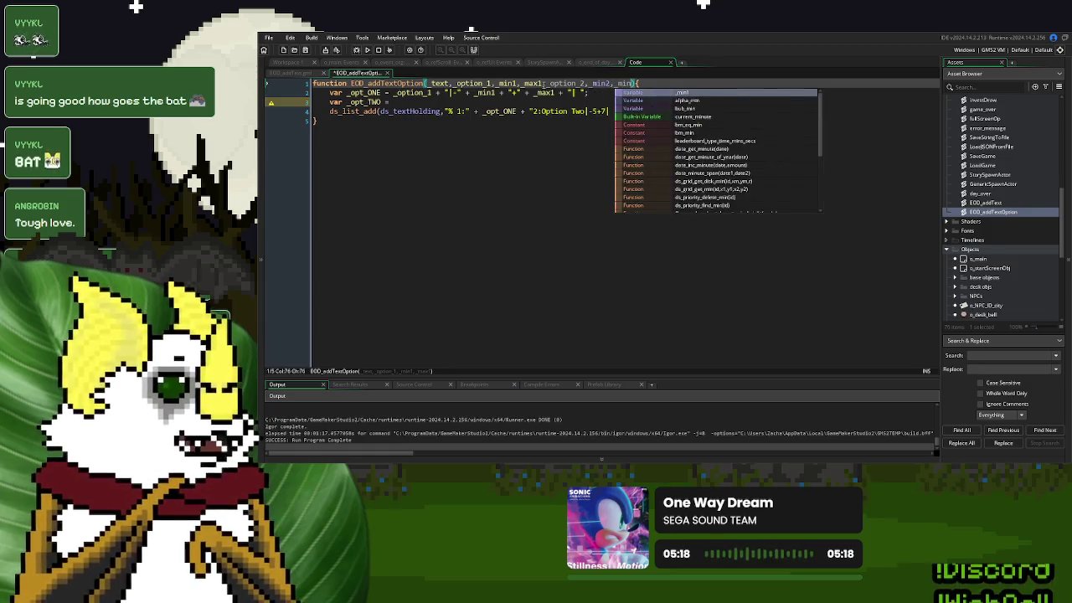
{"action": "type", "text": "2"}
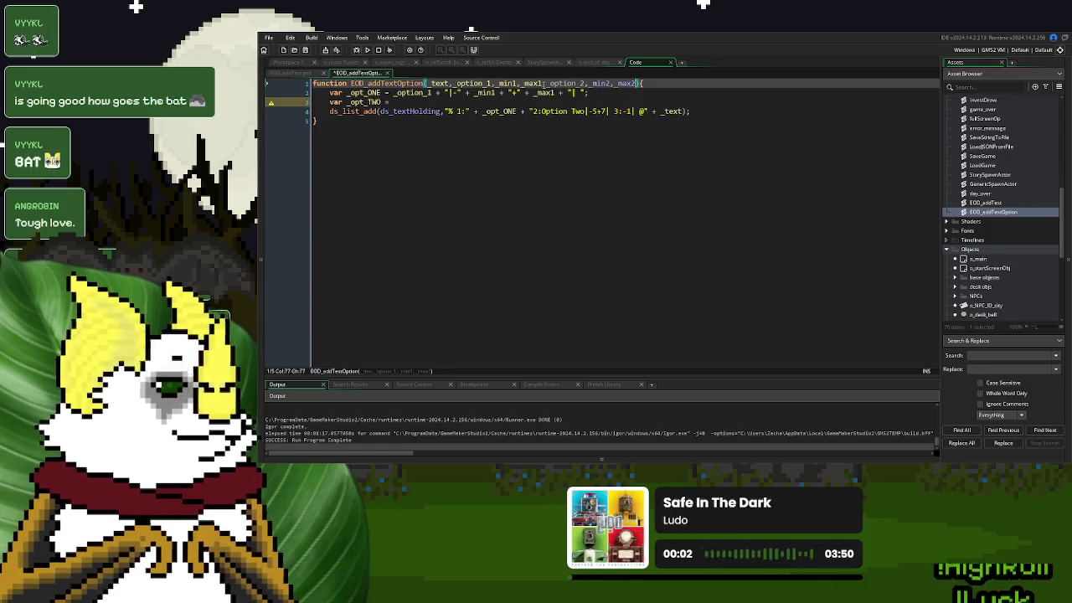
Define _opt_TWO as _option_2 + "|-" + _min2 + "+" + _max2 + "| "
{"action": "left_click", "coordinate": [434, 102]}
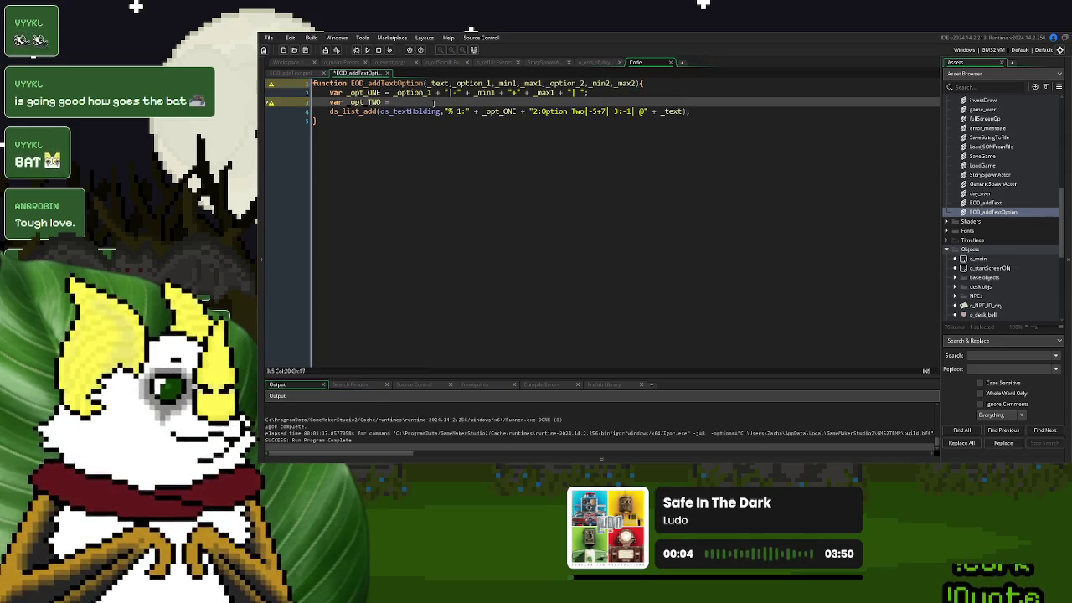
{"action": "key", "text": "ctrl+space"}
{"action": "type", "text": "_option_2"}
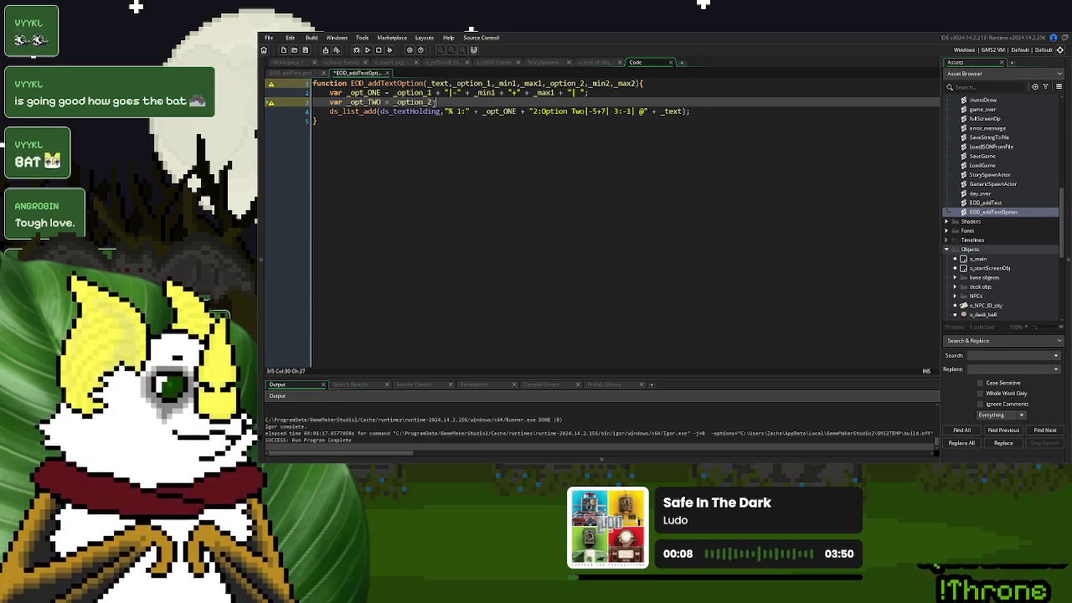
{"action": "type", "text": " + \"|"}
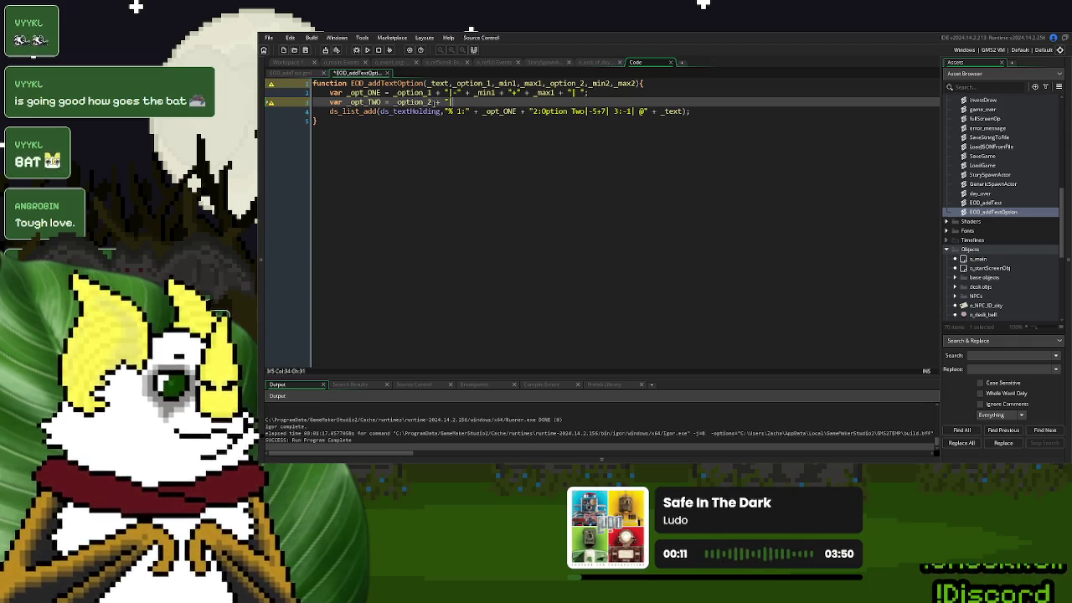
{"action": "type", "text": "\" + "}
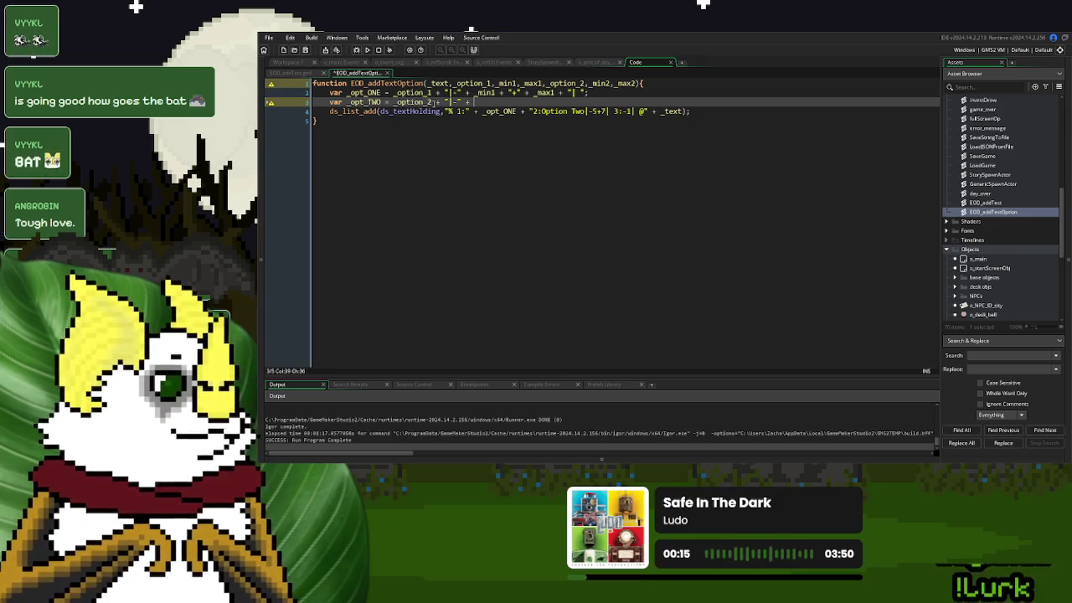
{"action": "type", "text": "_min2 + \""}
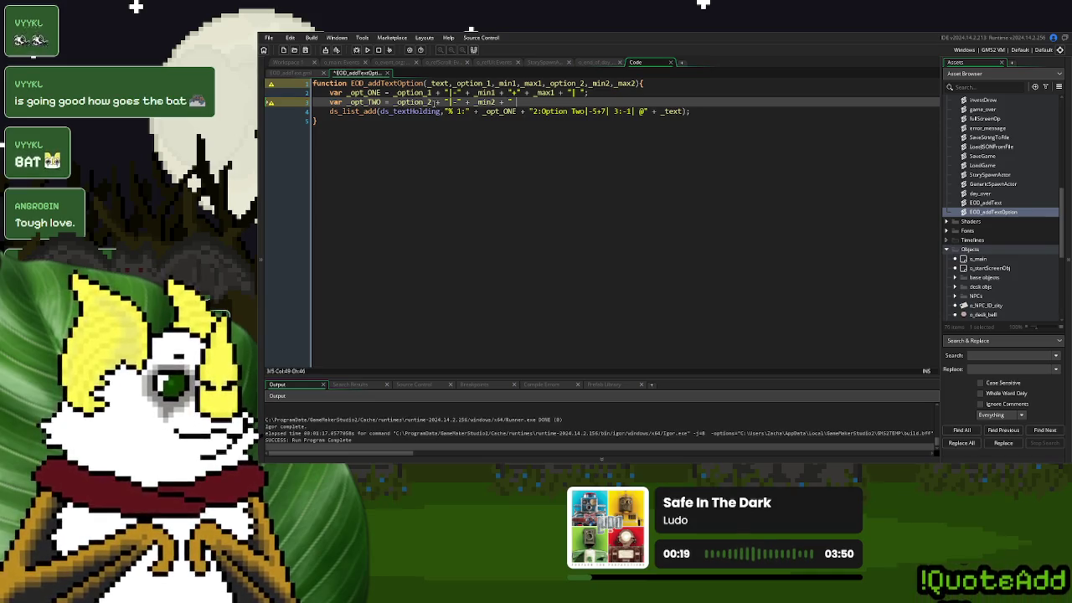
{"action": "type", "text": "+\""}
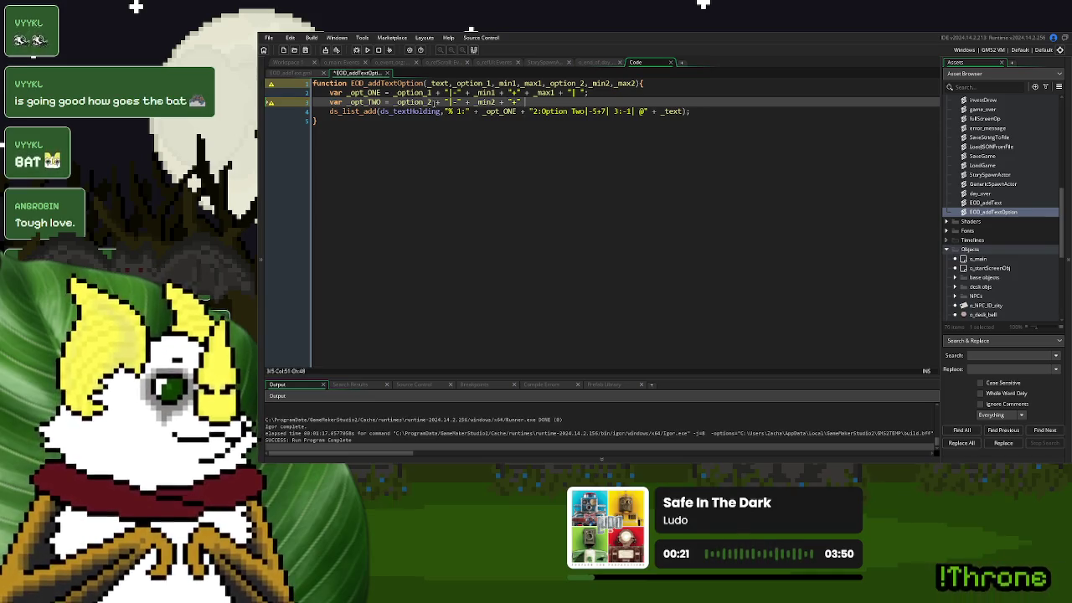
{"action": "type", "text": " + _max2 "}
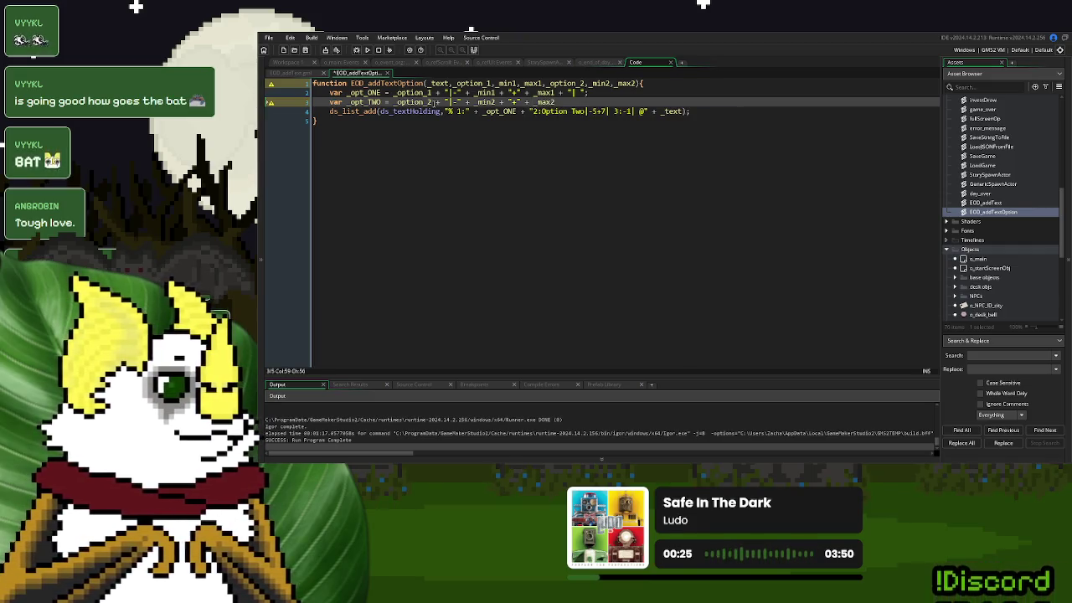
{"action": "type", "text": "+ \"| \""}
{"action": "key", "text": "Left"}
{"action": "type", "text": "\""}
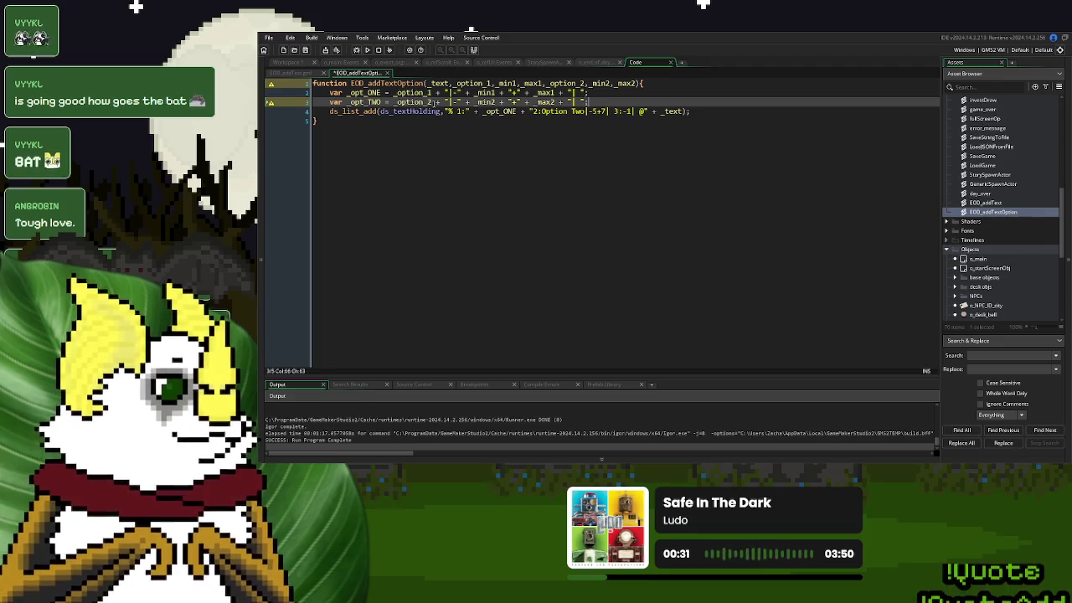
{"action": "double_click", "coordinate": [365, 101]}
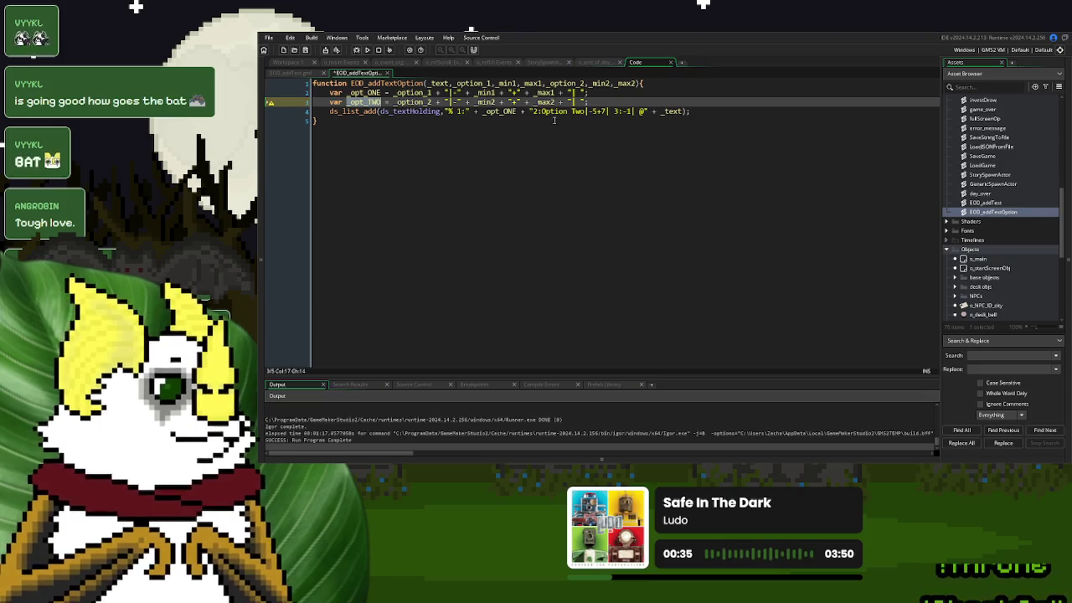
Replace the hard-coded "Option Two|-5+7|" text in ds_list_add with "2:" + _opt_TWO
{"action": "left_click_drag", "start_coordinate": [542, 111], "coordinate": [615, 116]}
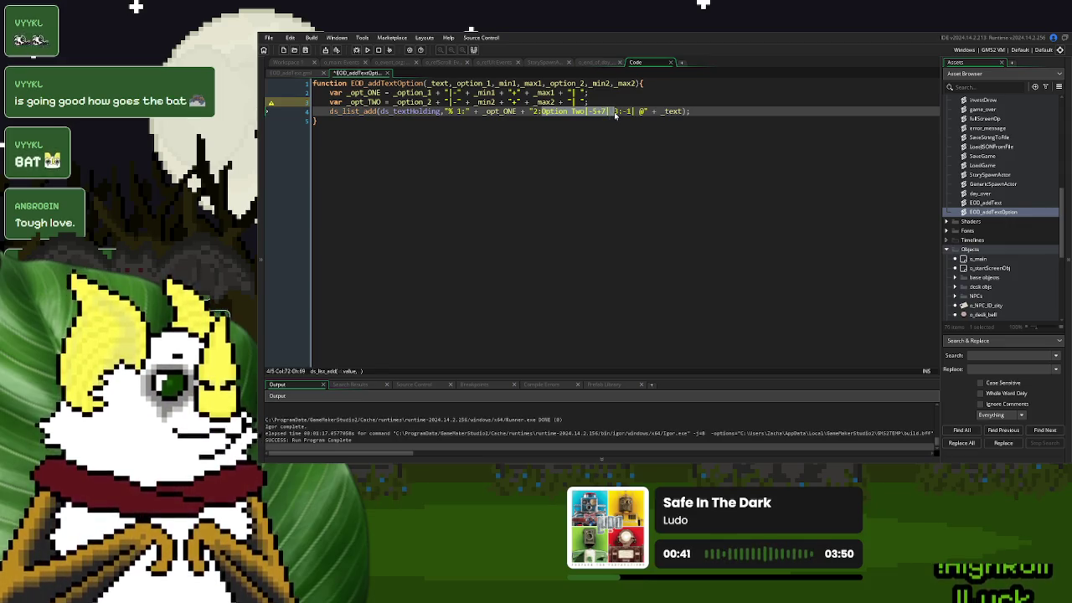
{"action": "key", "text": "BackSpace"}
{"action": "type", "text": "\"2:\""}
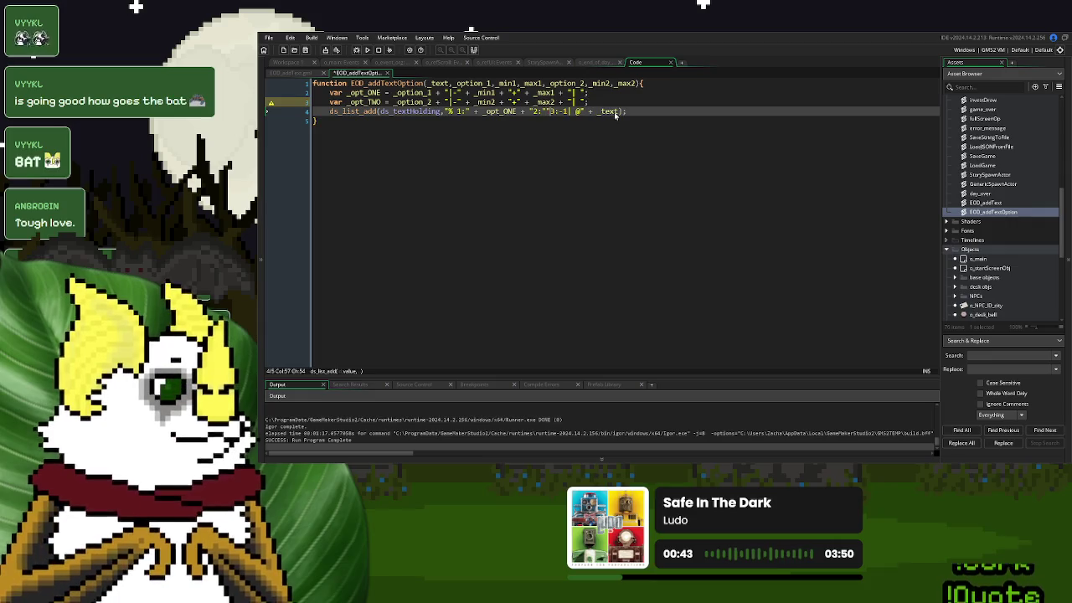
{"action": "type", "text": " + _opt_TWO"}
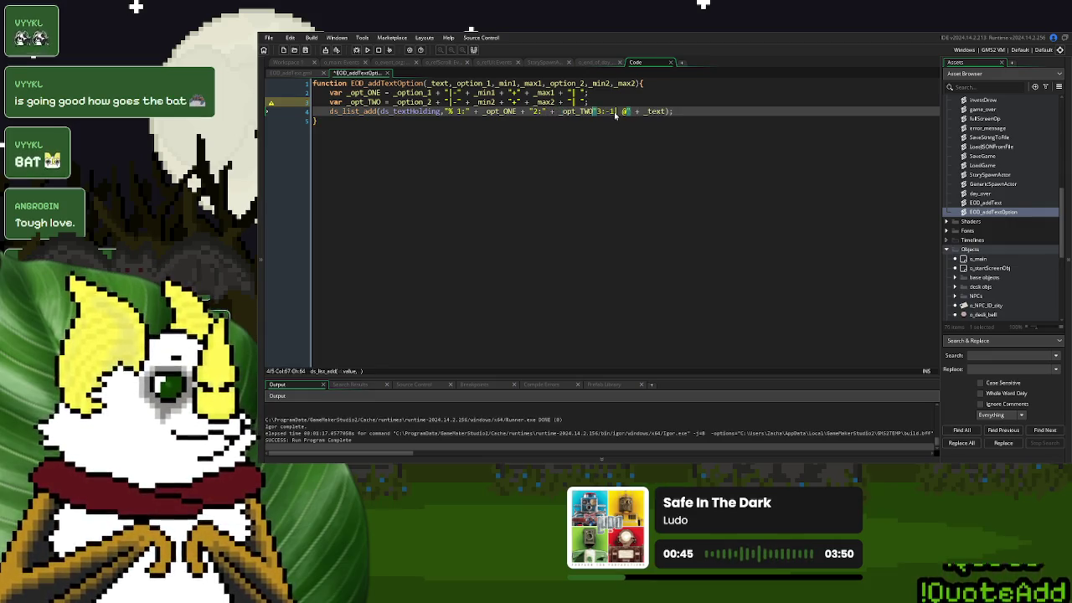
{"action": "type", "text": " + \""}
{"action": "key", "text": "Right"}
{"action": "key", "text": "Right"}
{"action": "key", "text": "Right"}
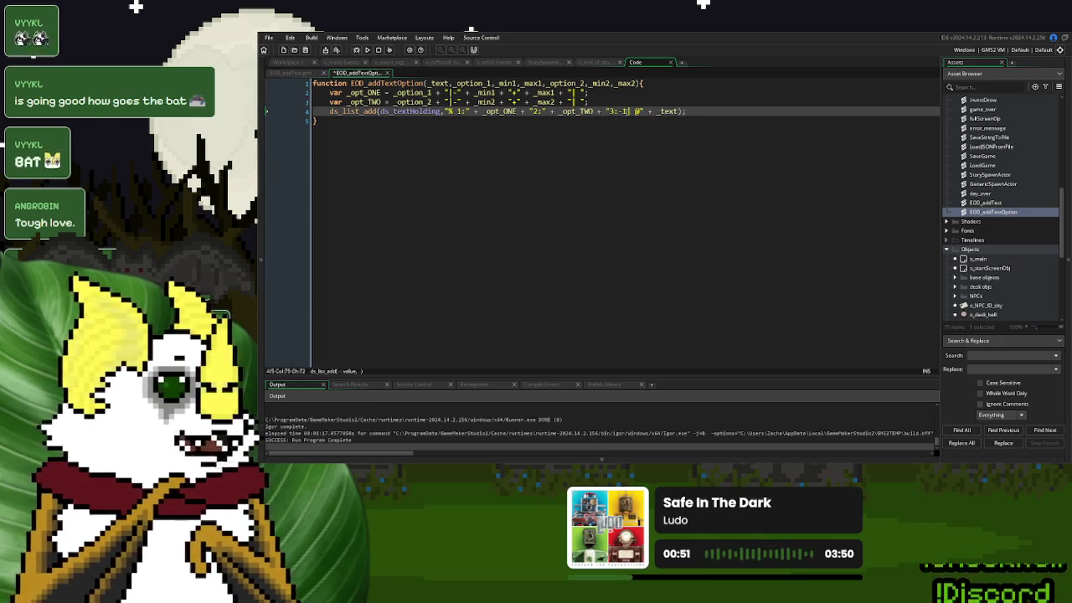
{"action": "left_click", "coordinate": [635, 119]}
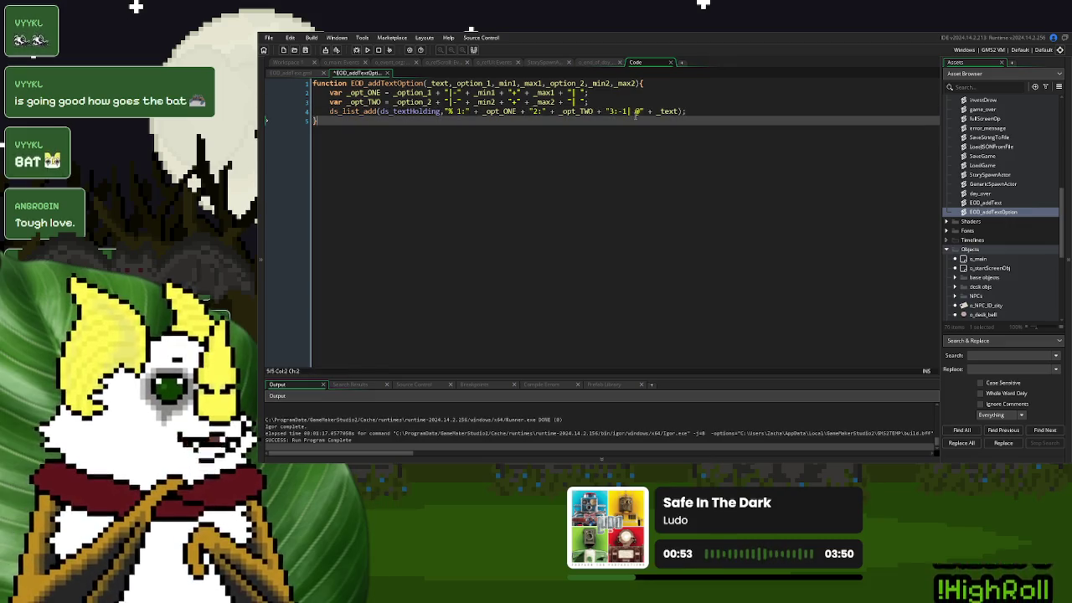
Switch to the EOD_addText script, whose body reads ds_list_add(ds_textHolding,_text)
{"action": "left_click", "coordinate": [695, 111]}
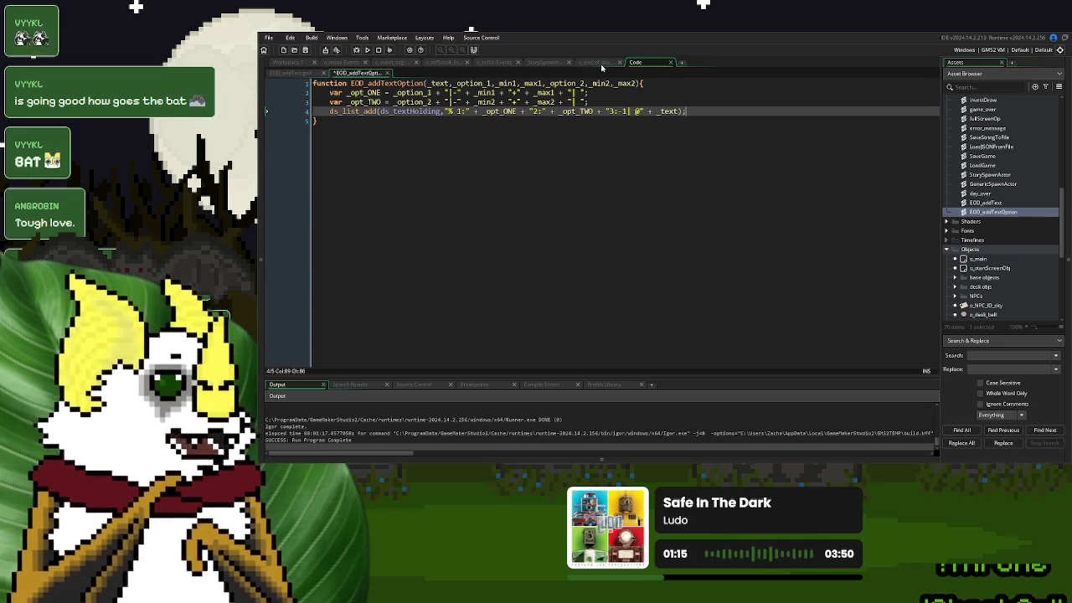
{"action": "left_click", "coordinate": [295, 74]}
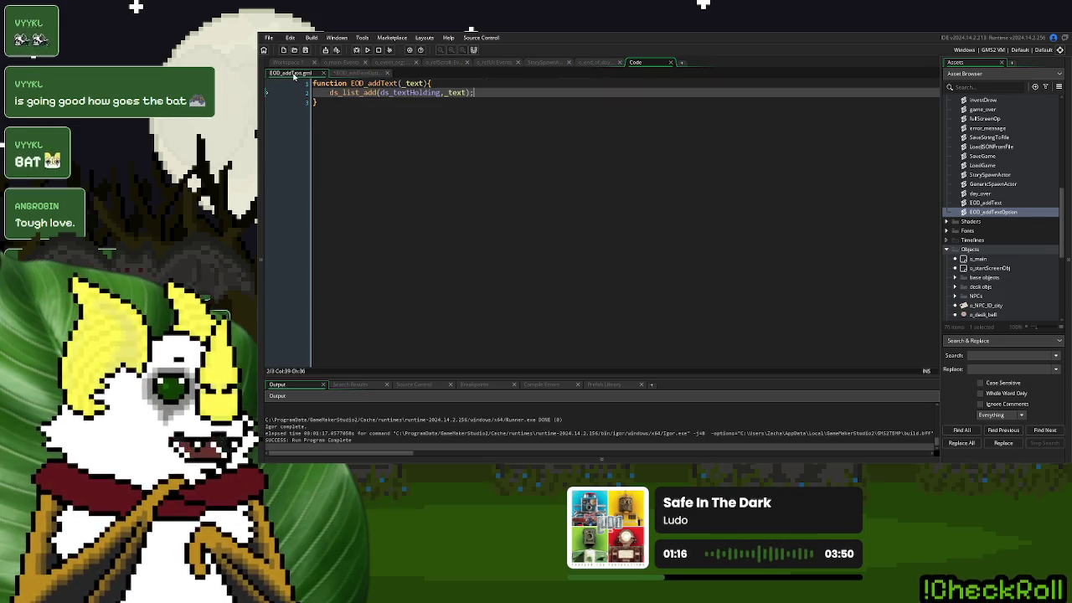
Rewrite the LINE 1 entry as an EOD_addText call and delete its old ds_list_add line
{"action": "double_click", "coordinate": [390, 84]}
{"action": "key", "text": "ctrl+c"}
{"action": "left_click", "coordinate": [603, 65]}
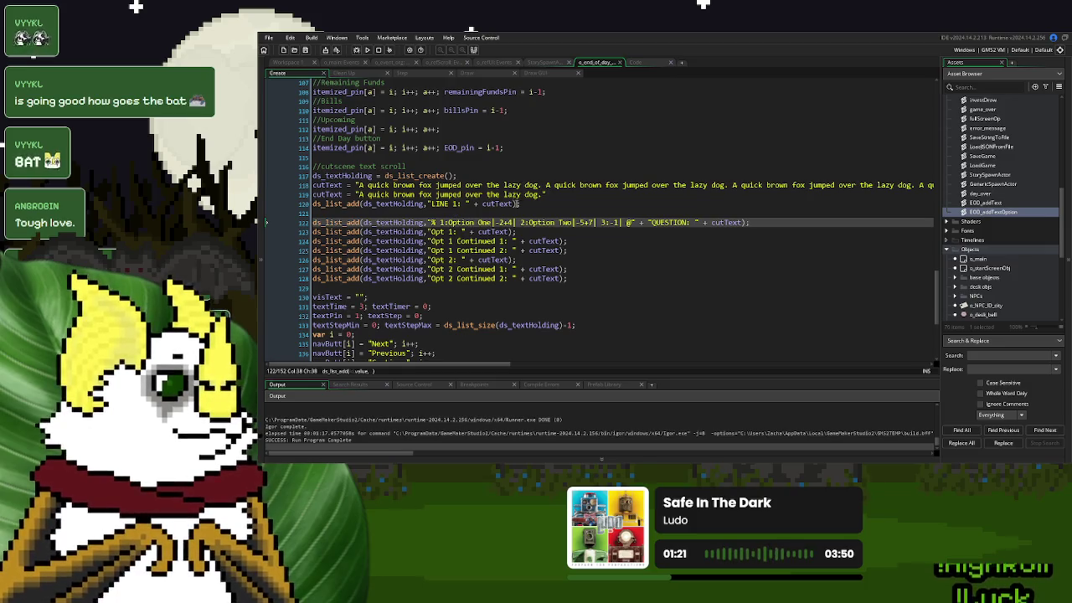
{"action": "left_click", "coordinate": [530, 205]}
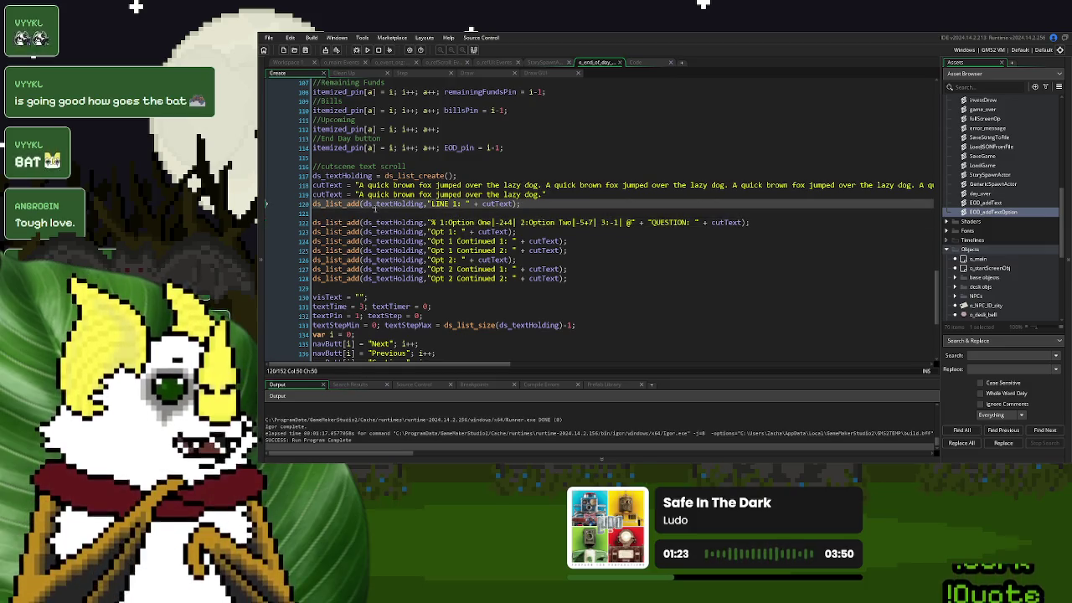
{"action": "key", "text": "Return"}
{"action": "key", "text": "ctrl+v"}
{"action": "type", "text": "()"}
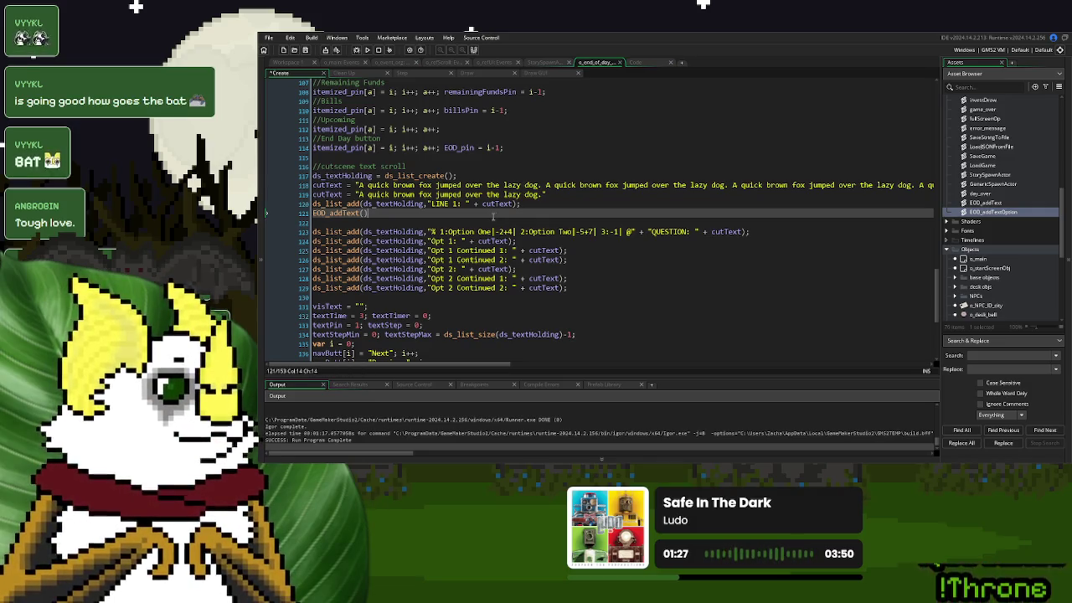
{"action": "left_click_drag", "start_coordinate": [519, 205], "coordinate": [427, 205]}
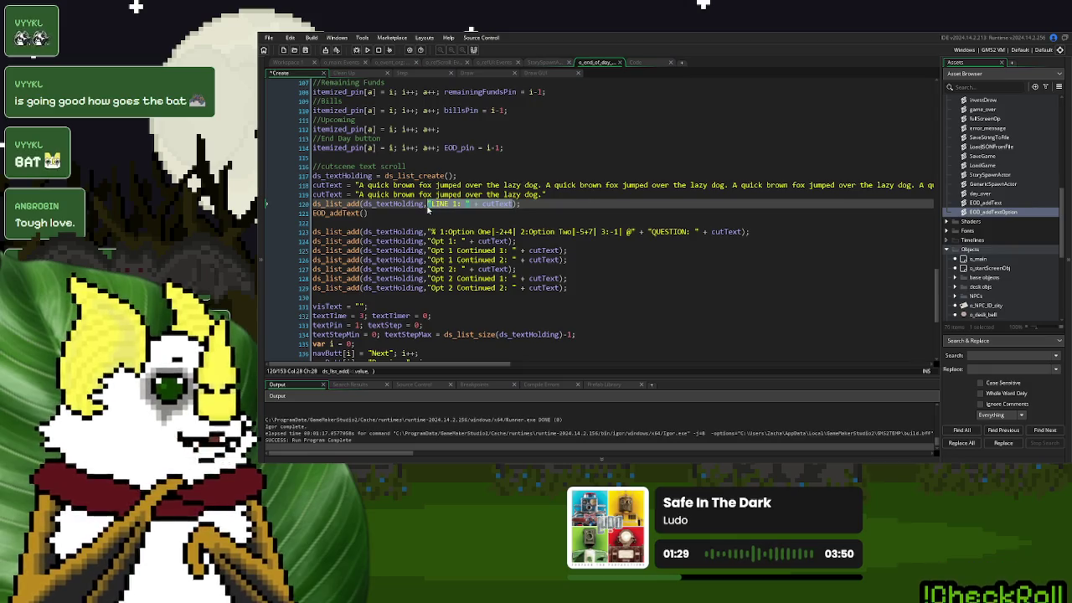
{"action": "key", "text": "ctrl+c"}
{"action": "left_click", "coordinate": [364, 213]}
{"action": "key", "text": "ctrl+v"}
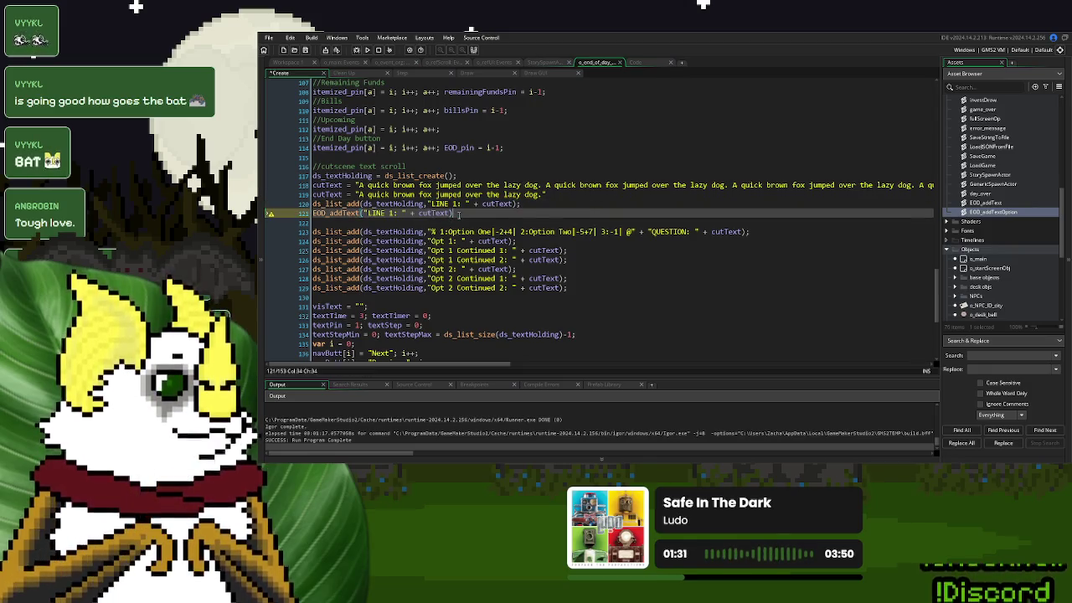
{"action": "type", "text": ";"}
{"action": "left_click_drag", "start_coordinate": [521, 205], "coordinate": [313, 206]}
{"action": "key", "text": "Delete"}
{"action": "key", "text": "Delete"}
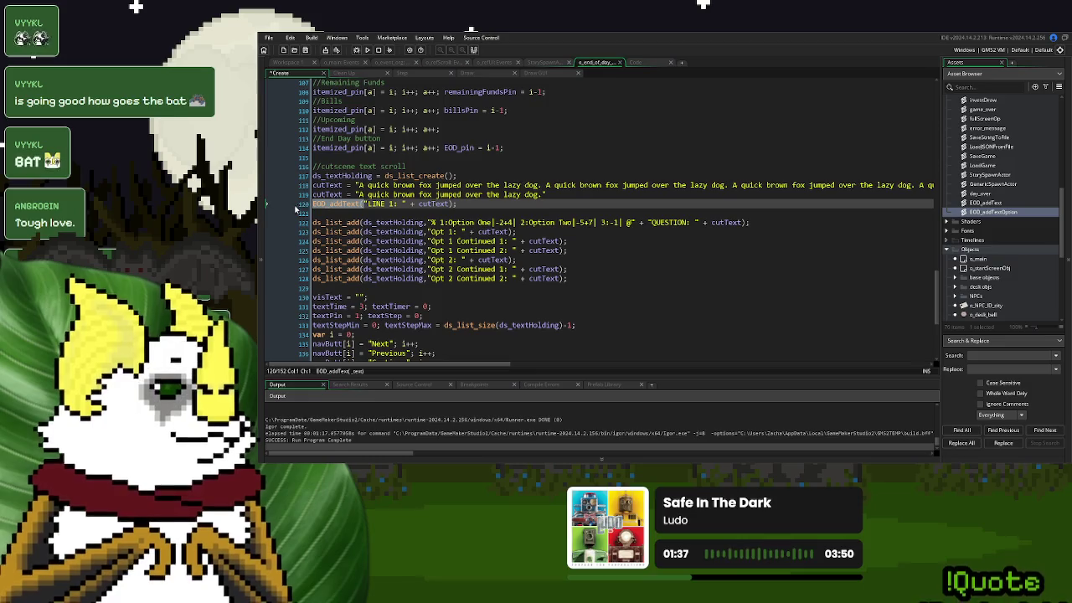
Replace ds_list_add( with EOD_addText( on the Opt 1, both Opt 1 Continued and Opt 2 lines
{"action": "key", "text": "ctrl+c"}
{"action": "left_click_drag", "start_coordinate": [365, 232], "coordinate": [313, 232]}
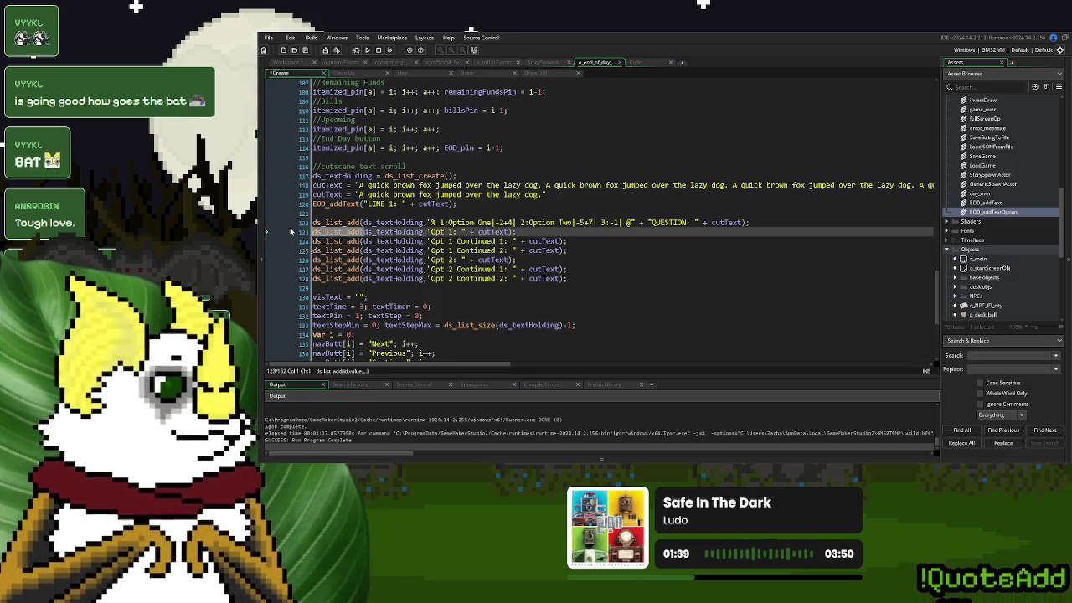
{"action": "key", "text": "ctrl+v"}
{"action": "left_click", "coordinate": [366, 241]}
{"action": "key", "text": "shift+Home"}
{"action": "key", "text": "ctrl+v"}
{"action": "left_click", "coordinate": [366, 251]}
{"action": "key", "text": "shift+Home"}
{"action": "key", "text": "ctrl+v"}
{"action": "left_click", "coordinate": [365, 259]}
{"action": "key", "text": "shift+Home"}
{"action": "key", "text": "ctrl+v"}
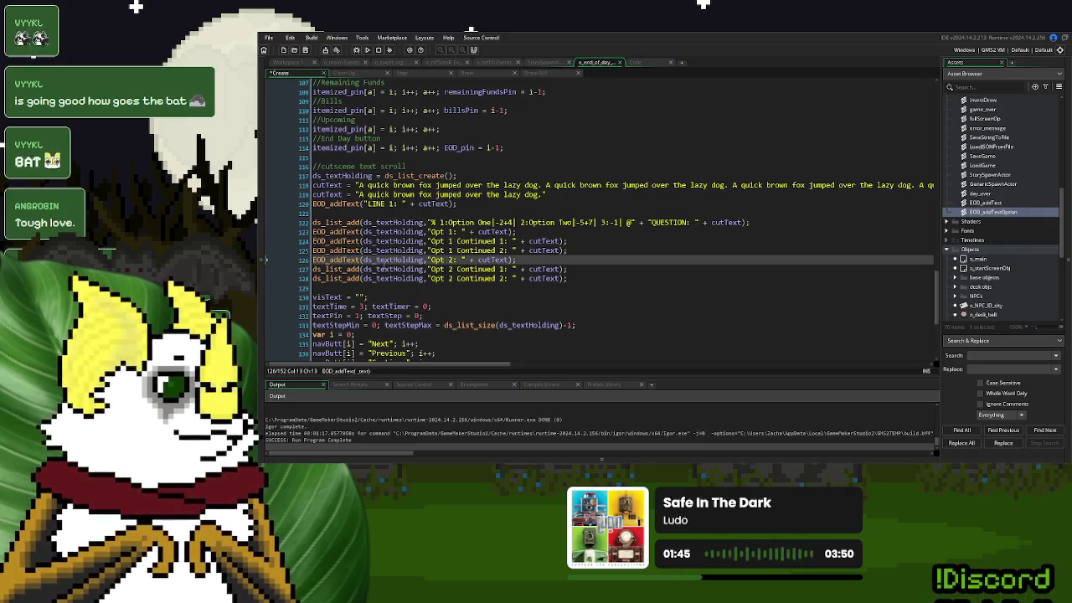
Remove the leftover ds_textHolding argument from those four converted lines
{"action": "left_click", "coordinate": [427, 223]}
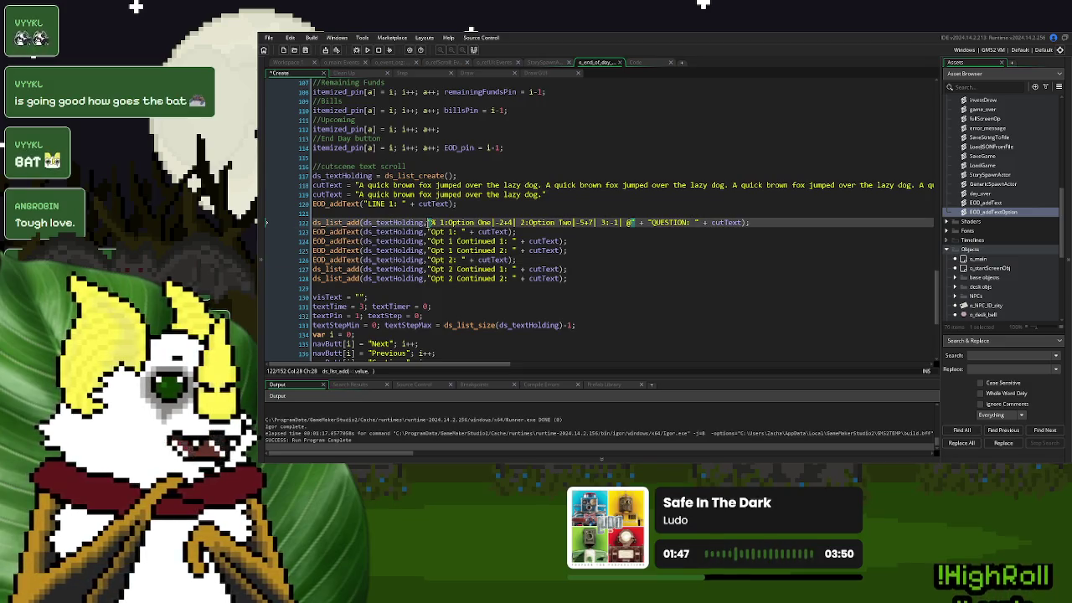
{"action": "left_click_drag", "start_coordinate": [426, 232], "coordinate": [363, 232]}
{"action": "key", "text": "Delete"}
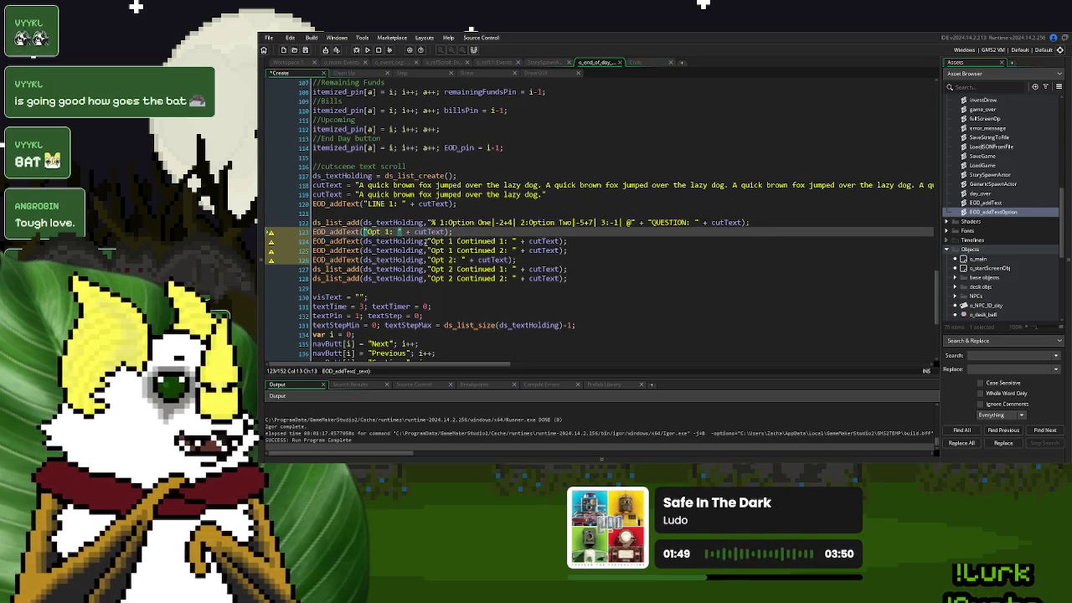
{"action": "left_click", "coordinate": [425, 241]}
{"action": "key", "text": "shift+Home"}
{"action": "mouse_move", "coordinate": [362, 241]}
{"action": "left_mouse_down"}
{"action": "mouse_move", "coordinate": [425, 241]}
{"action": "mouse_move", "coordinate": [362, 250]}
{"action": "mouse_move", "coordinate": [363, 259]}
{"action": "left_mouse_up"}
{"action": "key", "text": "Delete"}
{"action": "left_click", "coordinate": [425, 251]}
{"action": "key", "text": "Delete"}
{"action": "left_click", "coordinate": [425, 259]}
{"action": "key", "text": "Delete"}
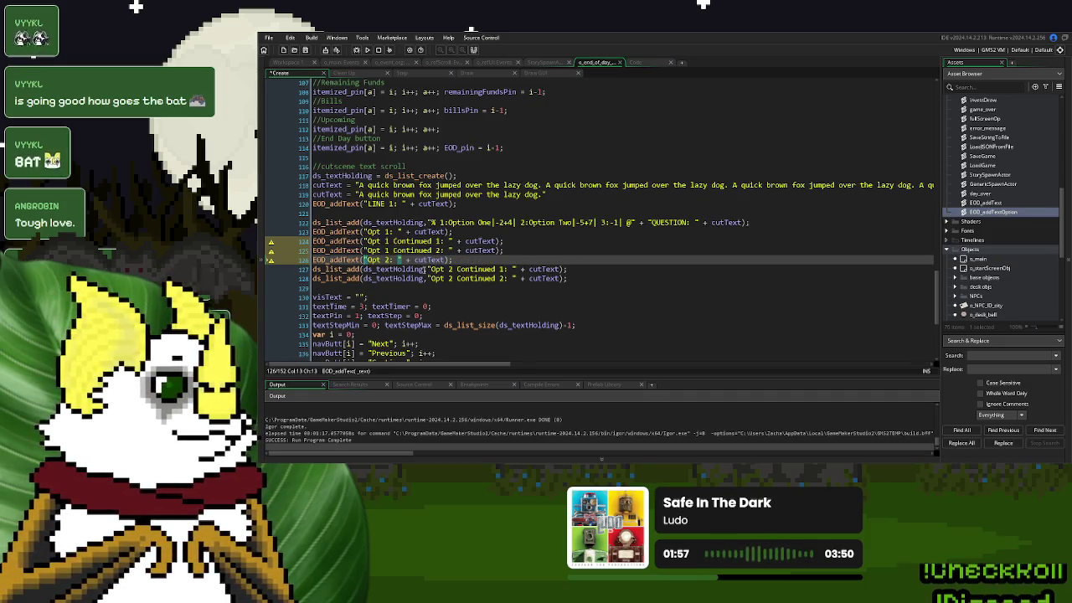
Convert the Opt 2 Continued 1 and Continued 2 entries to EOD_addText calls
{"action": "left_click_drag", "start_coordinate": [428, 268], "coordinate": [316, 273]}
{"action": "key", "text": "ctrl+v"}
{"action": "left_click_drag", "start_coordinate": [431, 278], "coordinate": [314, 280]}
{"action": "key", "text": "ctrl+v"}
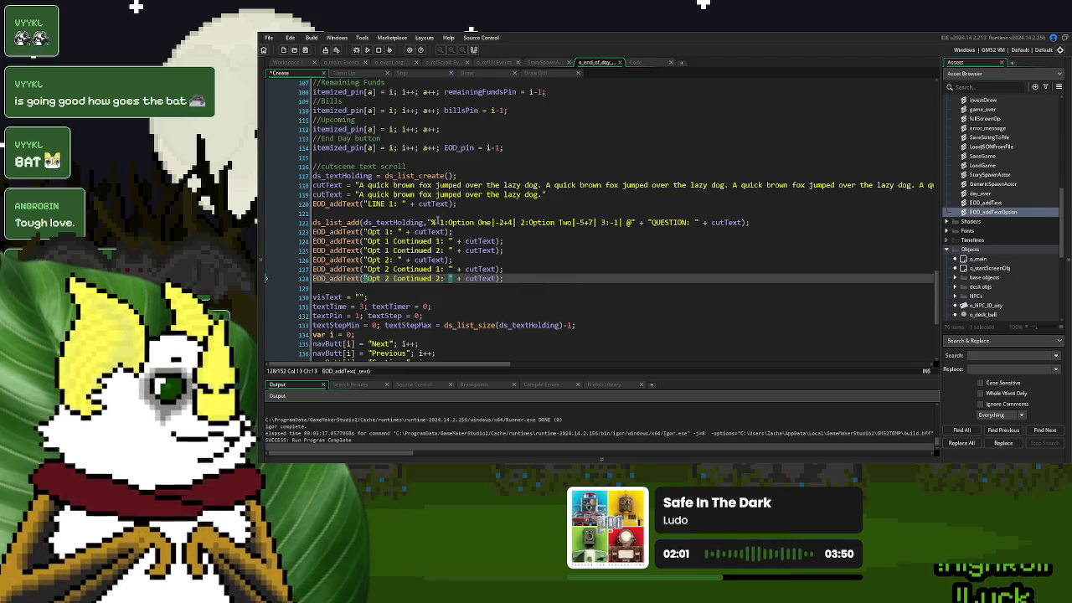
{"action": "left_click", "coordinate": [433, 222]}
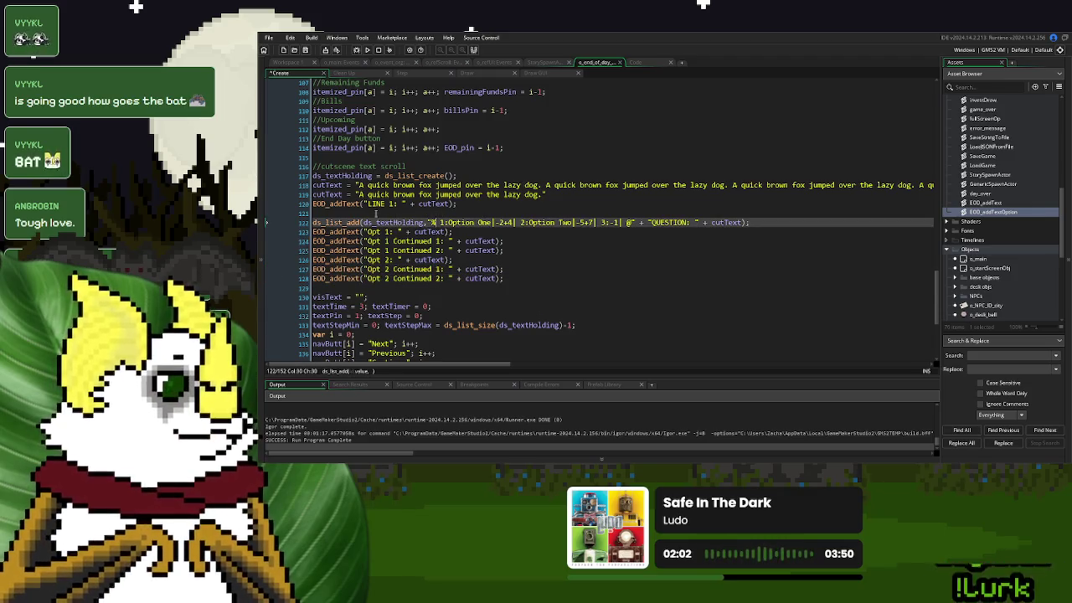
Review the Step event, EOD_addText and EOD_addTextOption code before returning to the Create event
{"action": "left_click", "coordinate": [402, 73]}
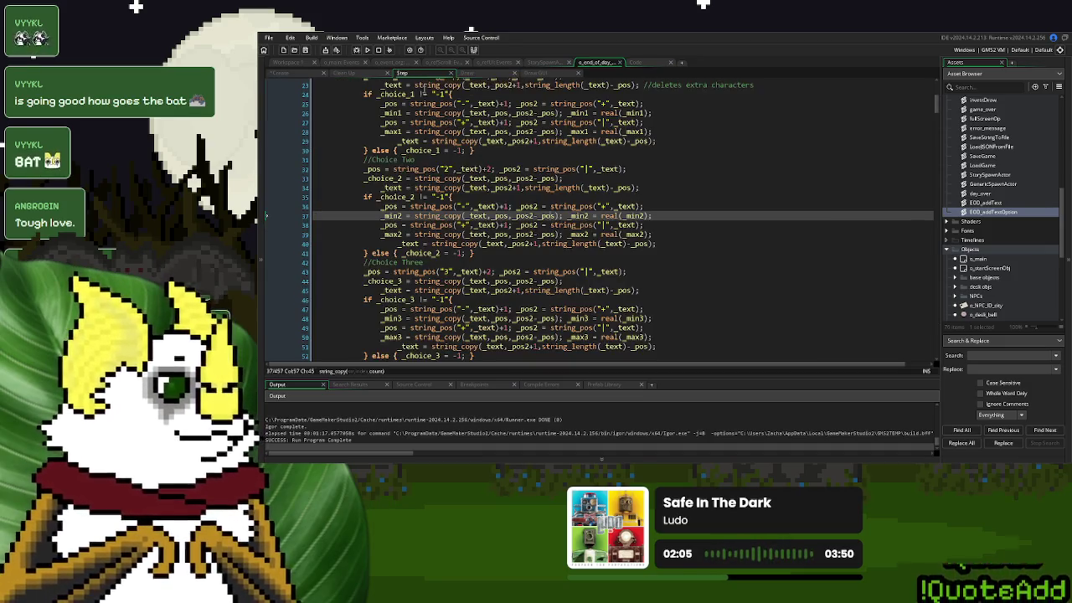
{"action": "left_click", "coordinate": [284, 75]}
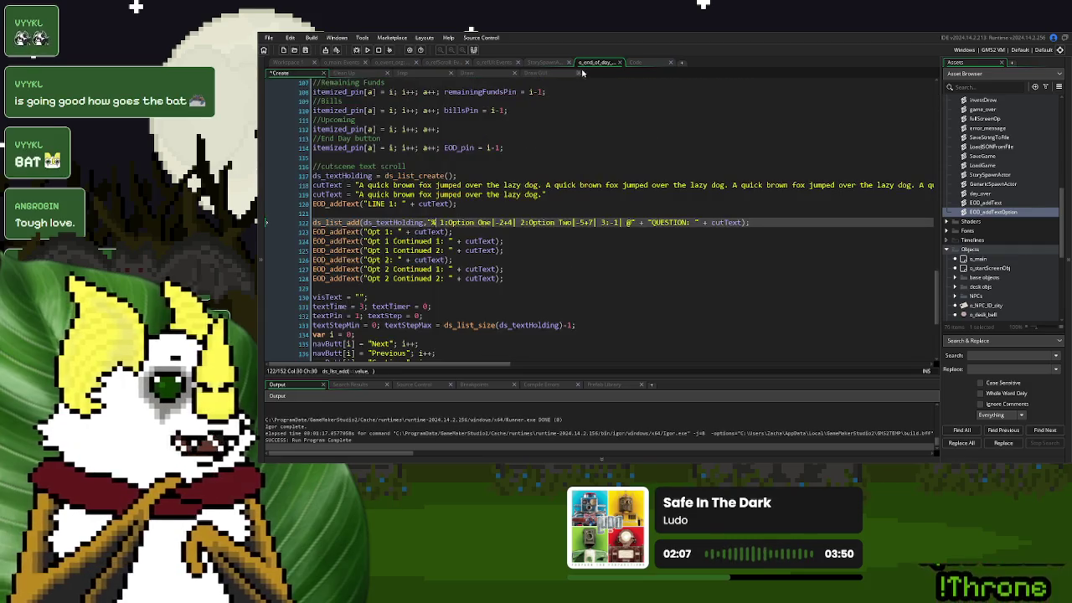
{"action": "left_click", "coordinate": [630, 63]}
{"action": "left_click", "coordinate": [361, 73]}
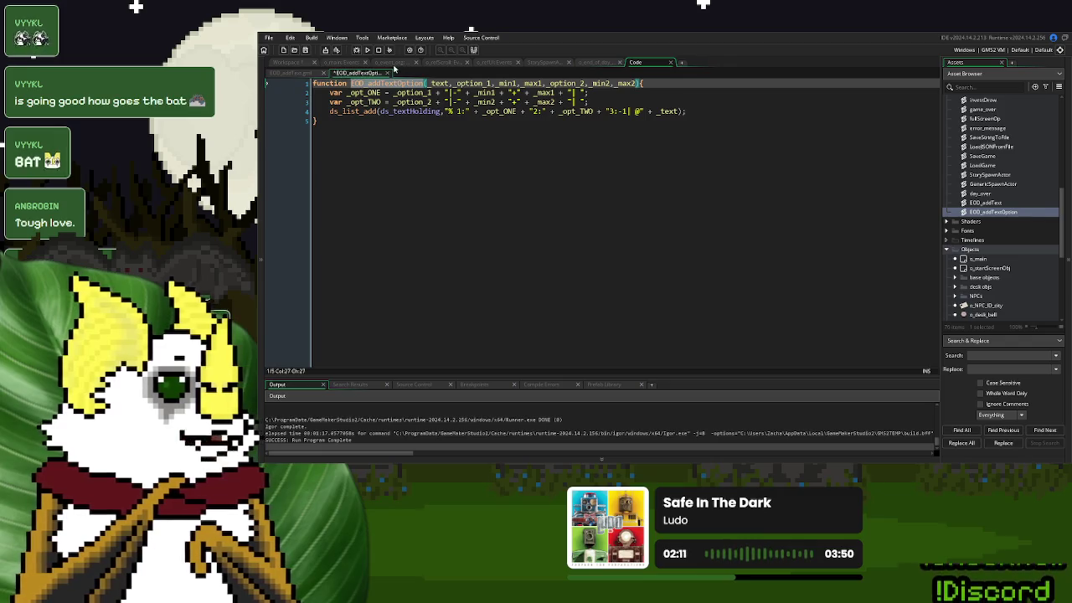
{"action": "left_click", "coordinate": [593, 63]}
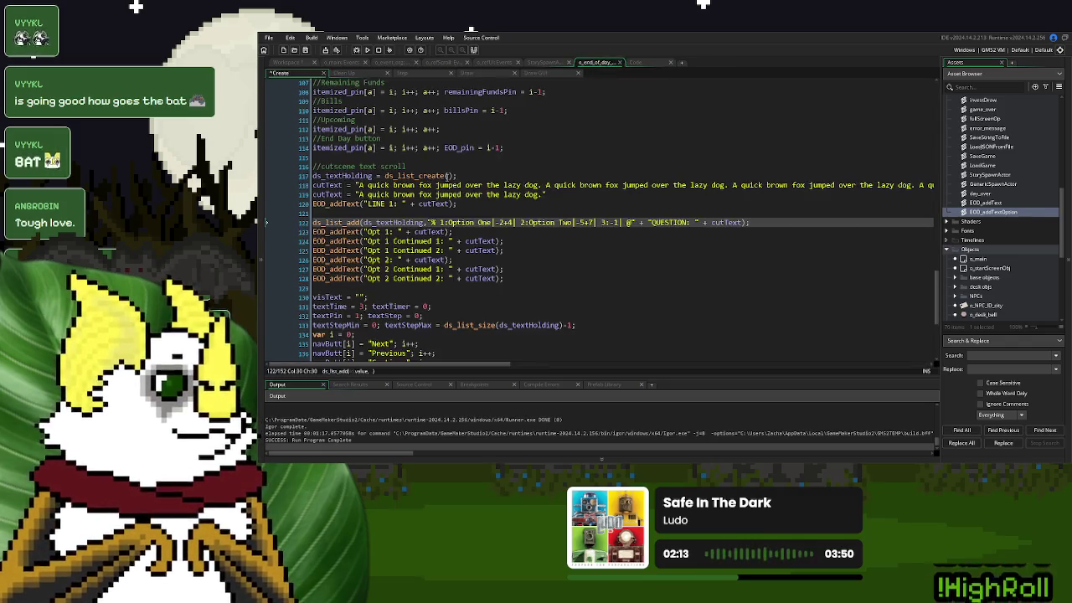
Add EOD_addTextOption("QUESTION: " + cutText,"Option One",-2,4,"Option Two",5,7); below the question line
{"action": "left_click", "coordinate": [750, 223]}
{"action": "key", "text": "Return"}
{"action": "type", "text": "EOD_addTextOption(\"QUESTION: \" + cutText,"}
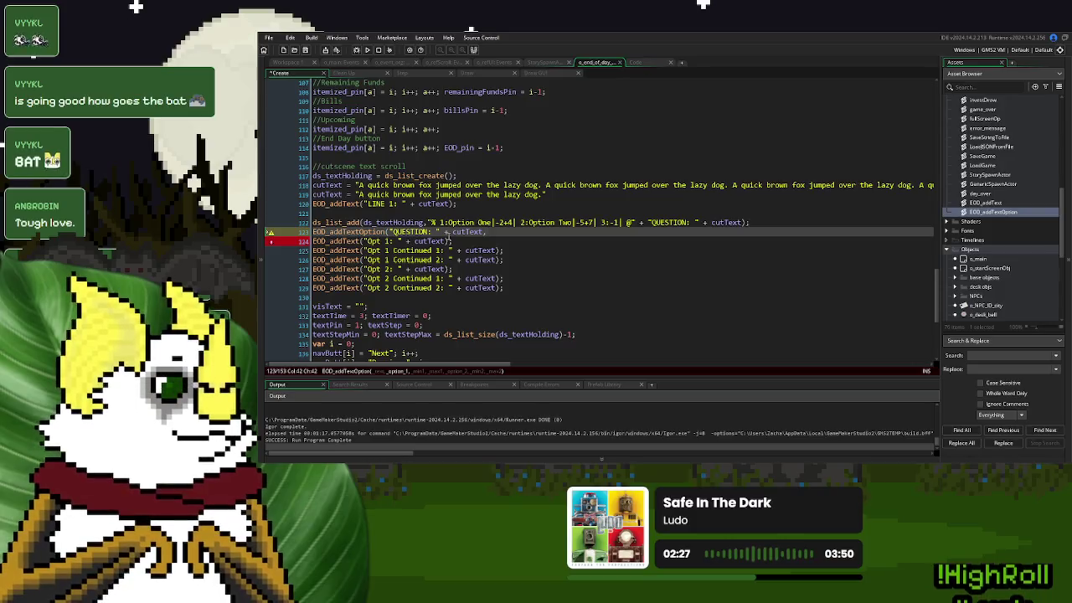
{"action": "type", "text": "\"Optio"}
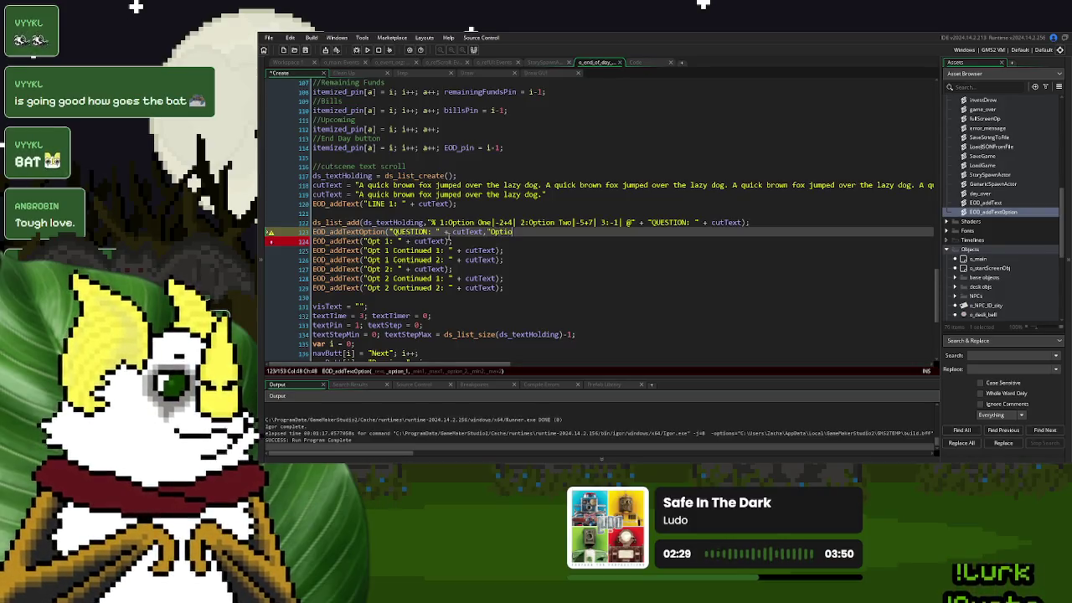
{"action": "type", "text": "n One\","}
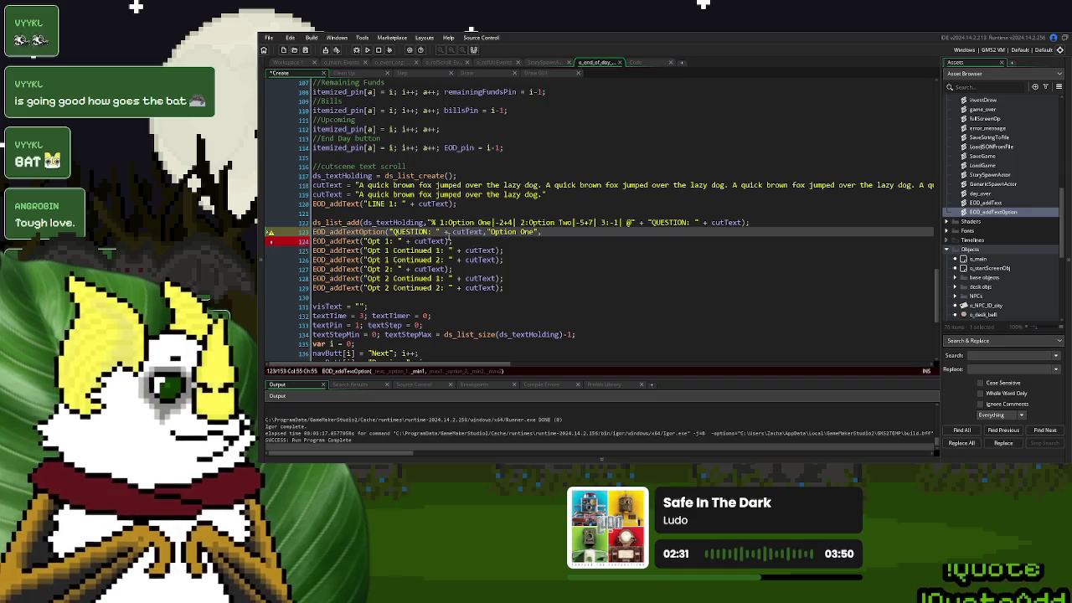
{"action": "type", "text": "-2,4"}
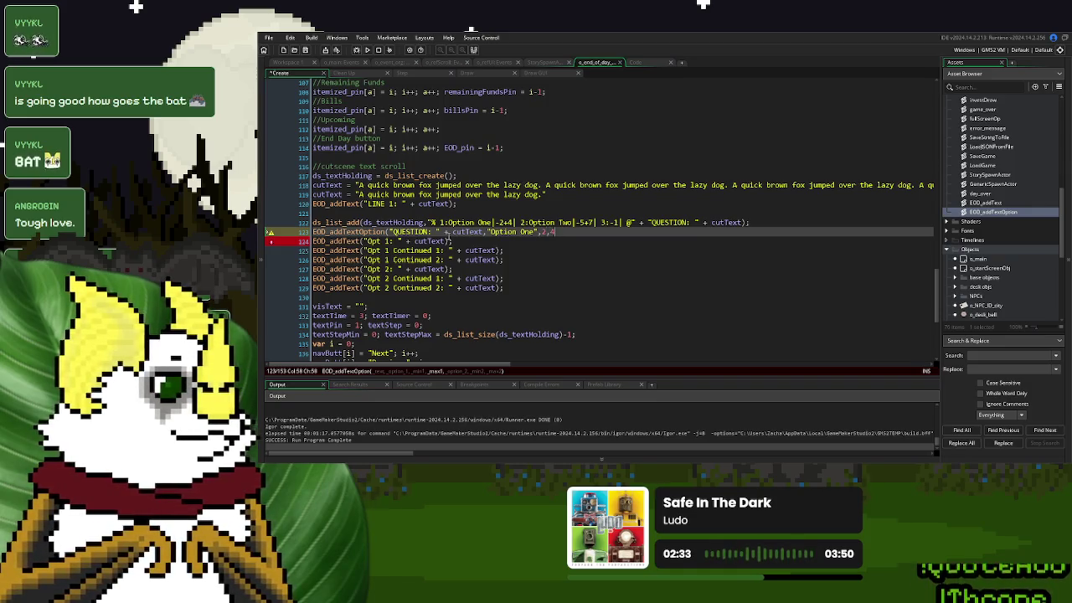
{"action": "type", "text": ",\"Option "}
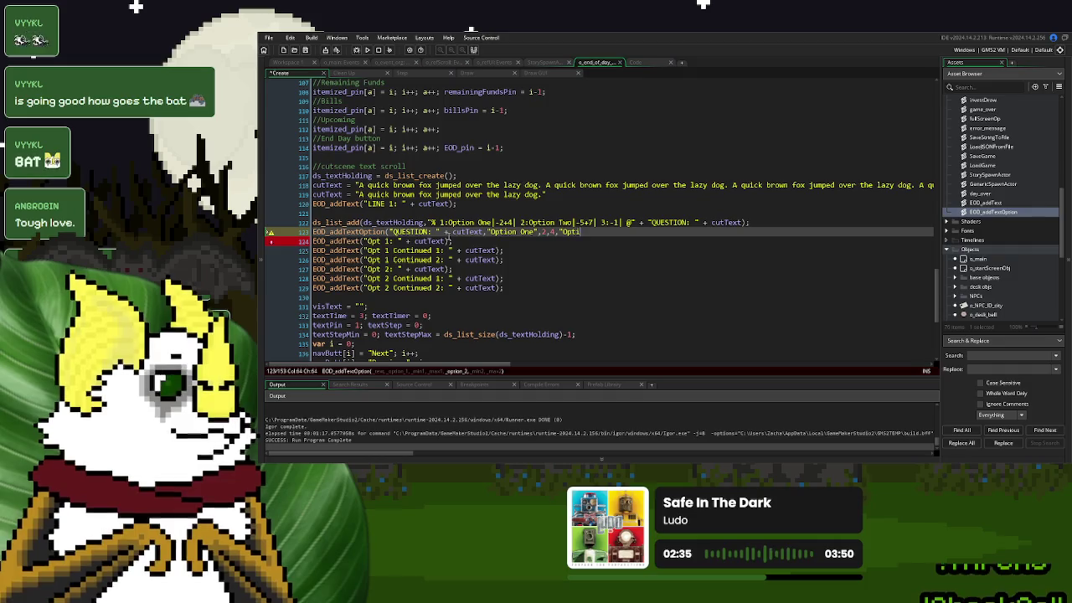
{"action": "type", "text": "Two\","}
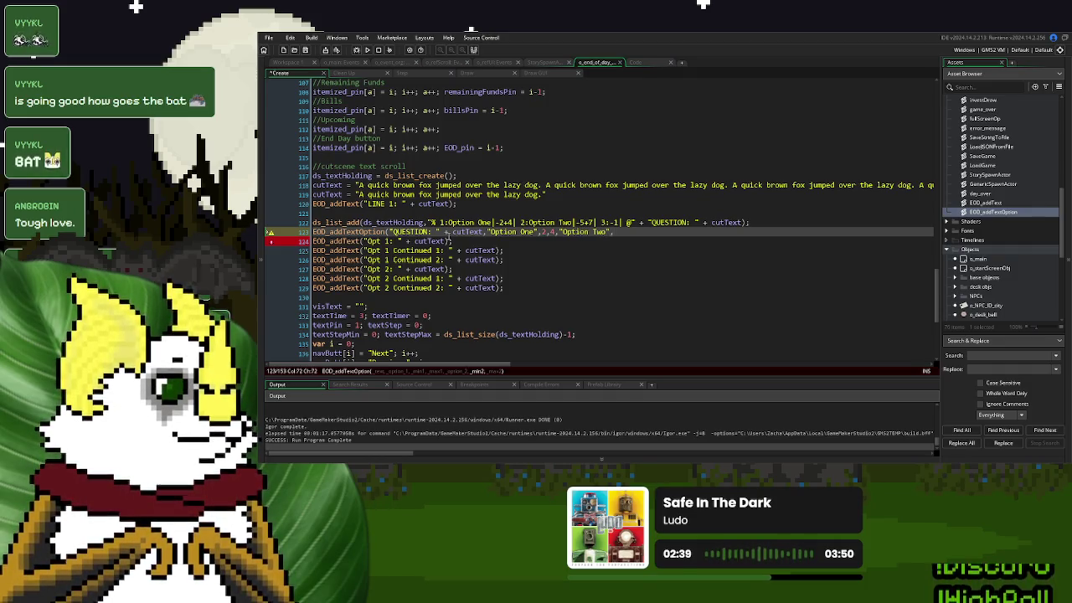
{"action": "type", "text": "5,7);"}
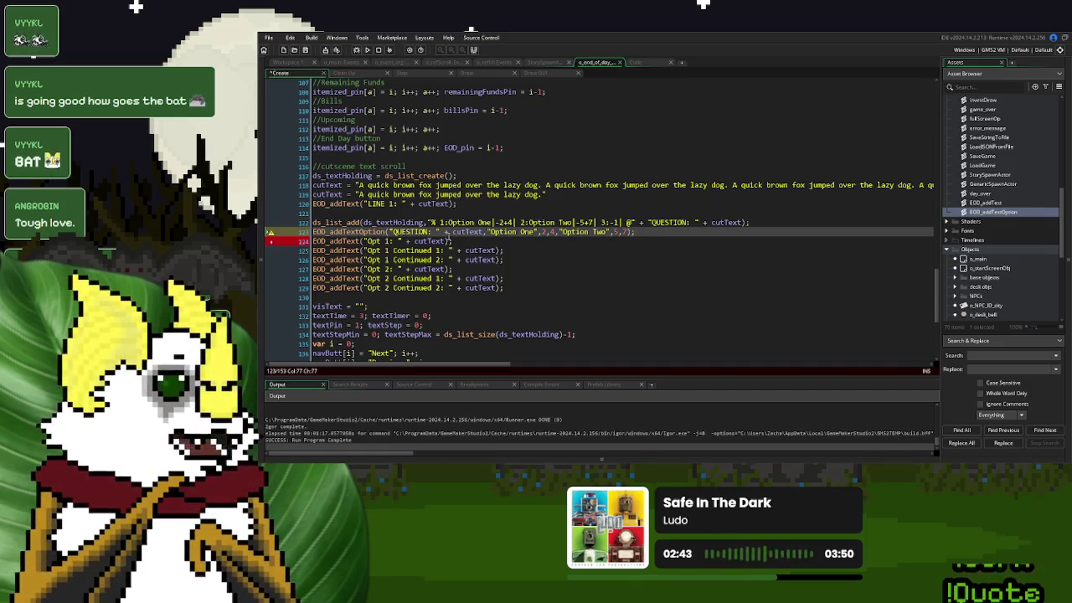
{"action": "left_click", "coordinate": [317, 223]}
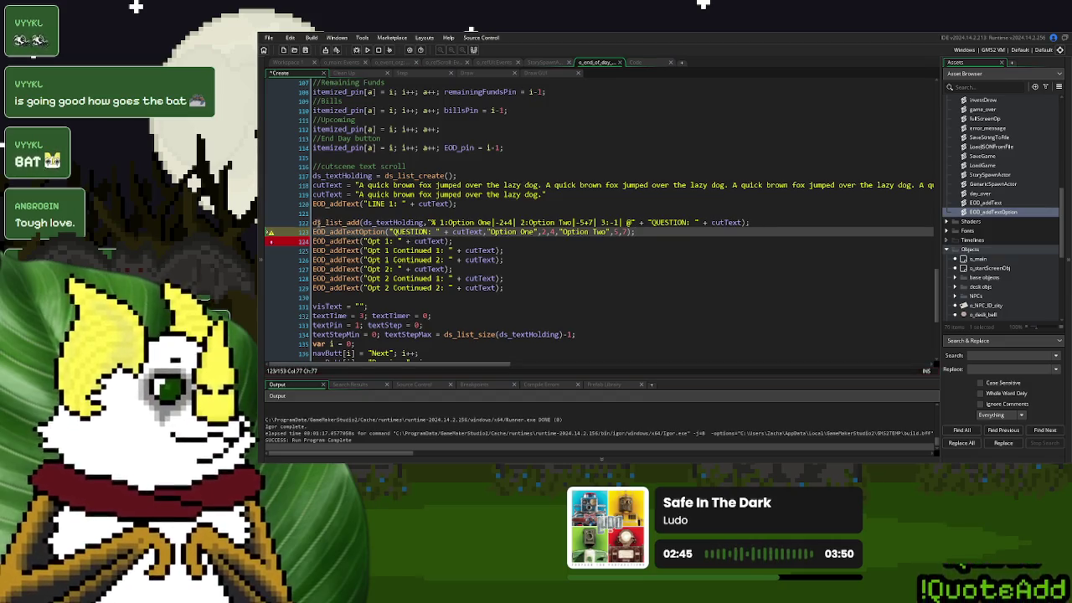
Comment out the old question line with //, run the game with F5, and start a New Game
{"action": "type", "text": "//"}
{"action": "key", "text": "F5"}
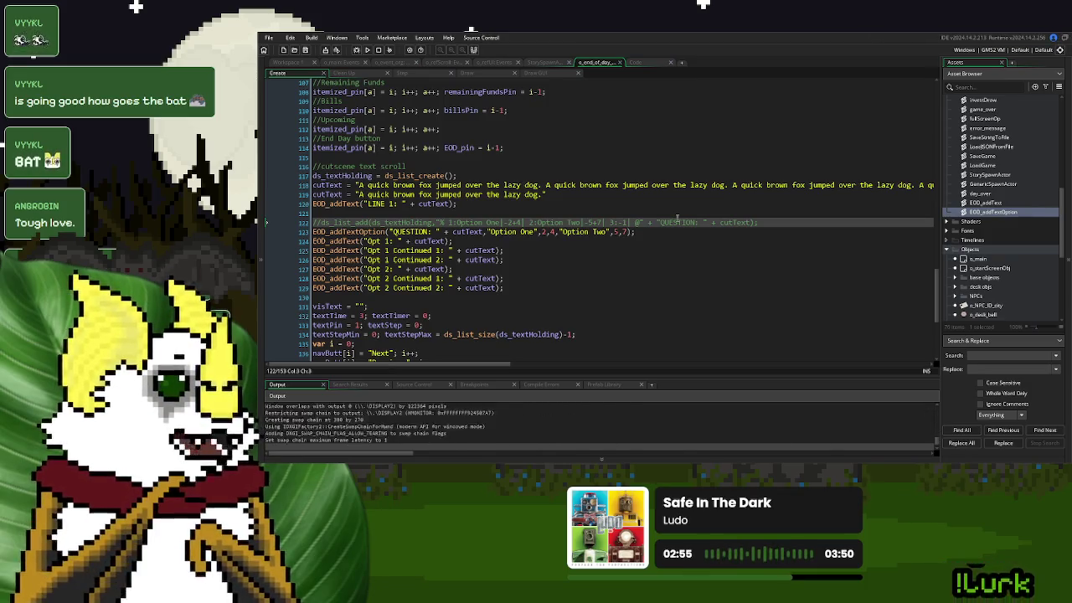
{"action": "left_click", "coordinate": [641, 176]}
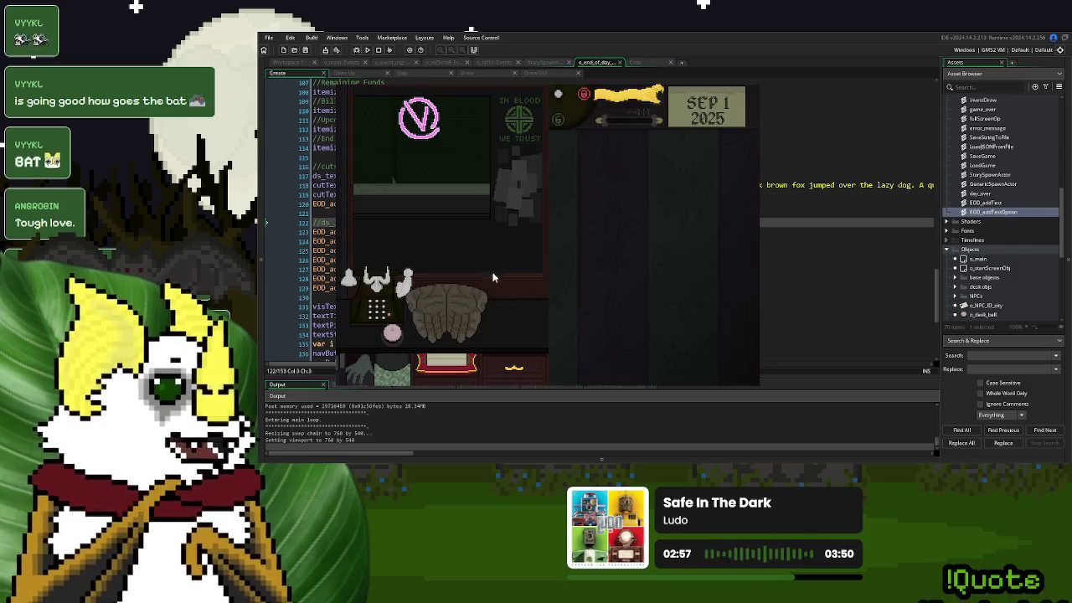
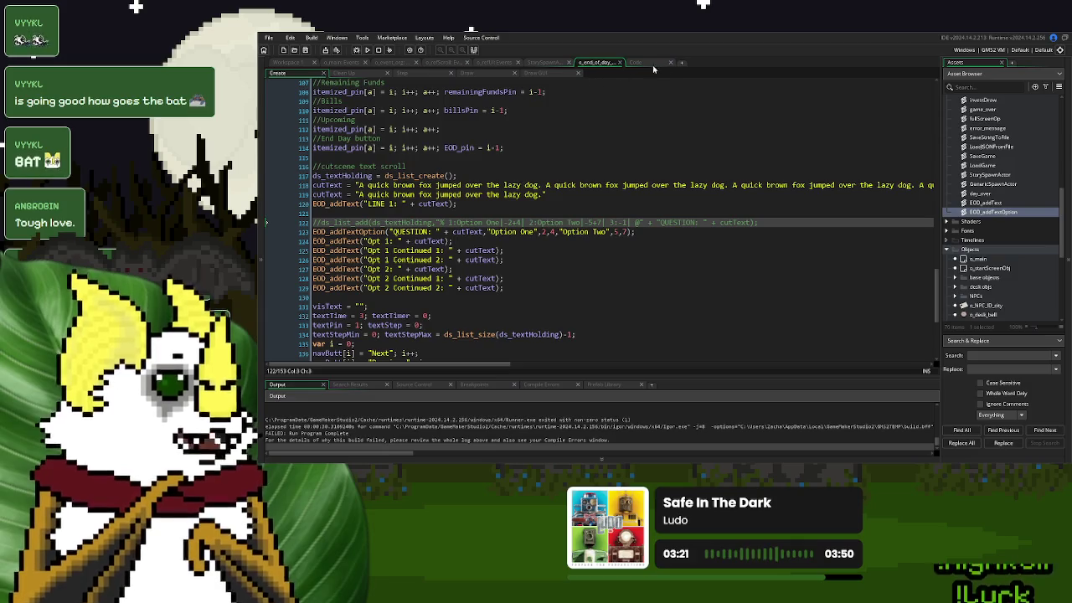
In EOD_addTextOption, wrap _min1 and _min2 in string()
{"action": "left_click", "coordinate": [654, 67]}
{"action": "left_click", "coordinate": [473, 100]}
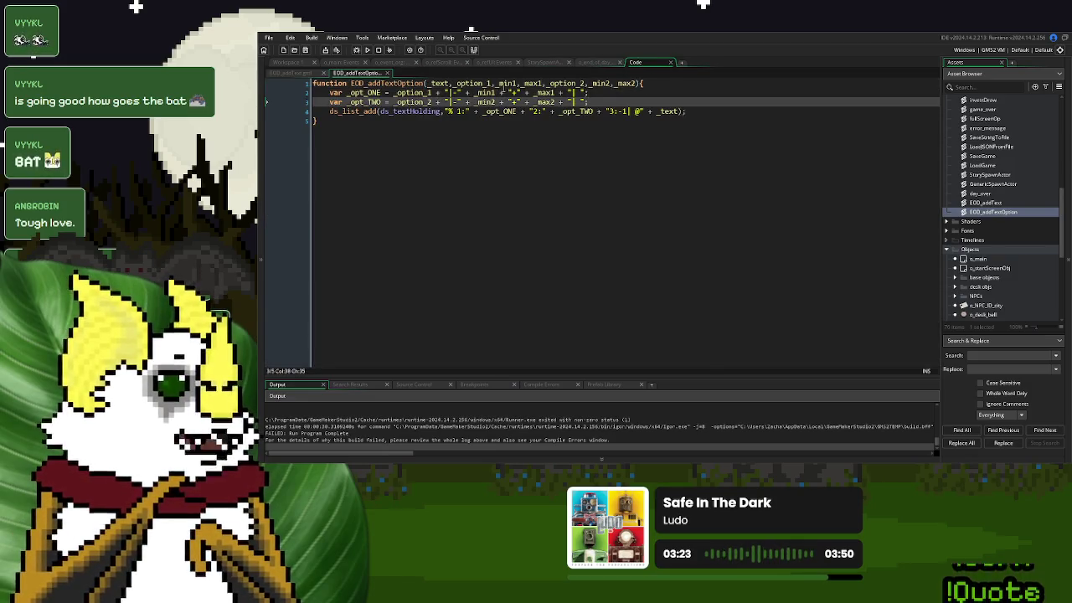
{"action": "left_click", "coordinate": [475, 92]}
{"action": "type", "text": "string(_min1"}
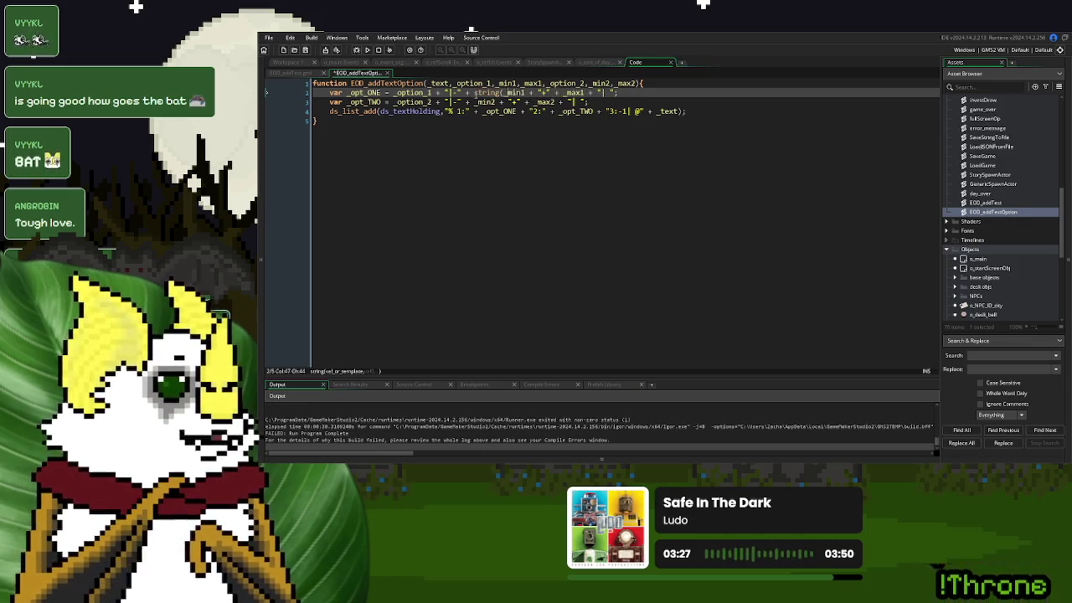
{"action": "type", "text": ")"}
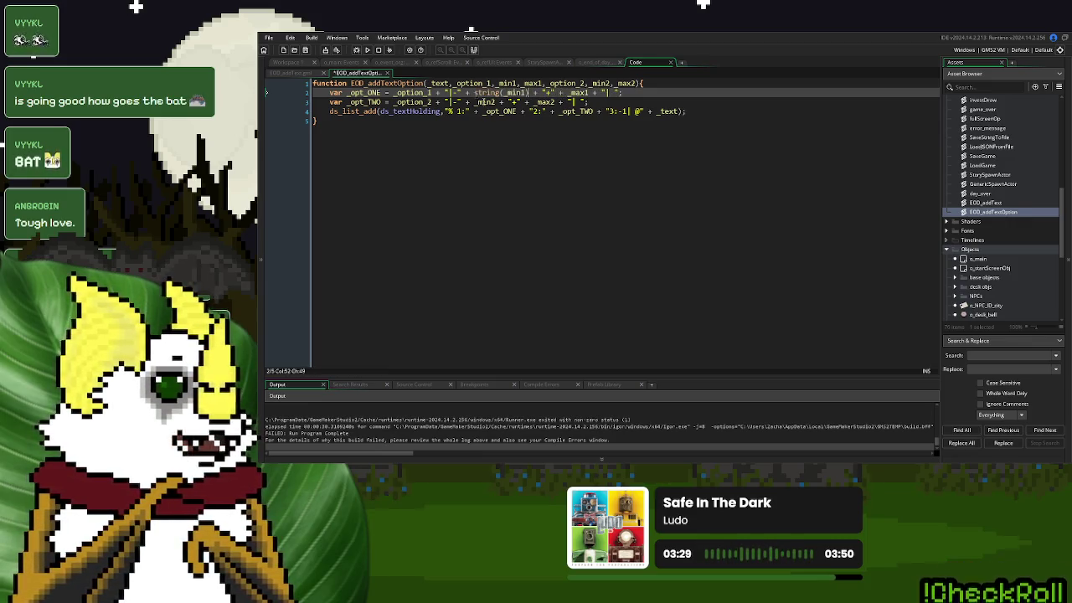
{"action": "left_click", "coordinate": [475, 101]}
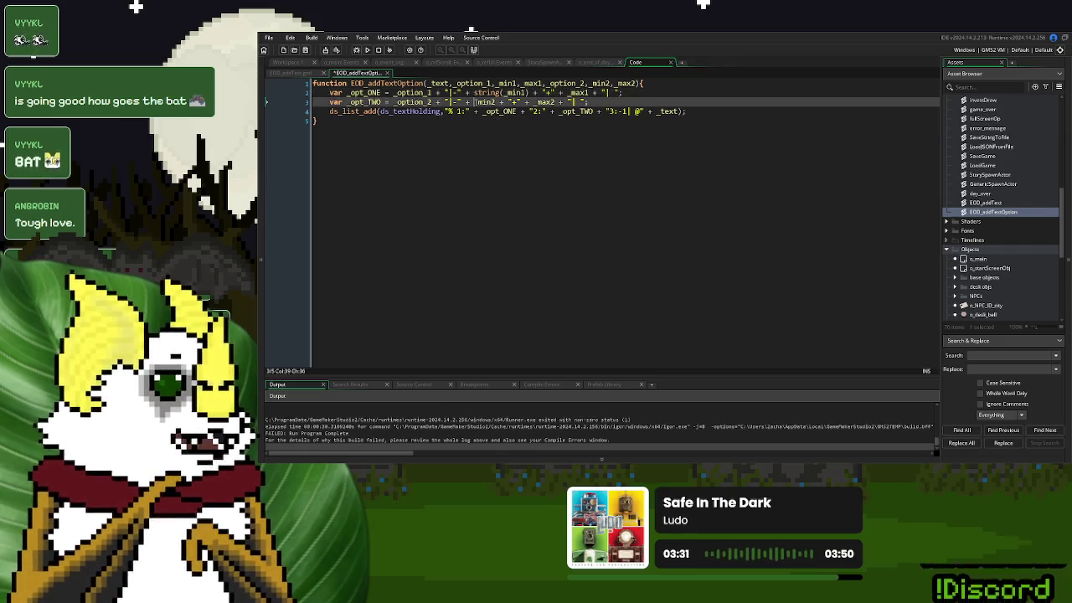
{"action": "type", "text": "string(_min2"}
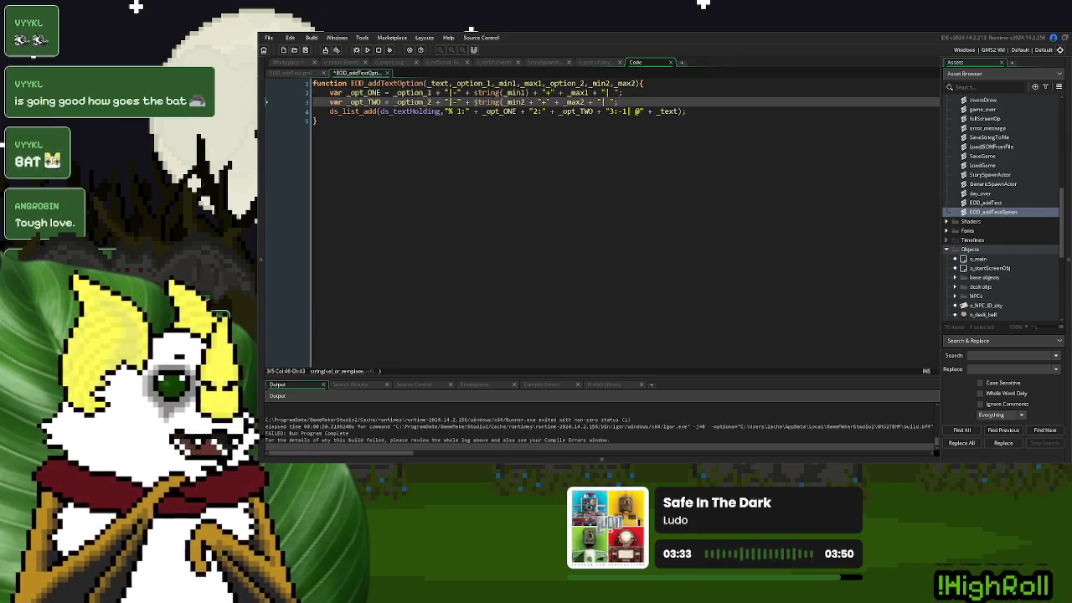
{"action": "type", "text": ")"}
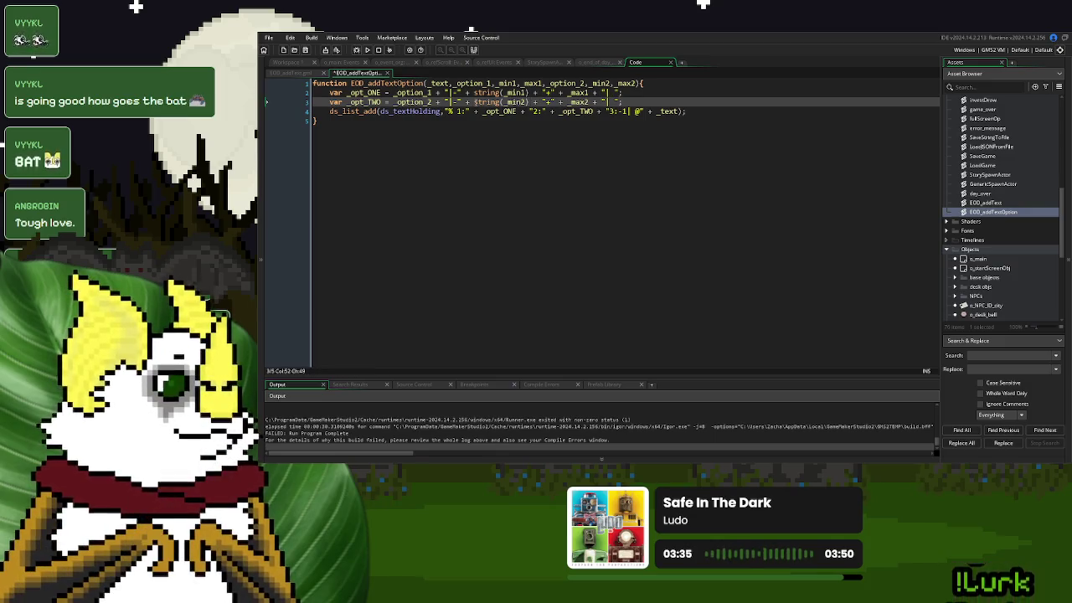
Wrap _max1 and _max2 in string() too, then run the game and start a new game
{"action": "left_click", "coordinate": [567, 92]}
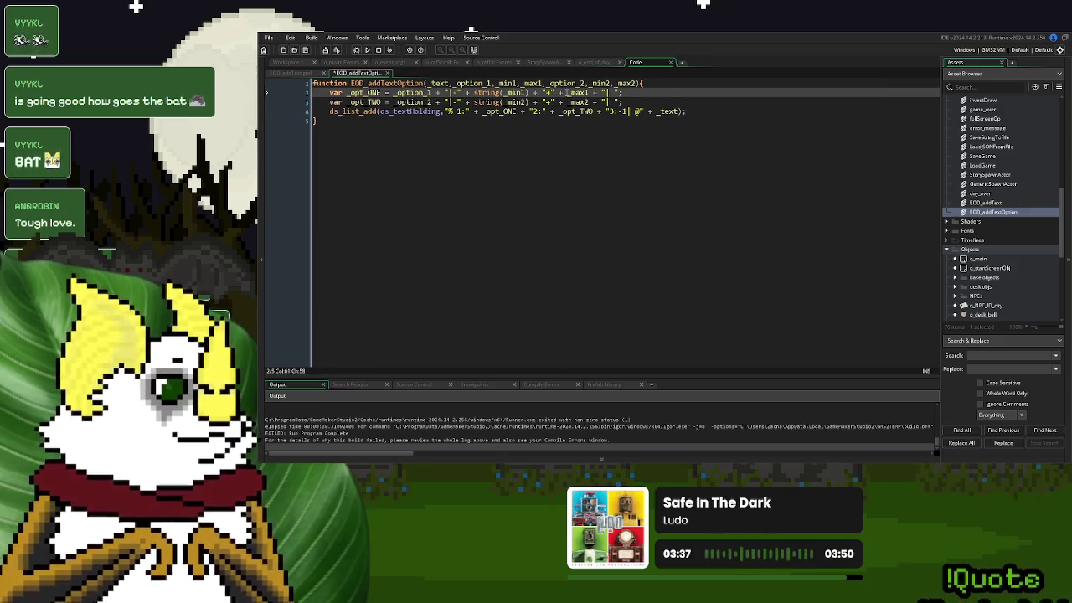
{"action": "type", "text": "string("}
{"action": "key", "text": "Right"}
{"action": "key", "text": "Right"}
{"action": "key", "text": "Right"}
{"action": "type", "text": ")"}
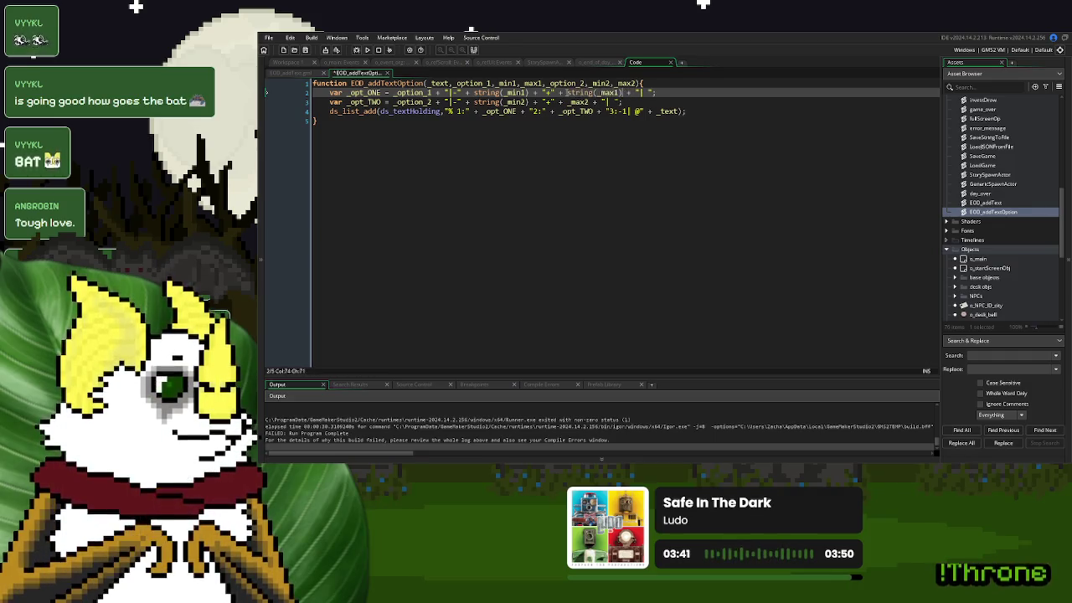
{"action": "key", "text": "Down"}
{"action": "type", "text": "string("}
{"action": "key", "text": "Right"}
{"action": "key", "text": "Right"}
{"action": "type", "text": ")"}
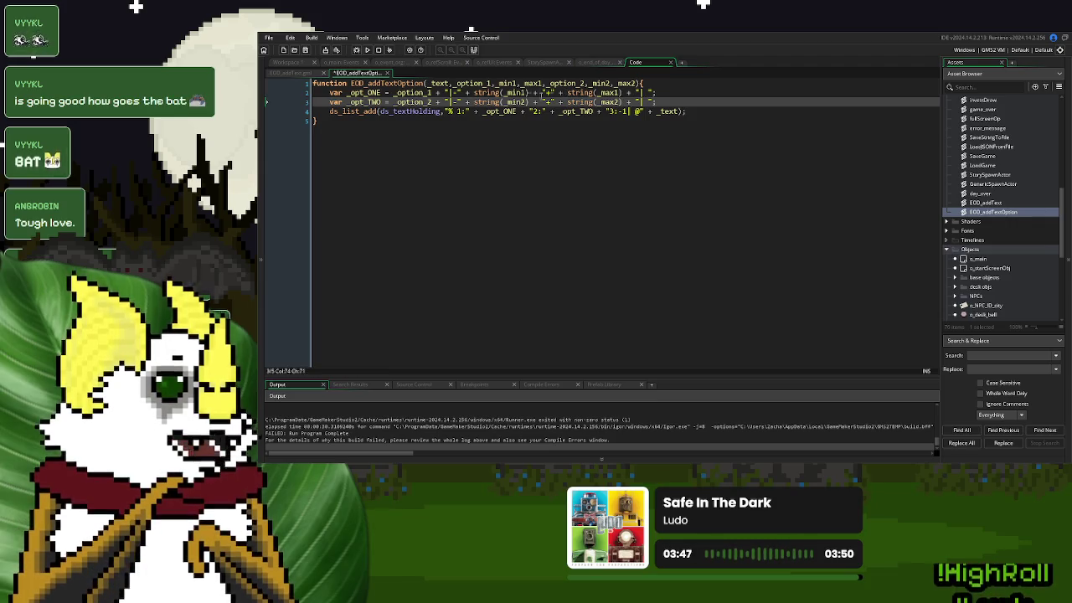
{"action": "left_click", "coordinate": [367, 50]}
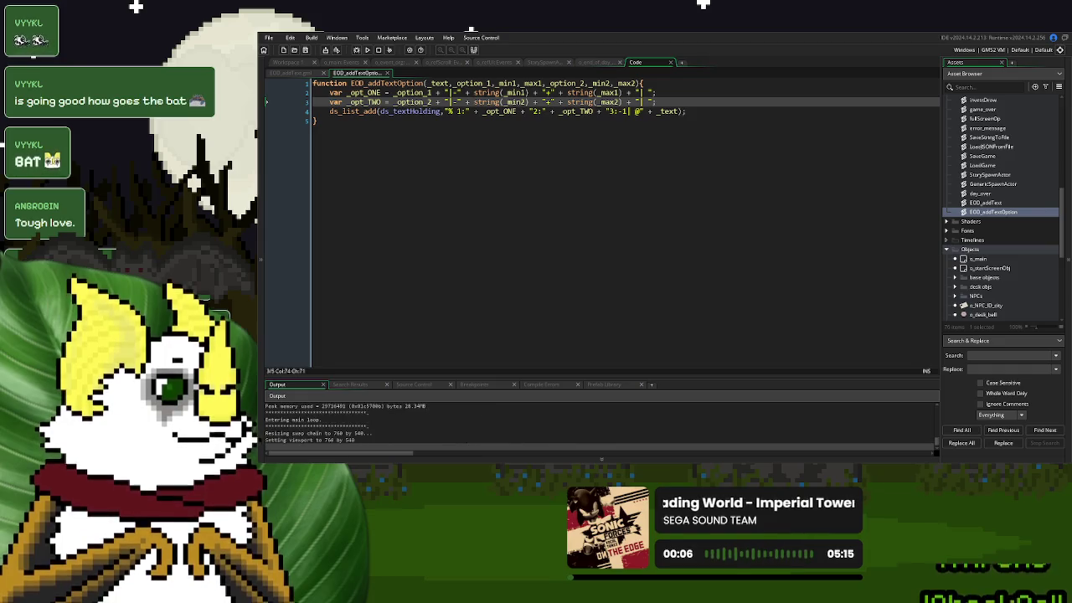
{"action": "key", "text": "Return"}
Finish Day 1, continue into the cutscene, and page through option one's text
{"action": "left_click", "coordinate": [390, 333]}
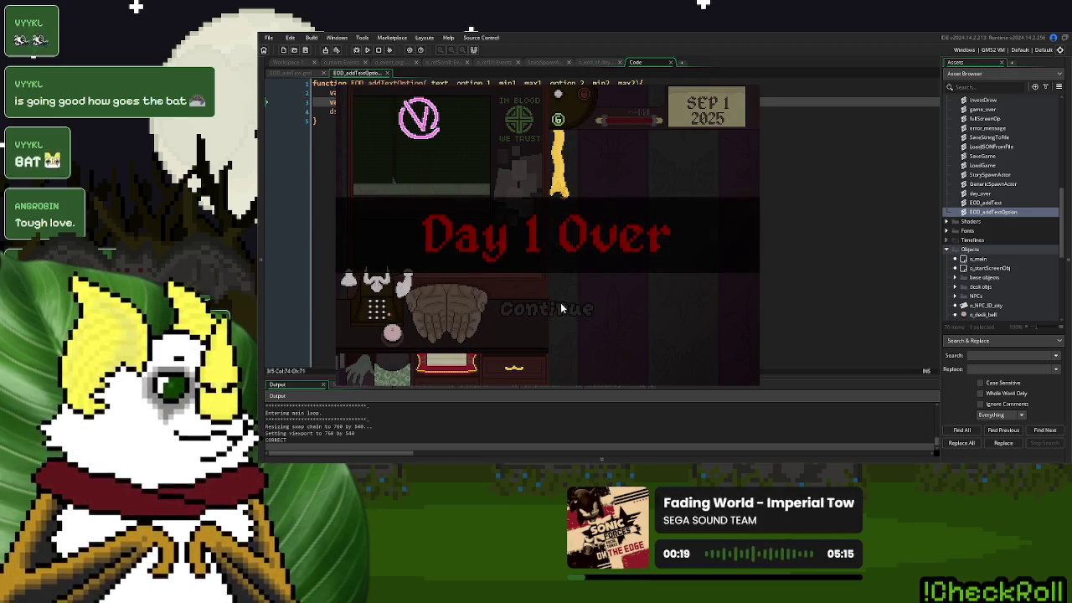
{"action": "left_click", "coordinate": [561, 308]}
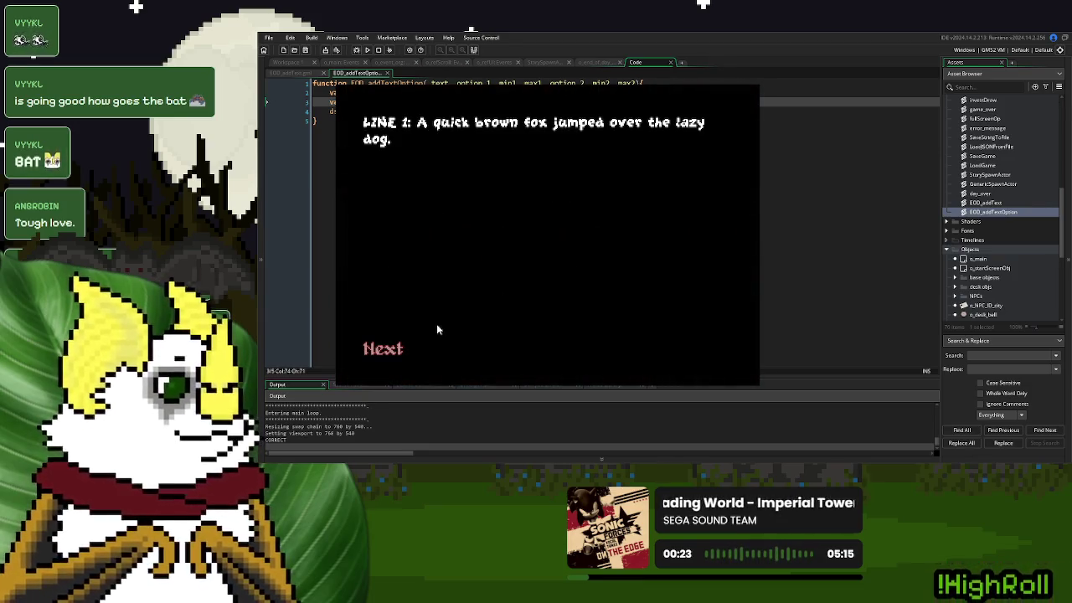
{"action": "left_click", "coordinate": [397, 353]}
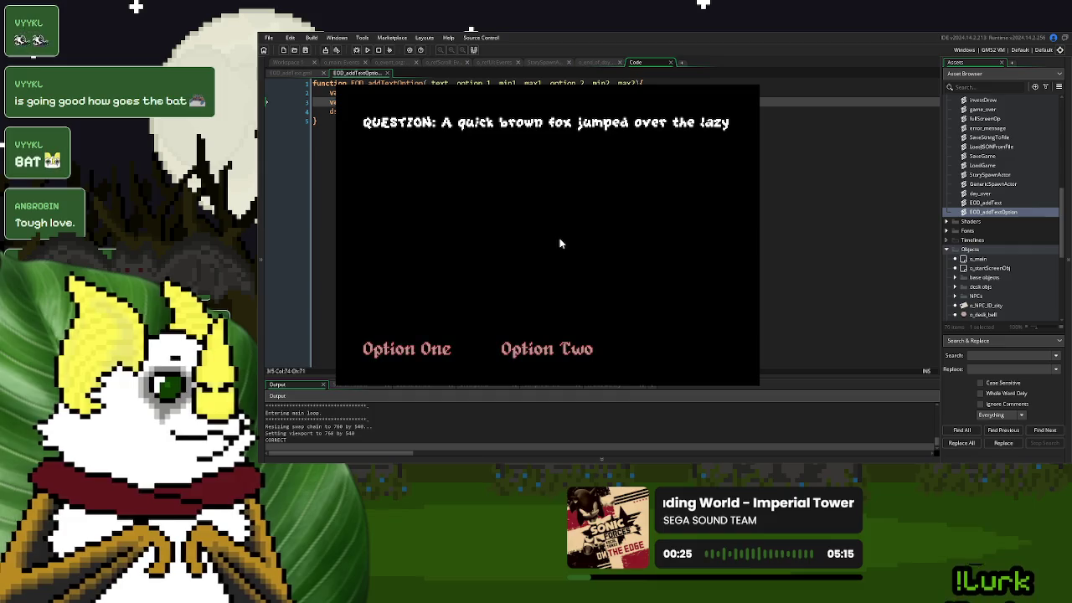
{"action": "left_click", "coordinate": [445, 352]}
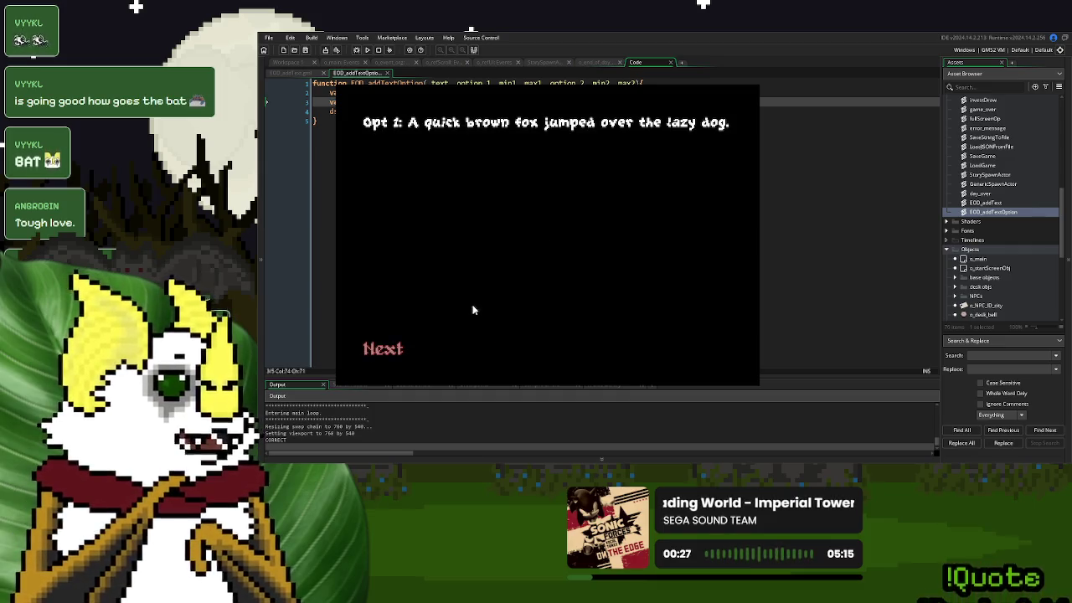
{"action": "left_click", "coordinate": [402, 349]}
{"action": "left_click", "coordinate": [409, 347]}
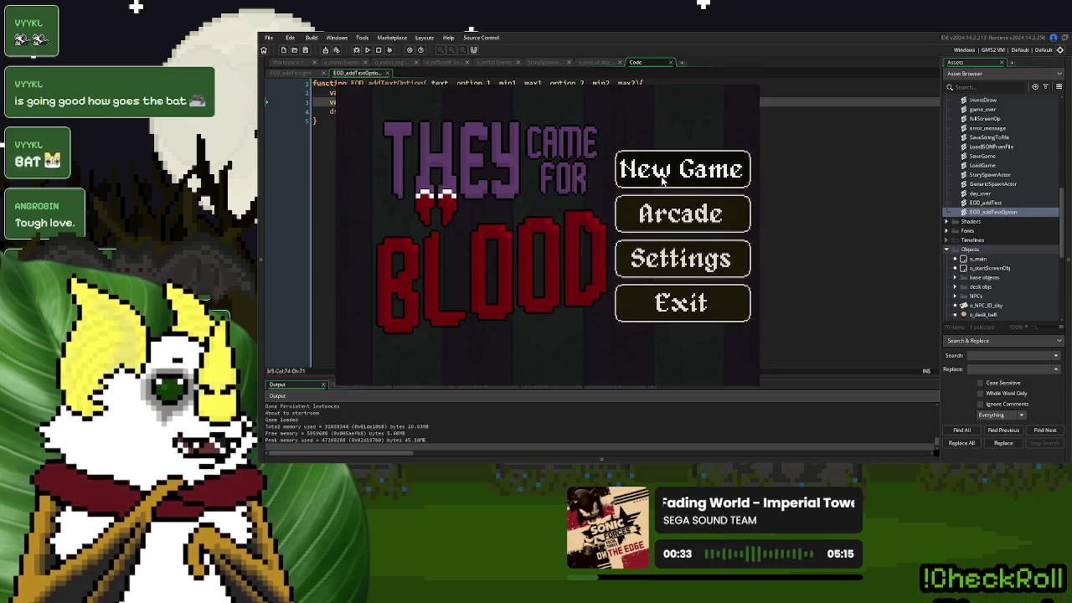
Restart, choose option two, page back and forth through its text, and finish the dialogue
{"action": "left_click", "coordinate": [661, 173]}
{"action": "left_click", "coordinate": [393, 334]}
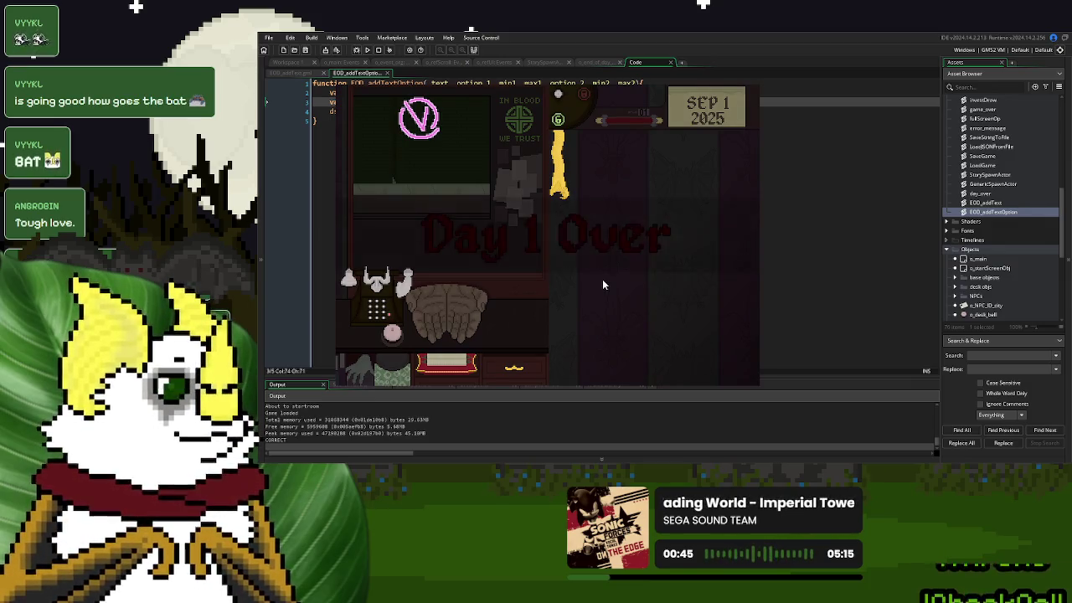
{"action": "left_click", "coordinate": [557, 310]}
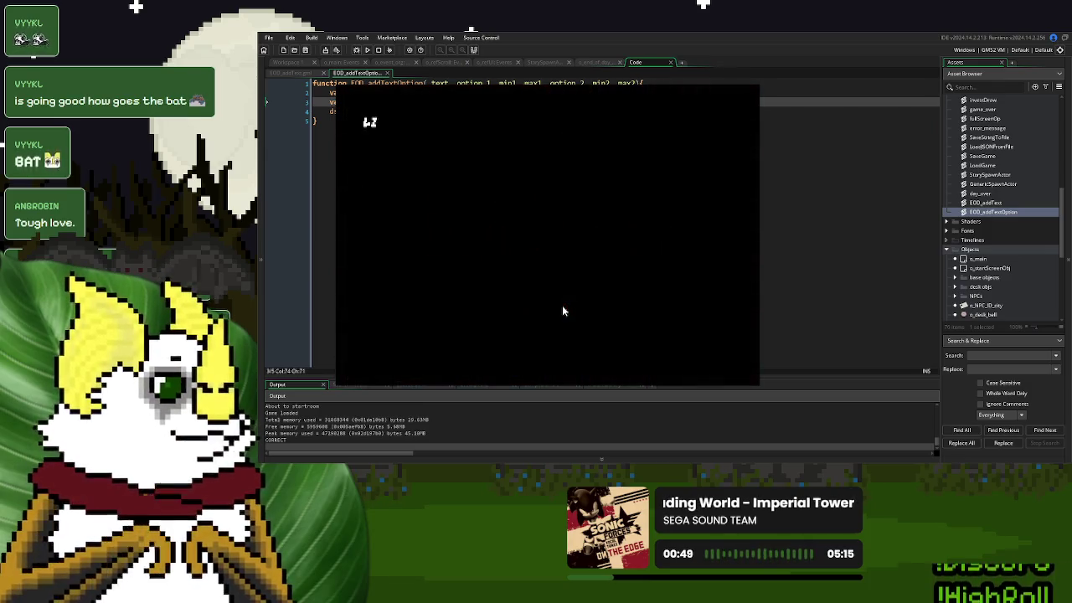
{"action": "left_click", "coordinate": [393, 350]}
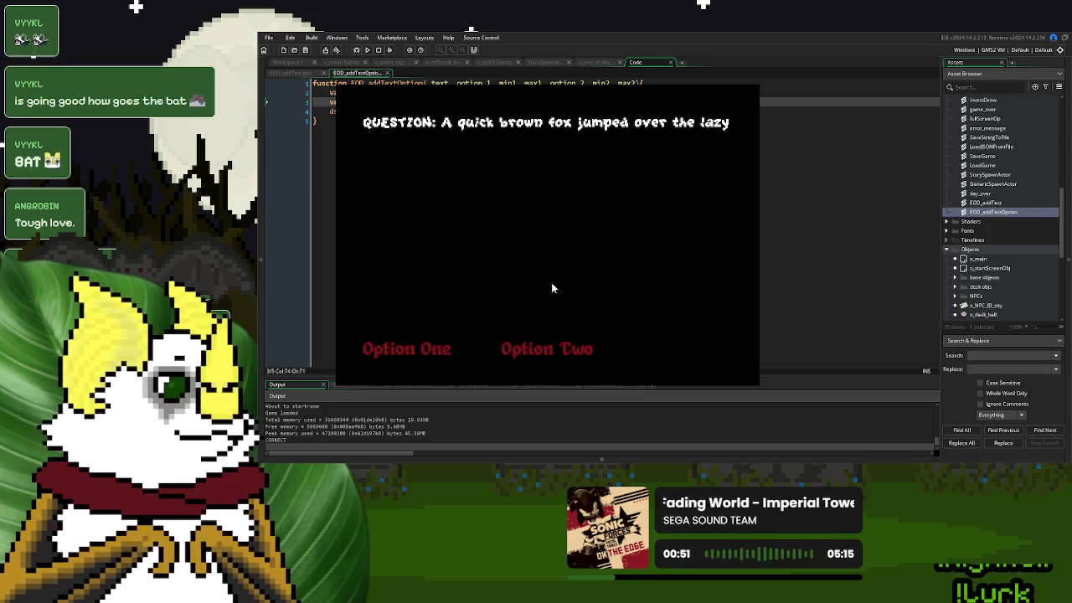
{"action": "left_click", "coordinate": [543, 349]}
{"action": "left_click", "coordinate": [373, 352]}
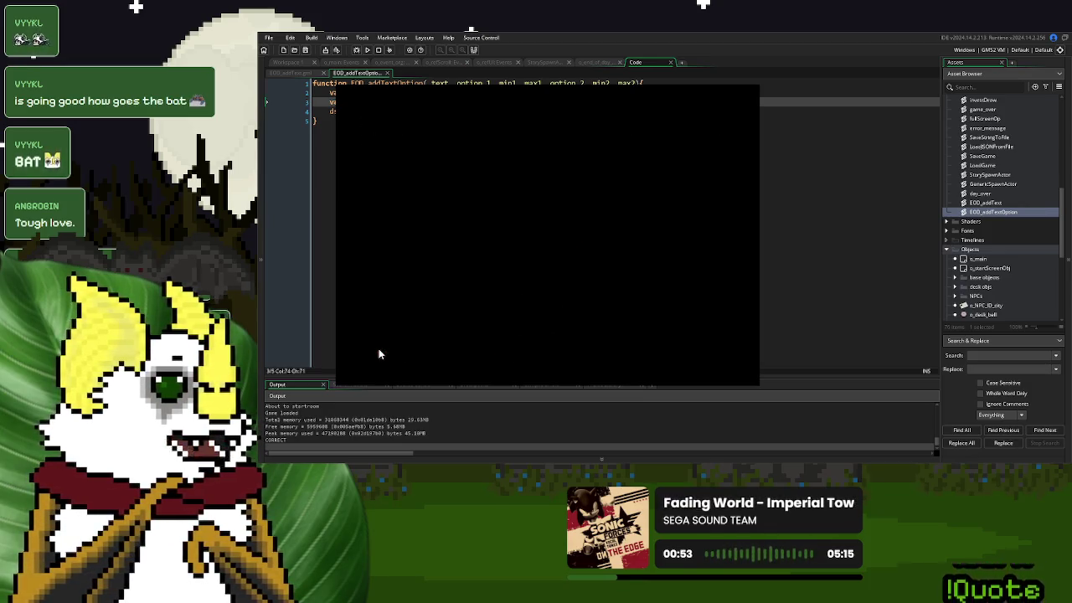
{"action": "left_click", "coordinate": [535, 346]}
{"action": "left_click", "coordinate": [379, 348]}
{"action": "left_click", "coordinate": [404, 349]}
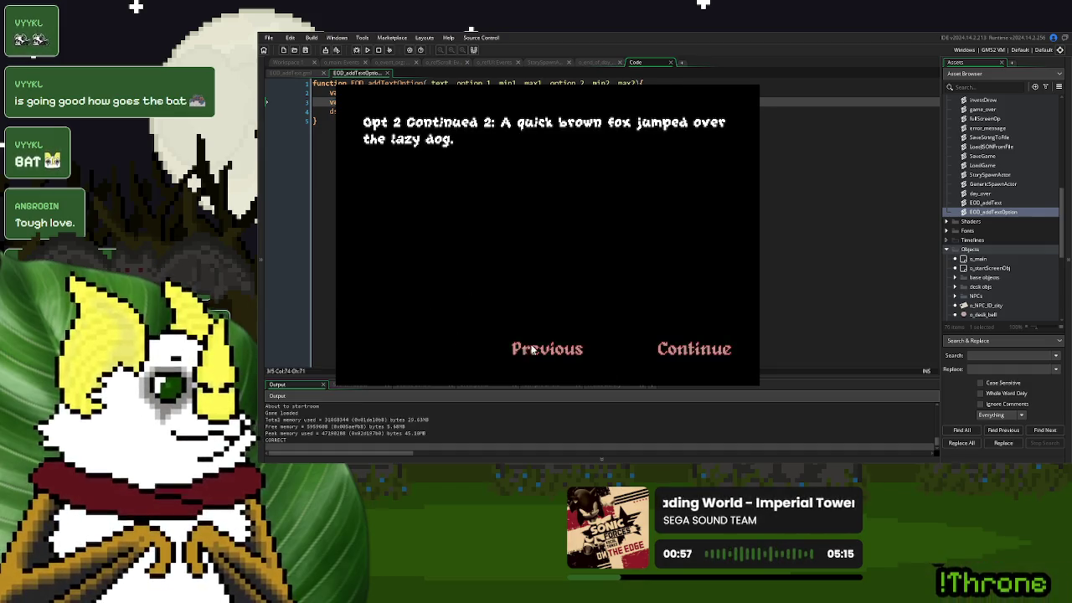
{"action": "left_click", "coordinate": [675, 348]}
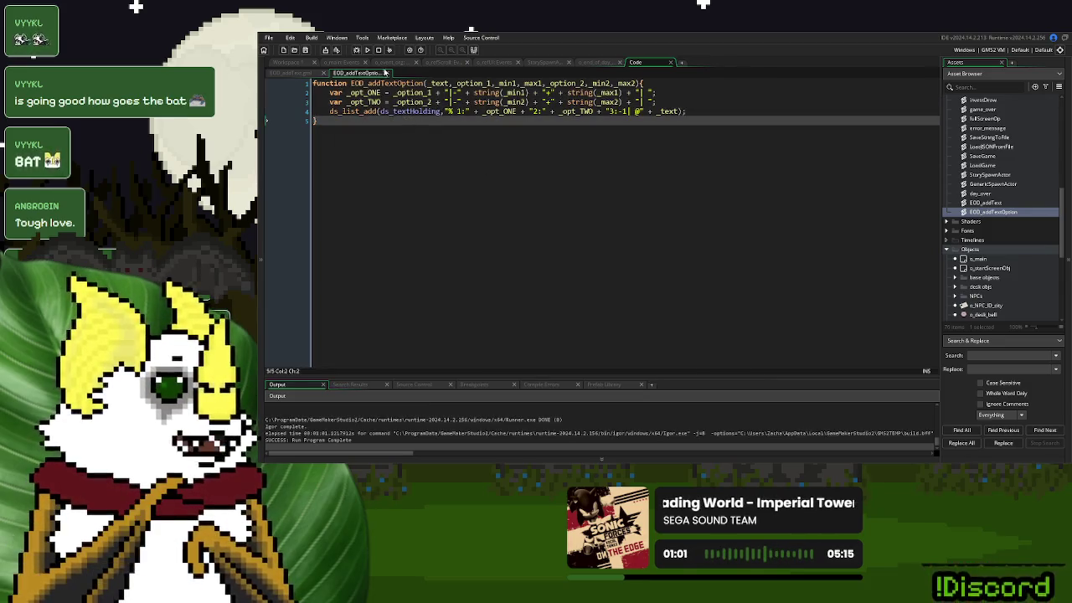
Collapse the Scripts folder in the Asset Browser
{"action": "left_click", "coordinate": [599, 64]}
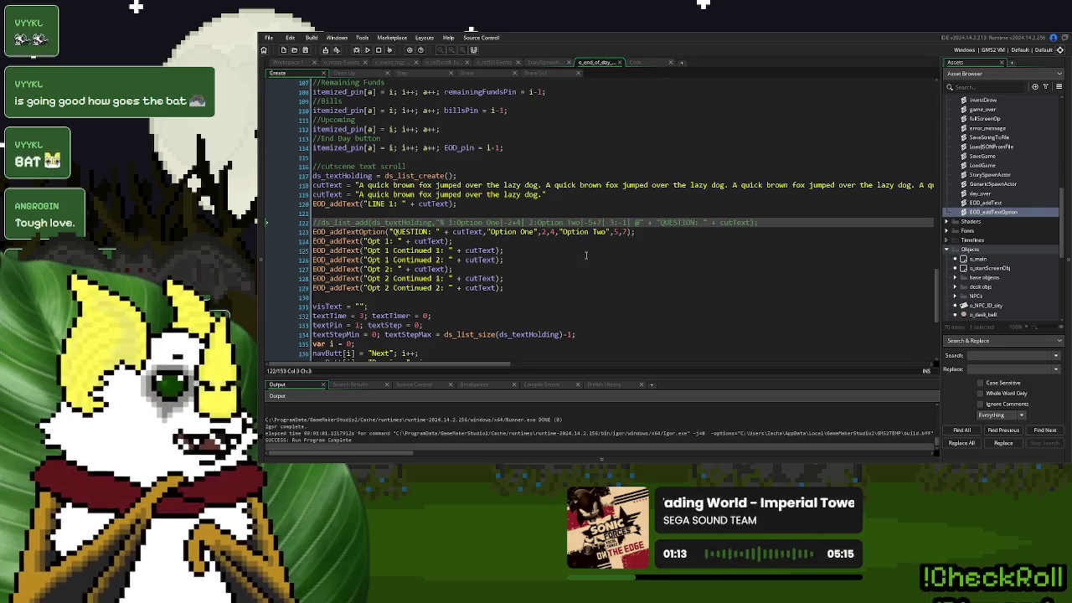
{"action": "scroll", "coordinate": [982, 167], "scroll_direction": "up", "scroll_amount": 10}
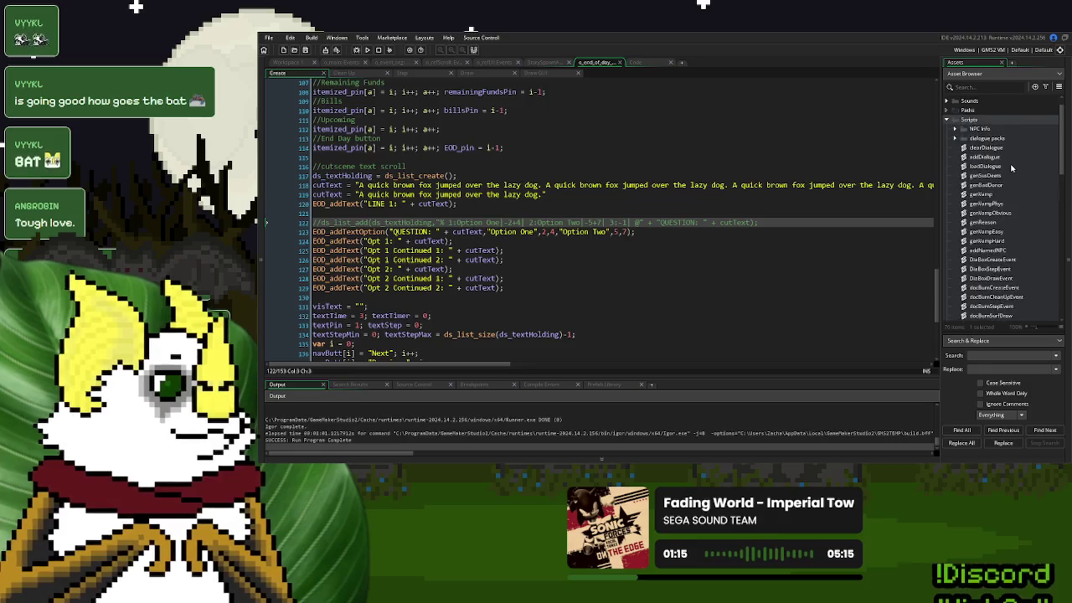
{"action": "left_click", "coordinate": [948, 137]}
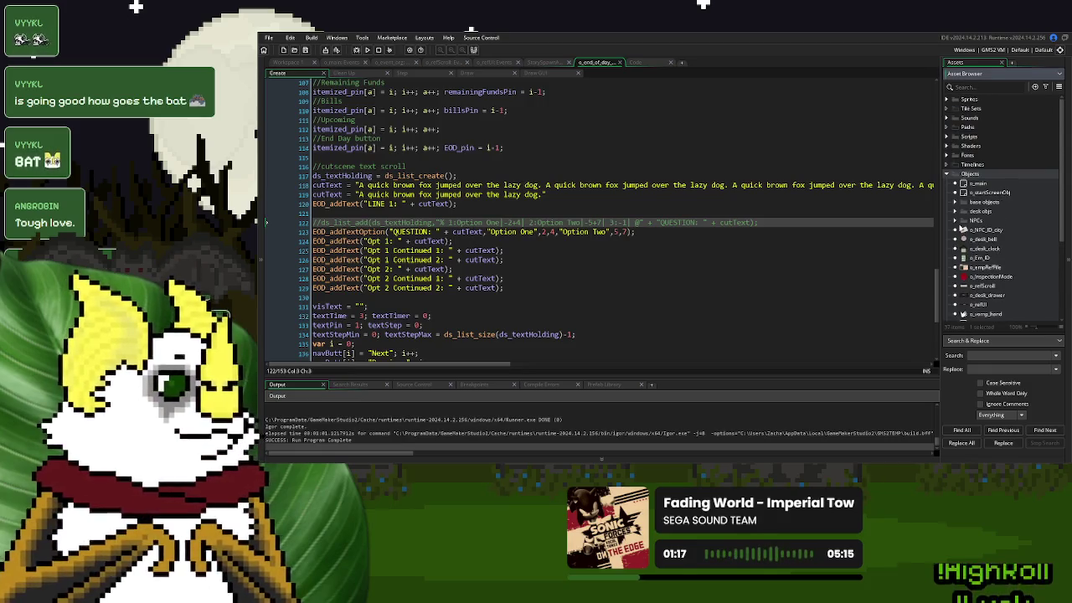
{"action": "scroll", "coordinate": [962, 228], "scroll_direction": "down", "scroll_amount": 5}
Create a new object, then delete the empty object again
{"action": "right_click", "coordinate": [978, 281]}
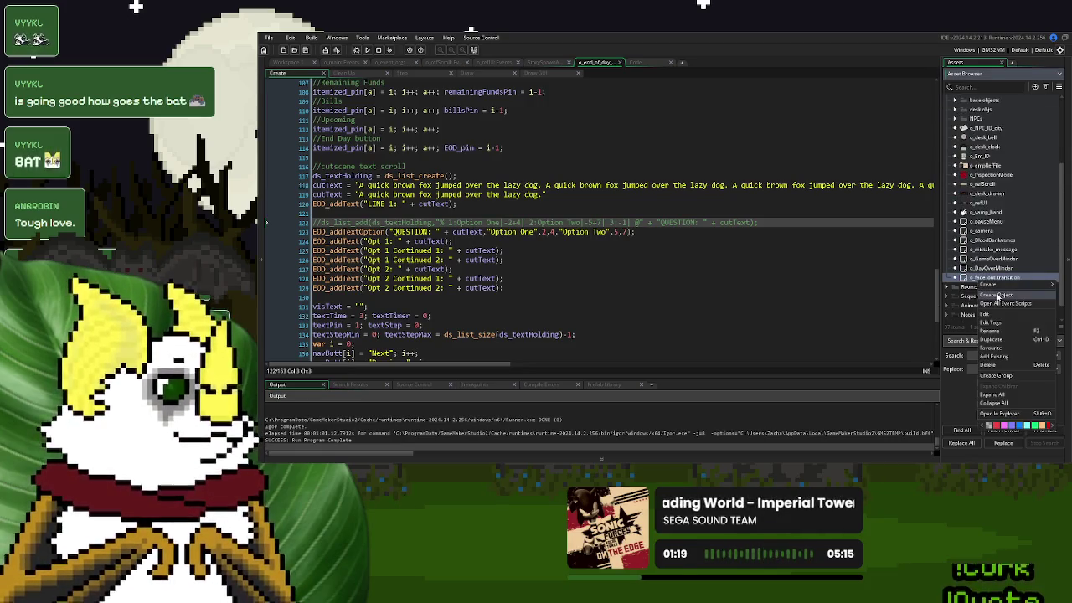
{"action": "left_click", "coordinate": [998, 295]}
{"action": "type", "text": "o"}
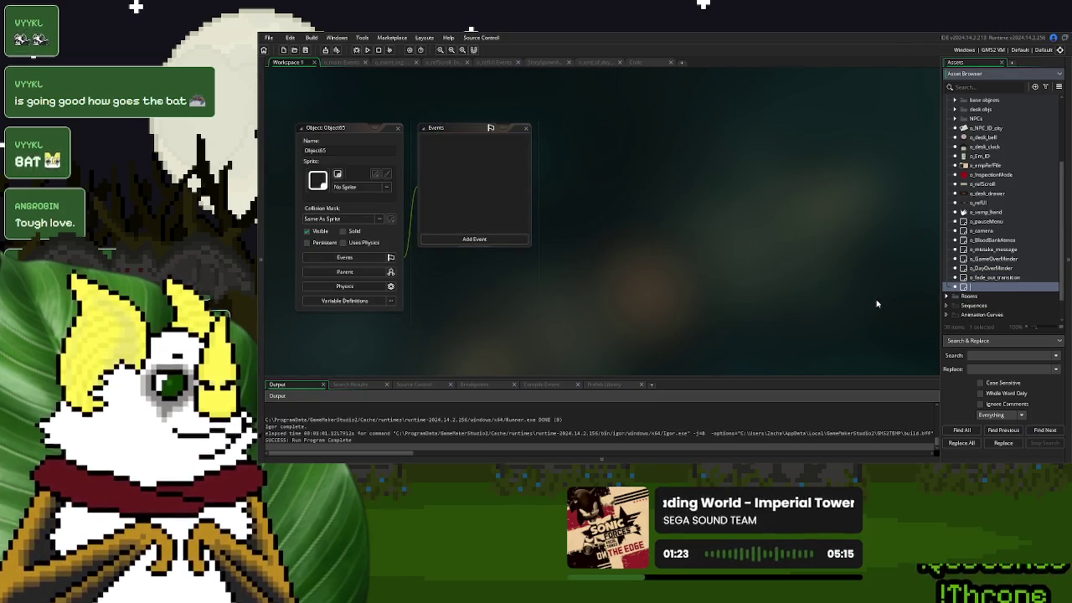
{"action": "left_click", "coordinate": [999, 289]}
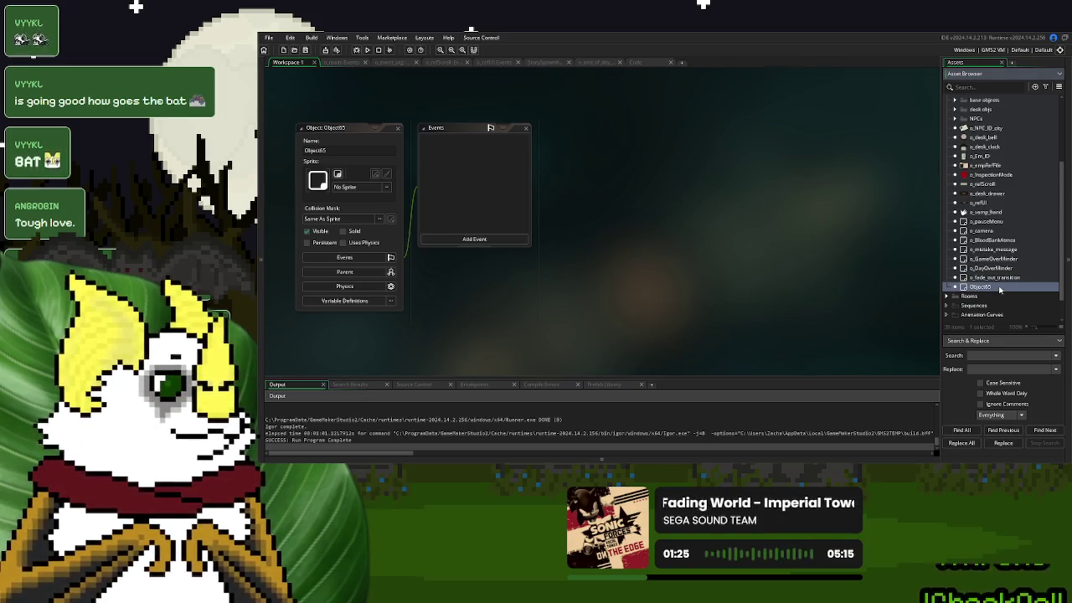
{"action": "key", "text": "Delete"}
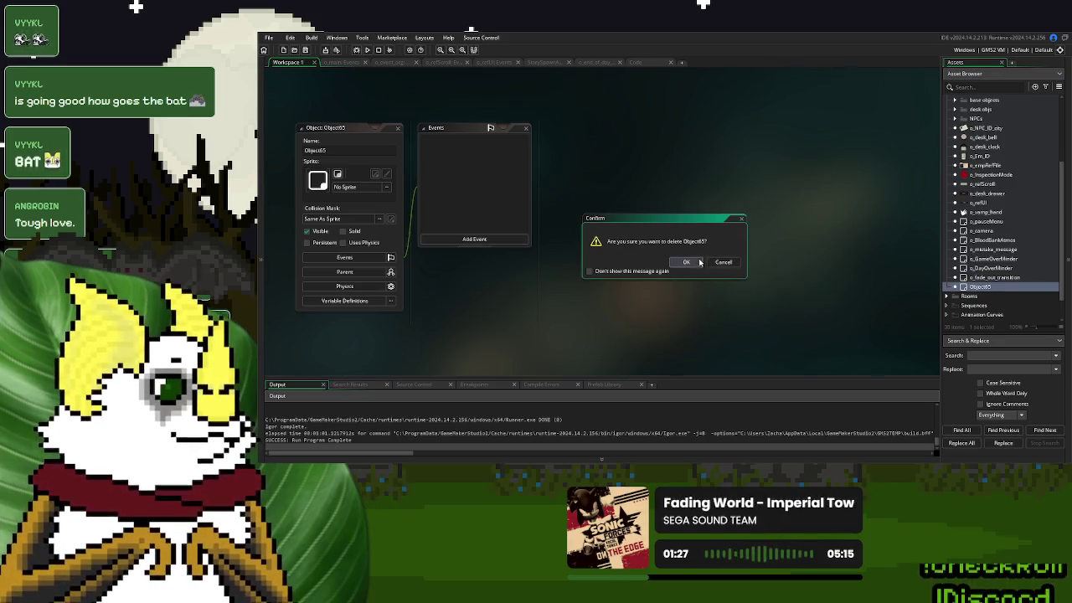
{"action": "left_click", "coordinate": [687, 262]}
Create a new asset group named EOD Cutscenes
{"action": "right_click", "coordinate": [980, 277]}
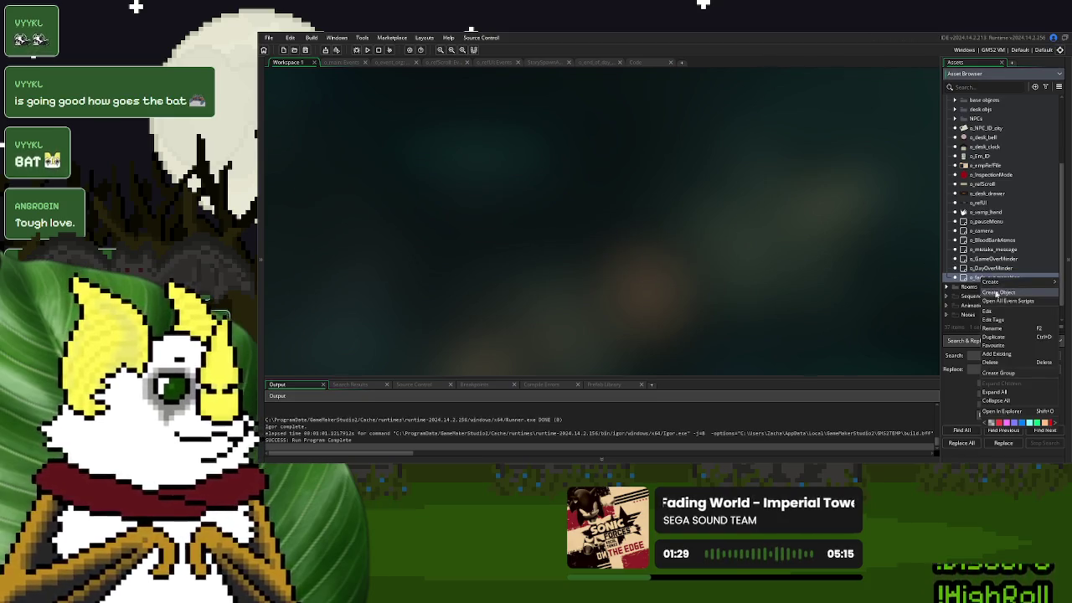
{"action": "mouse_move", "coordinate": [1018, 285]}
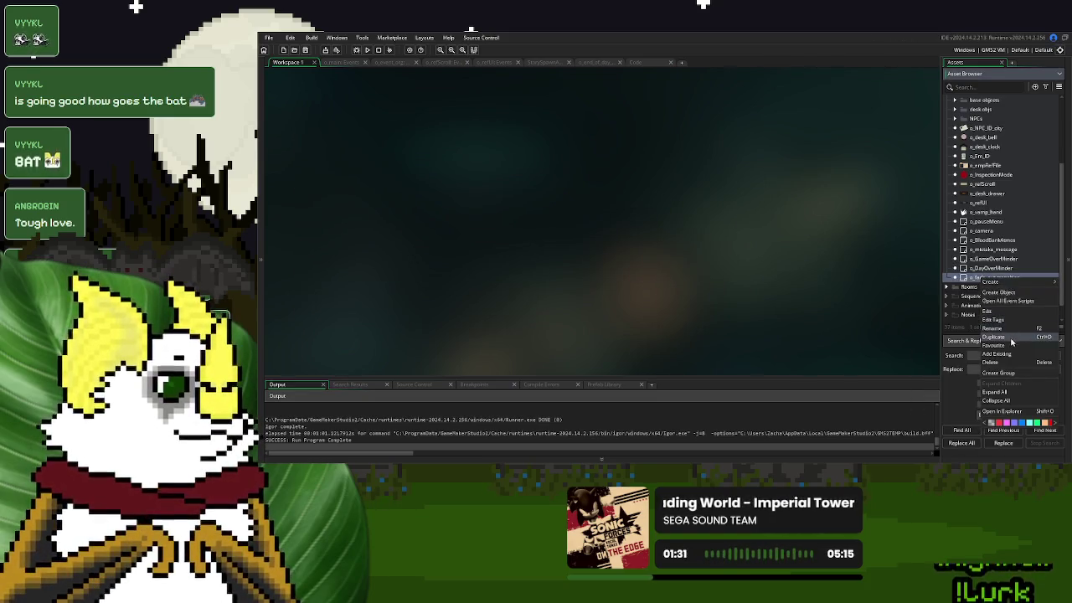
{"action": "left_click", "coordinate": [998, 372]}
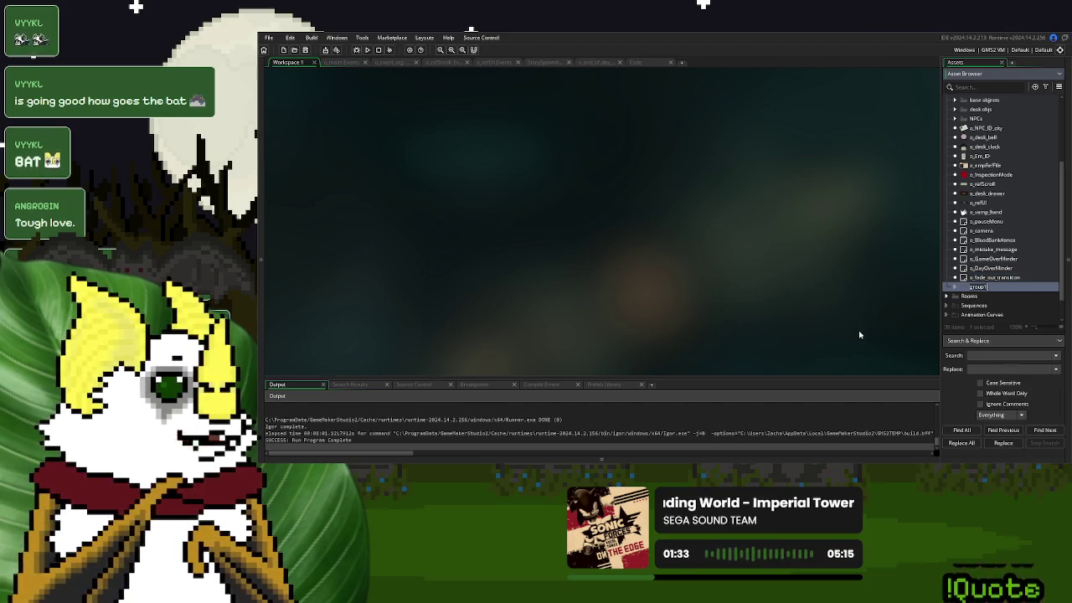
{"action": "type", "text": "EOD T"}
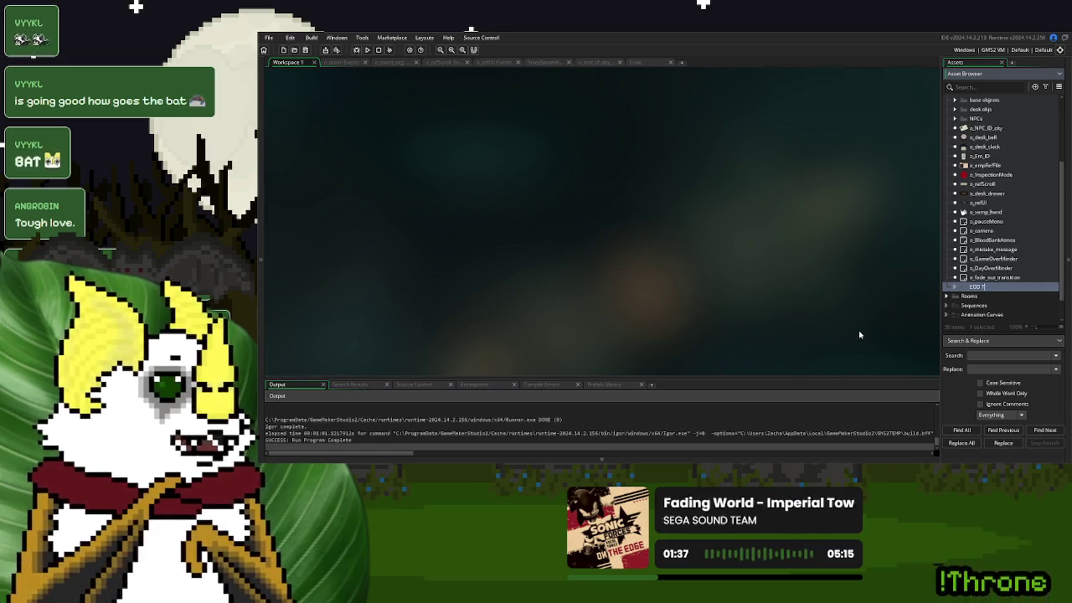
{"action": "type", "text": "ext"}
{"action": "key", "text": "BackSpace"}
{"action": "key", "text": "BackSpace"}
{"action": "key", "text": "BackSpace"}
{"action": "type", "text": "scenes"}
{"action": "key", "text": "Return"}
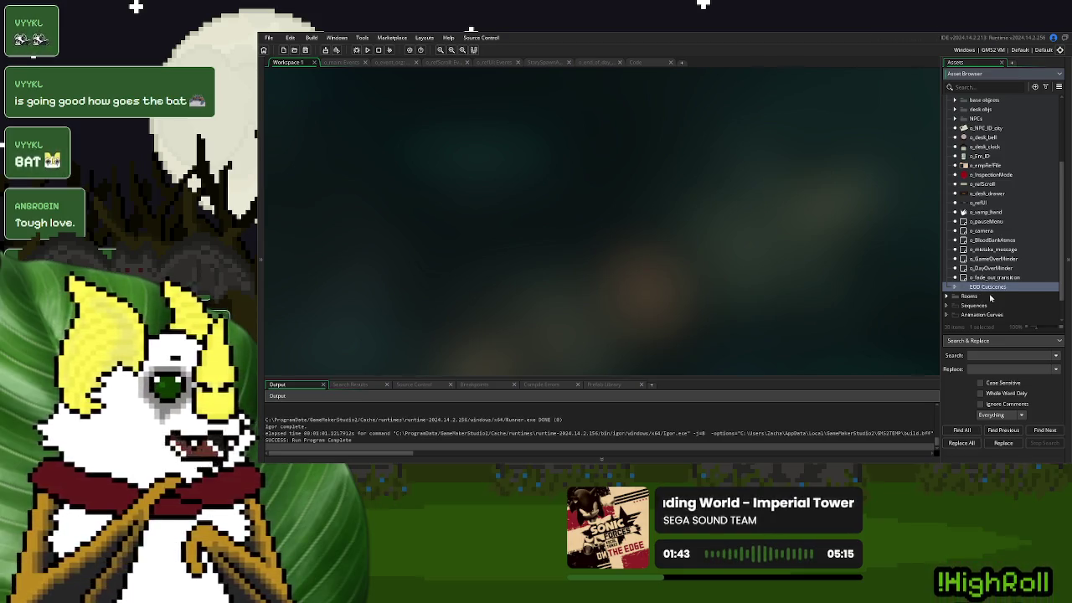
{"action": "right_click", "coordinate": [991, 291]}
Create an object named o_EOD_CS_test inside the EOD Cutscenes group
{"action": "mouse_move", "coordinate": [951, 293]}
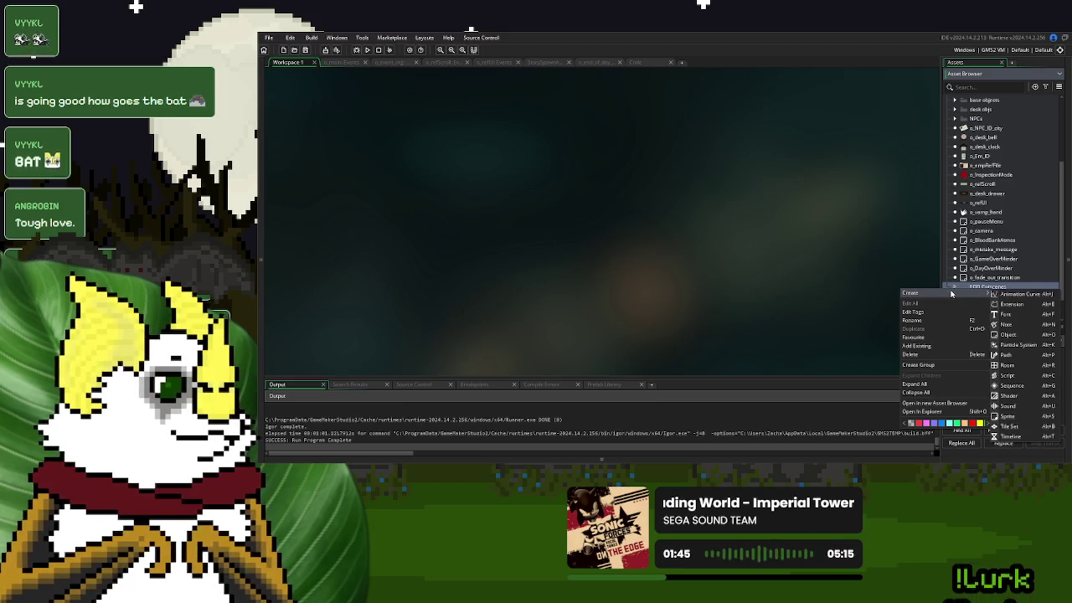
{"action": "left_click", "coordinate": [1010, 334]}
{"action": "type", "text": "o_EOD_"}
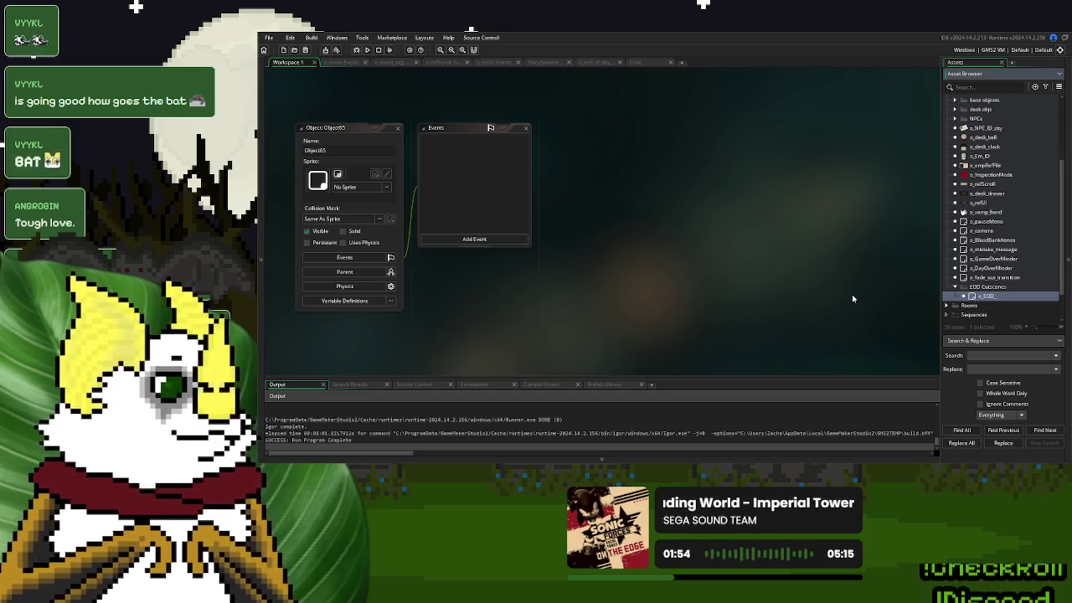
{"action": "key", "text": "BackSpace"}
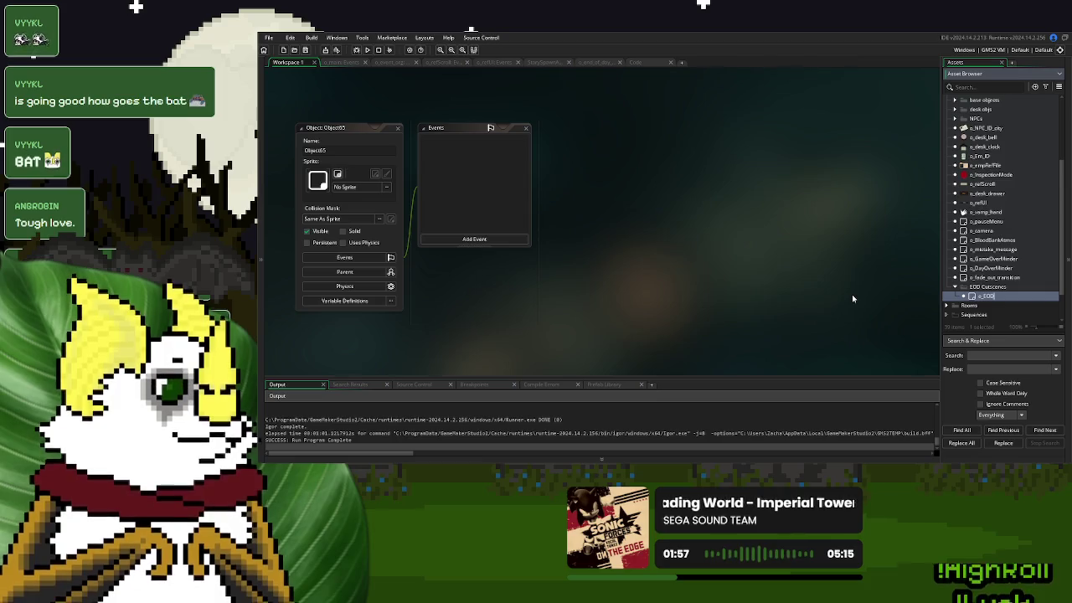
{"action": "type", "text": "_C"}
{"action": "type", "text": "ut_sc"}
{"action": "key", "text": "BackSpace"}
{"action": "key", "text": "BackSpace"}
{"action": "key", "text": "BackSpace"}
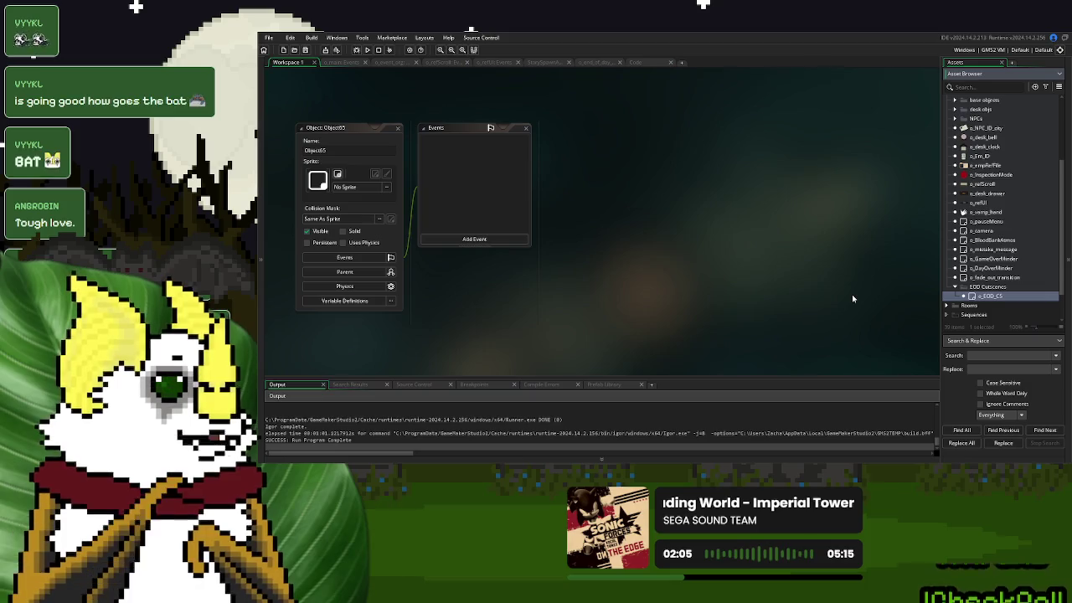
{"action": "type", "text": "_test"}
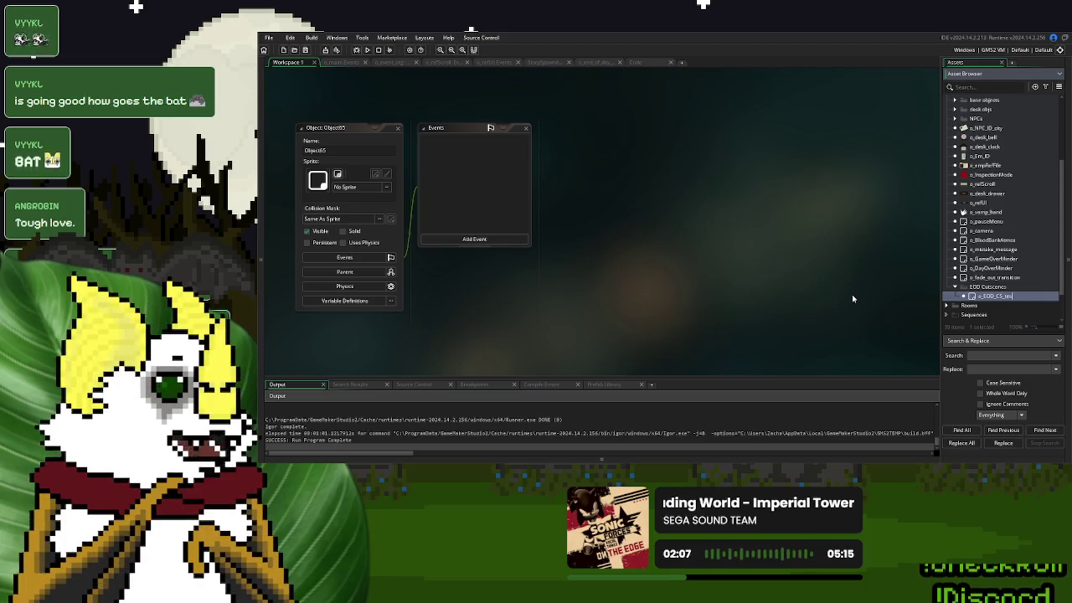
{"action": "key", "text": "Return"}
Add Create, Clean Up and Step events to o_EOD_CS_test
{"action": "left_click", "coordinate": [474, 240]}
{"action": "left_click", "coordinate": [493, 248]}
{"action": "left_click", "coordinate": [490, 239]}
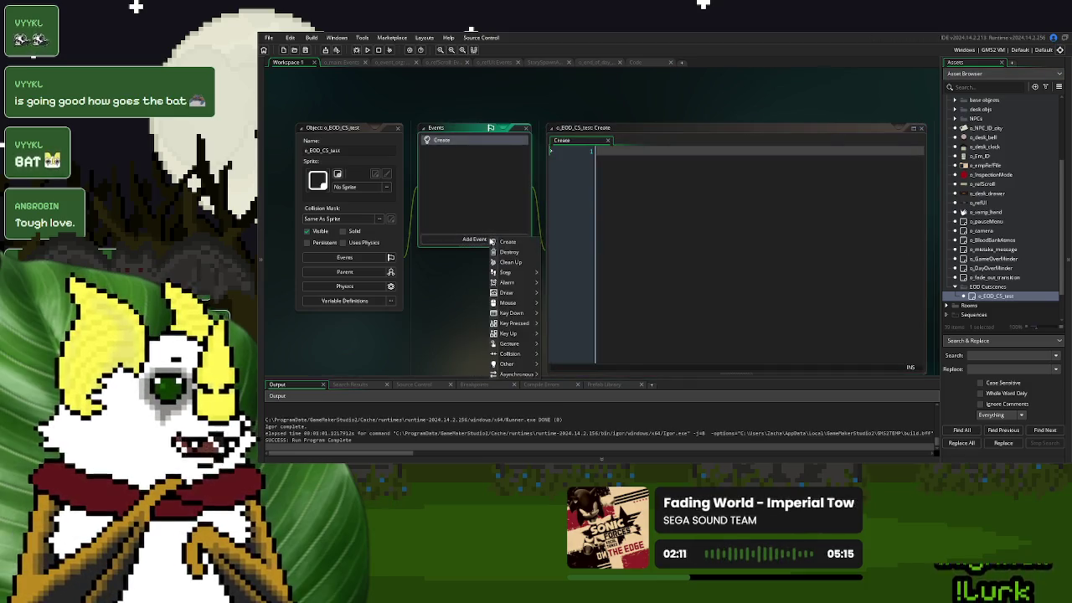
{"action": "left_click", "coordinate": [511, 263]}
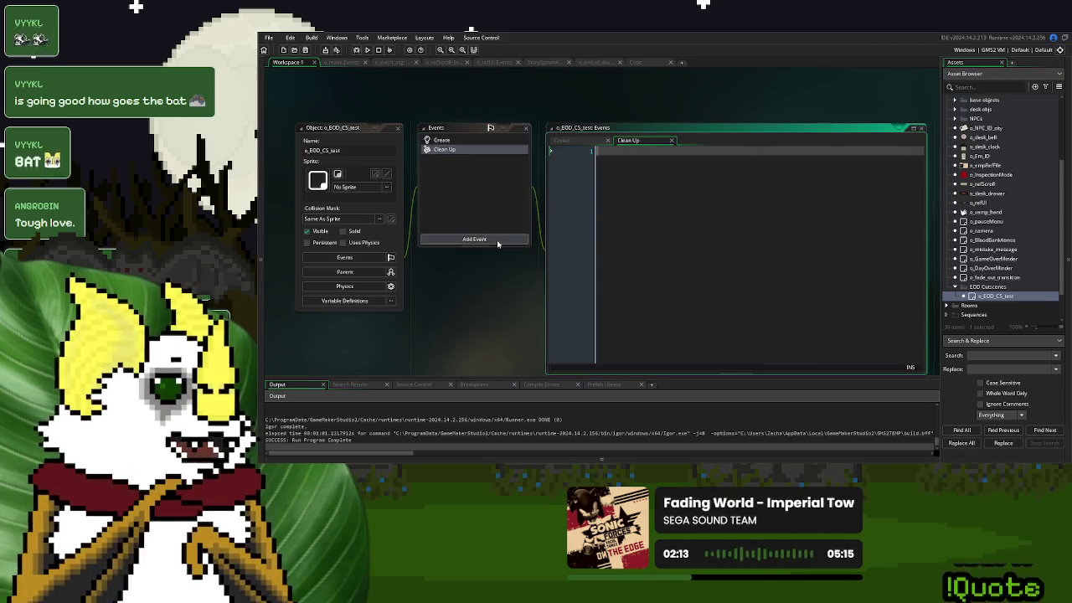
{"action": "left_click", "coordinate": [474, 240]}
{"action": "left_click", "coordinate": [557, 279]}
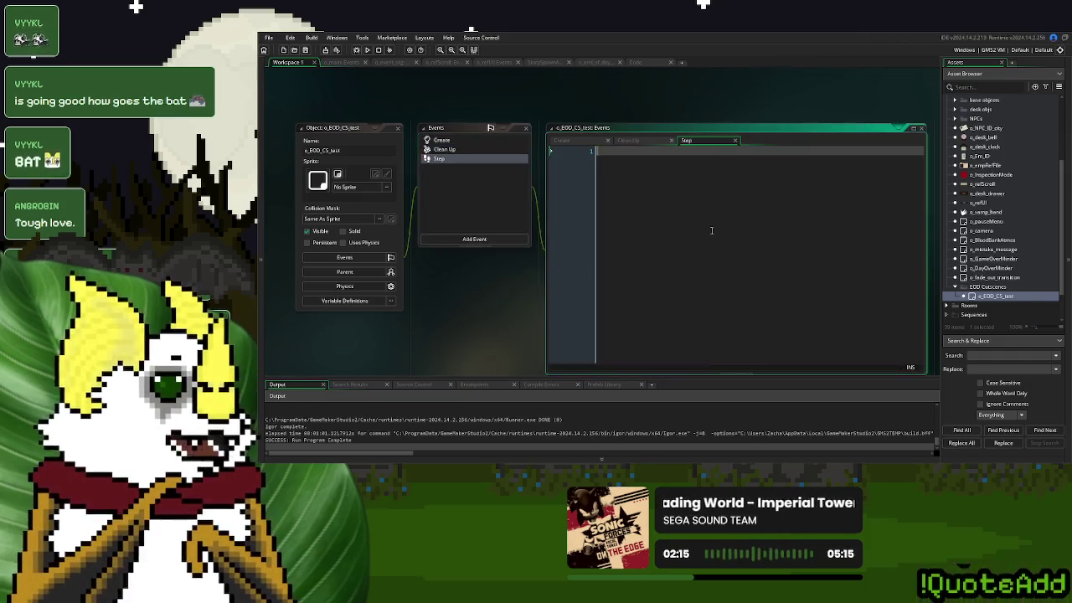
{"action": "left_click", "coordinate": [914, 130]}
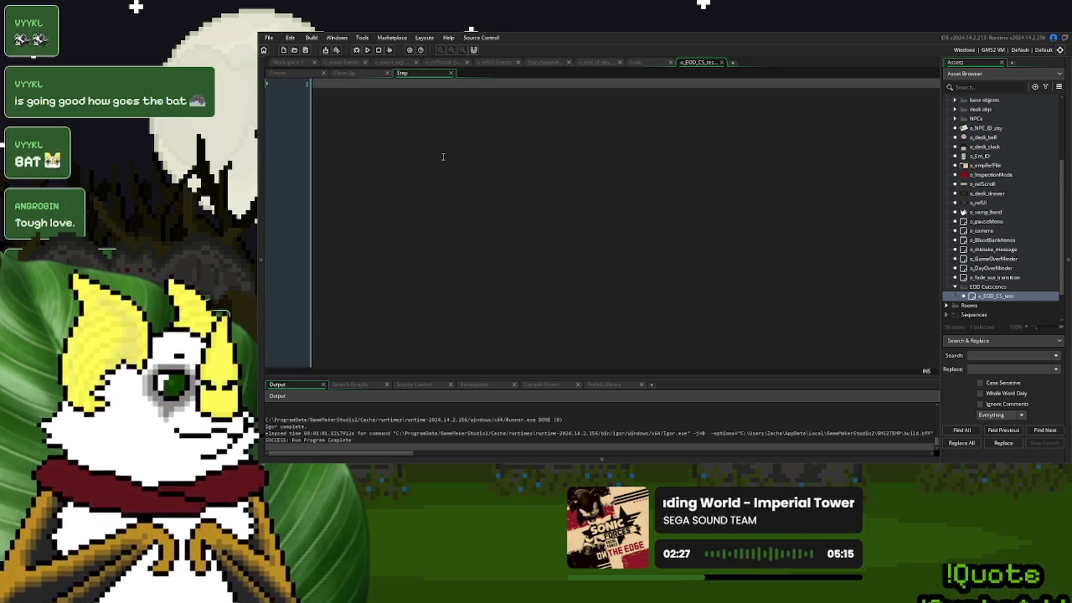
{"action": "left_click", "coordinate": [721, 62]}
{"action": "right_click", "coordinate": [1005, 300]}
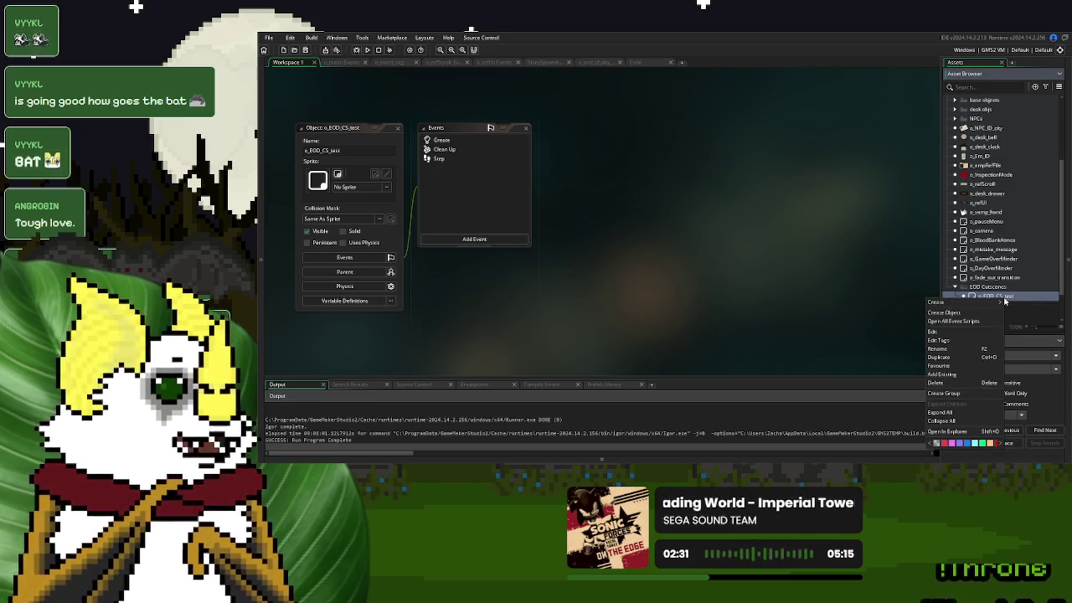
Create o_EOD_text_loader in EOD Cutscenes and place it above o_EOD_CS_test
{"action": "left_click", "coordinate": [964, 313]}
{"action": "type", "text": "o_EOD_"}
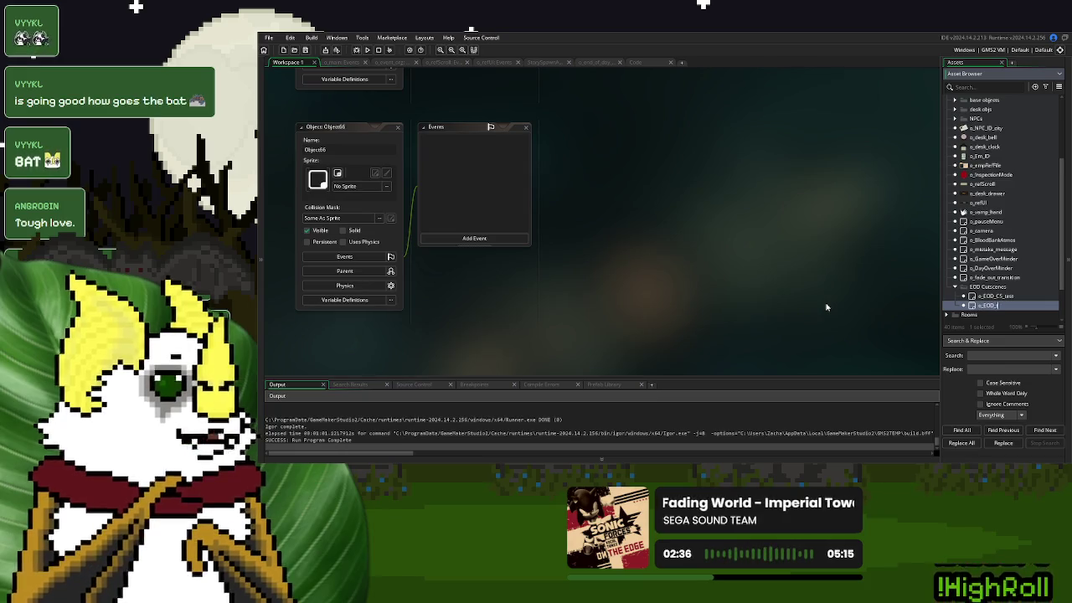
{"action": "type", "text": "text_loader"}
{"action": "key", "text": "Return"}
{"action": "left_click_drag", "start_coordinate": [998, 310], "coordinate": [997, 293]}
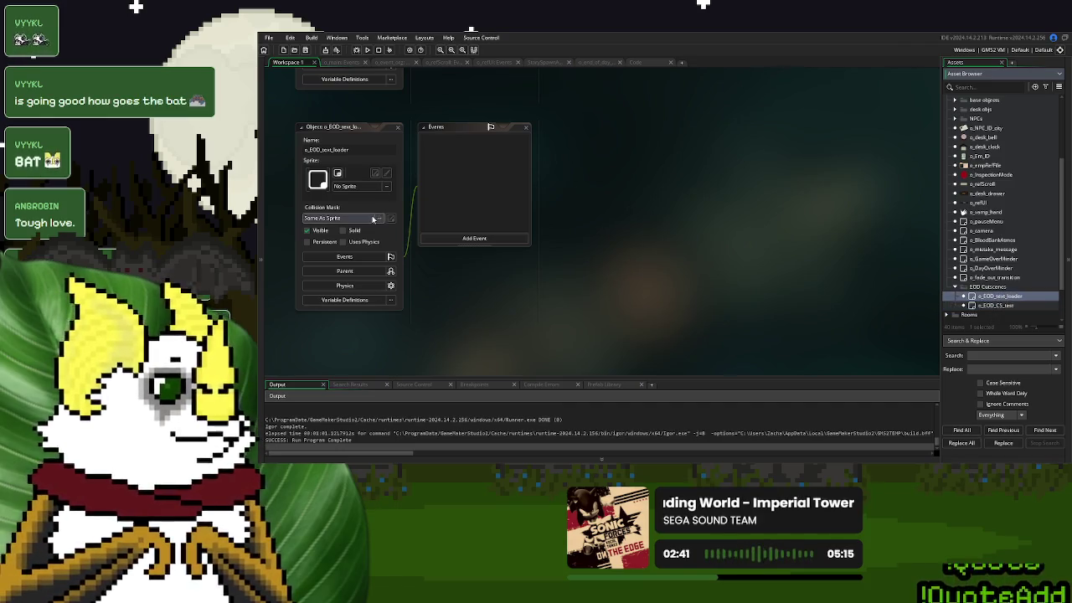
Add Create and Step events to o_EOD_text_loader
{"action": "left_click", "coordinate": [466, 244]}
{"action": "mouse_move", "coordinate": [512, 278]}
{"action": "left_click", "coordinate": [506, 242]}
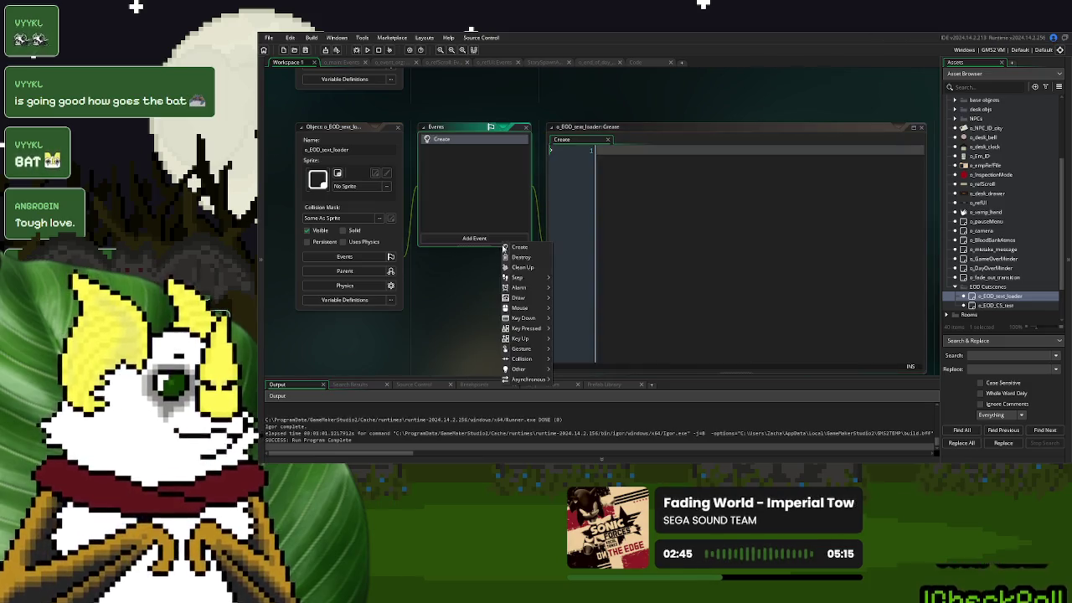
{"action": "left_click", "coordinate": [565, 280]}
{"action": "left_click", "coordinate": [506, 240]}
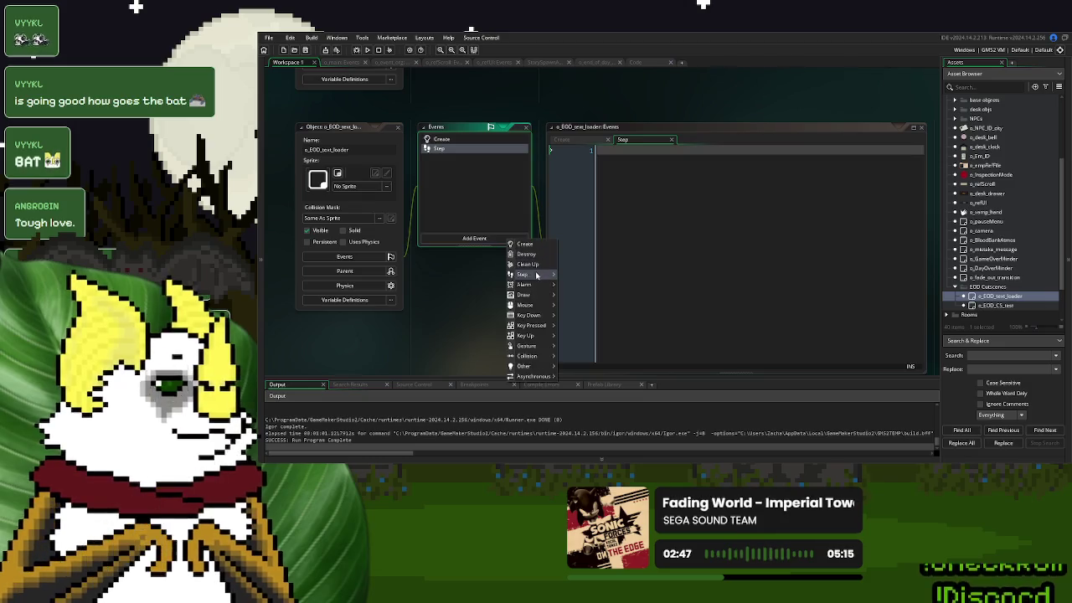
Add a Clean Up event, replace the Step event with Begin Step
{"action": "left_click", "coordinate": [536, 271]}
{"action": "left_click", "coordinate": [672, 140]}
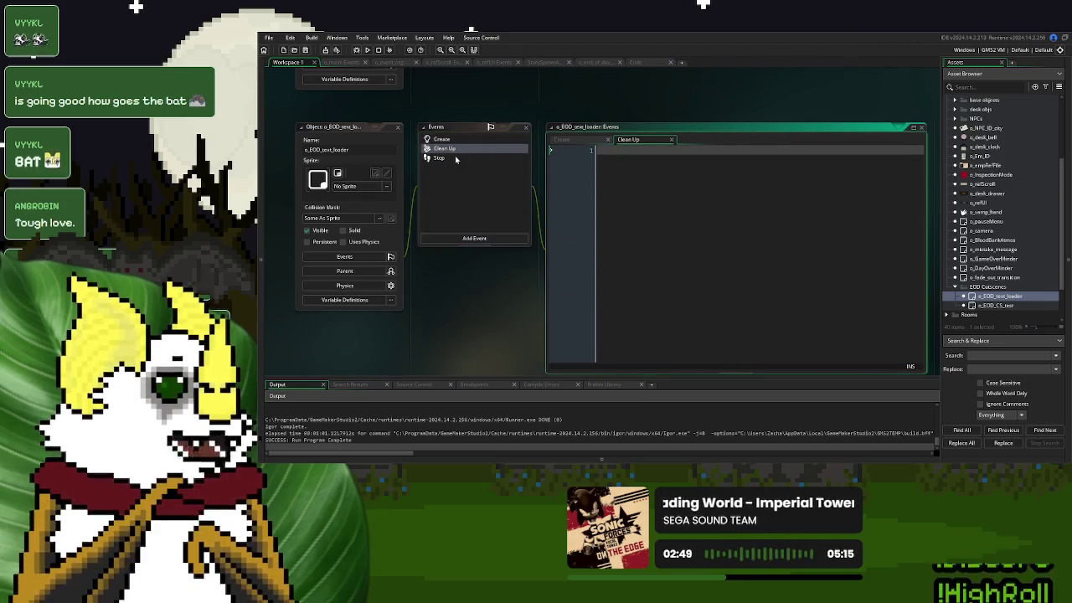
{"action": "left_click", "coordinate": [456, 159]}
{"action": "key", "text": "Delete"}
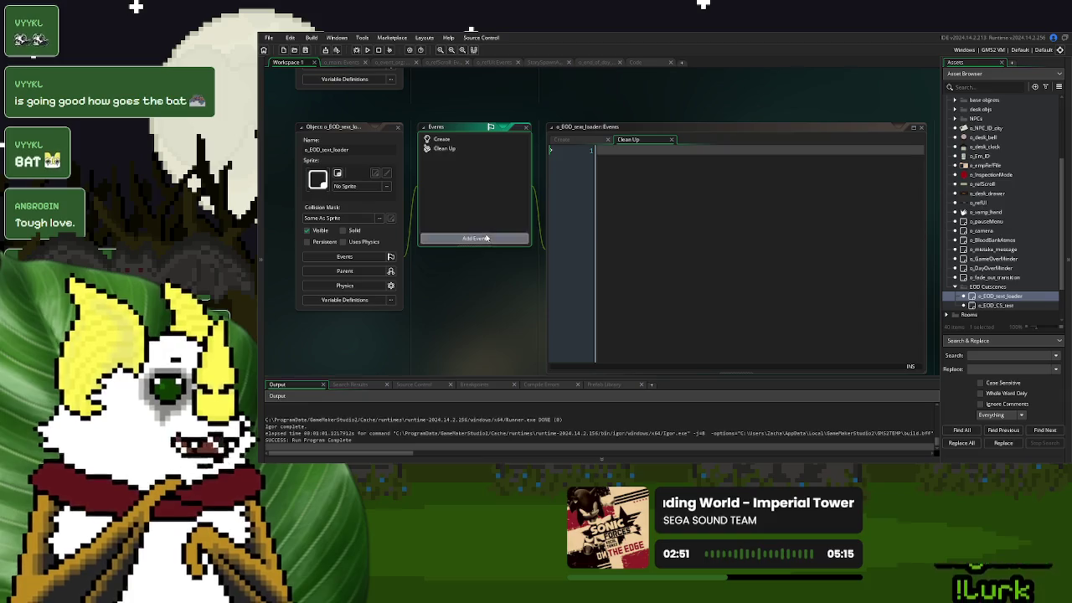
{"action": "left_click", "coordinate": [474, 237]}
{"action": "mouse_move", "coordinate": [528, 270]}
{"action": "left_click", "coordinate": [560, 283]}
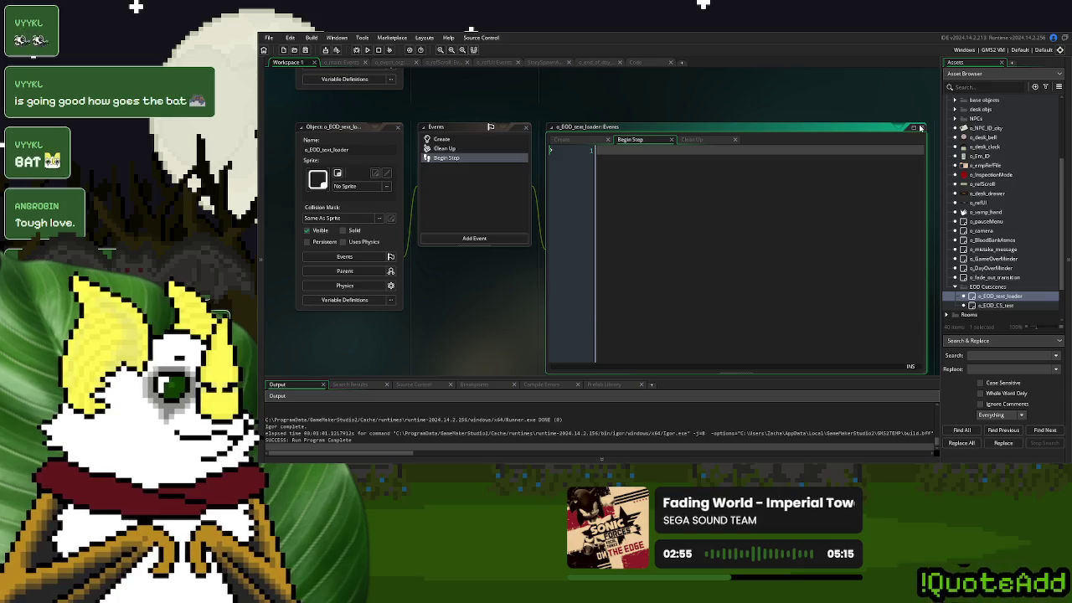
{"action": "left_click", "coordinate": [914, 128]}
Write ds_textToLoad = ds_list_create(); in Create and ds_list_destroy(ds_textToLoad); in Clean Up
{"action": "left_click", "coordinate": [308, 74]}
{"action": "type", "text": "ds_"}
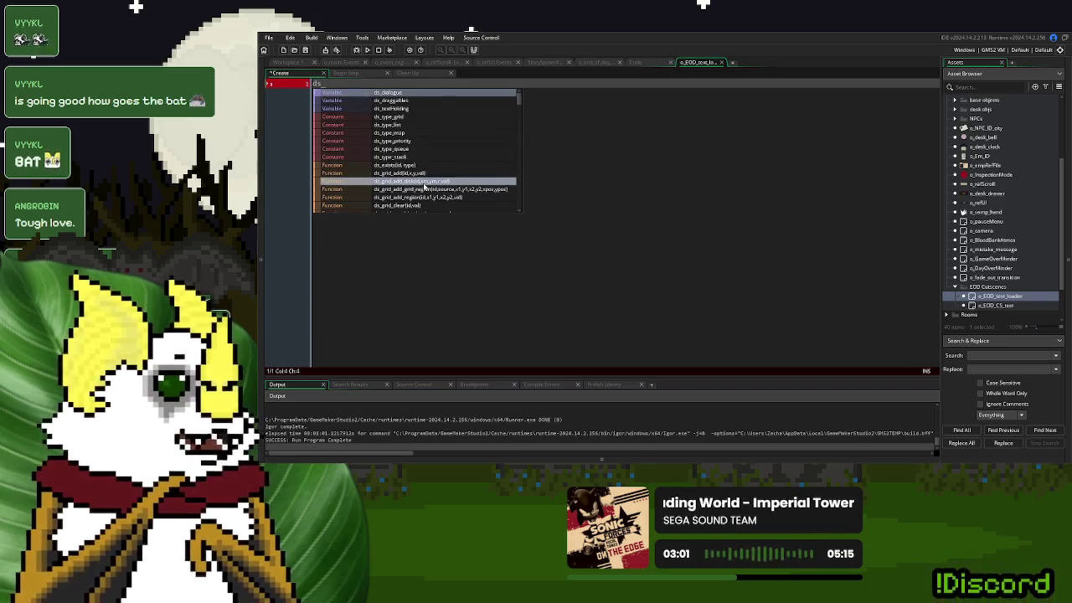
{"action": "type", "text": "textT"}
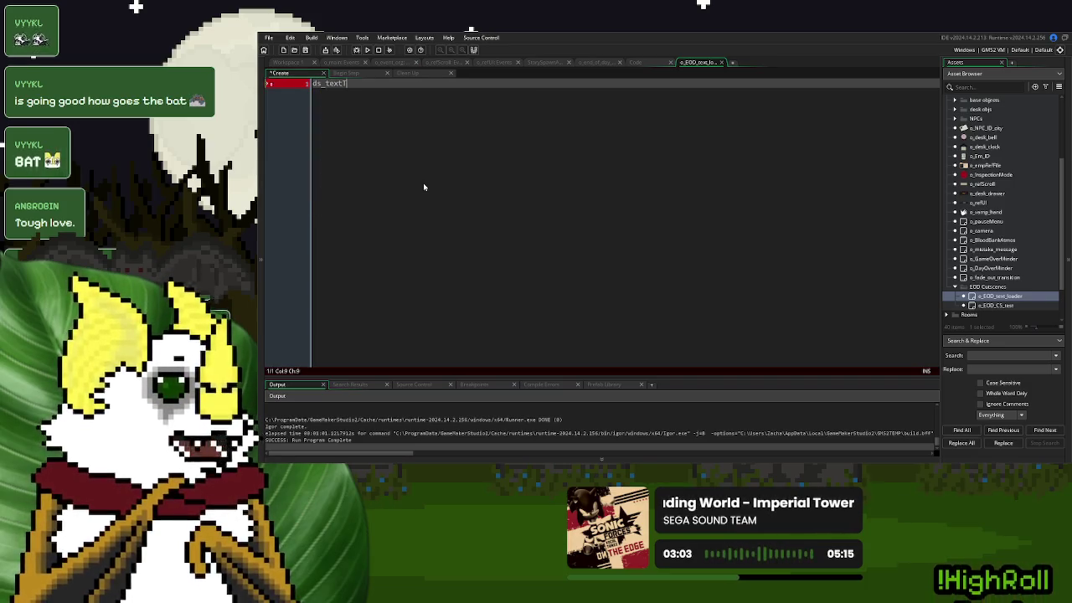
{"action": "type", "text": "oLoad = ds_list_"}
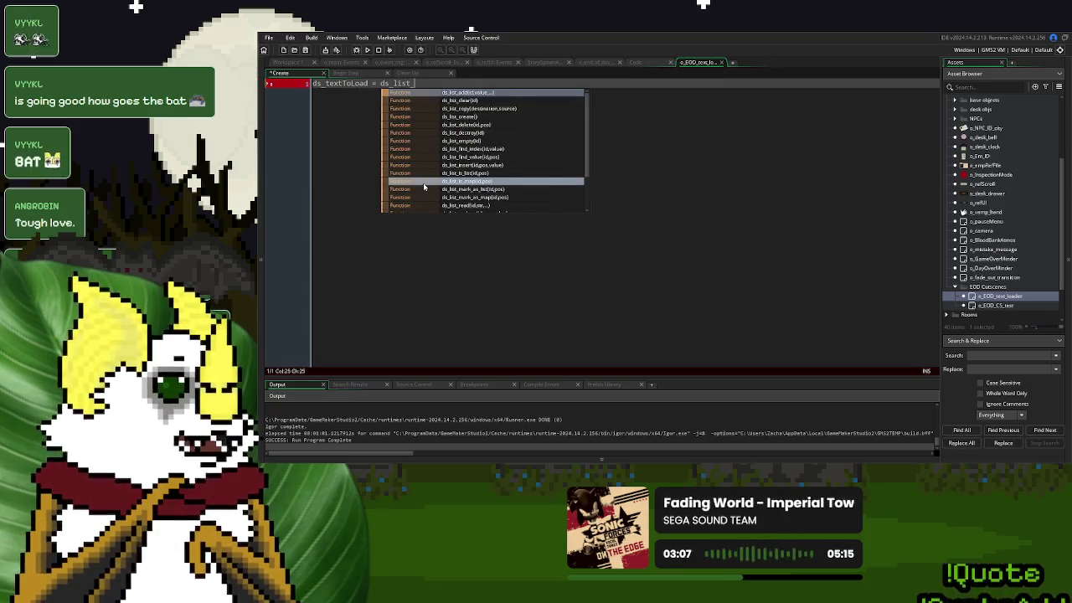
{"action": "type", "text": "cre"}
{"action": "key", "text": "Return"}
{"action": "type", "text": ");"}
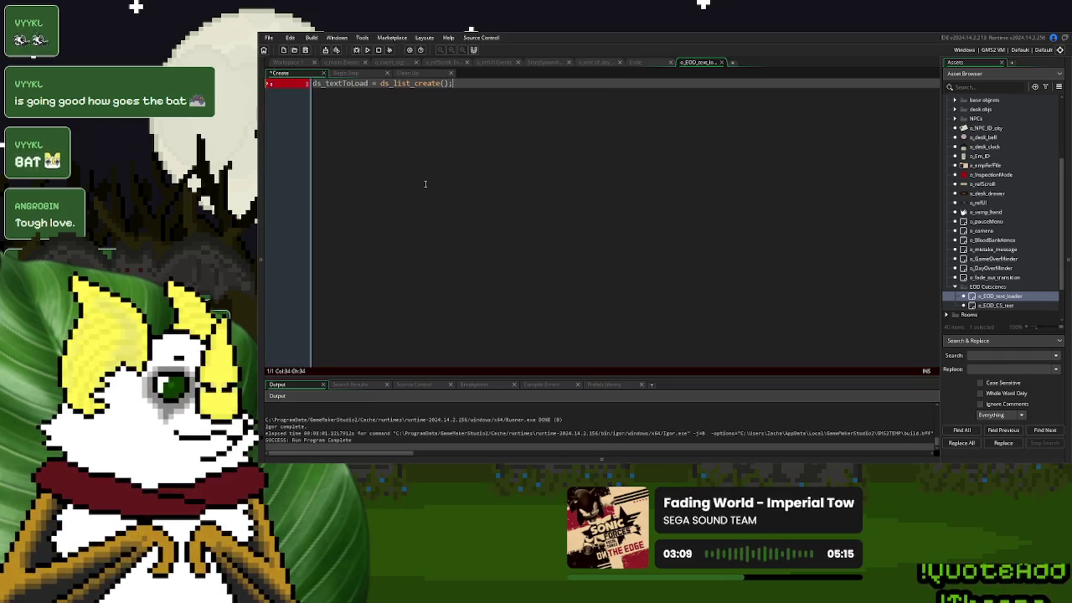
{"action": "left_click", "coordinate": [358, 73]}
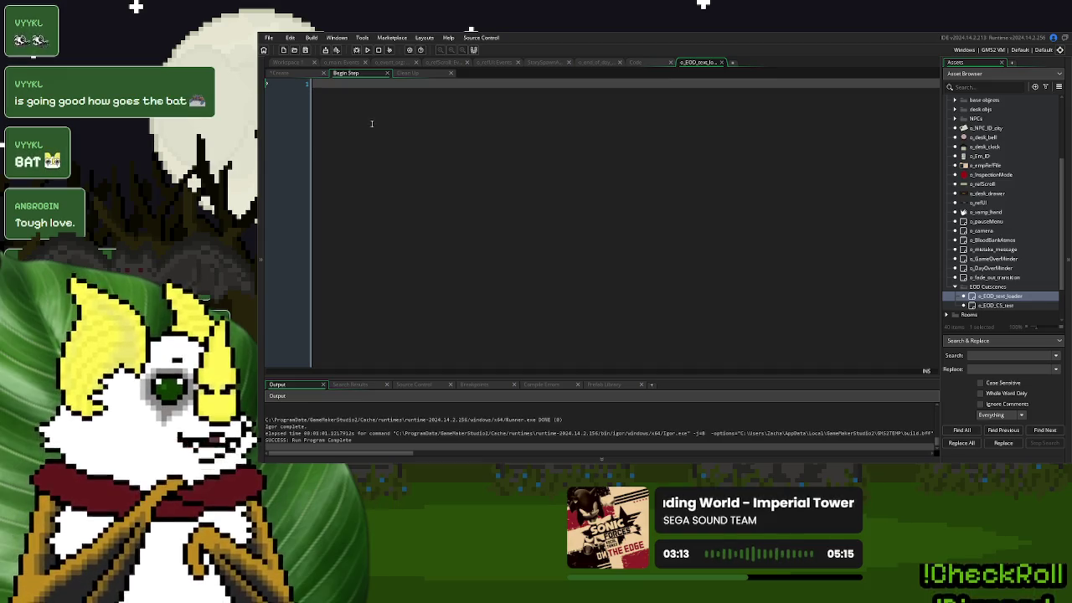
{"action": "left_click", "coordinate": [421, 75]}
{"action": "type", "text": "ds_list_destr"}
{"action": "key", "text": "Return"}
{"action": "type", "text": "ds_textToLoad)"}
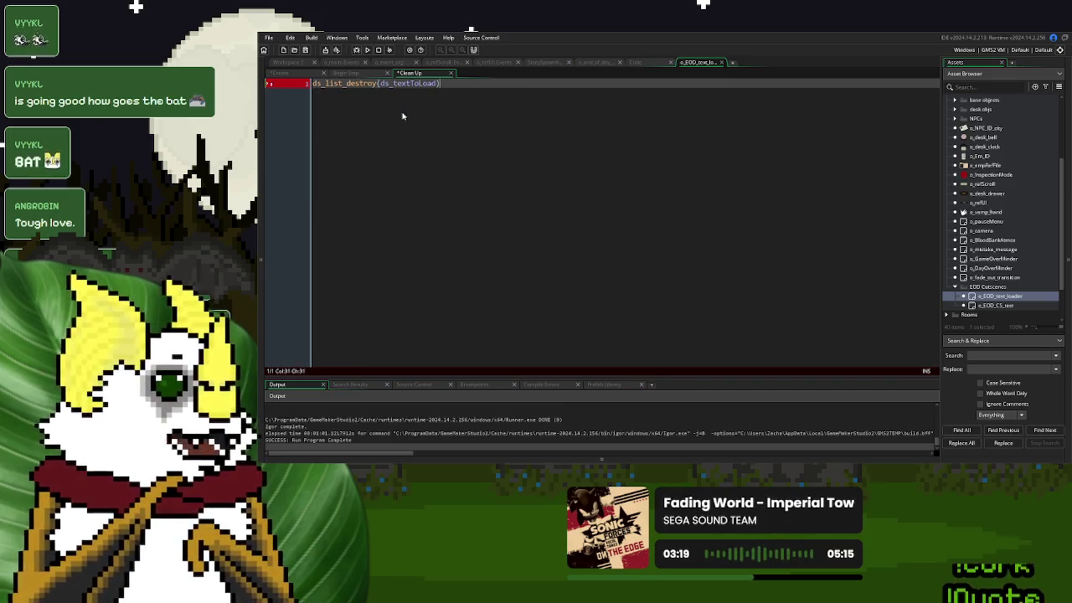
{"action": "type", "text": ";"}
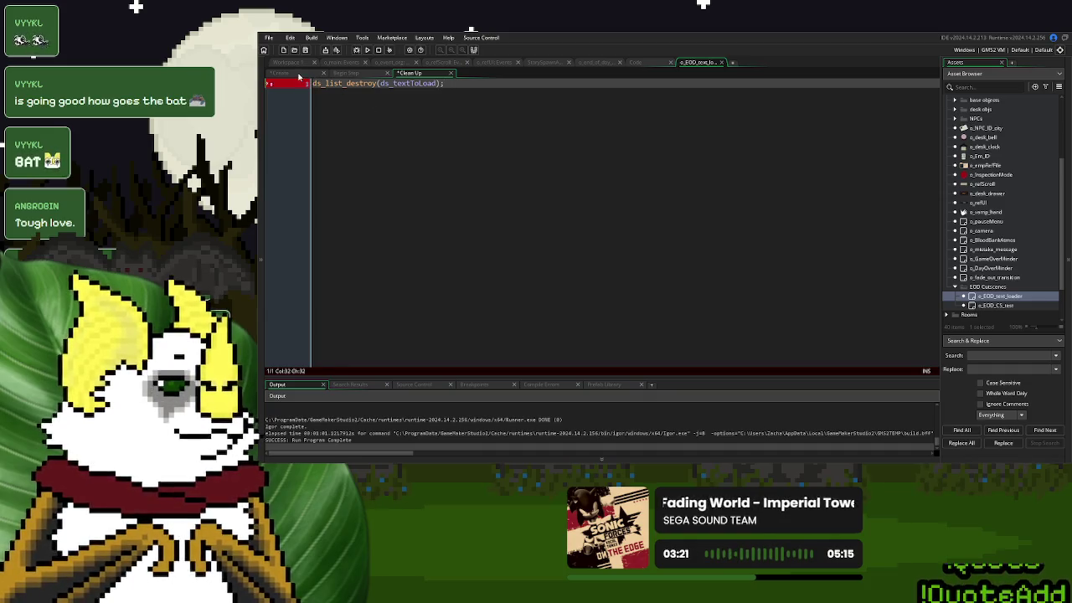
{"action": "left_click", "coordinate": [299, 77]}
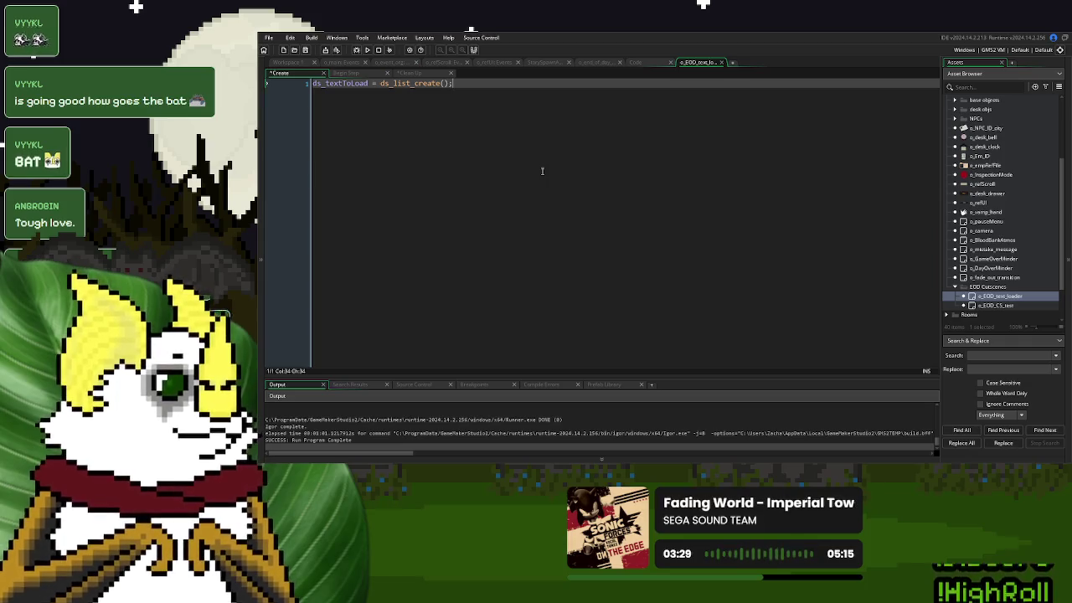
{"action": "key", "text": "Return"}
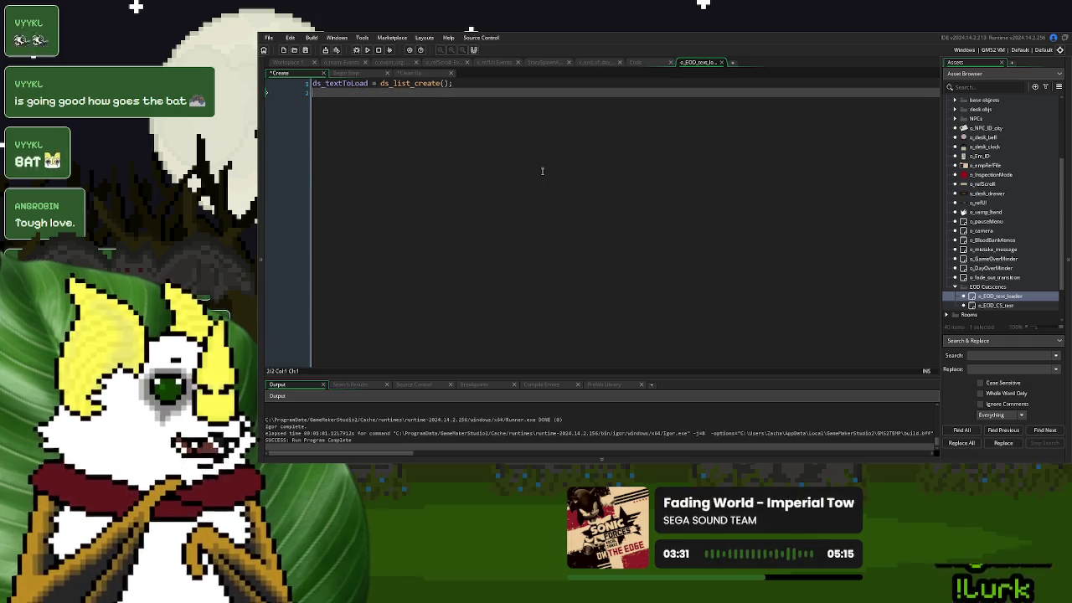
{"action": "left_click", "coordinate": [360, 76]}
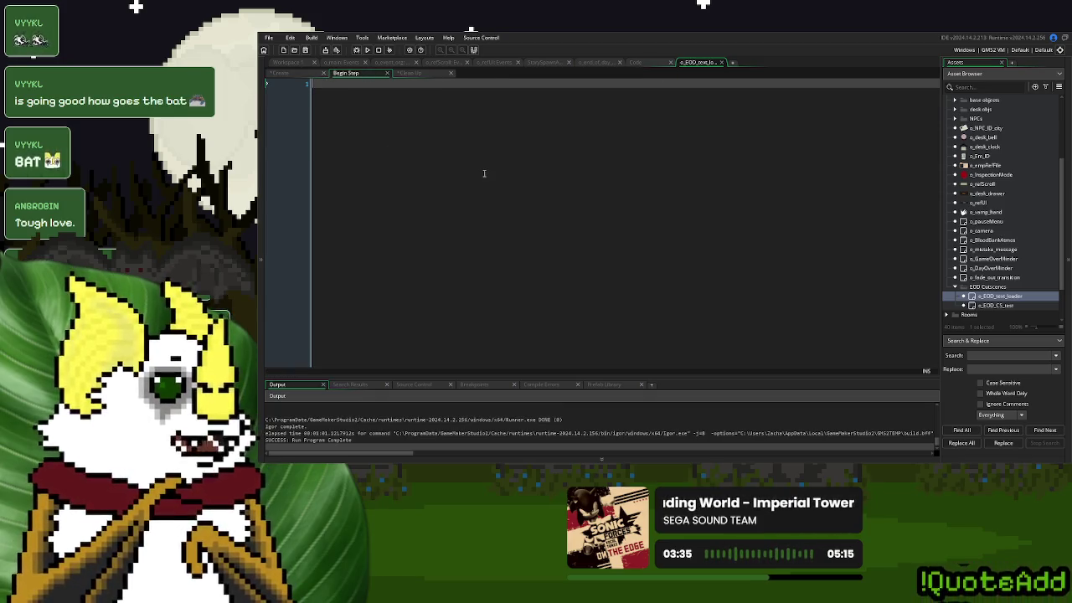
Write an if (instance_exists(o_end_of_day_calc)) check with an empty brace block in Begin Step
{"action": "type", "text": "if instance_e"}
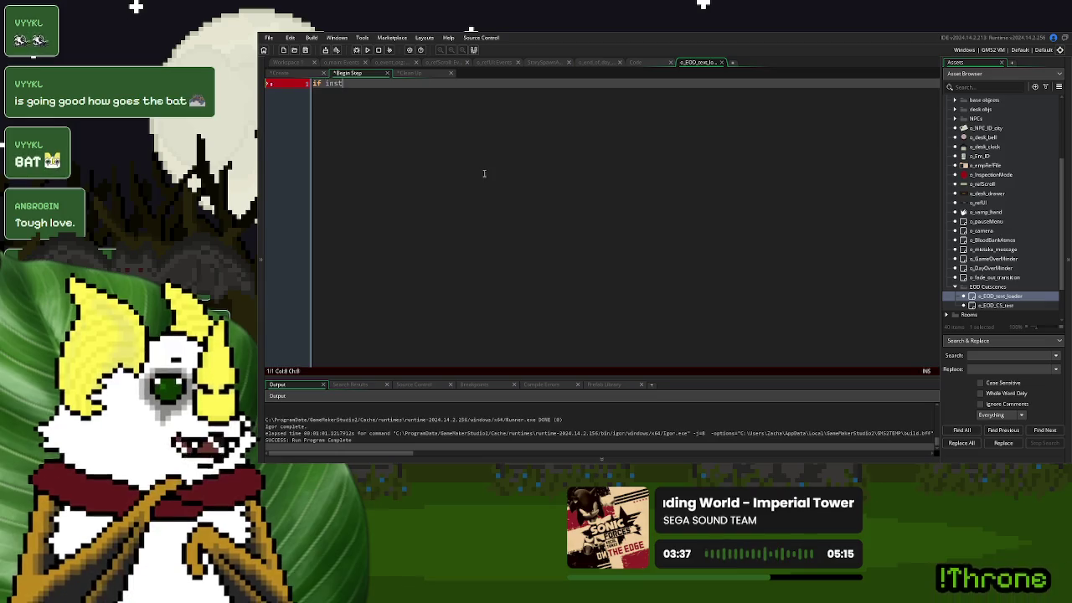
{"action": "key", "text": "Return"}
{"action": "type", "text": "o_end"}
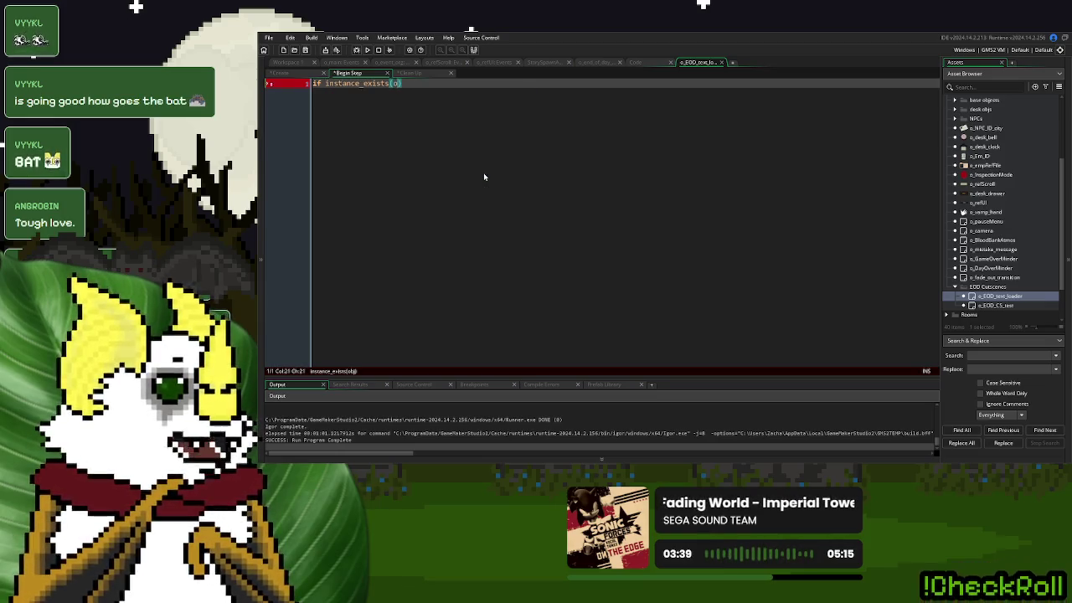
{"action": "key", "text": "Return"}
{"action": "type", "text": "{"}
{"action": "key", "text": "Return"}
{"action": "key", "text": "Return"}
{"action": "type", "text": "}"}
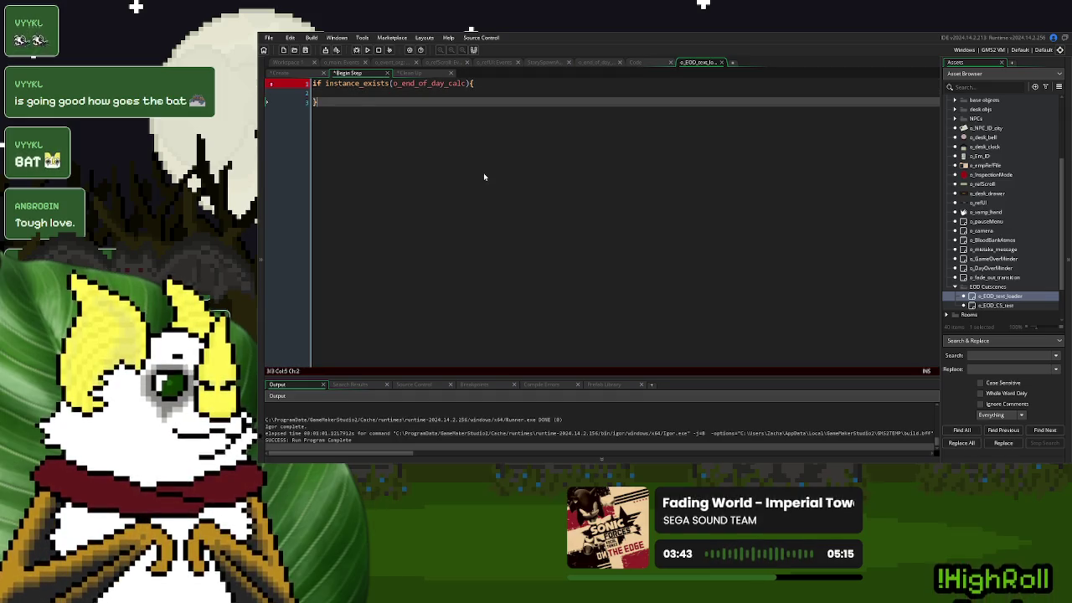
Add instance_destroy(self); below the if block
{"action": "double_click", "coordinate": [448, 83]}
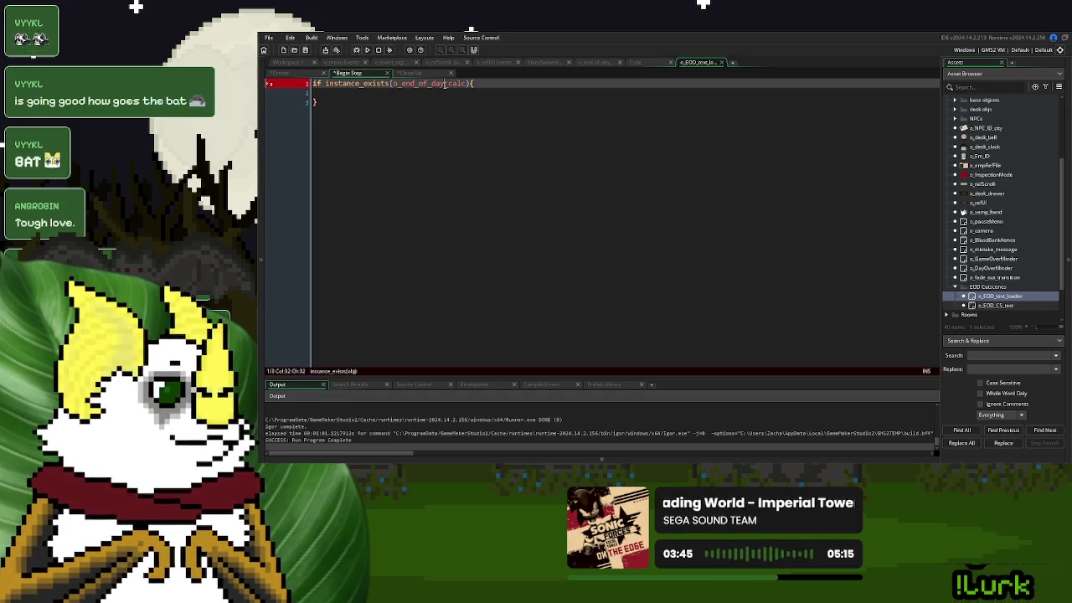
{"action": "left_click", "coordinate": [440, 104]}
{"action": "key", "text": "Return"}
{"action": "key", "text": "Return"}
{"action": "type", "text": "instance_dest"}
{"action": "key", "text": "Return"}
{"action": "type", "text": "sel"}
{"action": "key", "text": "Return"}
{"action": "type", "text": ";"}
Inside the block, ds_list_copy o_end_of_day_calc's ds_textHolding into ds_textToLoad
{"action": "left_click", "coordinate": [388, 89]}
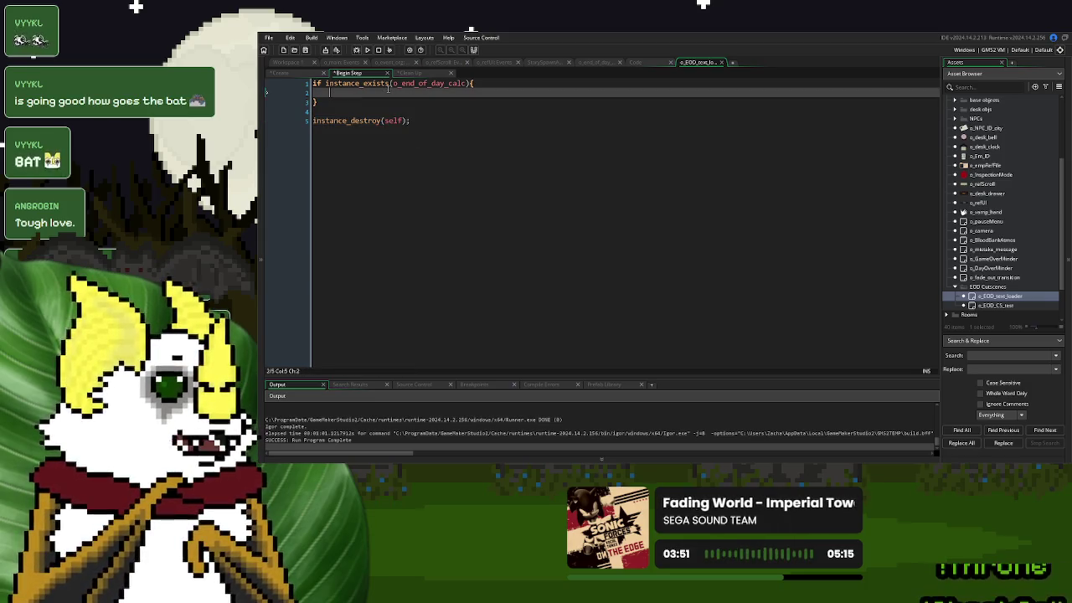
{"action": "double_click", "coordinate": [416, 82]}
{"action": "key", "text": "ctrl+c"}
{"action": "left_click", "coordinate": [409, 91]}
{"action": "key", "text": "ctrl+v"}
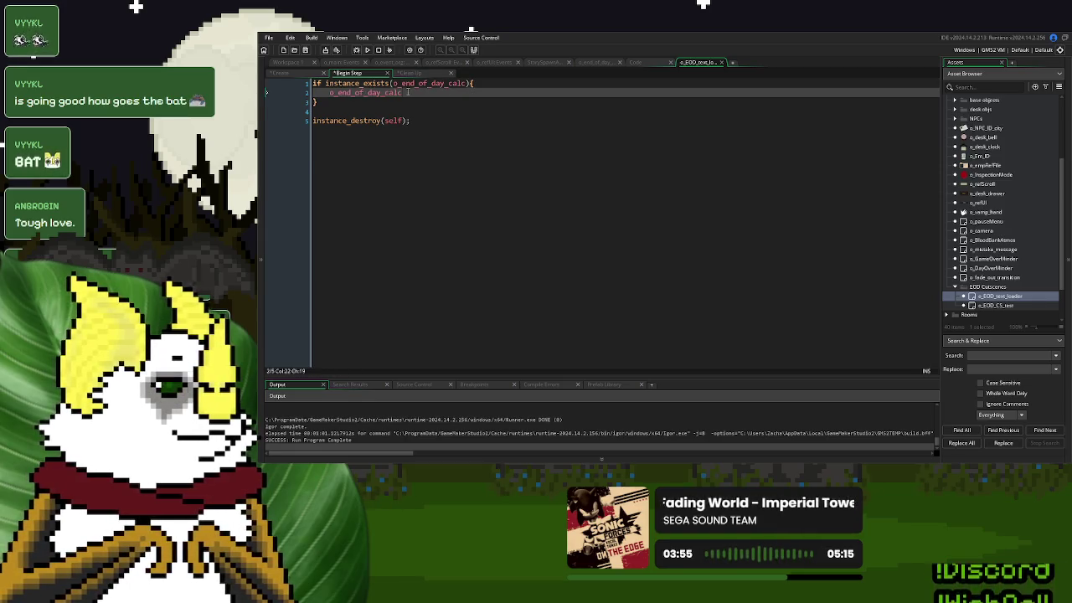
{"action": "key", "text": "ctrl+z"}
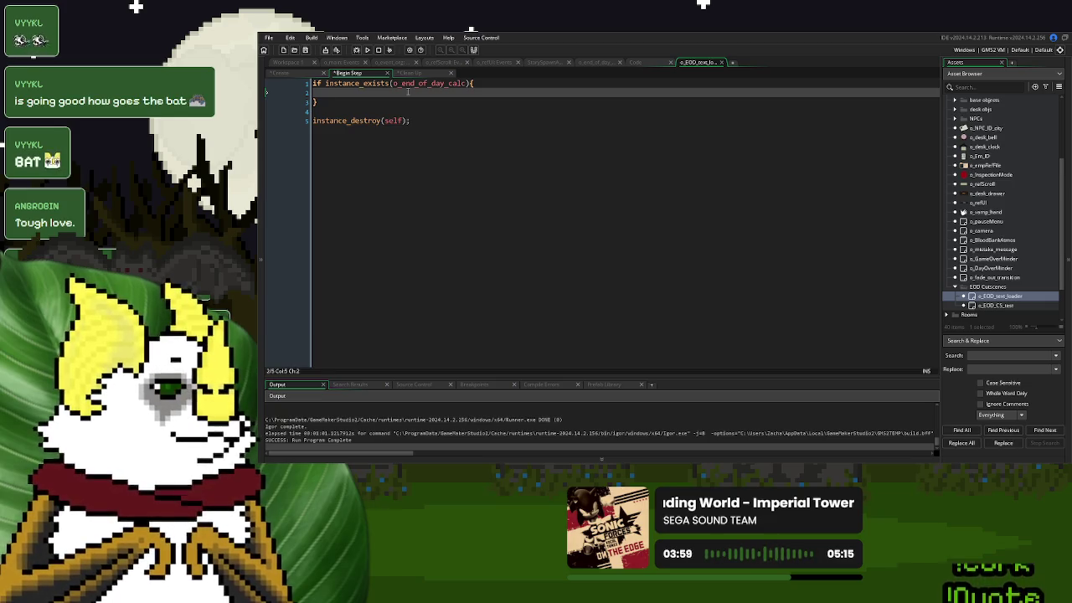
{"action": "type", "text": "ds_list_co"}
{"action": "key", "text": "Return"}
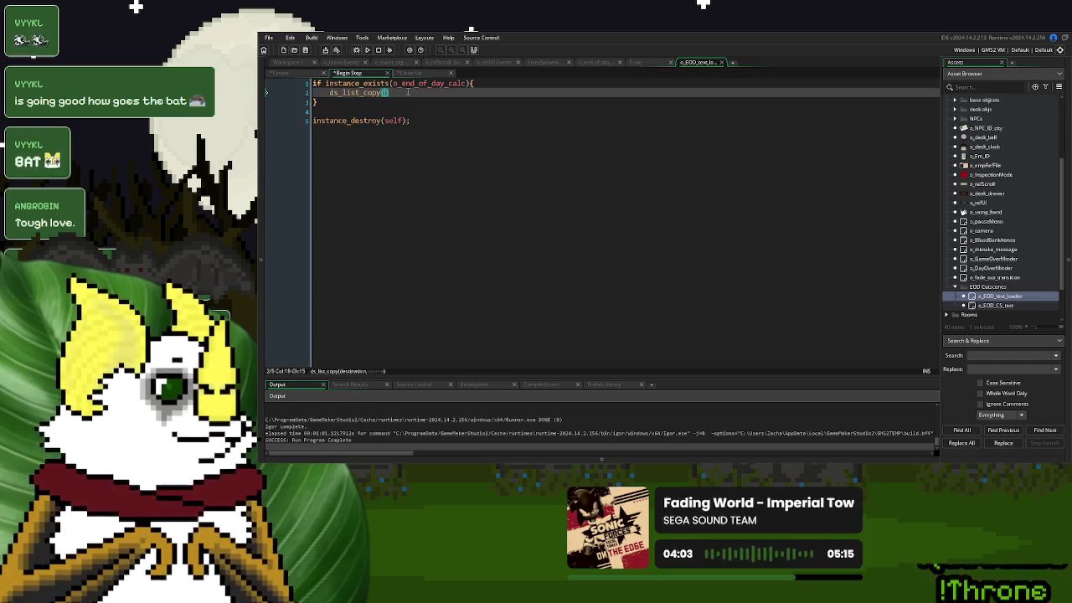
{"action": "key", "text": "ctrl+v"}
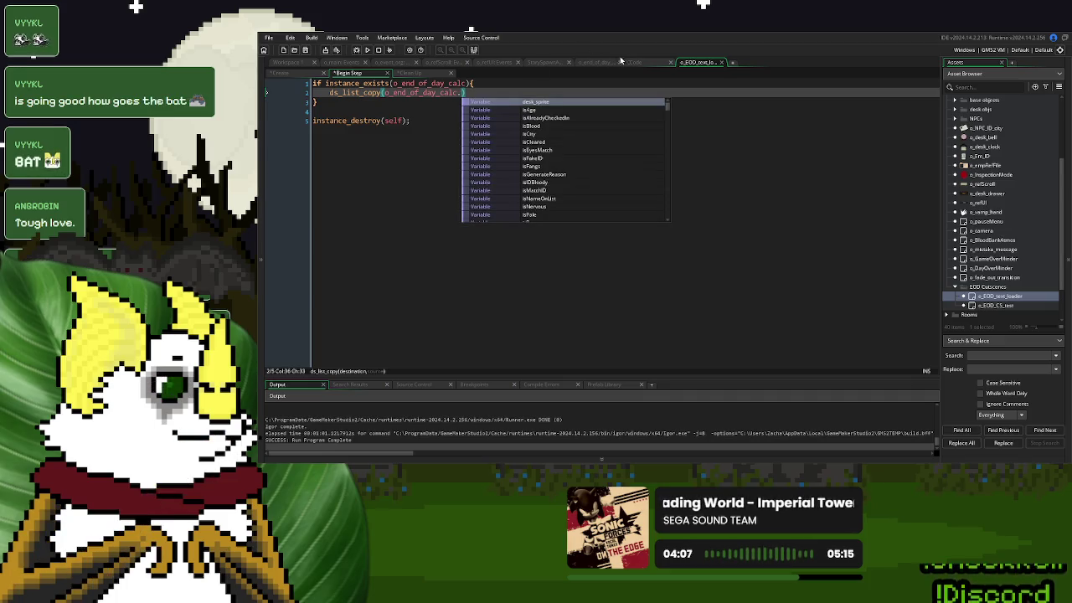
{"action": "left_click", "coordinate": [637, 62]}
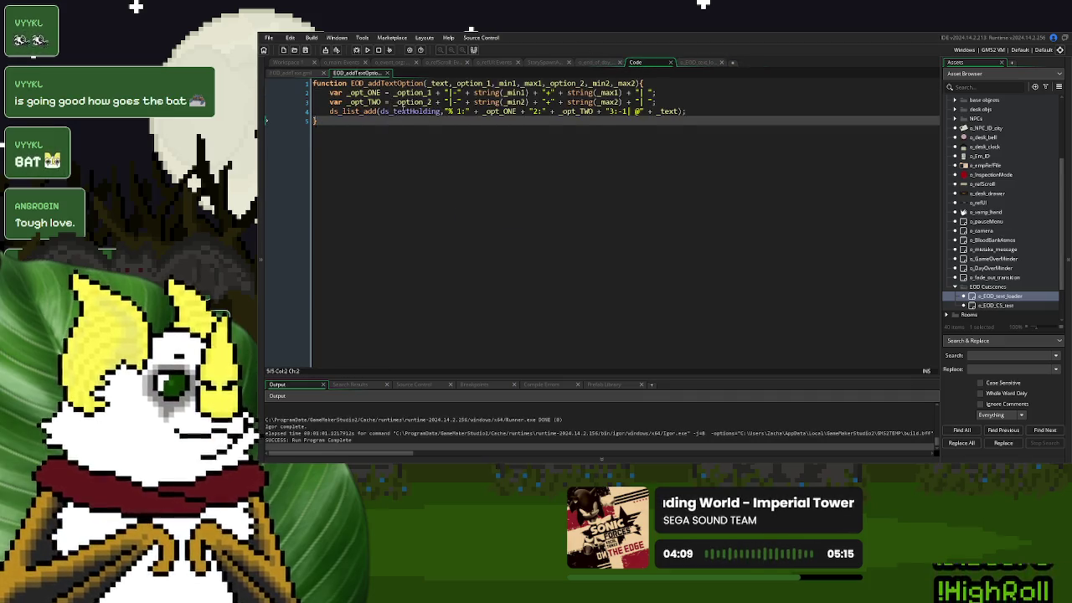
{"action": "left_click", "coordinate": [685, 64]}
{"action": "type", "text": "ds_textHolding"}
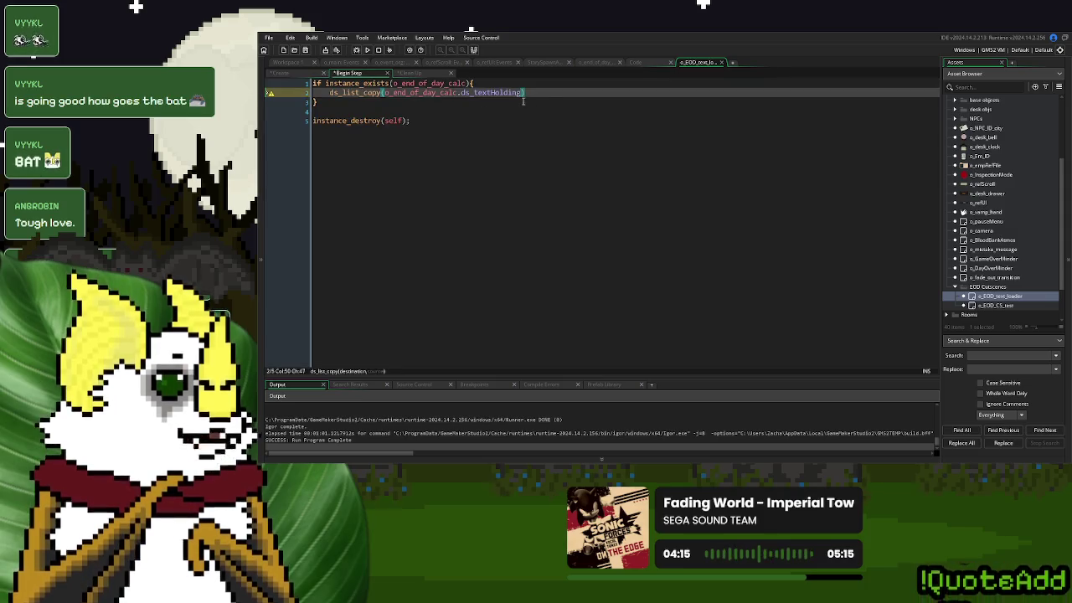
{"action": "type", "text": ",ds_textToLoad)"}
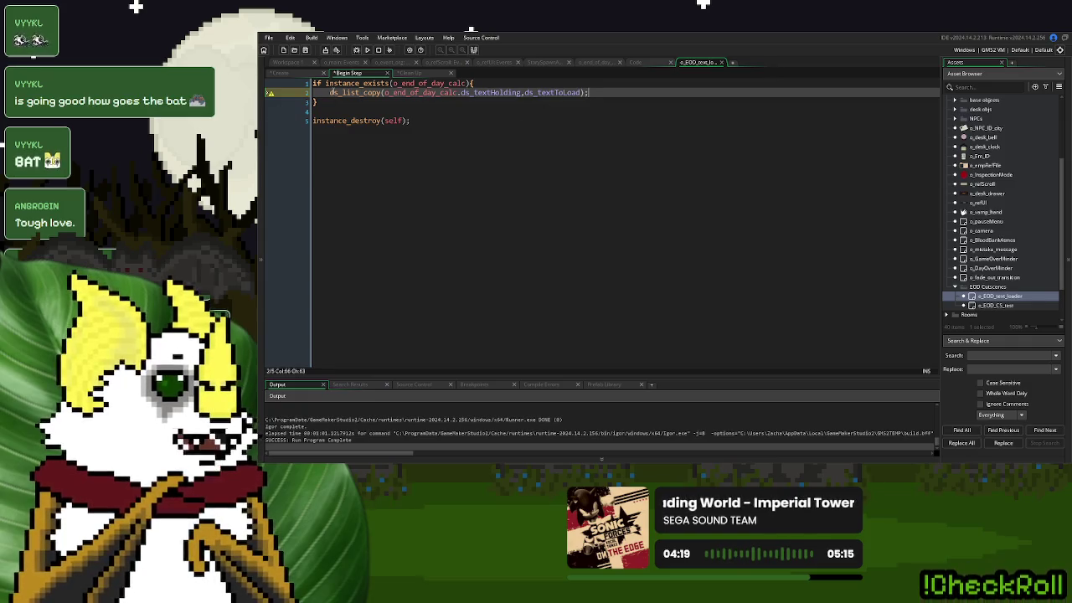
Pull the copy call onto the if line and remove the stray brace and blank line
{"action": "key", "text": "Home"}
{"action": "key", "text": "BackSpace"}
{"action": "key", "text": "BackSpace"}
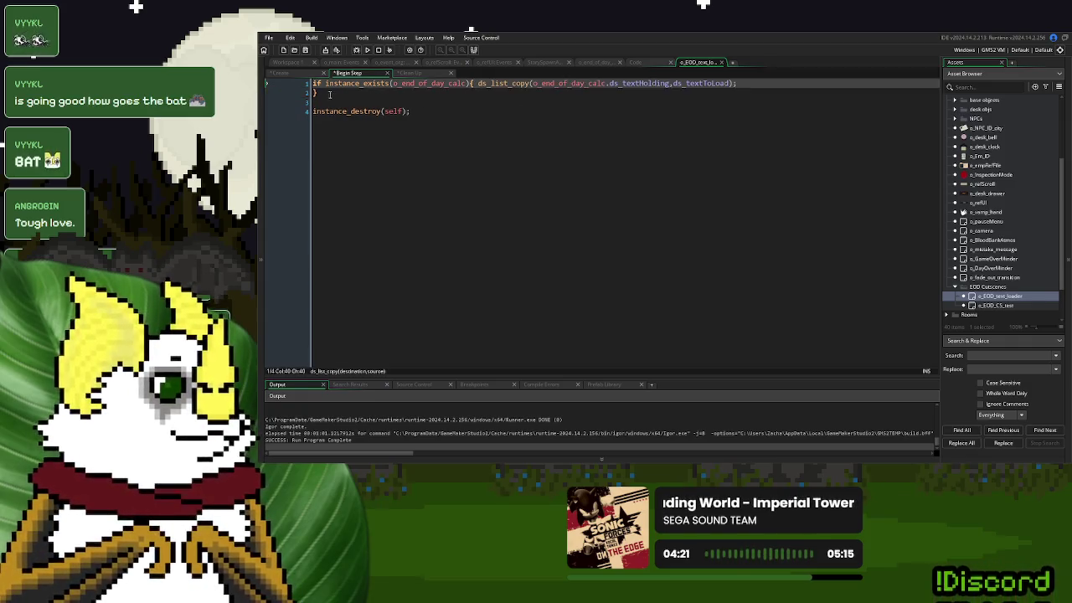
{"action": "key", "text": "End"}
{"action": "type", "text": "}"}
{"action": "key", "text": "Delete"}
{"action": "key", "text": "Down"}
{"action": "key", "text": "Down"}
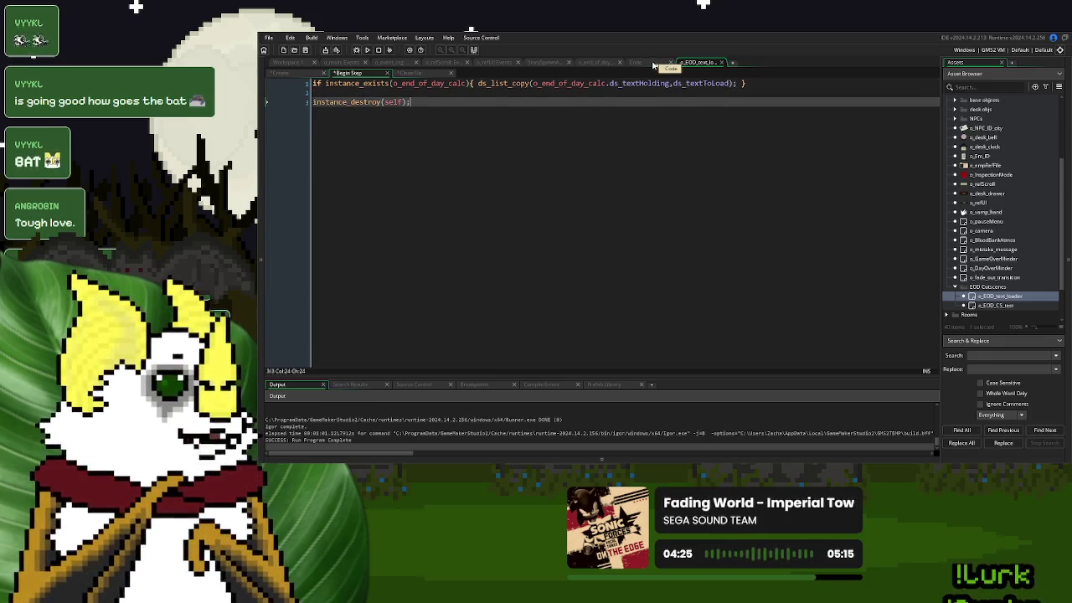
Make EOD_addTextOption and EOD_addText add to ds_textToLoad instead of ds_textHolding
{"action": "left_click", "coordinate": [654, 65]}
{"action": "left_click", "coordinate": [697, 62]}
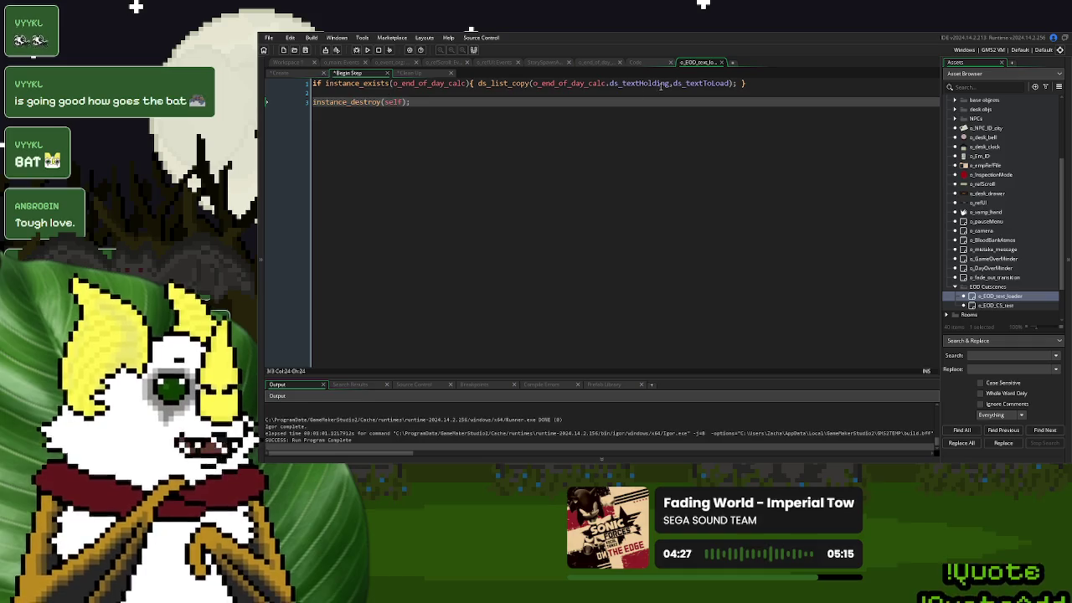
{"action": "double_click", "coordinate": [700, 83]}
{"action": "left_click", "coordinate": [643, 64]}
{"action": "double_click", "coordinate": [410, 111]}
{"action": "key", "text": "ctrl+v"}
{"action": "left_click", "coordinate": [293, 74]}
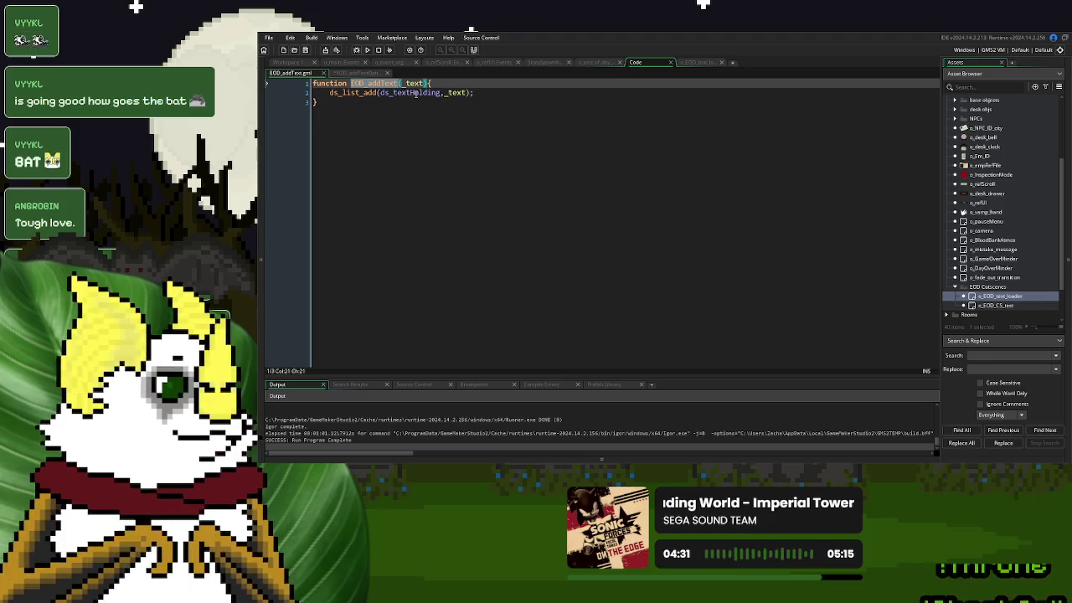
{"action": "double_click", "coordinate": [385, 92]}
{"action": "key", "text": "ctrl+v"}
{"action": "left_click", "coordinate": [698, 63]}
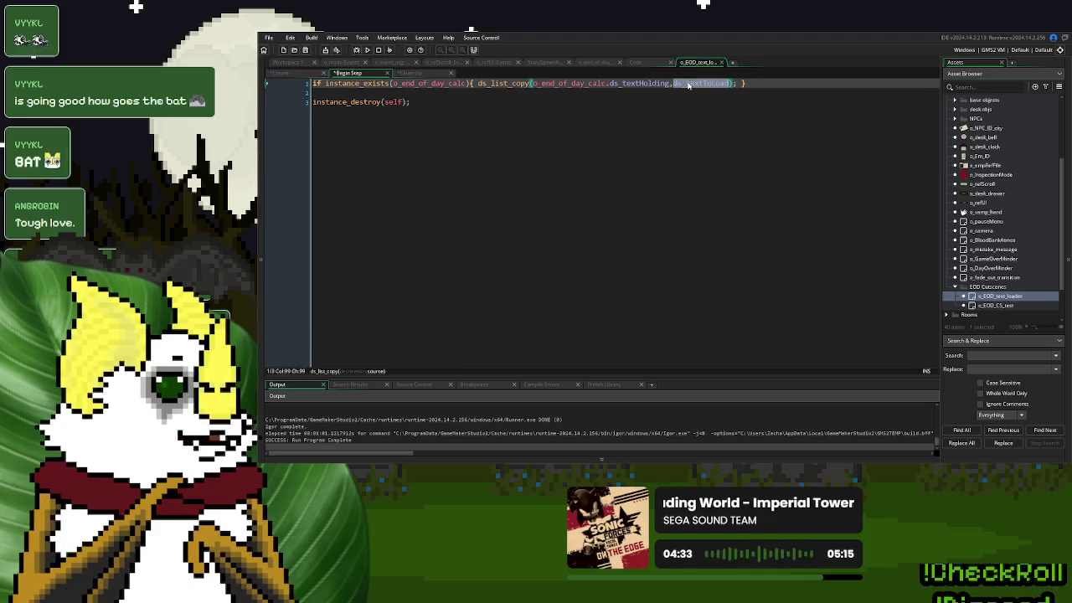
{"action": "left_click", "coordinate": [759, 263]}
{"action": "double_click", "coordinate": [1009, 305]}
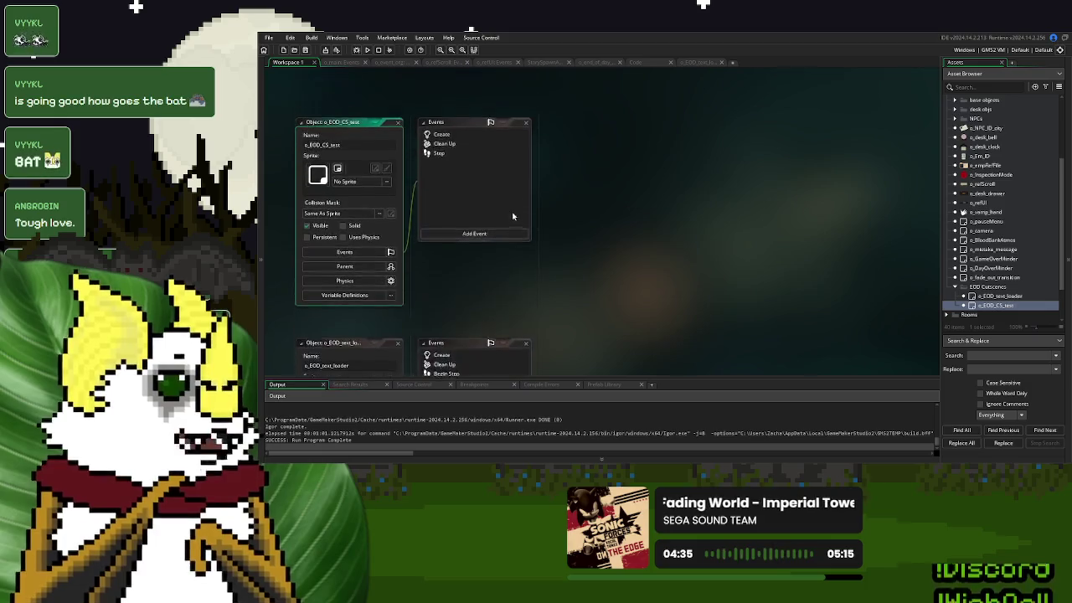
Delete o_EOD_CS_test's Create event, parent it to o_EOD_text_loader, and open the inherited Create
{"action": "left_click", "coordinate": [471, 139]}
{"action": "key", "text": "Delete"}
{"action": "key", "text": "Delete"}
{"action": "key", "text": "Delete"}
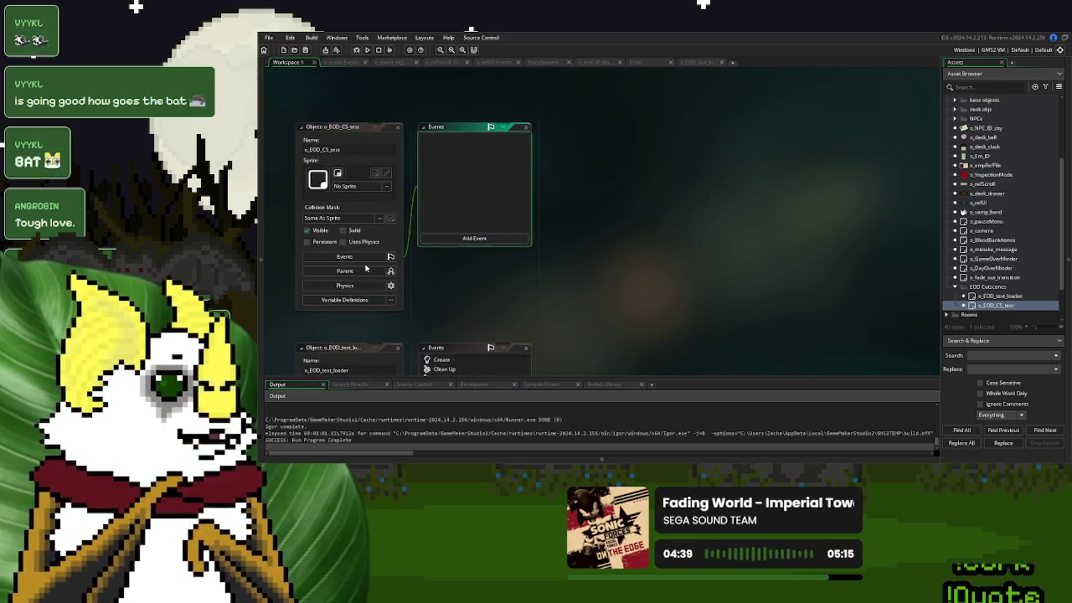
{"action": "left_click", "coordinate": [368, 270]}
{"action": "mouse_move", "coordinate": [1004, 295]}
{"action": "left_mouse_down"}
{"action": "mouse_move", "coordinate": [536, 306]}
{"action": "mouse_move", "coordinate": [474, 322]}
{"action": "left_mouse_up"}
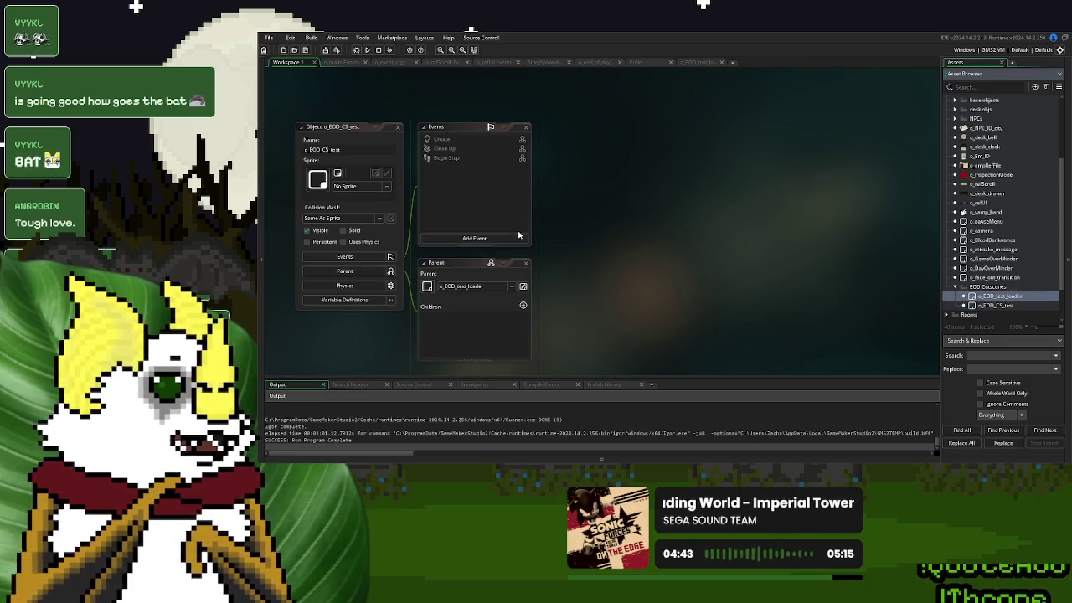
{"action": "right_click", "coordinate": [459, 142]}
{"action": "left_click", "coordinate": [476, 160]}
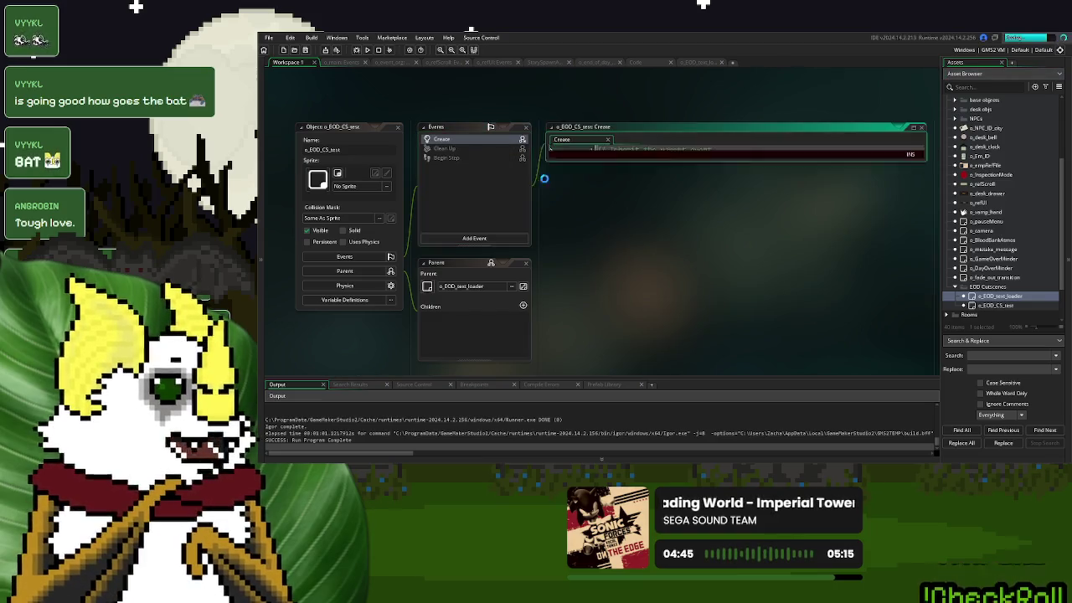
Cut the sample cutscene text lines out of o_end_of_day_calc's Create event
{"action": "left_click", "coordinate": [605, 64]}
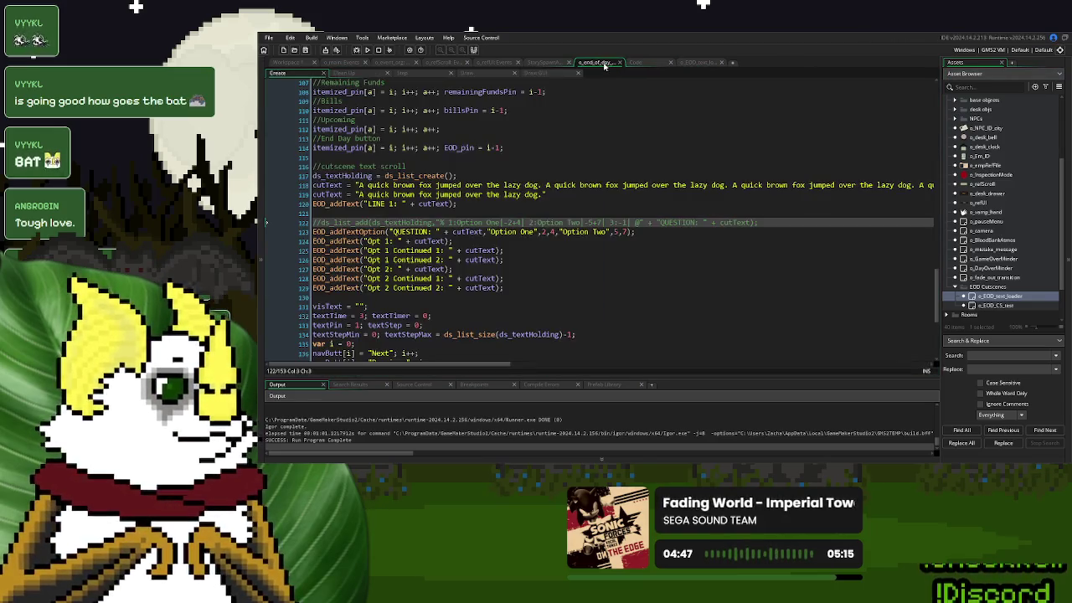
{"action": "left_click_drag", "start_coordinate": [520, 284], "coordinate": [301, 204]}
{"action": "mouse_move", "coordinate": [504, 287]}
{"action": "left_mouse_down"}
{"action": "mouse_move", "coordinate": [518, 285]}
{"action": "mouse_move", "coordinate": [393, 261]}
{"action": "mouse_move", "coordinate": [314, 197]}
{"action": "left_mouse_up"}
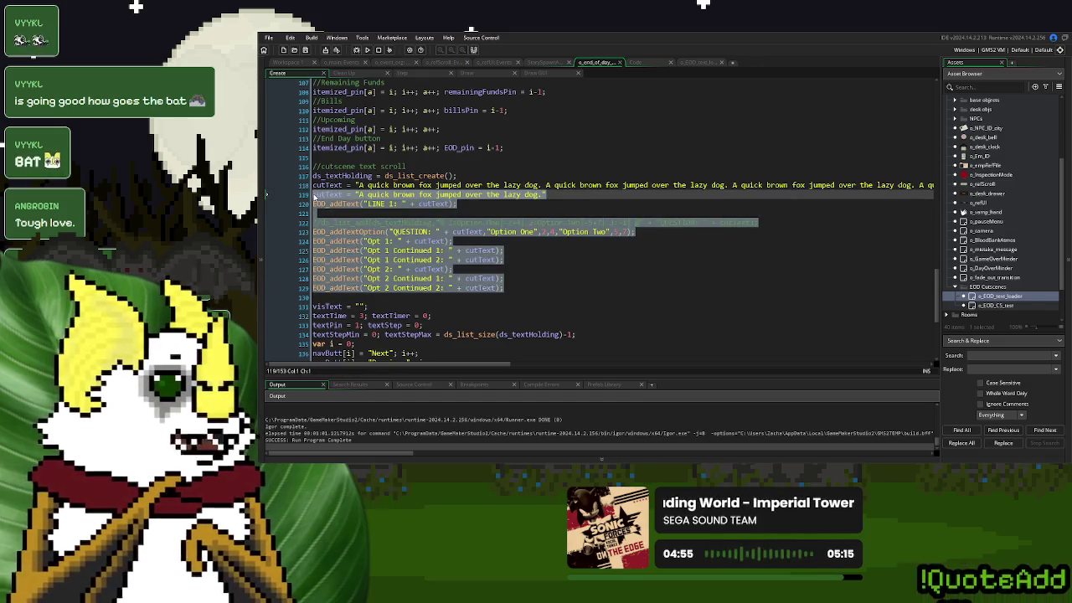
{"action": "key", "text": "Delete"}
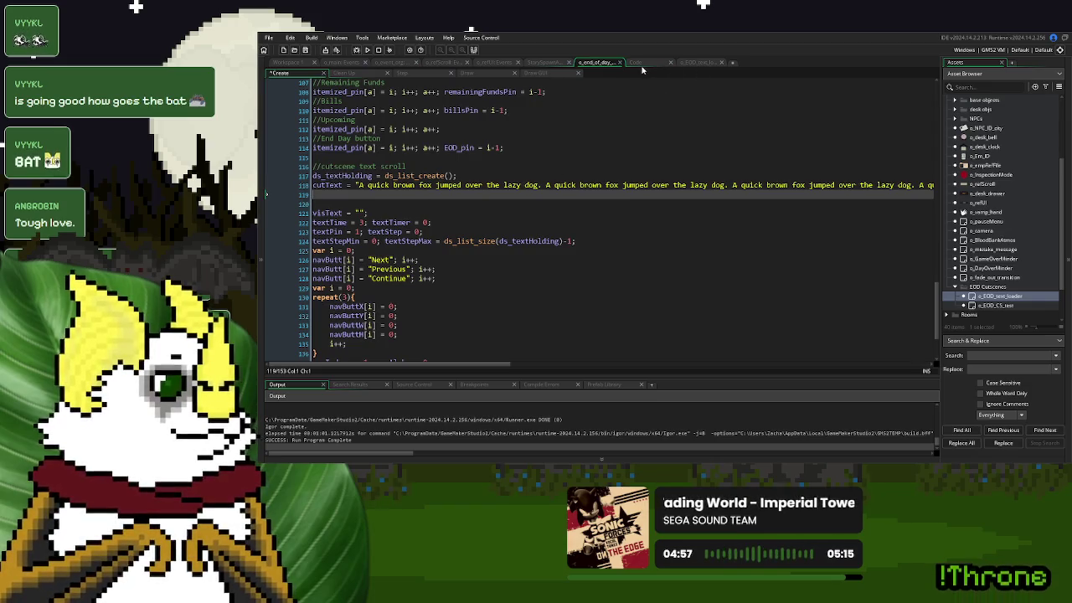
{"action": "left_click", "coordinate": [291, 63]}
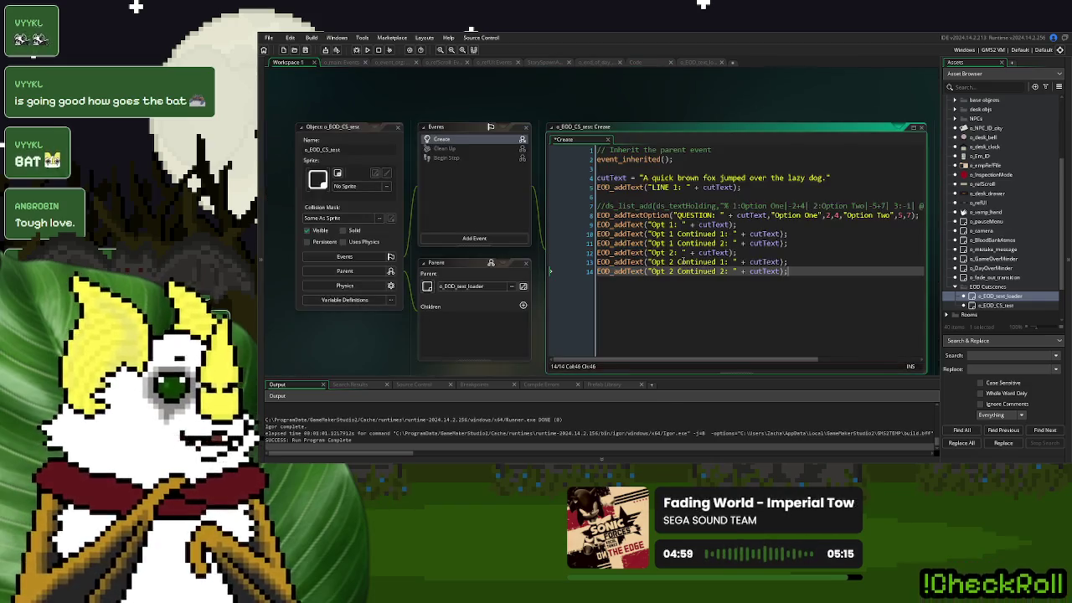
{"action": "left_click", "coordinate": [373, 163]}
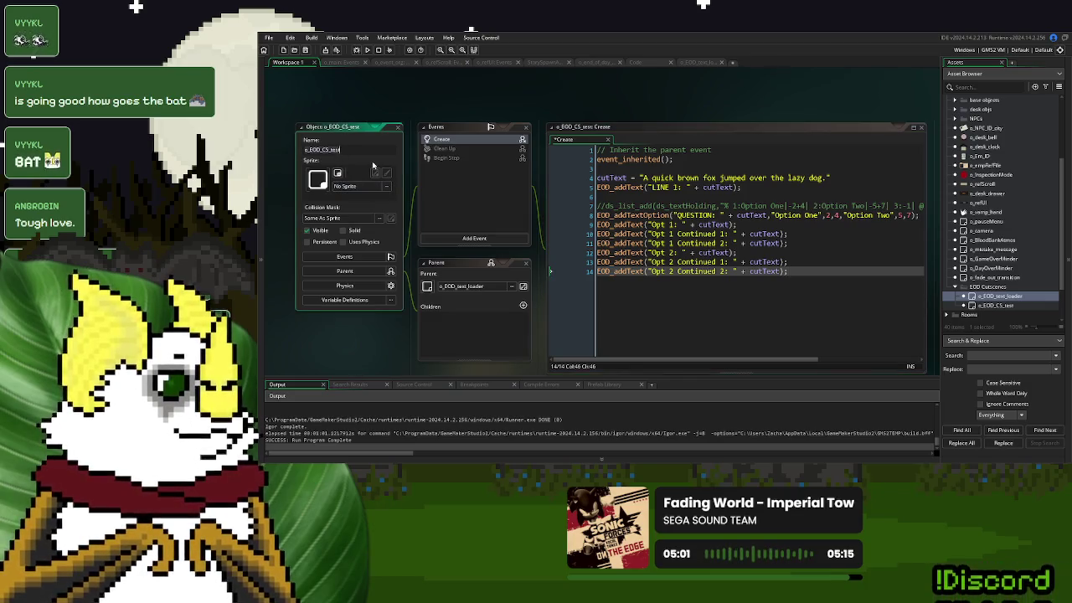
{"action": "left_click", "coordinate": [638, 64]}
{"action": "left_click", "coordinate": [595, 63]}
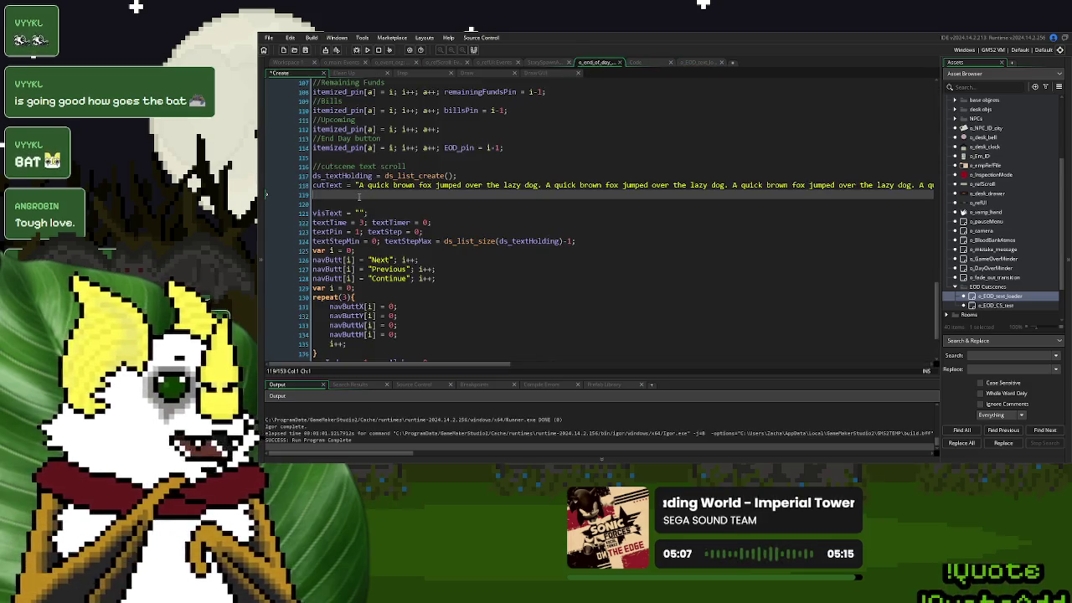
On a new line add instance_create_depth(0,0,0,o_EOD_CS_test); and run the project
{"action": "key", "text": "Return"}
{"action": "type", "text": "instance_cre"}
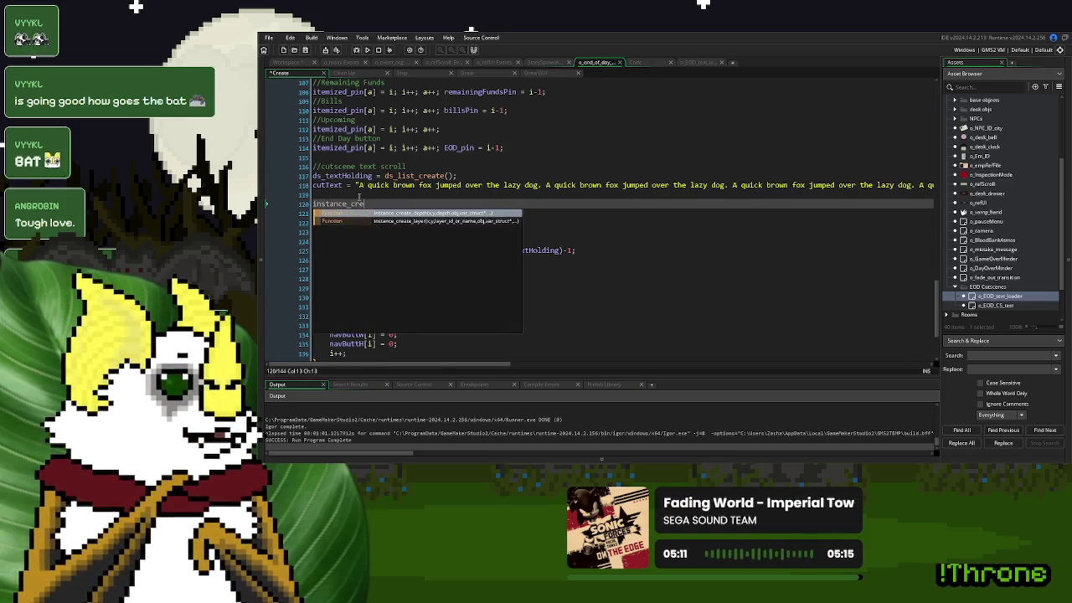
{"action": "key", "text": "Return"}
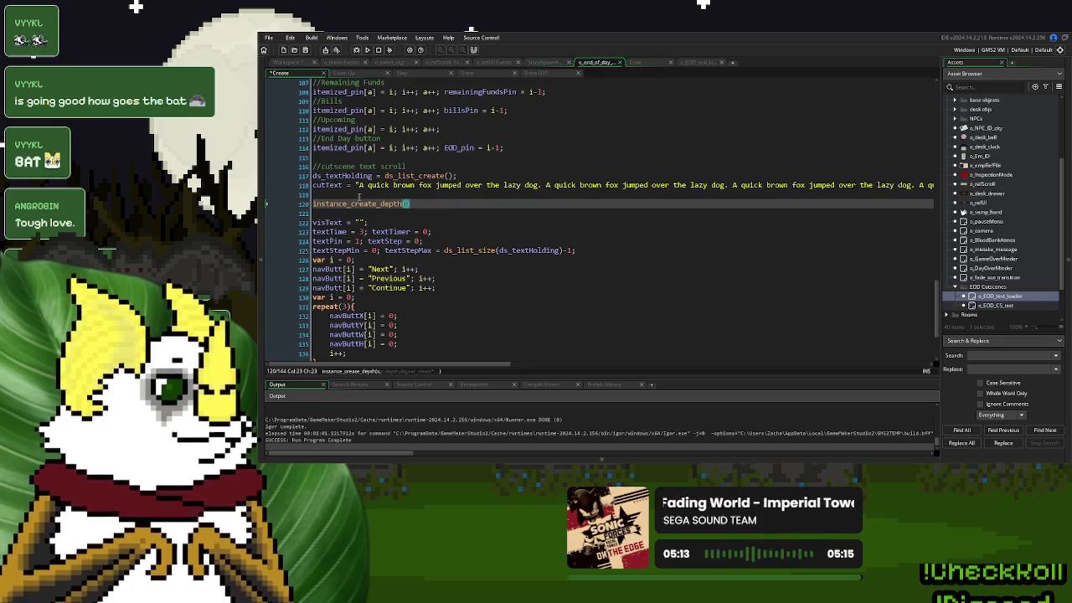
{"action": "type", "text": "0,0,"}
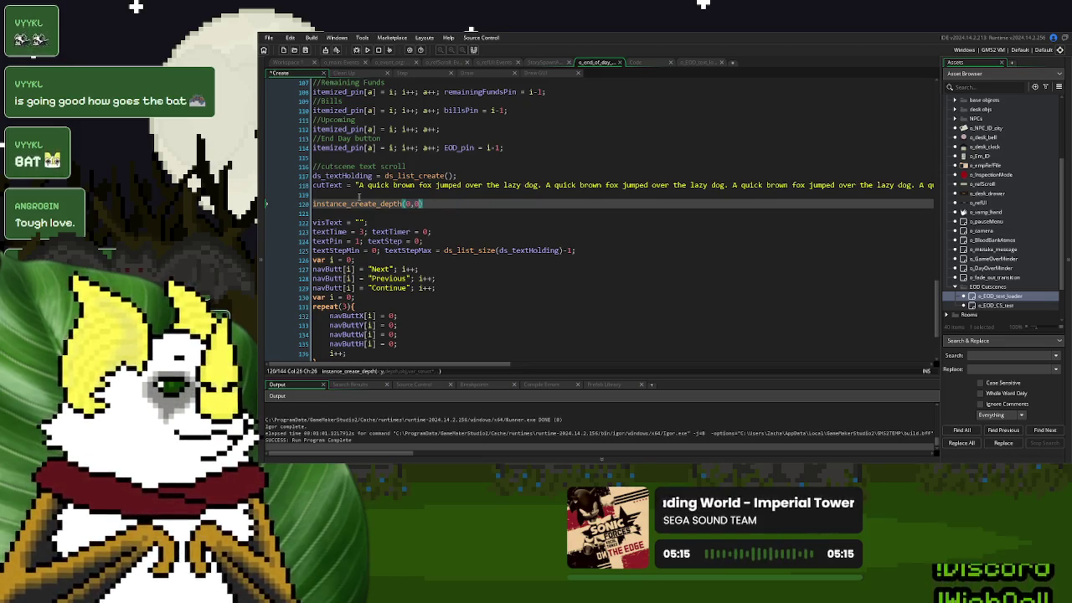
{"action": "type", "text": "0,o_EOD_CS_test"}
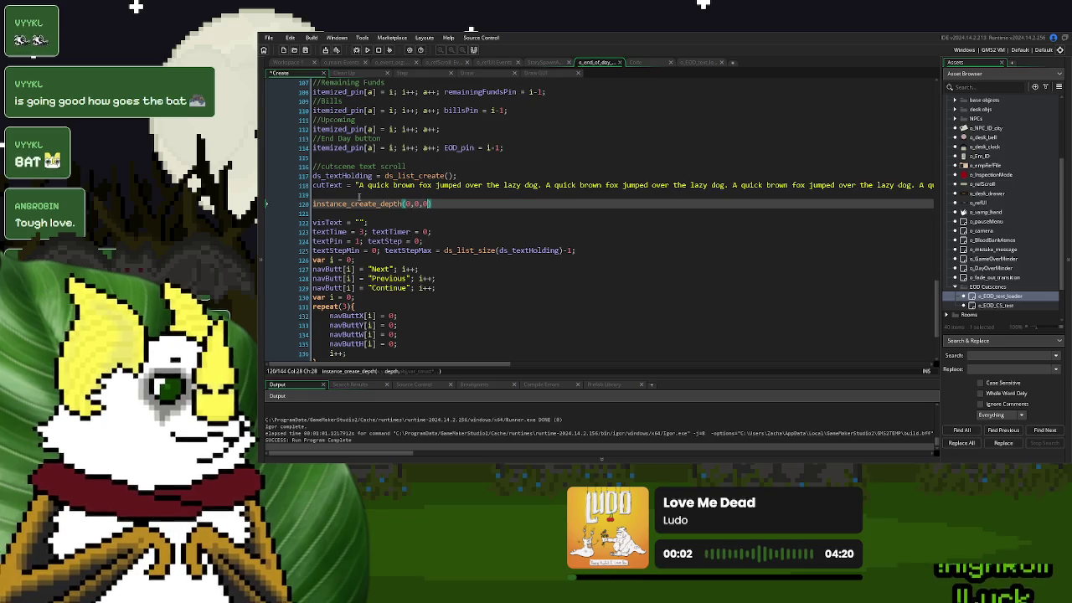
{"action": "type", "text": ");"}
{"action": "left_click", "coordinate": [367, 49]}
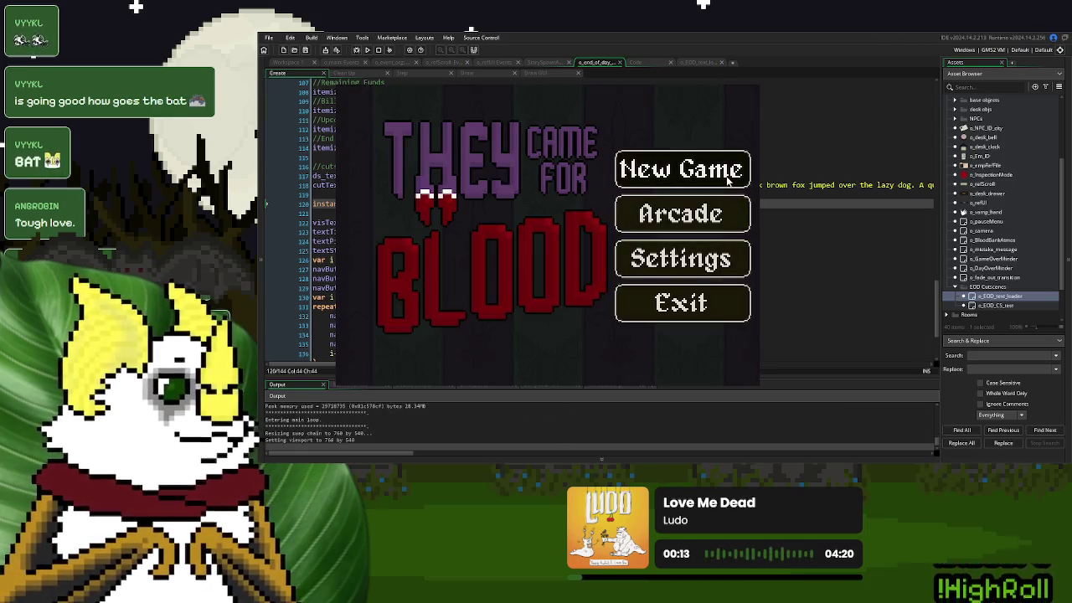
Play a new game through Day 1 to the cutscene's LINE 1, then close the game
{"action": "left_click", "coordinate": [713, 172]}
{"action": "left_click", "coordinate": [391, 336]}
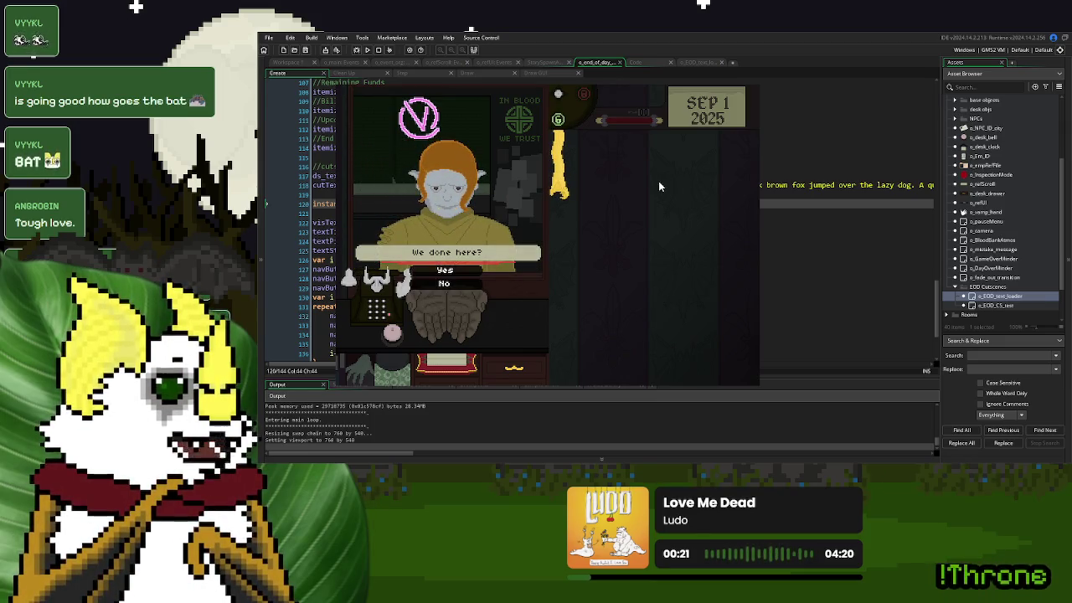
{"action": "left_click", "coordinate": [446, 269]}
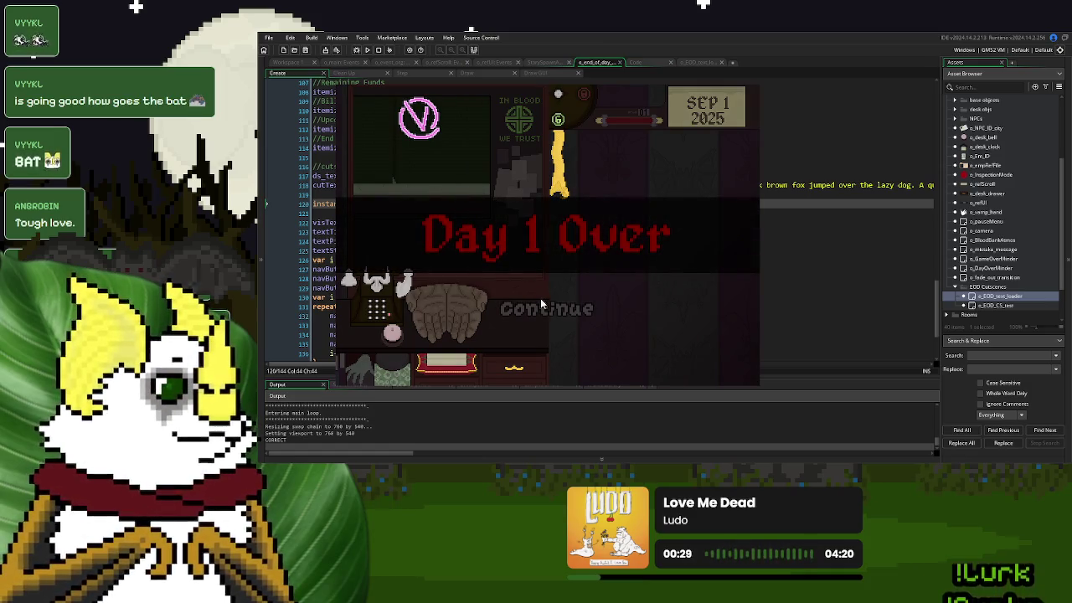
{"action": "left_click", "coordinate": [545, 308]}
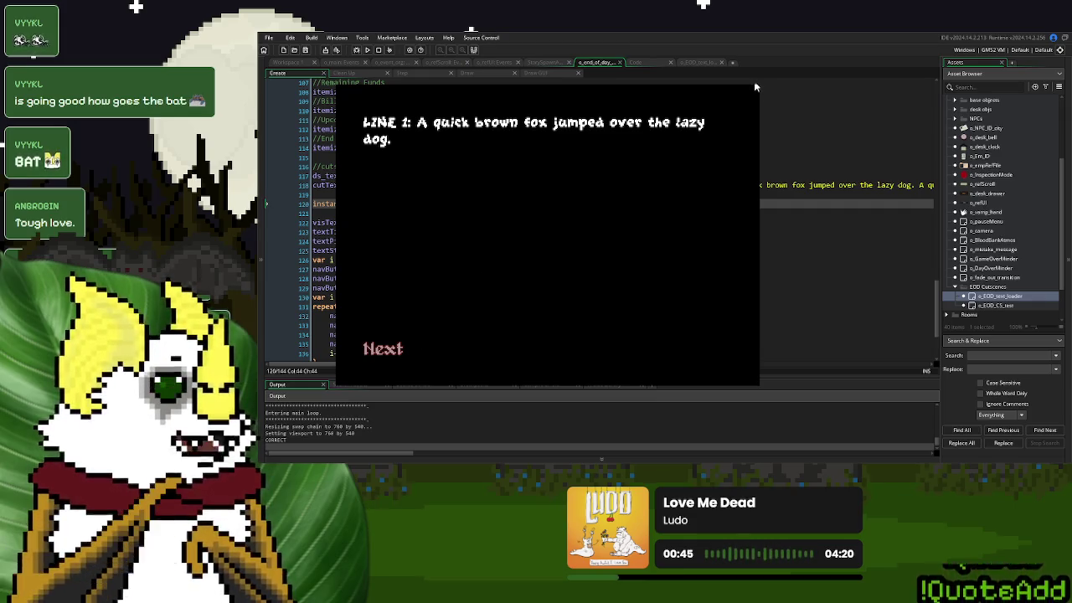
{"action": "key", "text": "Escape"}
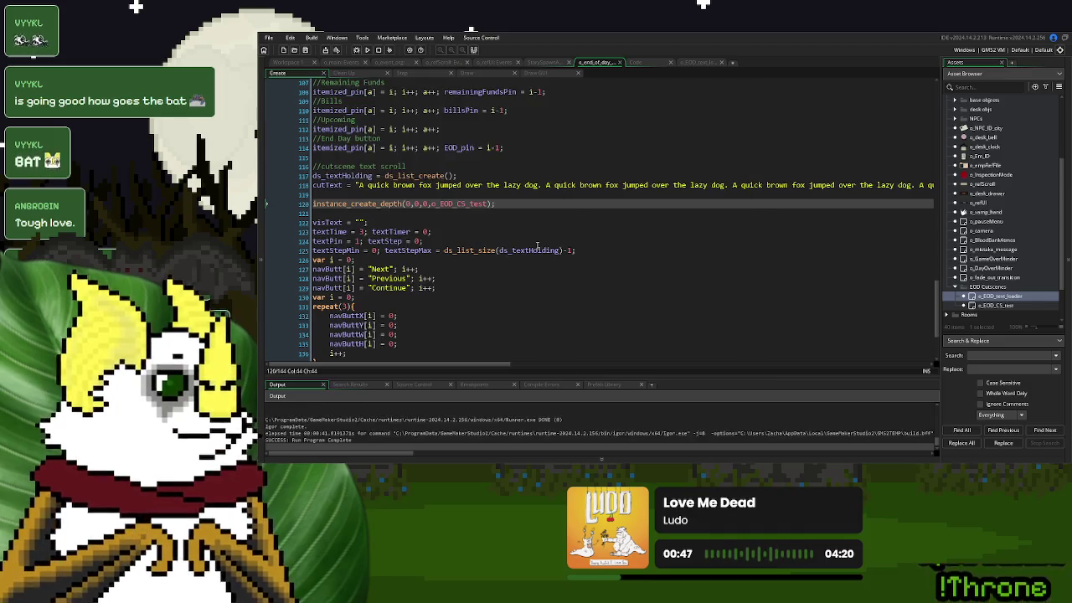
Review the end-of-day Step code and Create's textStepMax line, then go to the loader's Begin Step
{"action": "key", "text": "Down"}
{"action": "key", "text": "Down"}
{"action": "key", "text": "Down"}
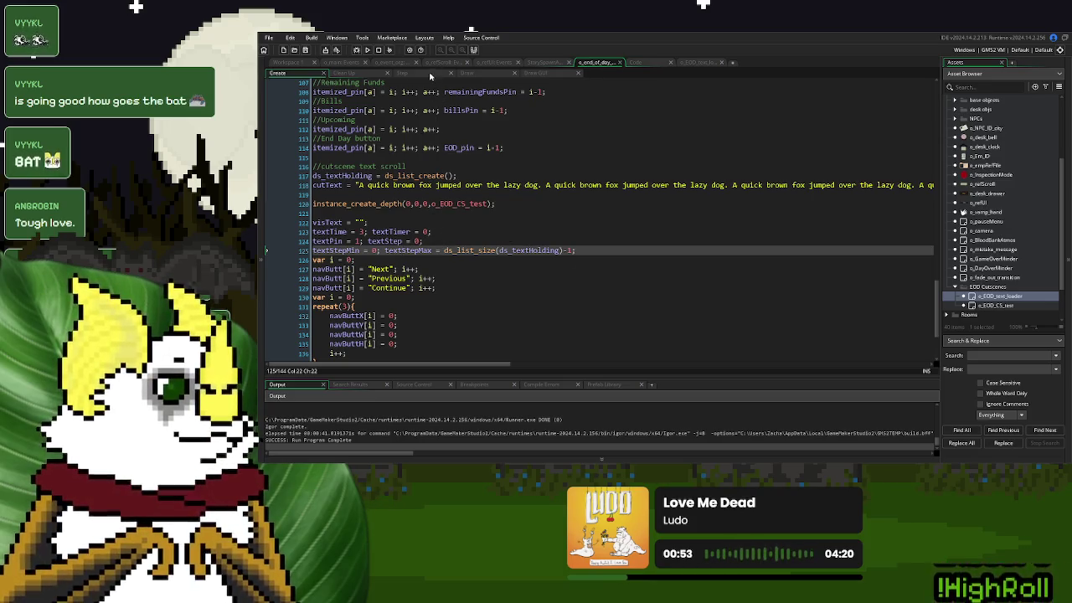
{"action": "left_click", "coordinate": [403, 73]}
{"action": "left_click", "coordinate": [489, 225]}
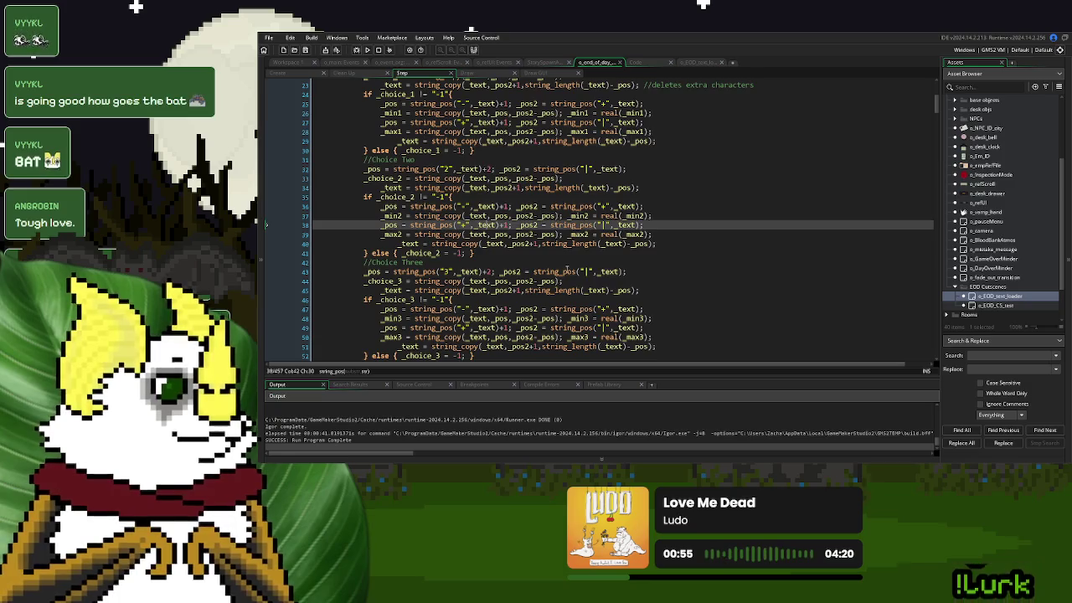
{"action": "scroll", "coordinate": [568, 268], "scroll_direction": "up", "scroll_amount": 7}
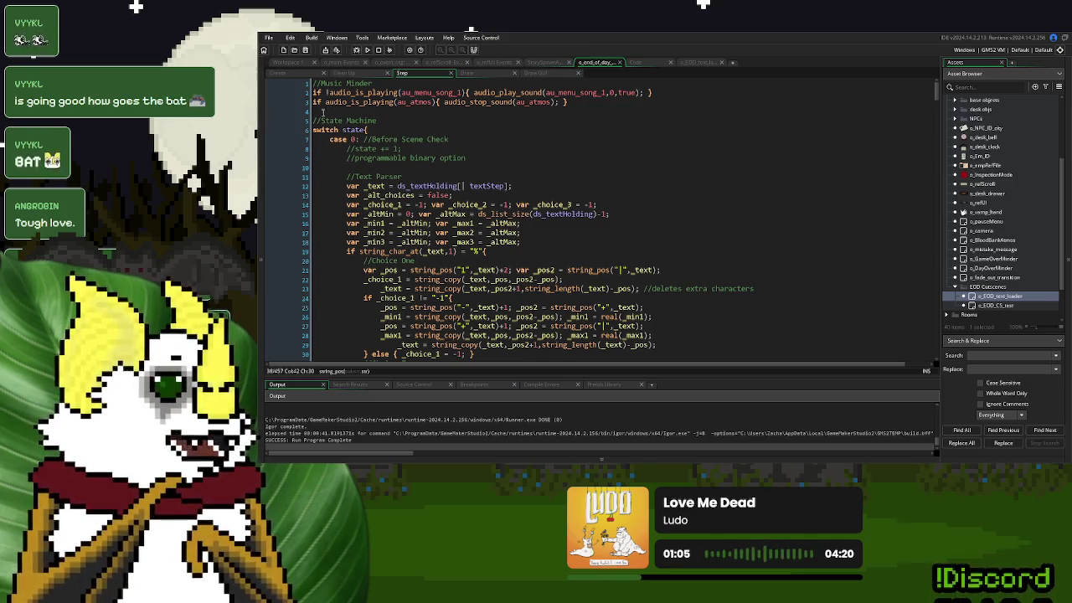
{"action": "left_click", "coordinate": [296, 74]}
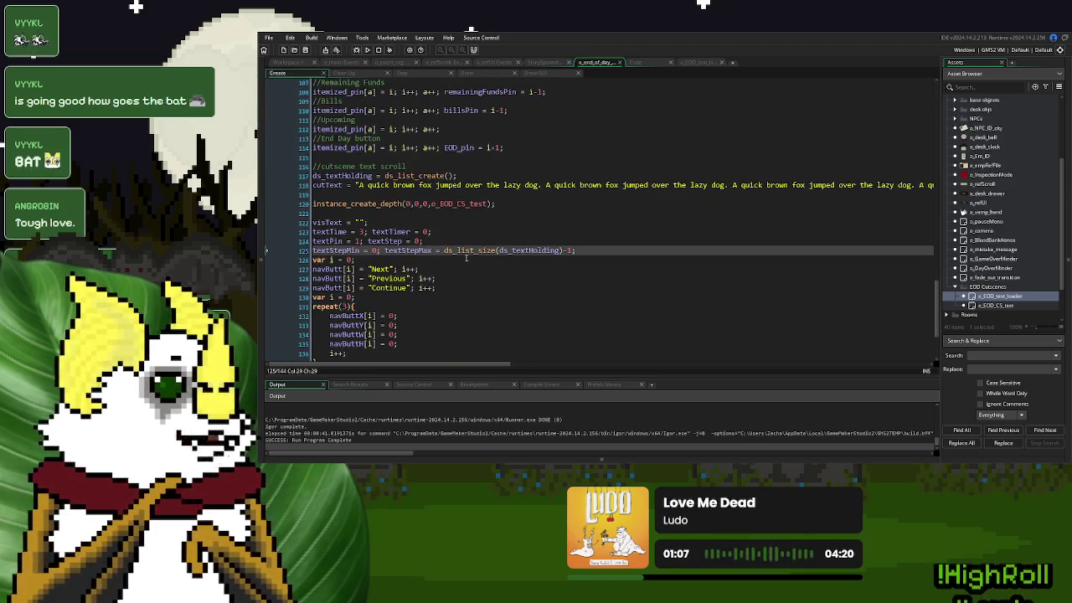
{"action": "left_click_drag", "start_coordinate": [593, 251], "coordinate": [386, 252]}
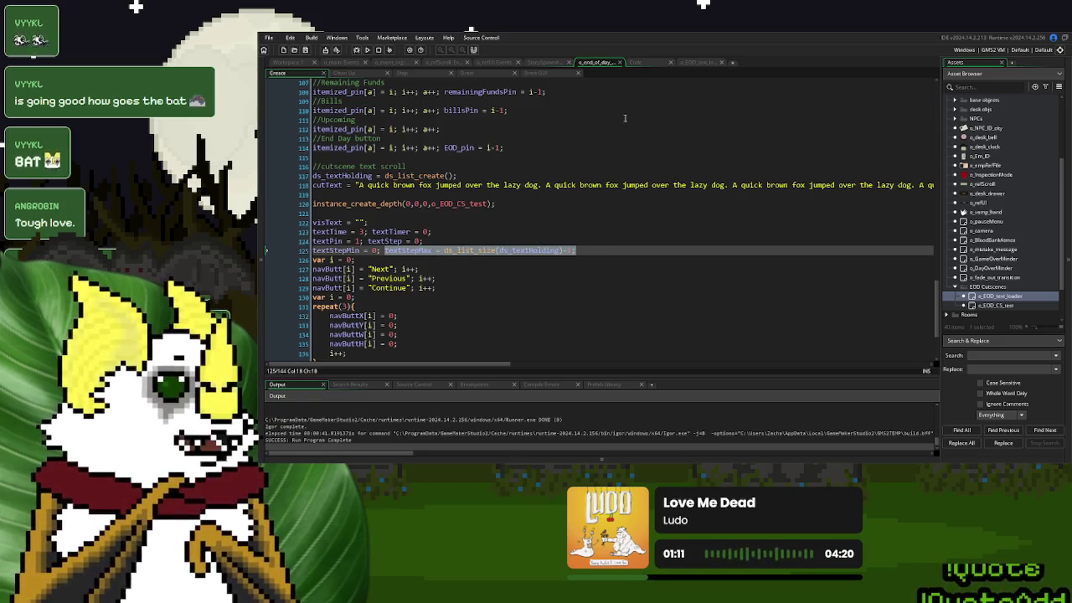
{"action": "left_click", "coordinate": [700, 63]}
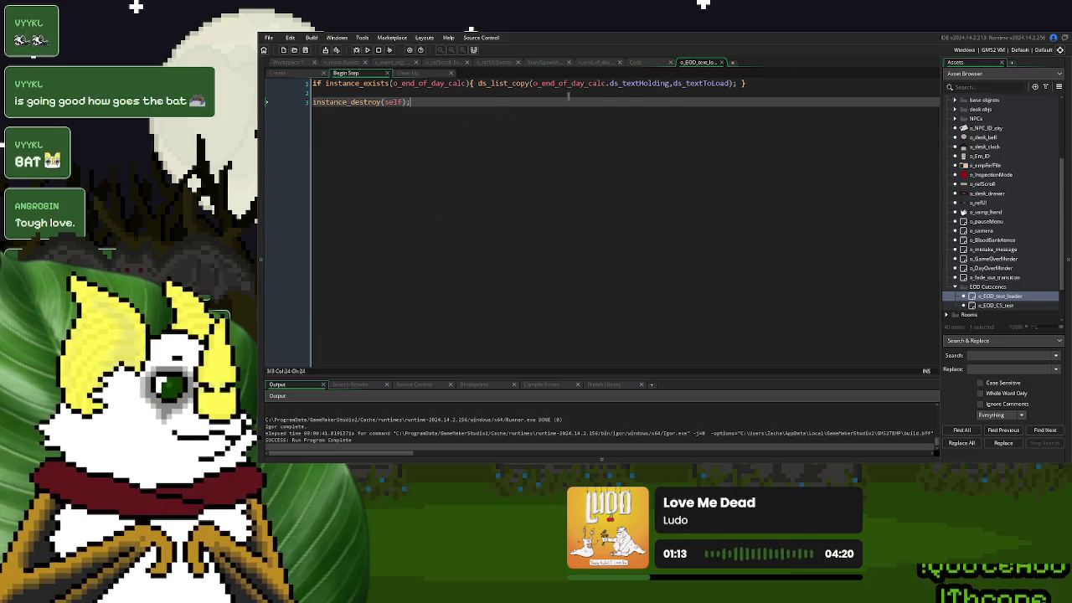
Break the if block onto separate lines, leaving an empty line after ds_list_copy
{"action": "left_click", "coordinate": [479, 83]}
{"action": "key", "text": "Return"}
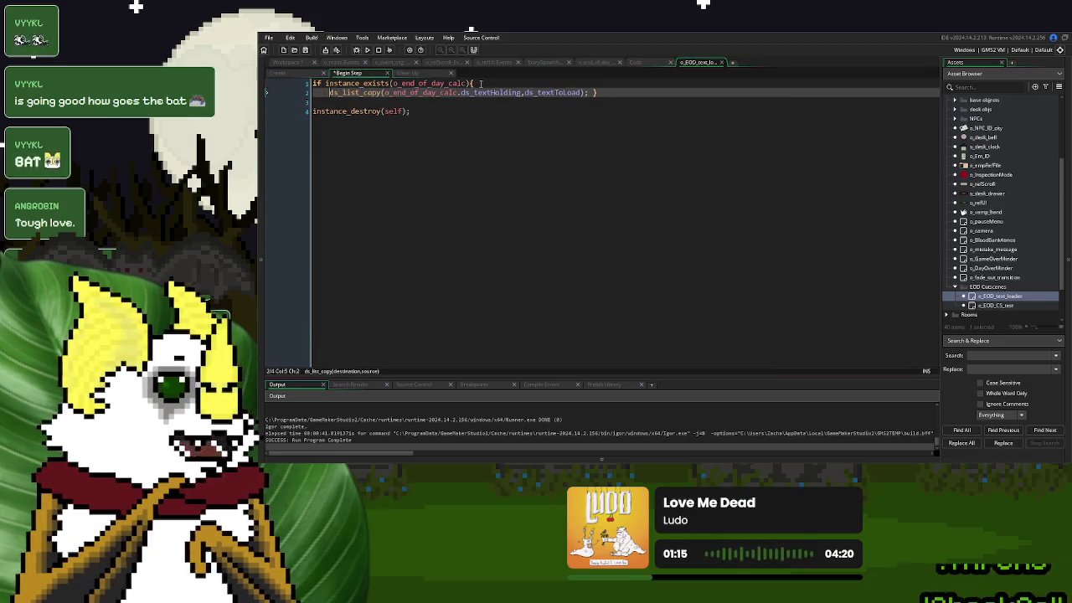
{"action": "left_click", "coordinate": [618, 92]}
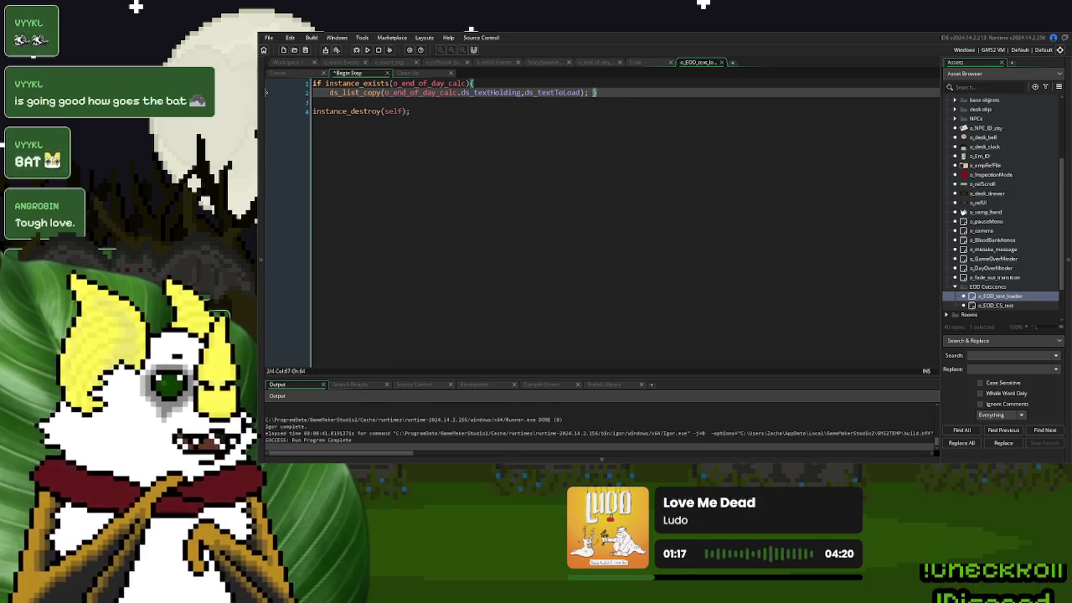
{"action": "key", "text": "Return"}
{"action": "key", "text": "BackSpace"}
{"action": "left_click", "coordinate": [593, 92]}
{"action": "key", "text": "Return"}
Add o_end_of_day_calc.textStepMax = ds_list_size(ds_textToLoad)-1; and run the game
{"action": "type", "text": "textStepMax = ds_list_size(ds_textHolding)-1;"}
{"action": "double_click", "coordinate": [422, 92]}
{"action": "key", "text": "ctrl+c"}
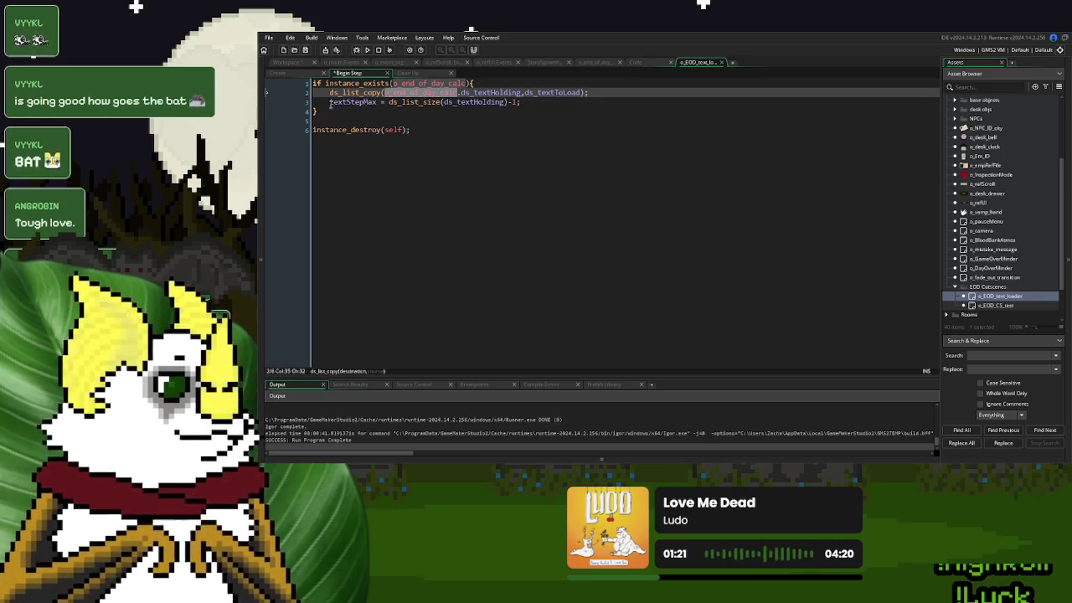
{"action": "left_click", "coordinate": [327, 102]}
{"action": "key", "text": "ctrl+v"}
{"action": "type", "text": "."}
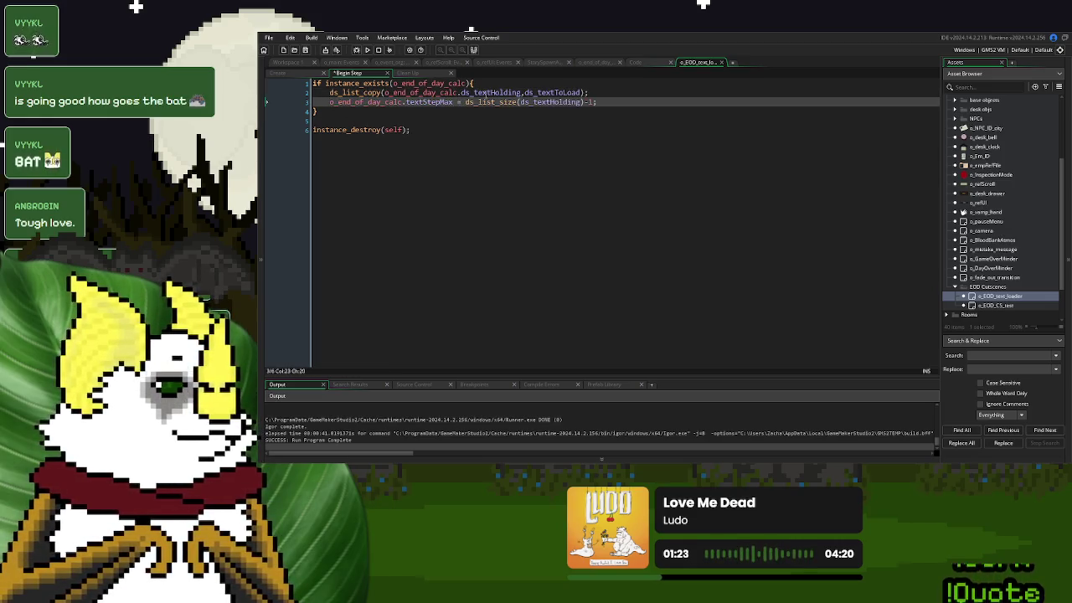
{"action": "double_click", "coordinate": [553, 92]}
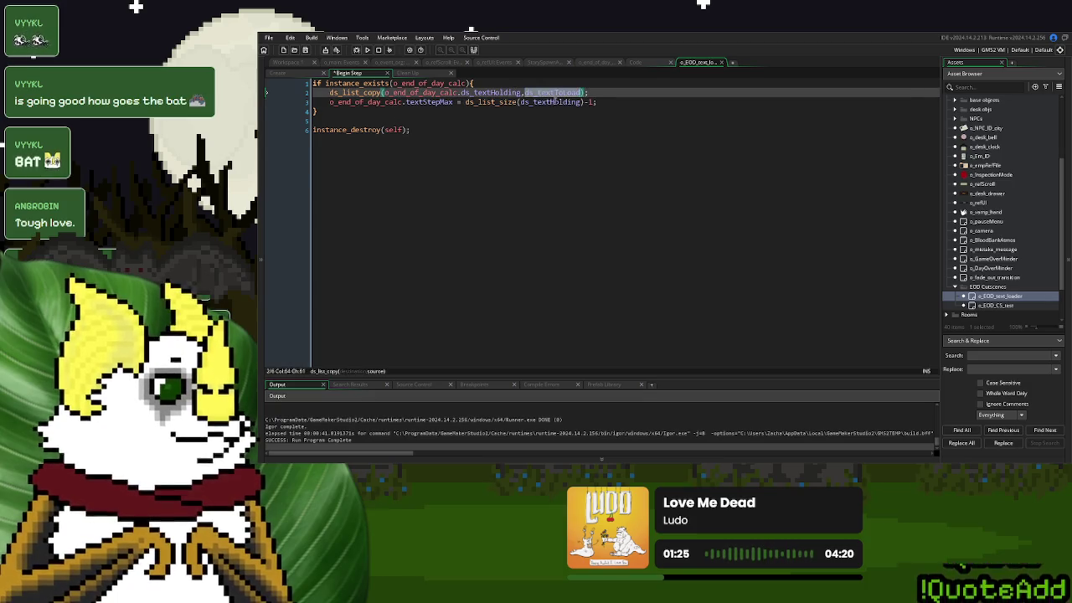
{"action": "key", "text": "ctrl+c"}
{"action": "double_click", "coordinate": [553, 101]}
{"action": "key", "text": "ctrl+v"}
{"action": "key", "text": "Down"}
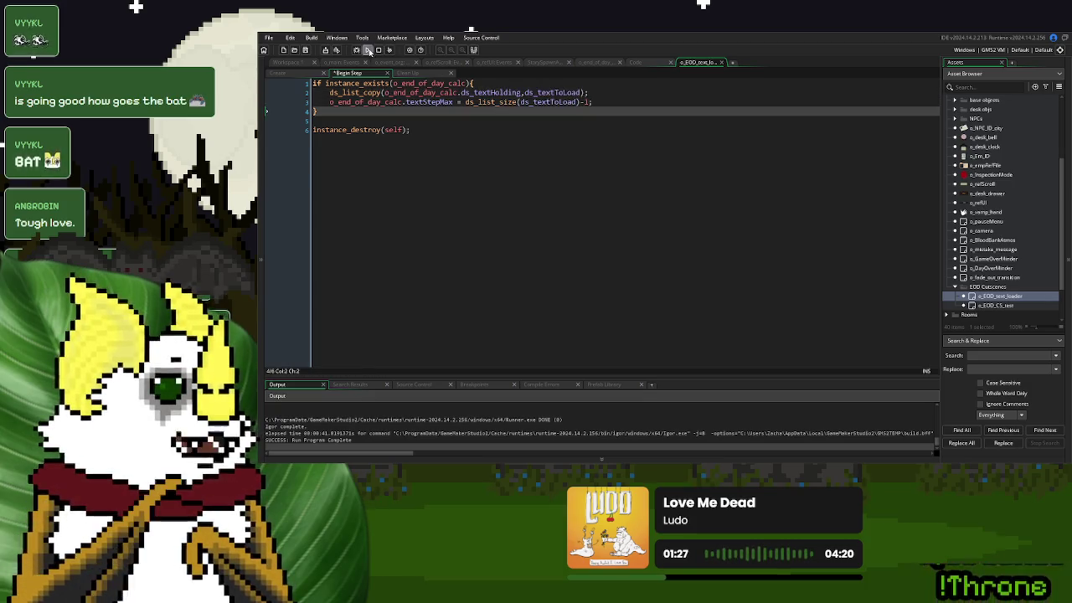
{"action": "left_click", "coordinate": [368, 50]}
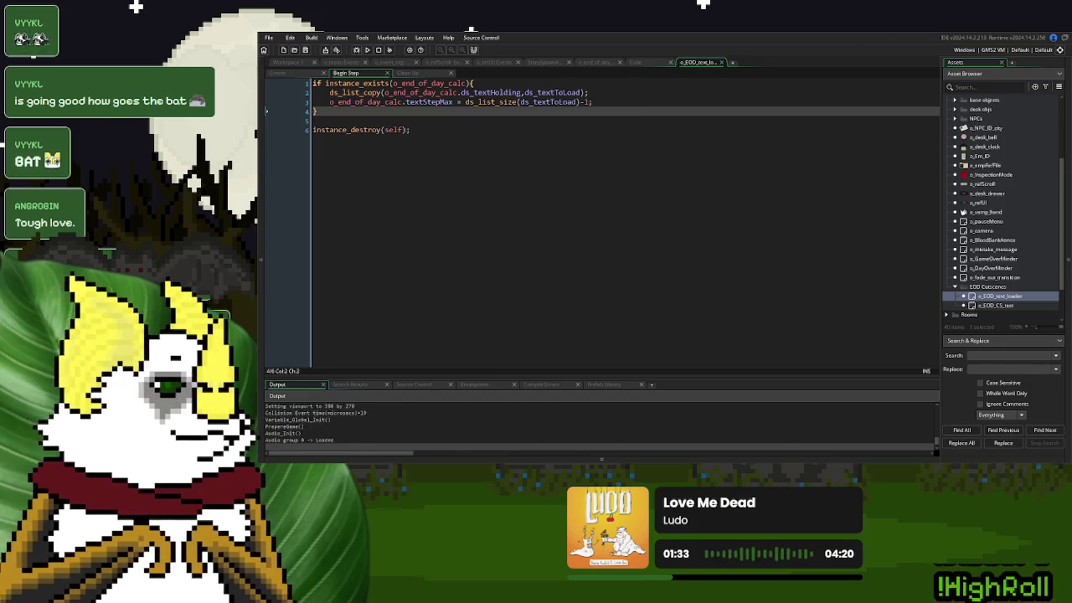
Start a new game, play through Day 1, and continue into the end-of-day cutscene
{"action": "left_click", "coordinate": [682, 167]}
{"action": "left_click", "coordinate": [391, 335]}
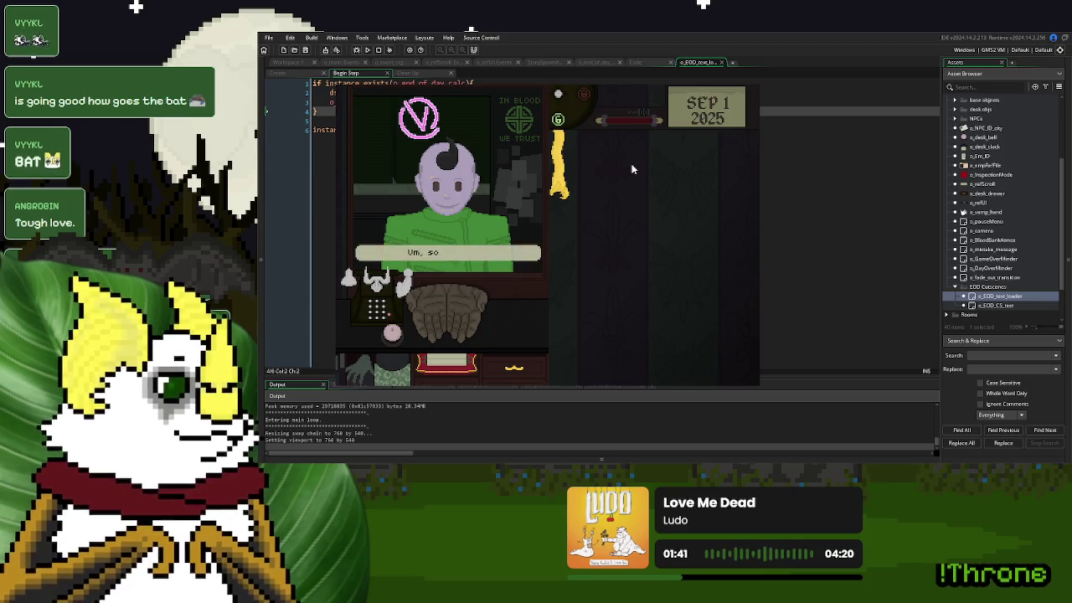
{"action": "left_click", "coordinate": [401, 340]}
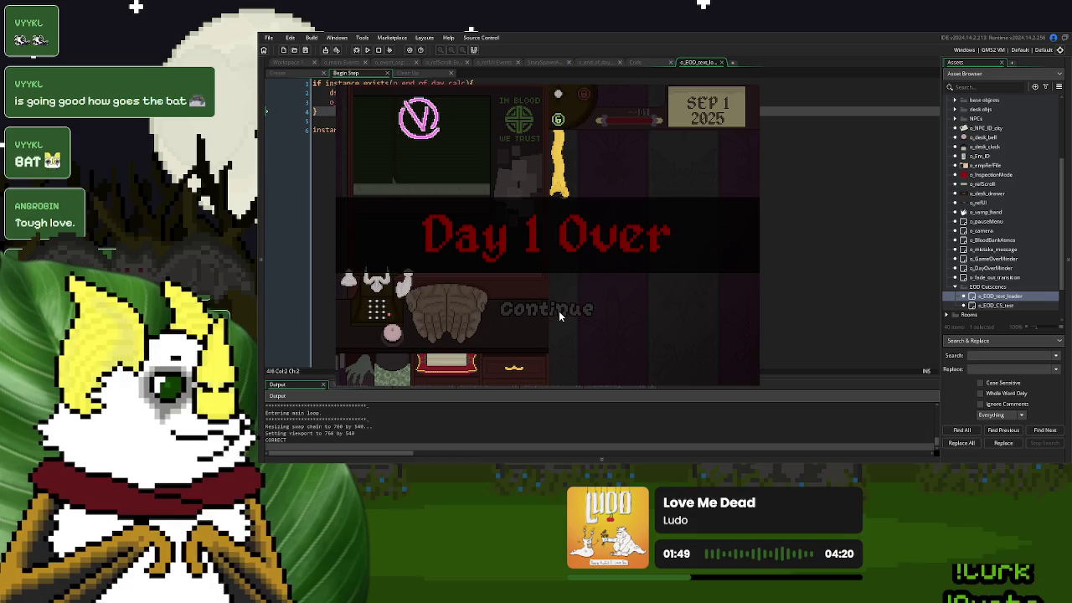
{"action": "left_click", "coordinate": [561, 310]}
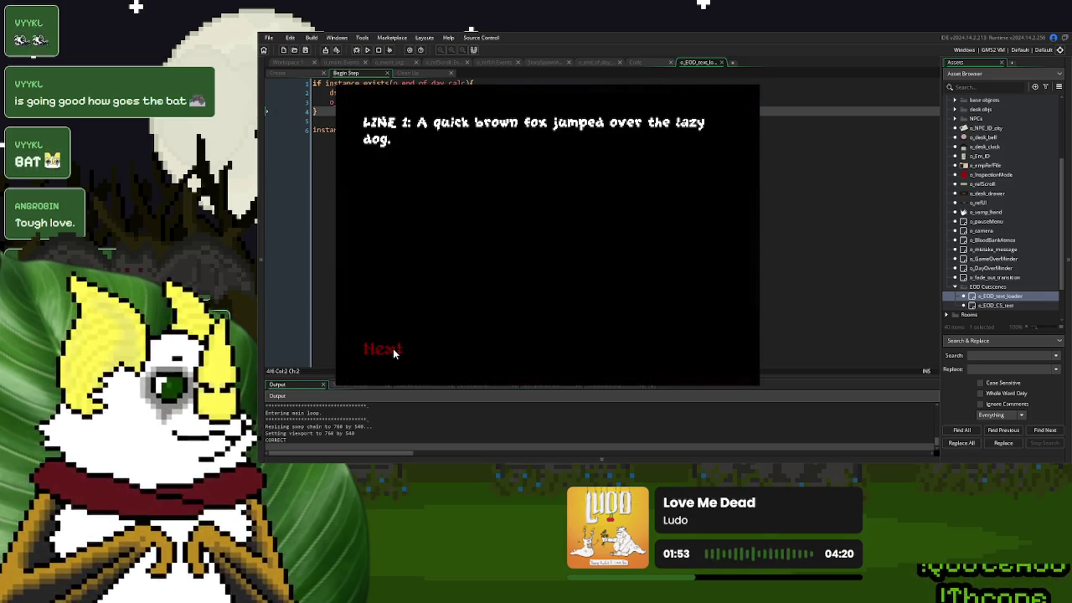
Page through the cutscene choosing Option One, step back and forward, then finish and close the game
{"action": "left_click", "coordinate": [393, 349]}
{"action": "left_click", "coordinate": [414, 350]}
{"action": "left_click", "coordinate": [390, 355]}
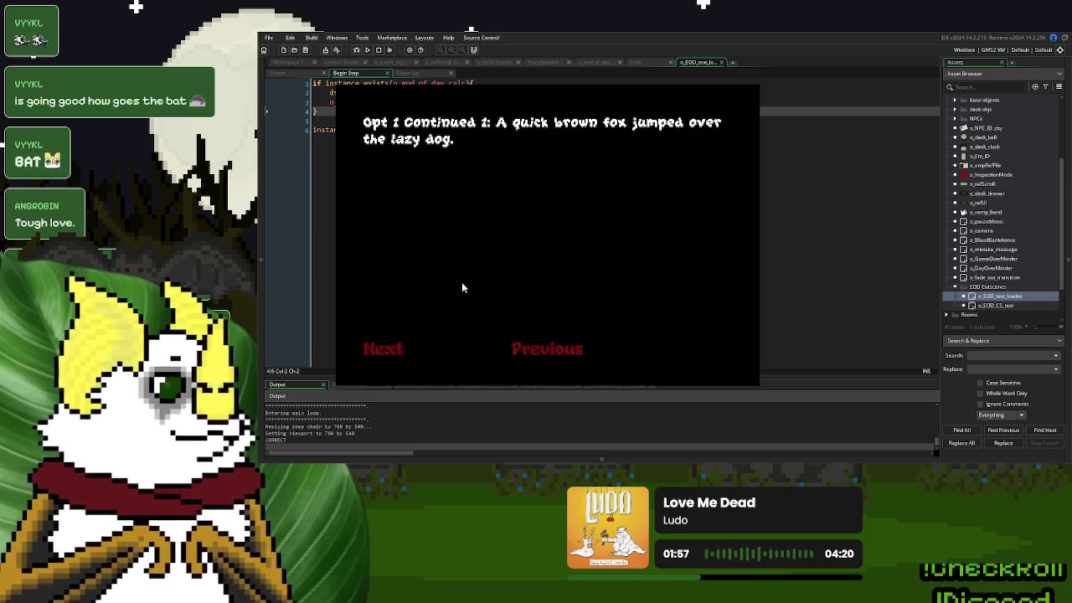
{"action": "left_click", "coordinate": [384, 350]}
{"action": "left_click", "coordinate": [527, 348]}
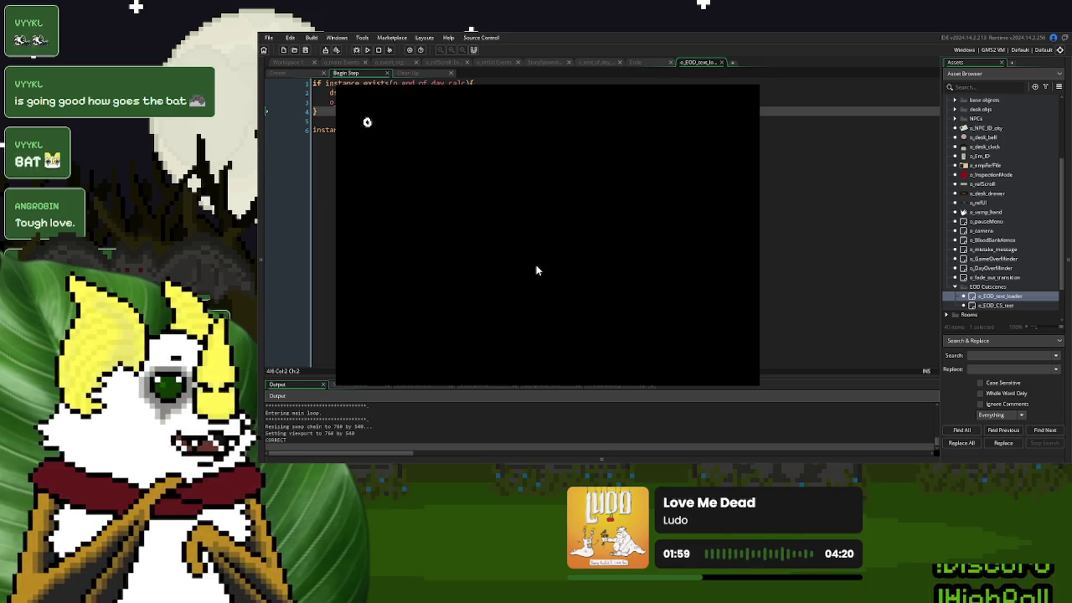
{"action": "left_click", "coordinate": [516, 347]}
{"action": "left_click", "coordinate": [372, 346]}
{"action": "left_click", "coordinate": [396, 343]}
{"action": "left_click", "coordinate": [687, 350]}
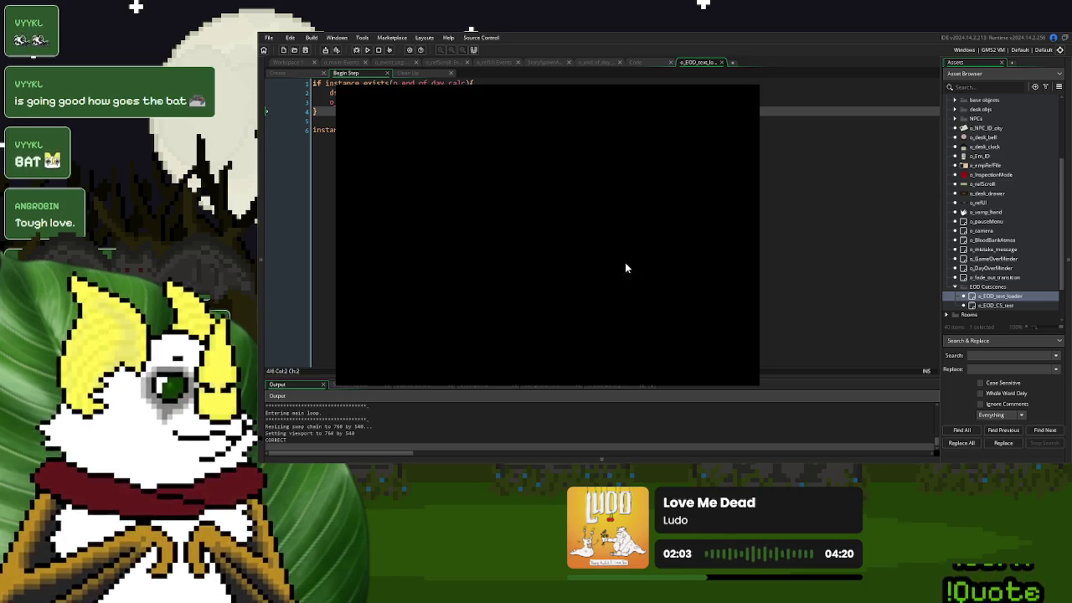
{"action": "key", "text": "Escape"}
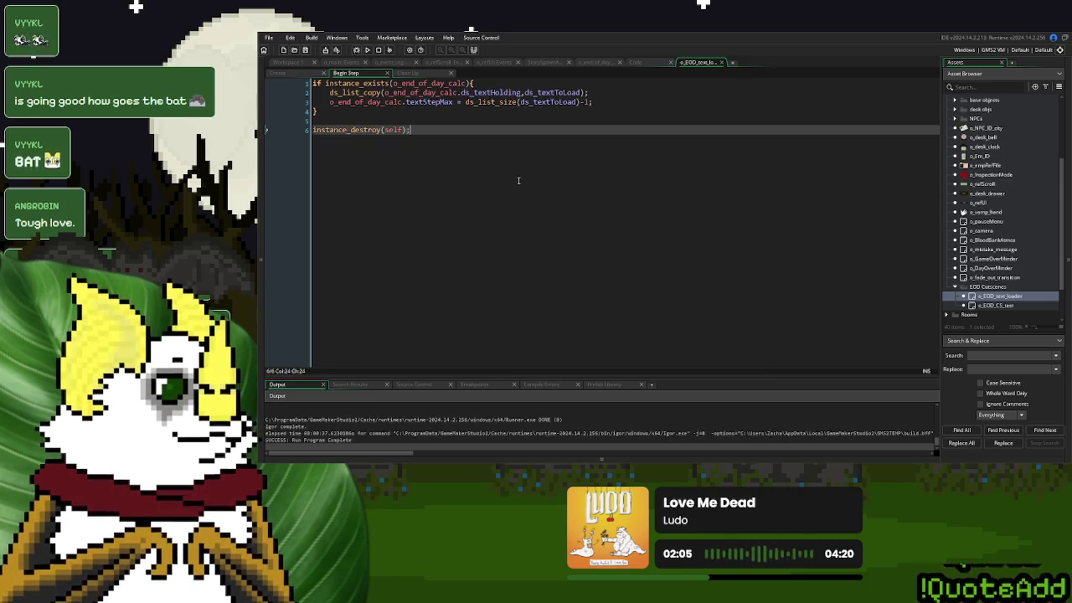
Look over the EOD_addText code and the end-of-day Create event around line 120
{"action": "left_click", "coordinate": [635, 62]}
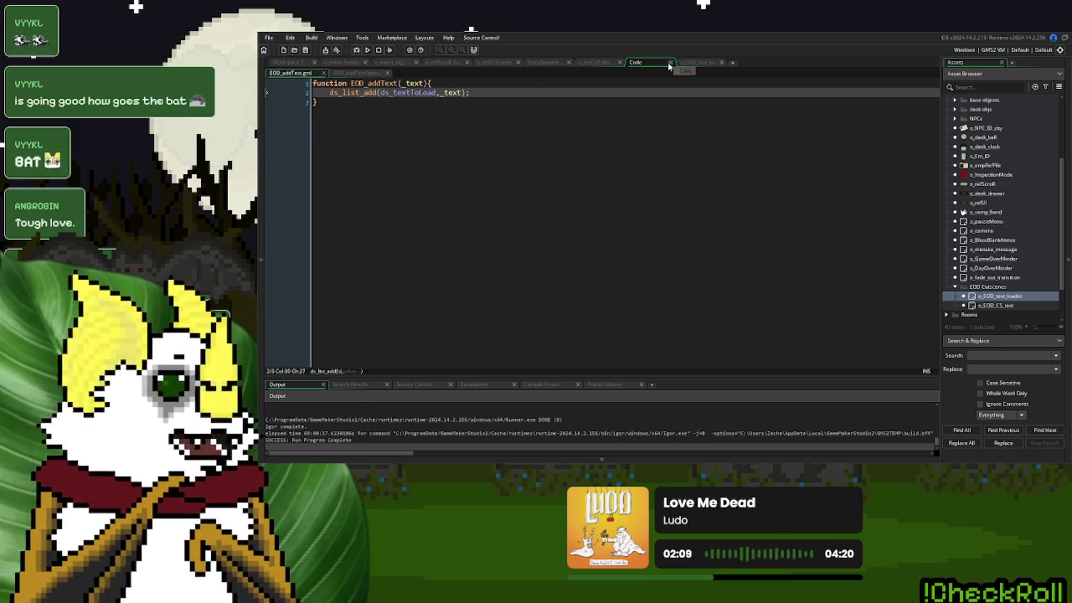
{"action": "left_click", "coordinate": [670, 62]}
{"action": "left_click", "coordinate": [597, 63]}
{"action": "left_click", "coordinate": [572, 195]}
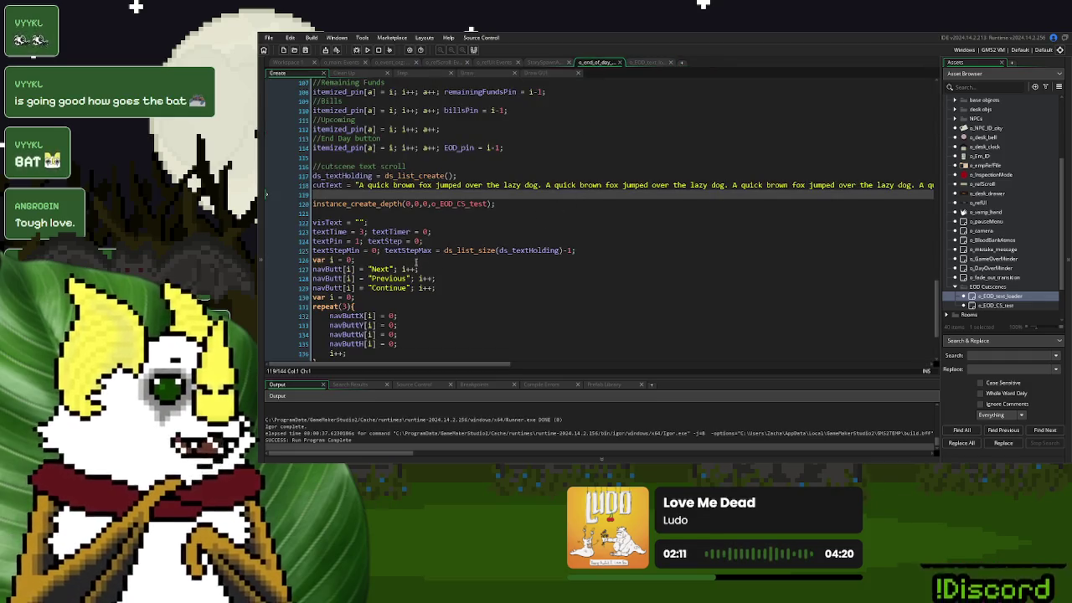
{"action": "scroll", "coordinate": [444, 251], "scroll_direction": "down", "scroll_amount": 1}
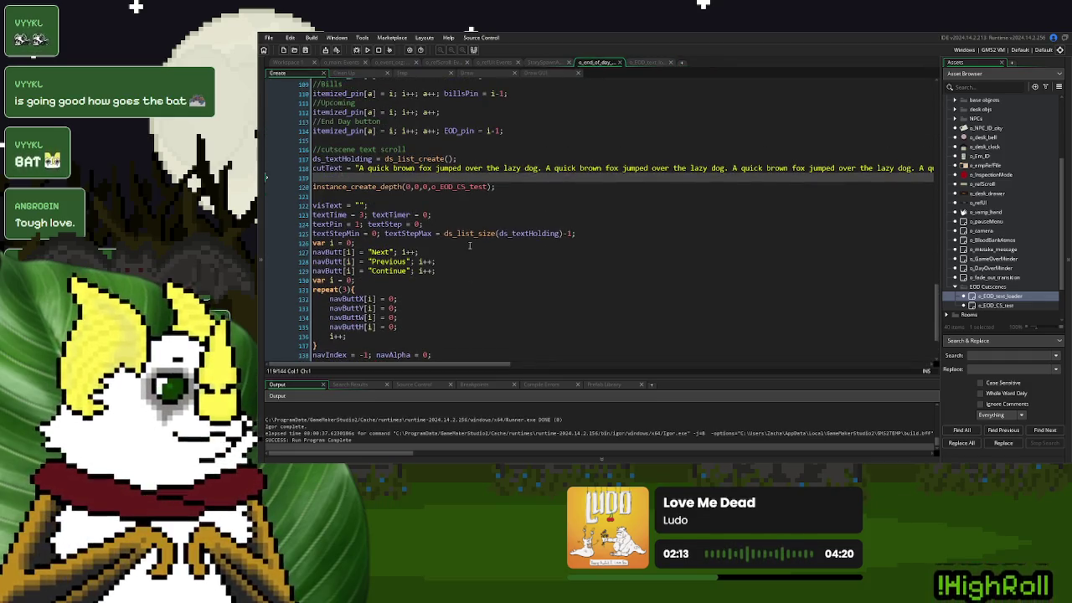
{"action": "left_click", "coordinate": [509, 186]}
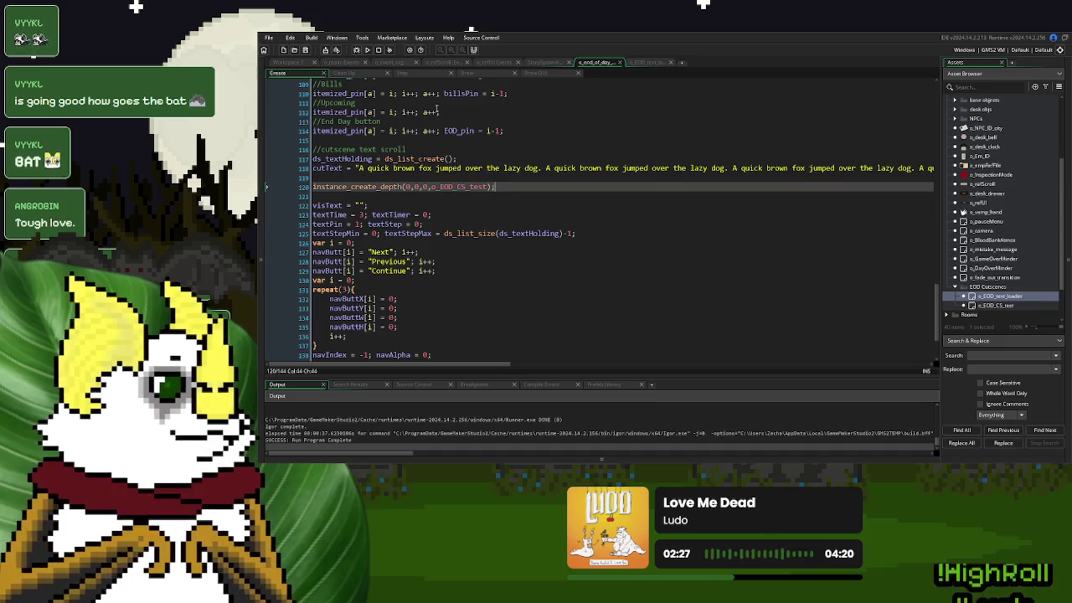
Read through the end-of-day Step code, cross-checking the loader's Begin Step, then open EOD_text_obj_storage
{"action": "left_click", "coordinate": [426, 78]}
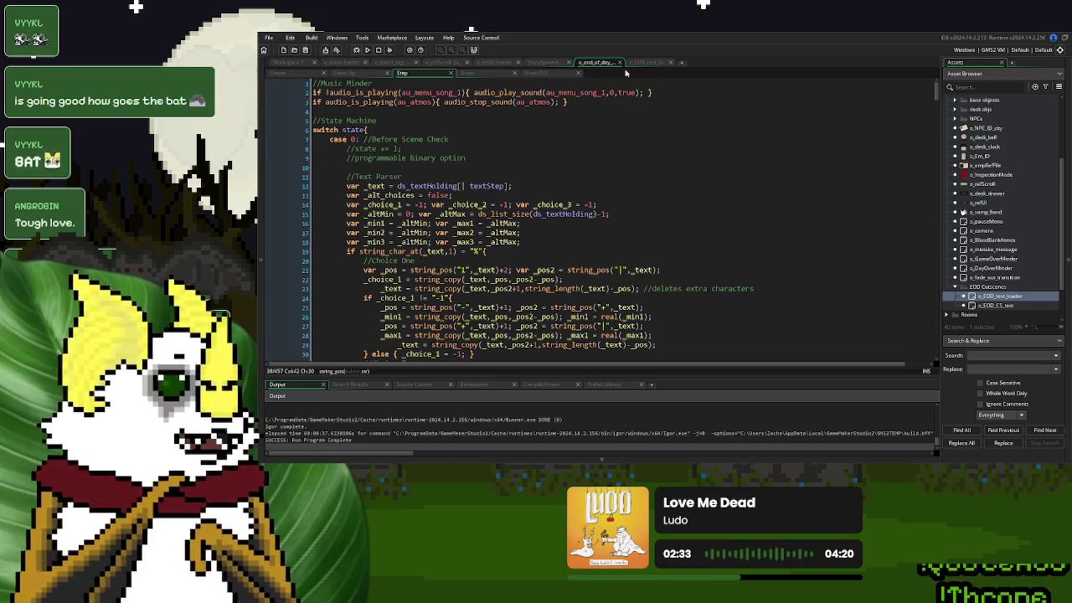
{"action": "left_click", "coordinate": [647, 64]}
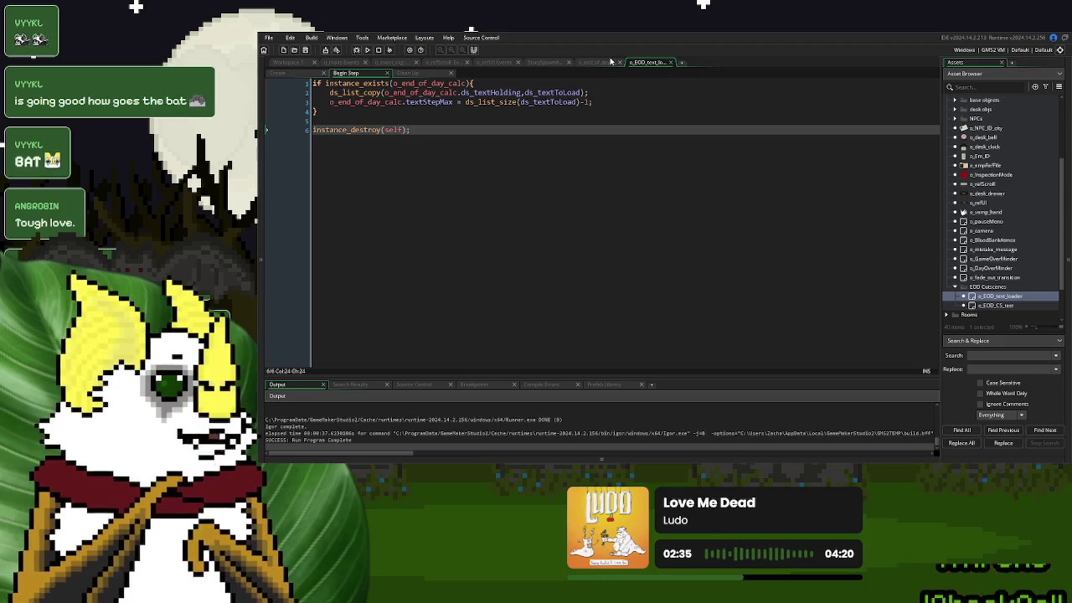
{"action": "left_click", "coordinate": [605, 64]}
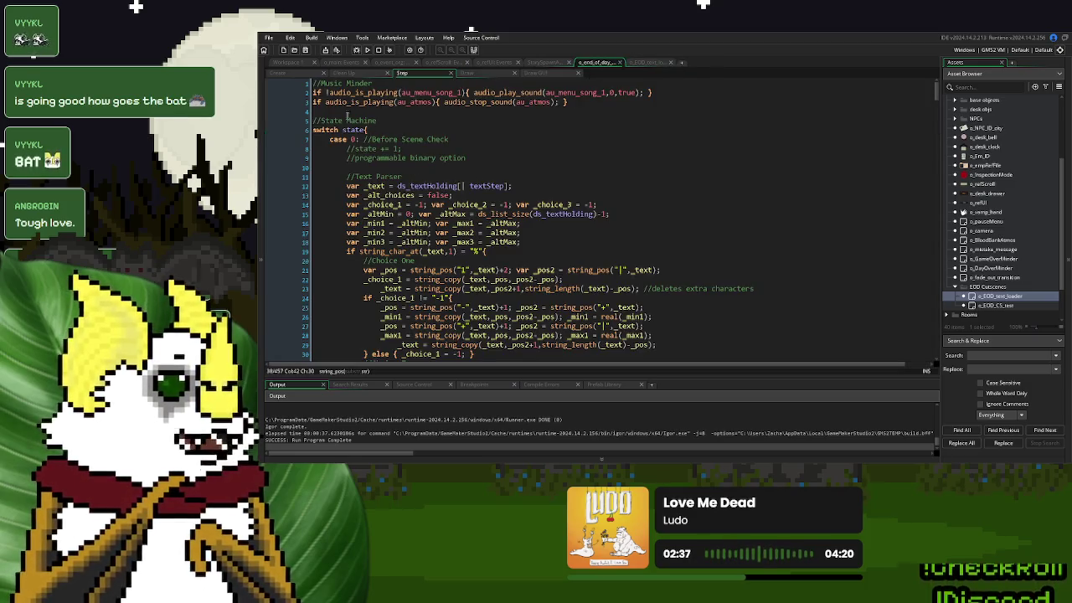
{"action": "left_click", "coordinate": [294, 76]}
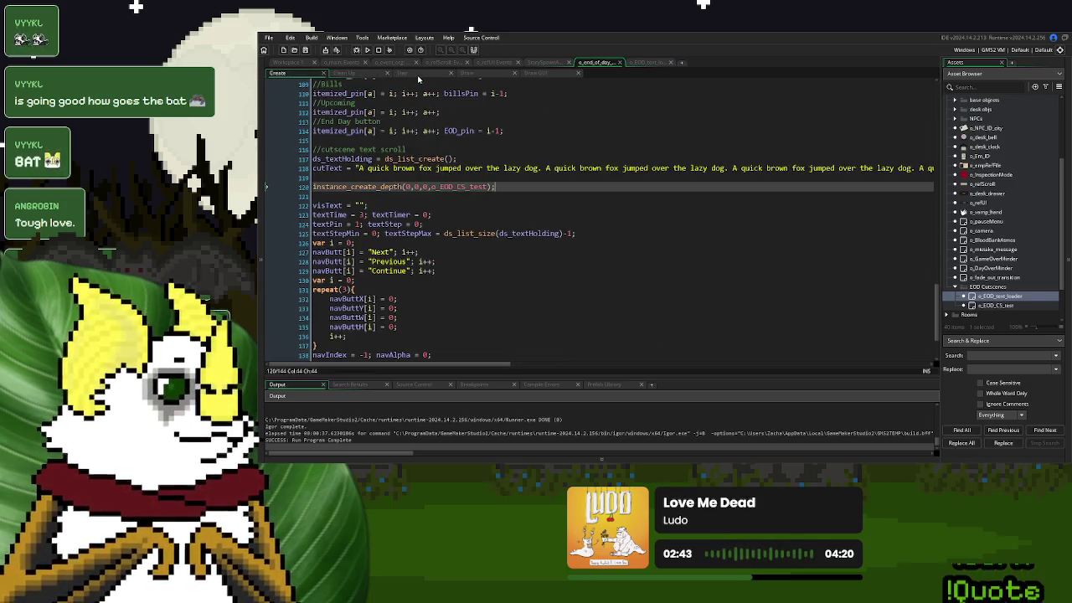
{"action": "left_click", "coordinate": [418, 76]}
{"action": "scroll", "coordinate": [536, 219], "scroll_direction": "down", "scroll_amount": 18}
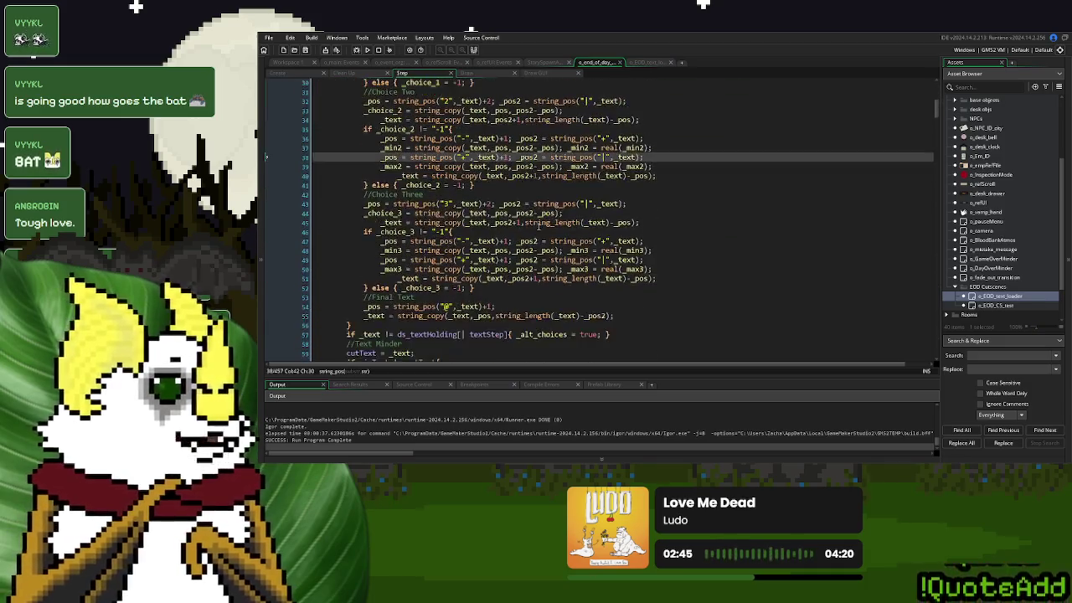
{"action": "scroll", "coordinate": [538, 226], "scroll_direction": "down", "scroll_amount": 12}
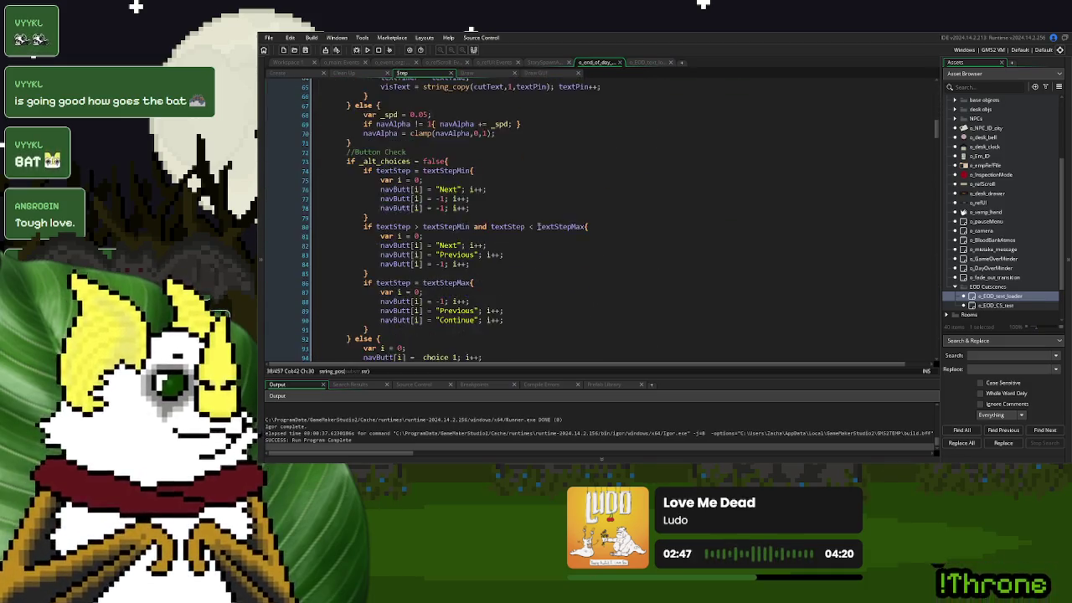
{"action": "scroll", "coordinate": [539, 226], "scroll_direction": "down", "scroll_amount": 5}
{"action": "left_click", "coordinate": [544, 62]}
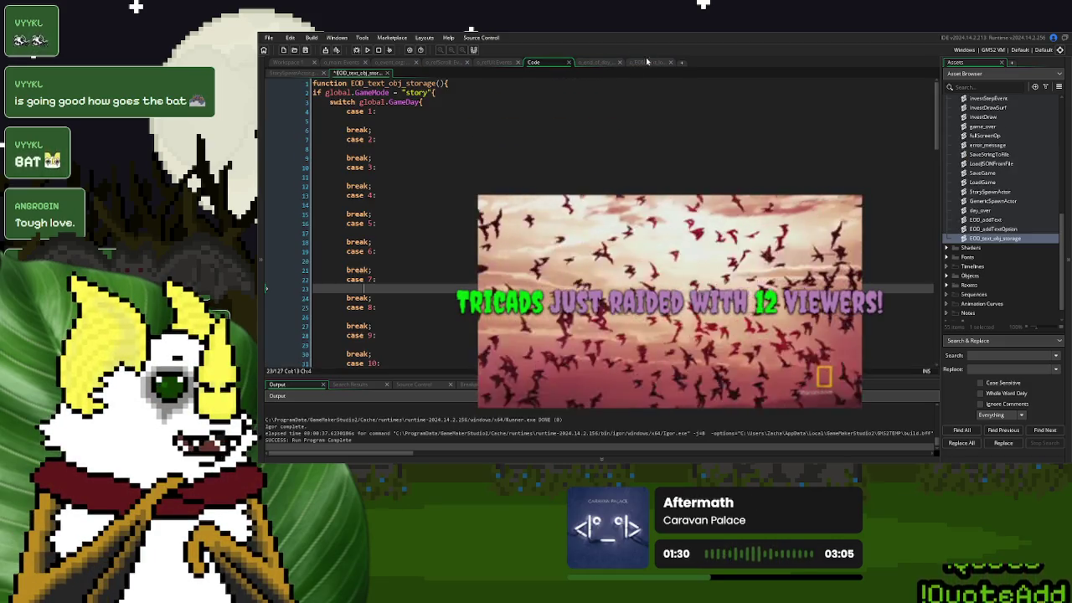
In the loader's Begin Step, add resets: visText to "", textPin to 1, textStep to 0
{"action": "left_click", "coordinate": [648, 62]}
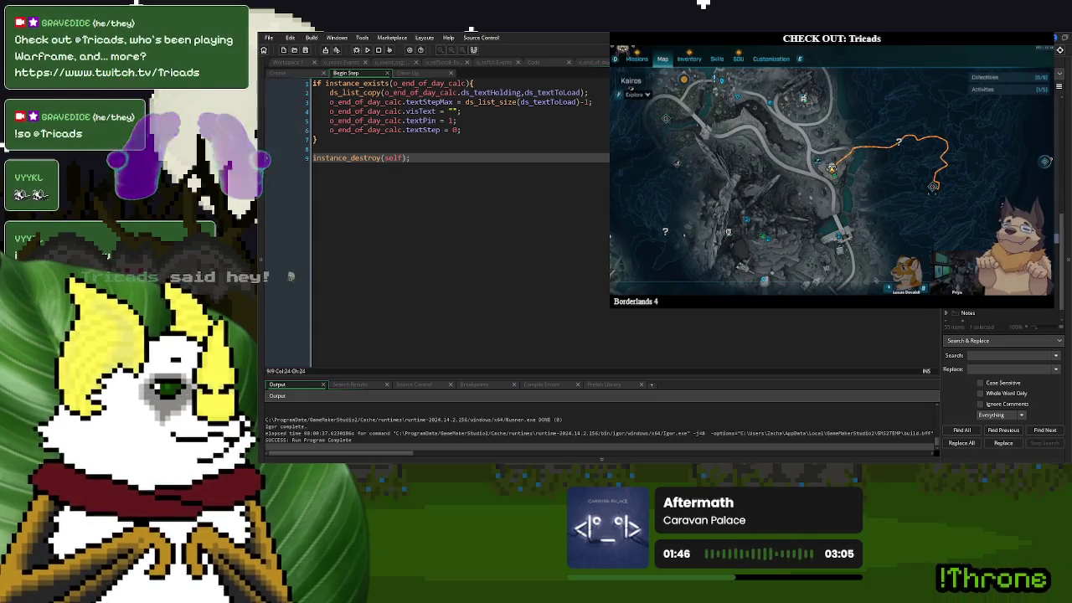
{"action": "left_click", "coordinate": [553, 130]}
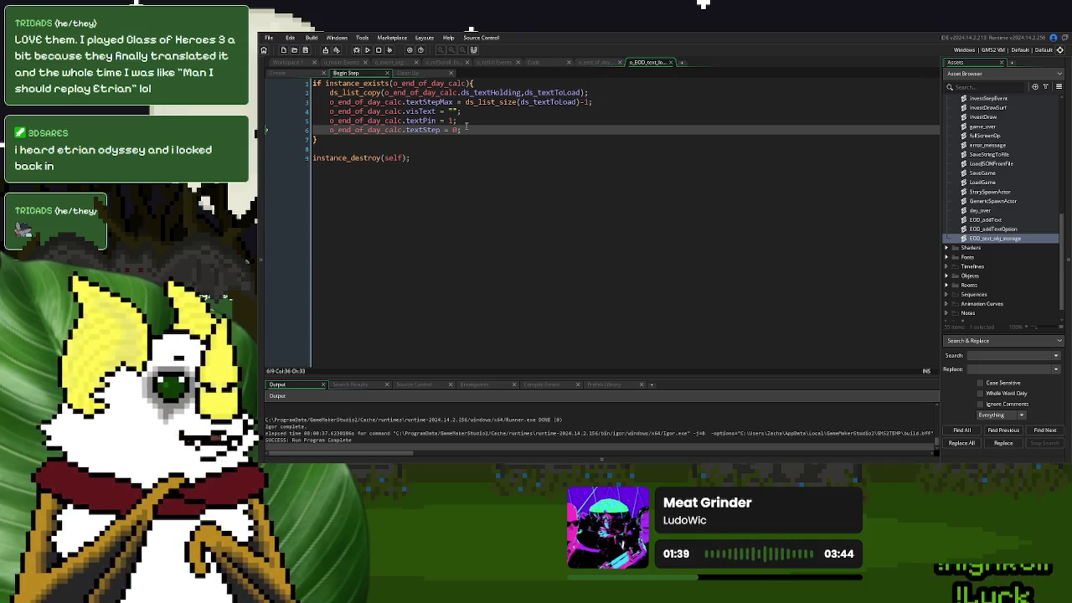
{"action": "left_click", "coordinate": [467, 122]}
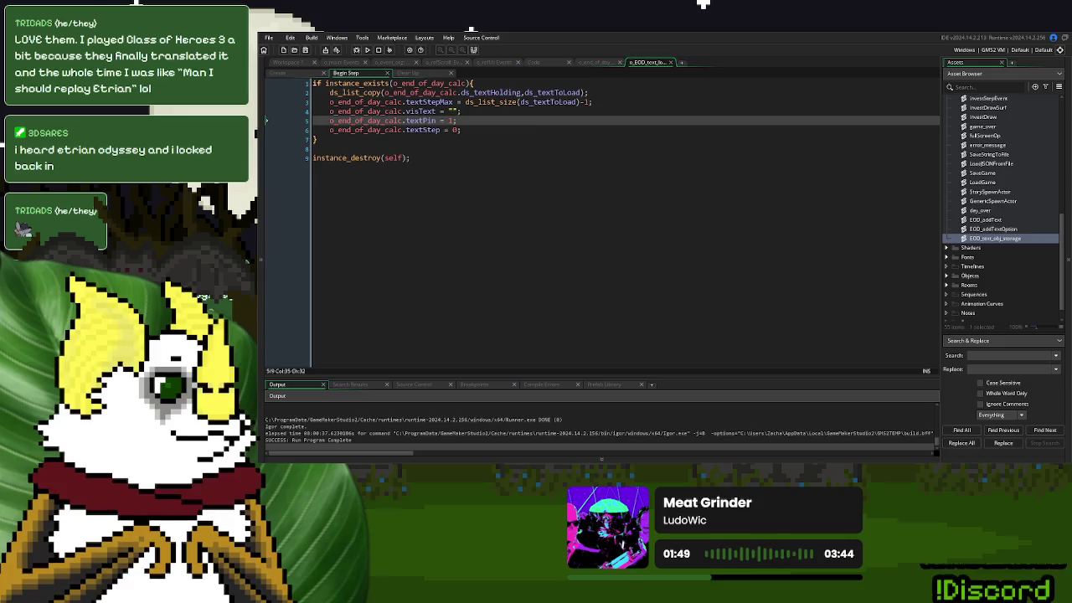
Leave the Begin Step code and switch to the workspace showing o_EOD_CS_test's Create event
{"action": "left_click", "coordinate": [520, 130]}
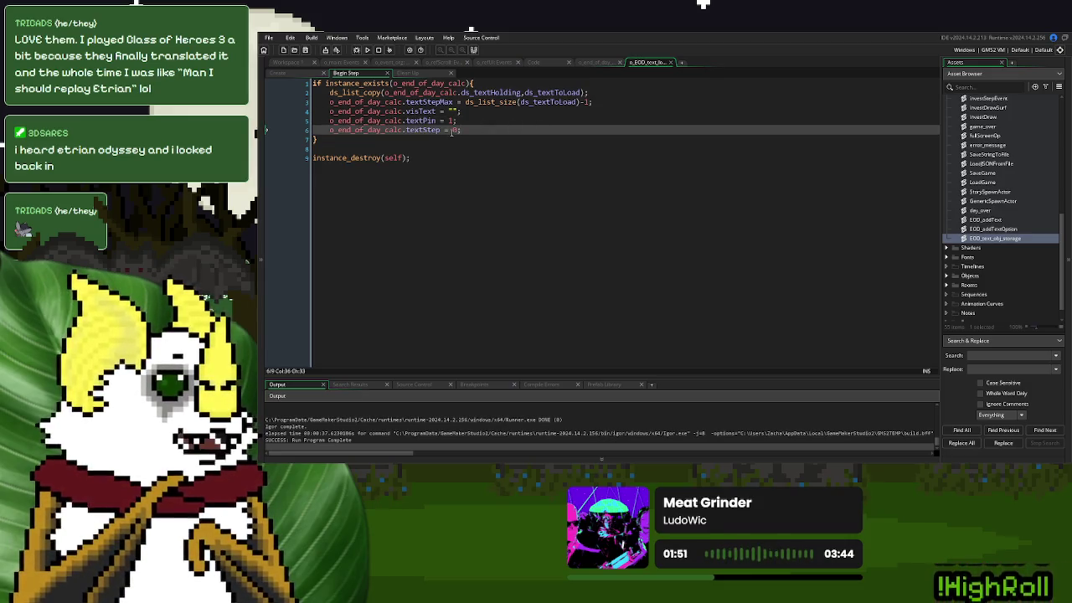
{"action": "key", "text": "ctrl+Tab"}
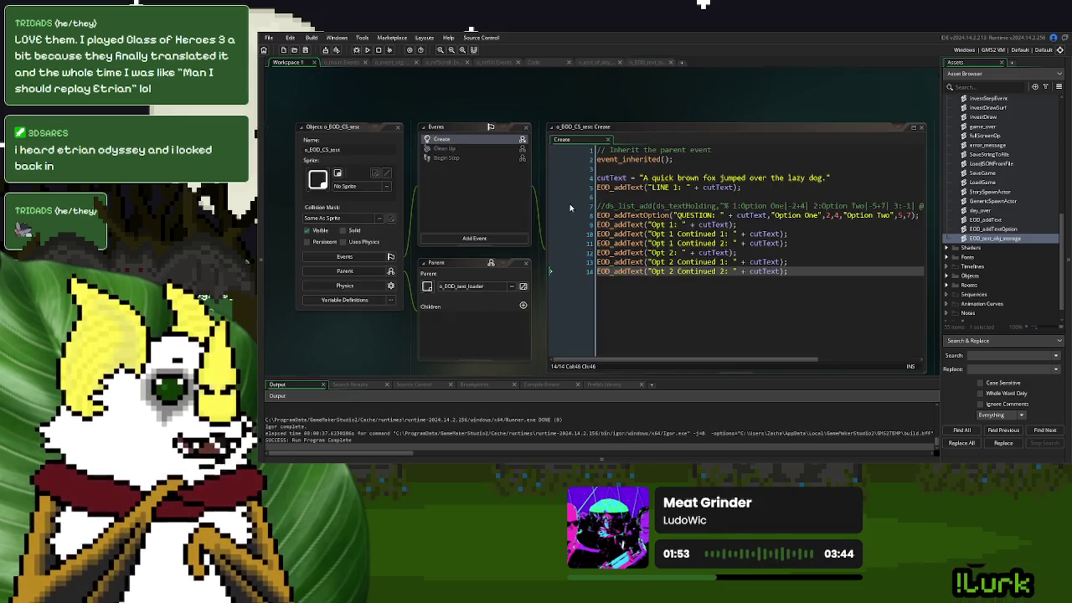
Paste the o_EOD_CS_test object name onto the empty line under case 1 of EOD_text_obj_storage
{"action": "left_click", "coordinate": [370, 152]}
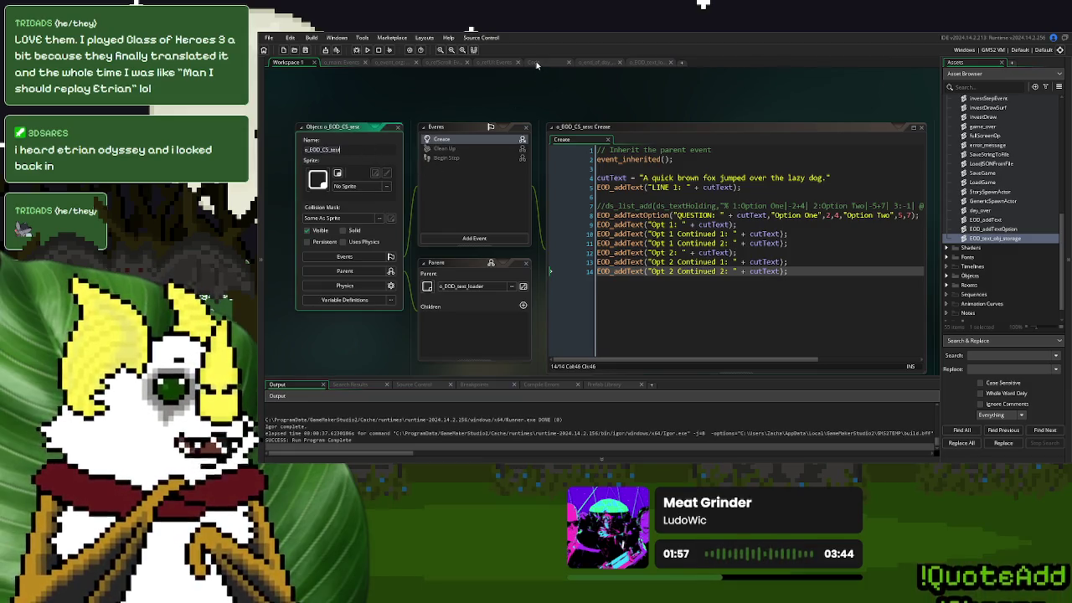
{"action": "left_click", "coordinate": [536, 64]}
{"action": "left_click", "coordinate": [391, 115]}
{"action": "left_click", "coordinate": [388, 122]}
{"action": "type", "text": "o_EOD_CS_test"}
Undo the paste and delete the test object's instance_create_depth line from o_end_of_day's Create code
{"action": "key", "text": "ctrl+z"}
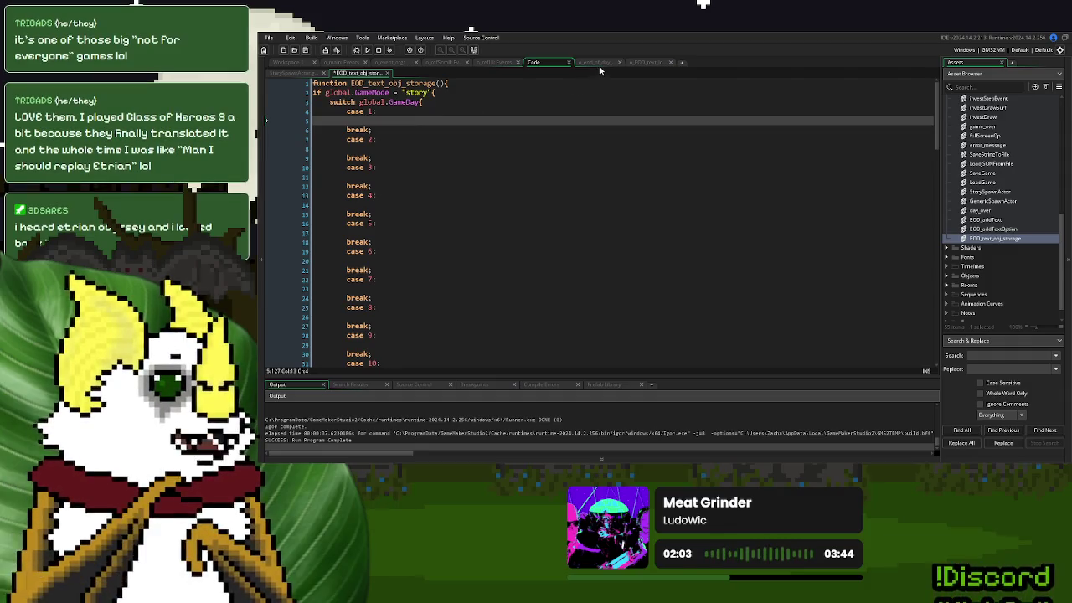
{"action": "left_click", "coordinate": [598, 63]}
{"action": "scroll", "coordinate": [543, 125], "scroll_direction": "down", "scroll_amount": 3}
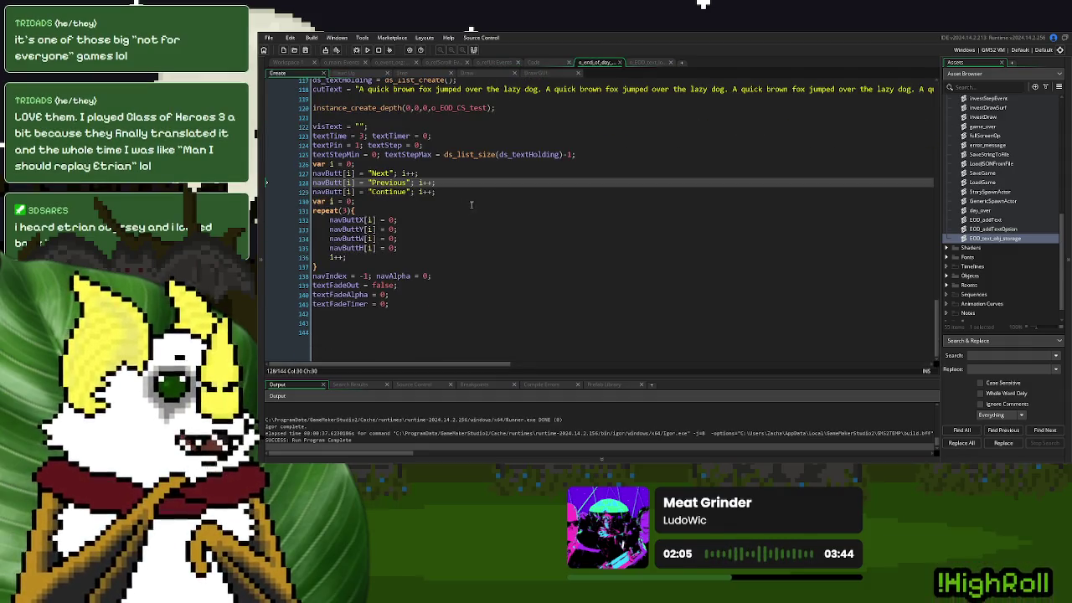
{"action": "triple_click", "coordinate": [536, 115]}
{"action": "key", "text": "BackSpace"}
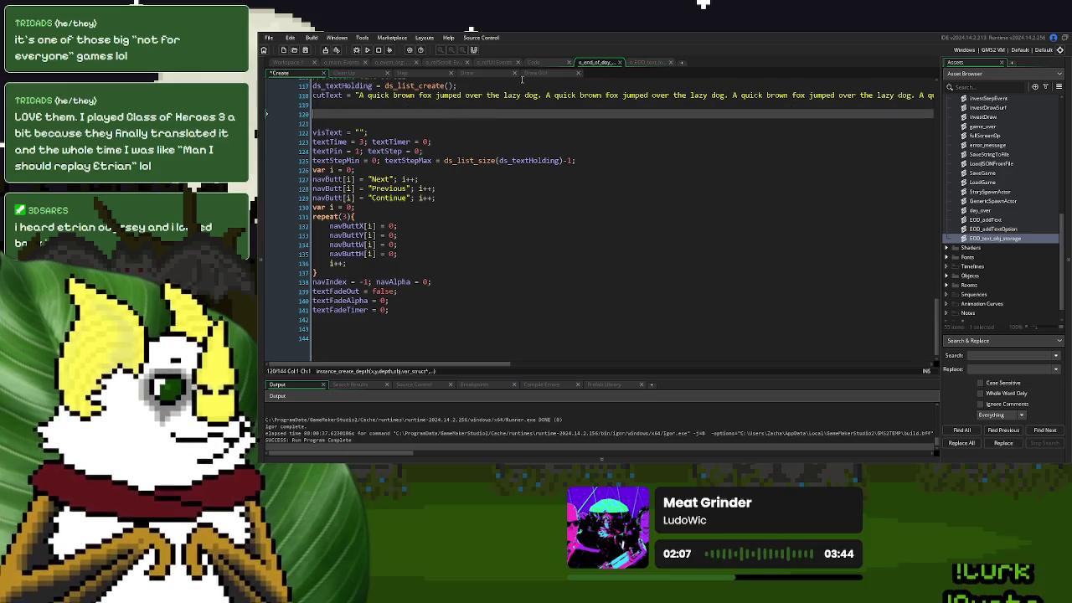
Paste the o_EOD_CS_test spawn call on a new line after the switch block in EOD_text_obj_storage
{"action": "left_click", "coordinate": [537, 63]}
{"action": "scroll", "coordinate": [390, 228], "scroll_direction": "down", "scroll_amount": 10}
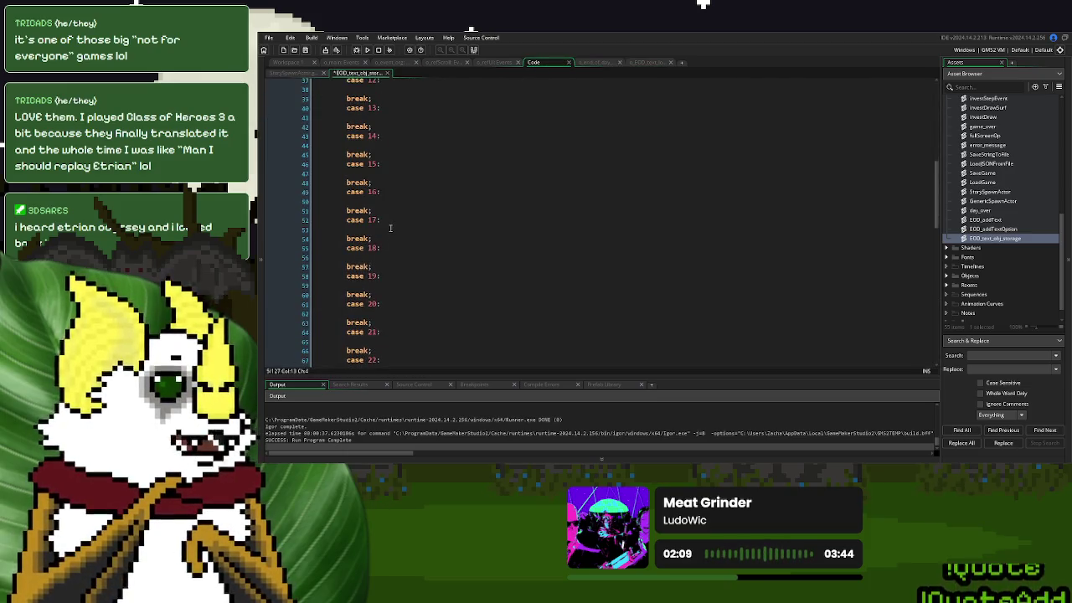
{"action": "scroll", "coordinate": [391, 227], "scroll_direction": "down", "scroll_amount": 14}
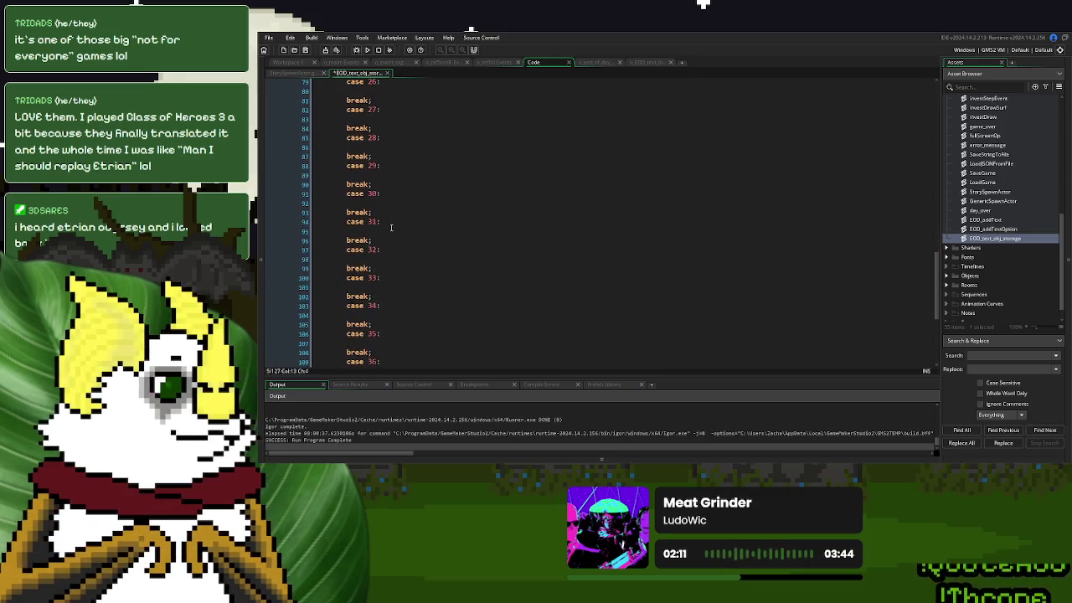
{"action": "scroll", "coordinate": [390, 228], "scroll_direction": "down", "scroll_amount": 6}
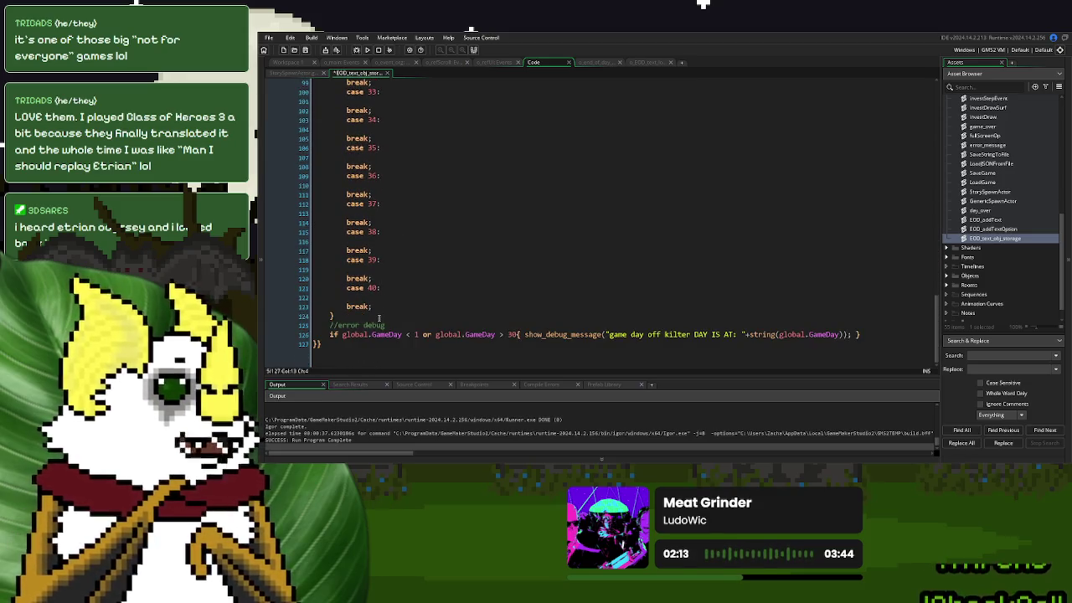
{"action": "left_click", "coordinate": [379, 316]}
{"action": "key", "text": "Return"}
{"action": "key", "text": "ctrl+v"}
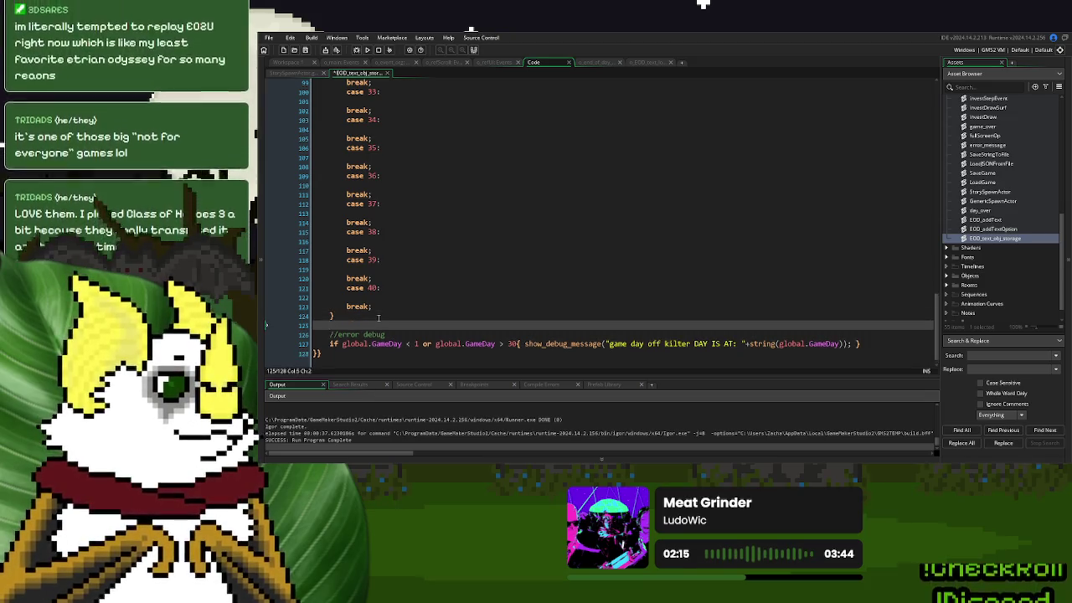
Declare obj = -1; on a new line near the top of the script
{"action": "scroll", "coordinate": [378, 317], "scroll_direction": "up", "scroll_amount": 20}
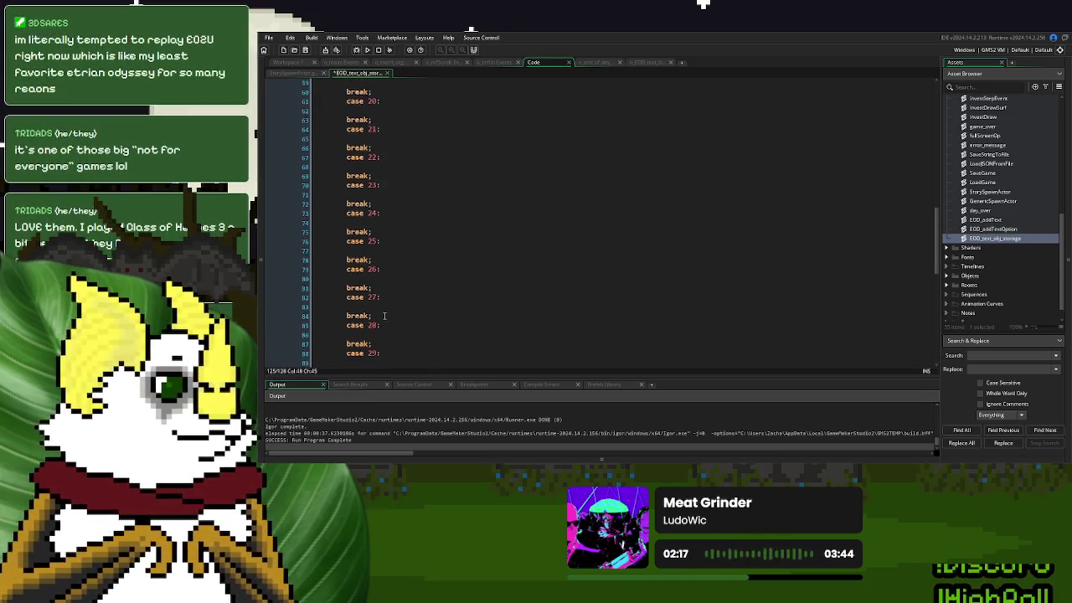
{"action": "scroll", "coordinate": [384, 315], "scroll_direction": "up", "scroll_amount": 4}
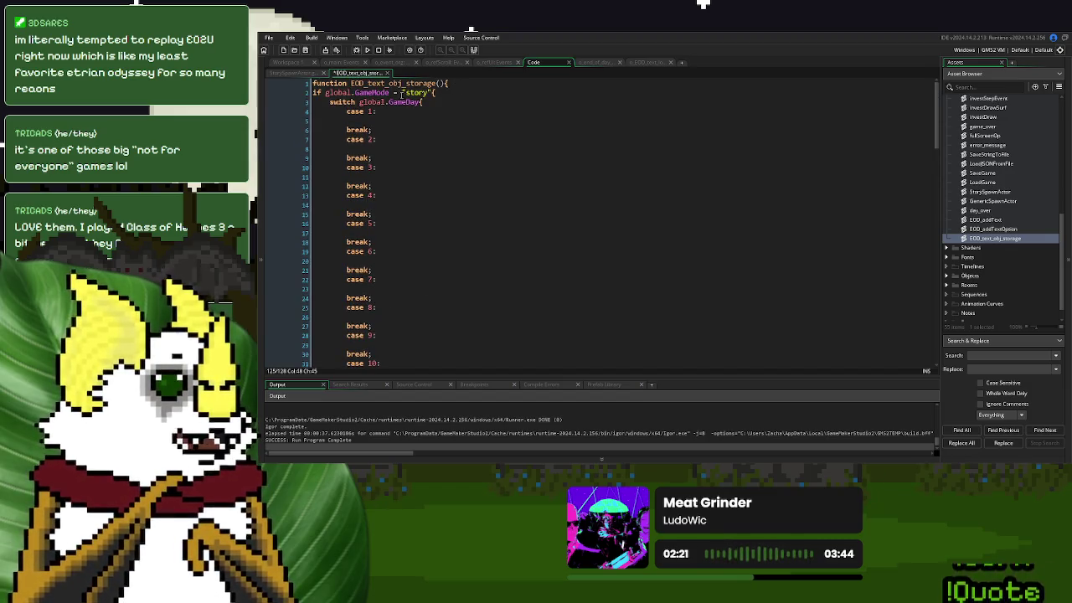
{"action": "left_click", "coordinate": [315, 93]}
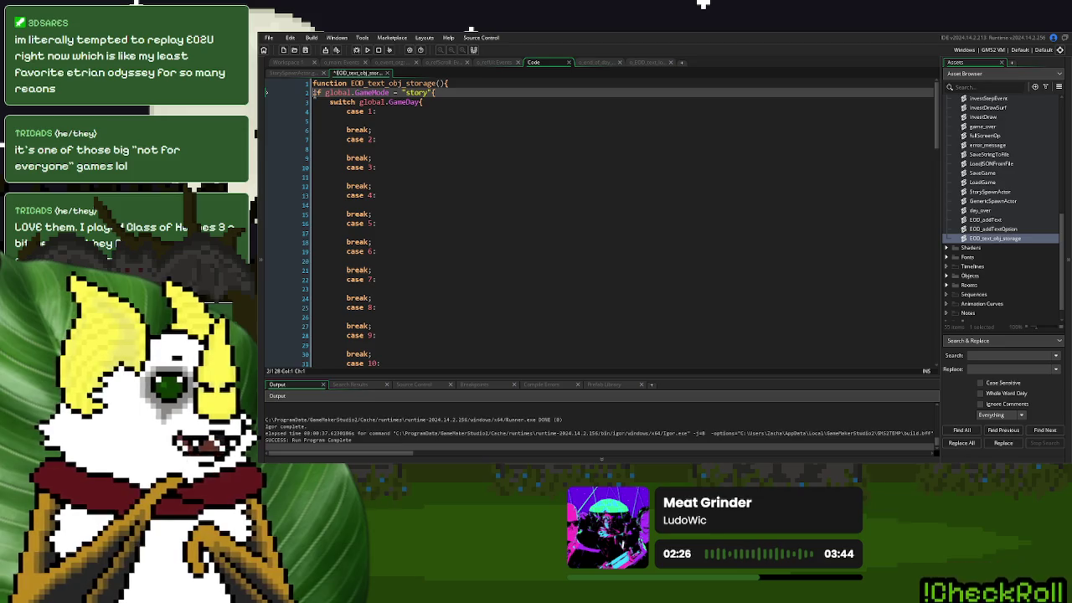
{"action": "key", "text": "Return"}
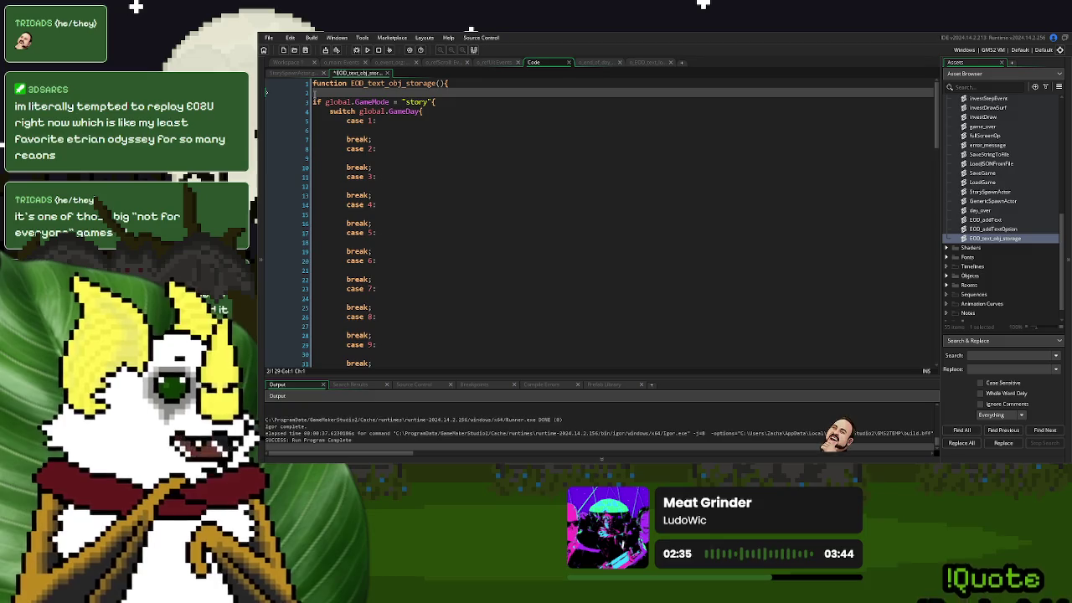
{"action": "type", "text": "var"}
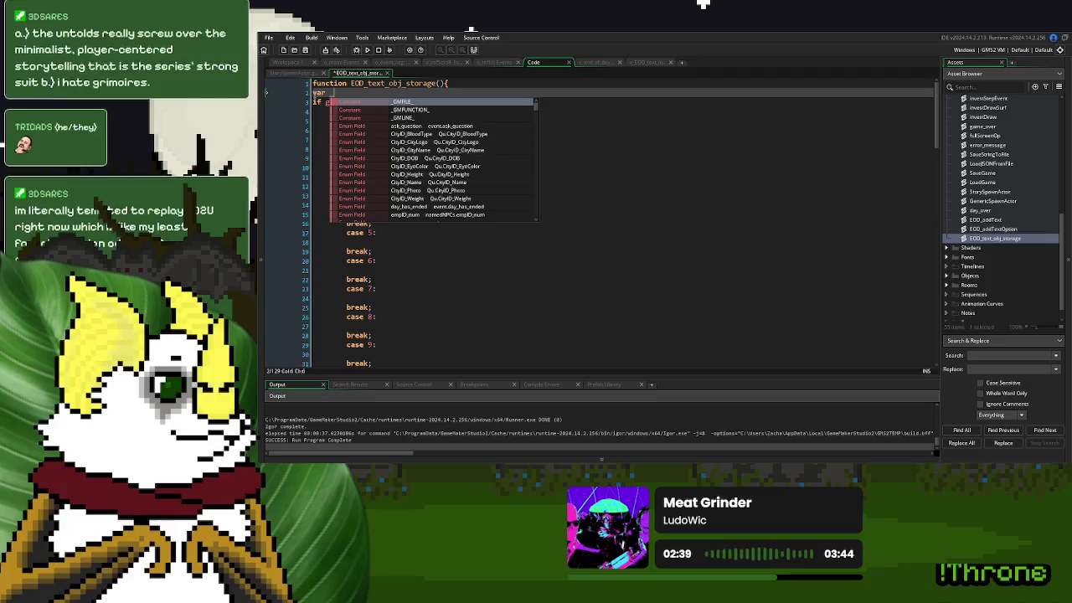
{"action": "type", "text": " _obj_to_spawn"}
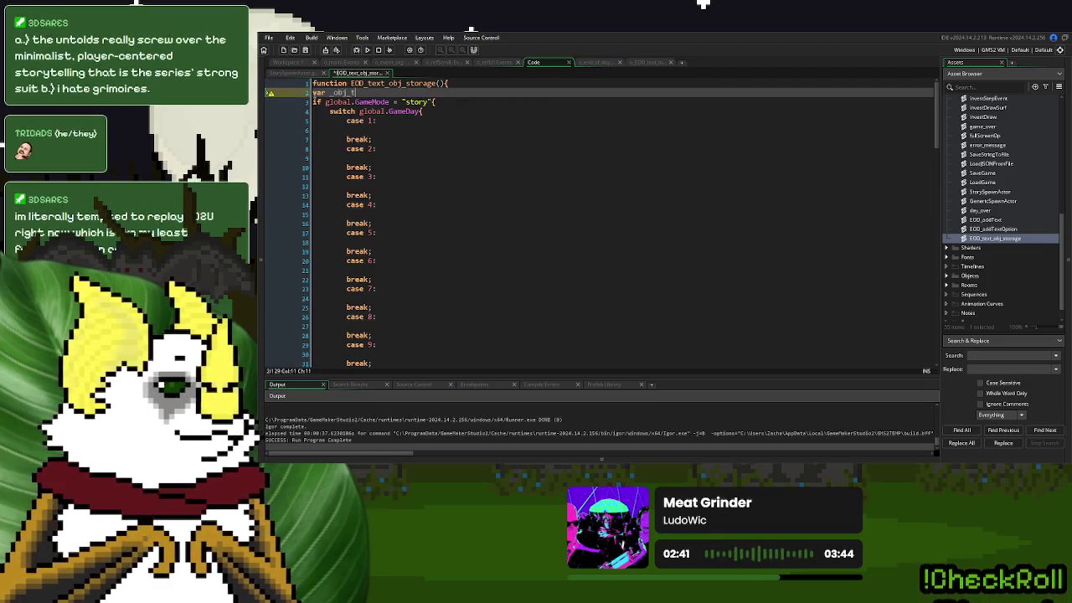
{"action": "key", "text": "BackSpace"}
{"action": "key", "text": "BackSpace"}
{"action": "key", "text": "BackSpace"}
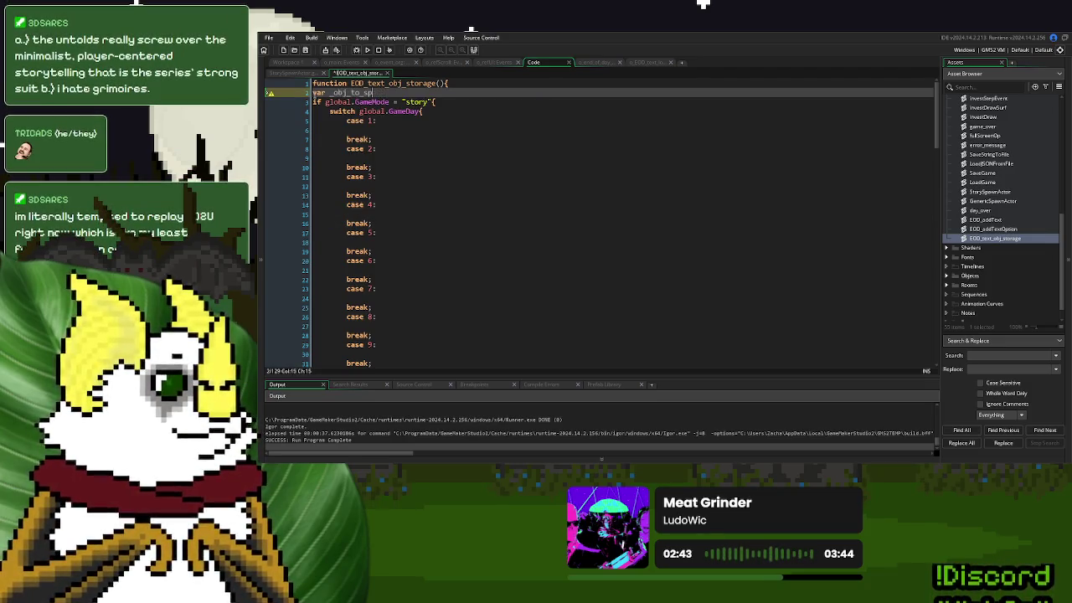
{"action": "key", "text": "BackSpace"}
{"action": "key", "text": "BackSpace"}
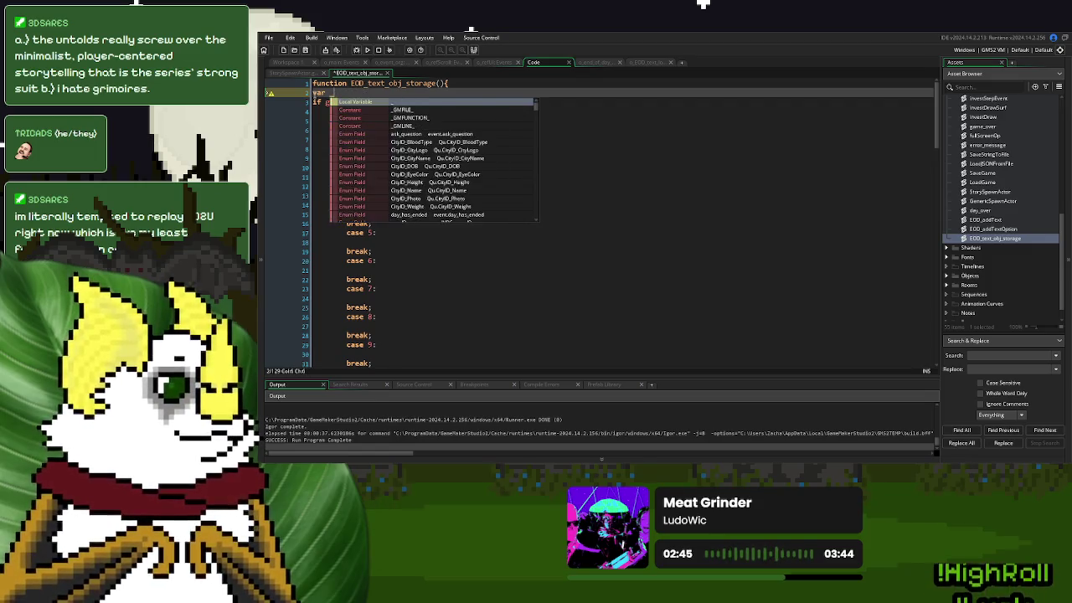
{"action": "type", "text": "obj"}
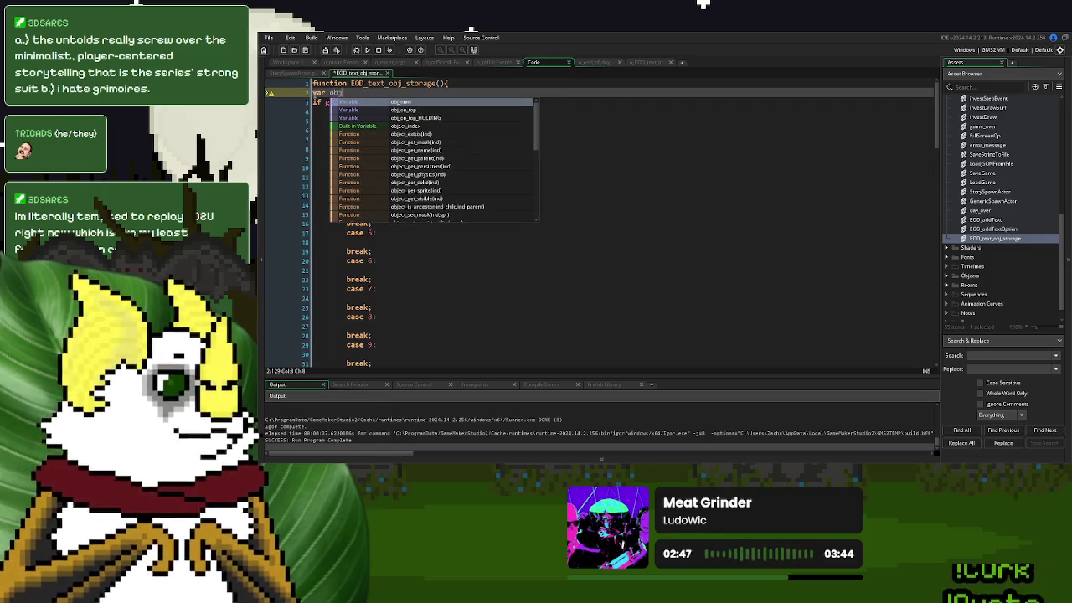
{"action": "type", "text": " = -1;"}
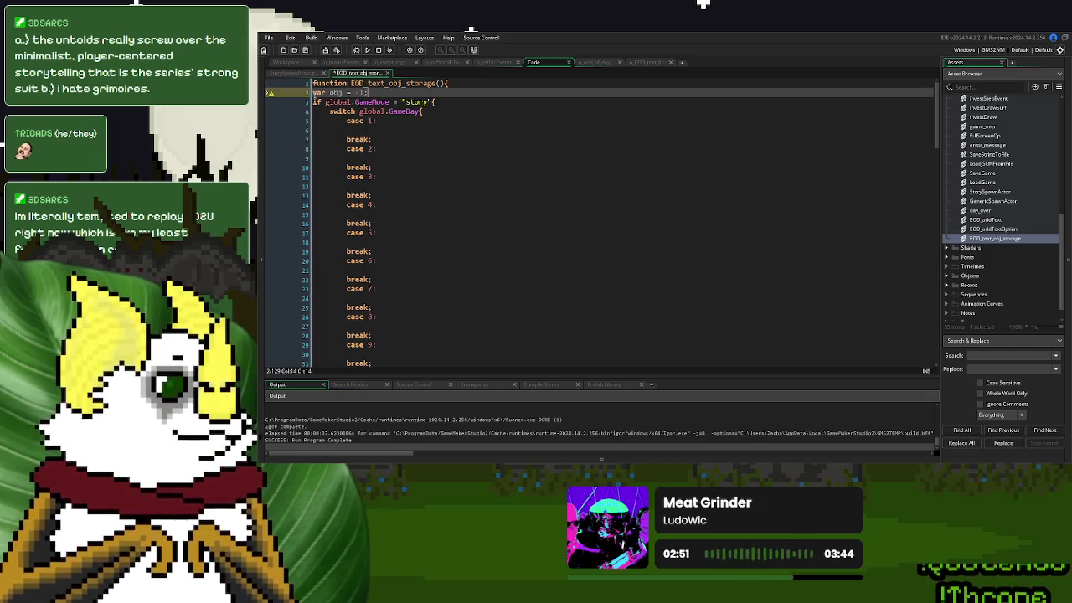
{"action": "left_click_drag", "start_coordinate": [370, 92], "coordinate": [330, 92]}
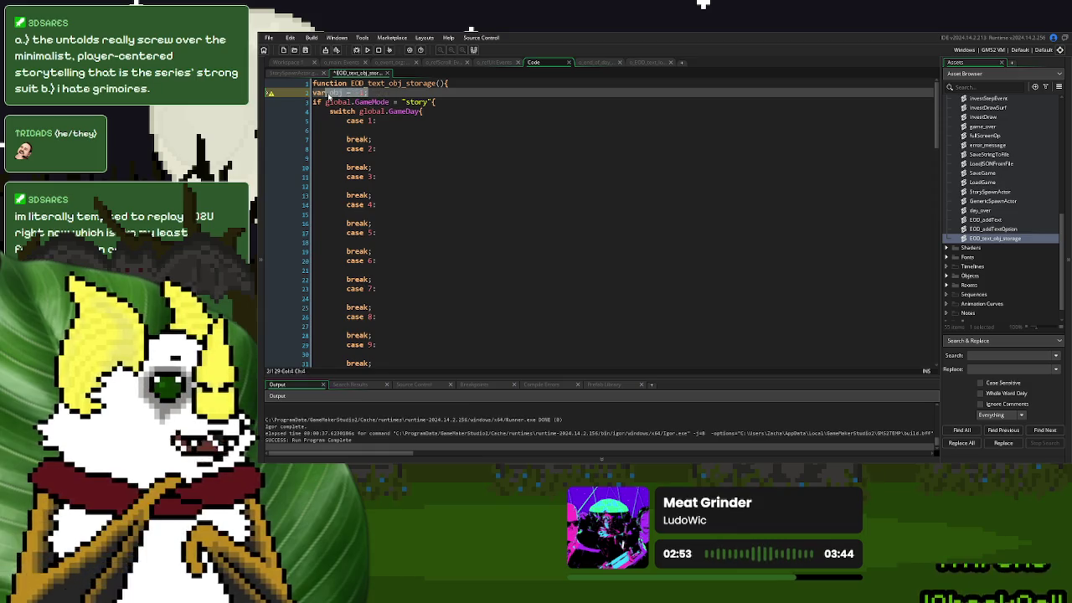
Change case 1's assigned value from -1 to o_EOD_CS_test
{"action": "left_click", "coordinate": [389, 130]}
{"action": "scroll", "coordinate": [389, 163], "scroll_direction": "down", "scroll_amount": 15}
{"action": "scroll", "coordinate": [388, 164], "scroll_direction": "down", "scroll_amount": 18}
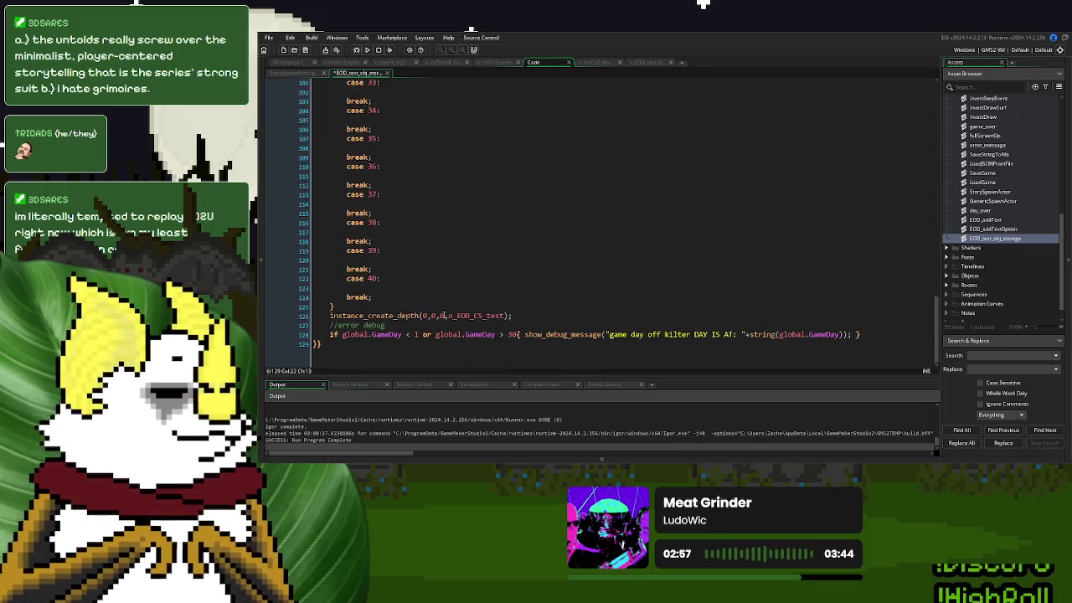
{"action": "left_click", "coordinate": [442, 315]}
{"action": "scroll", "coordinate": [455, 277], "scroll_direction": "up", "scroll_amount": 10}
{"action": "scroll", "coordinate": [454, 277], "scroll_direction": "up", "scroll_amount": 14}
{"action": "scroll", "coordinate": [455, 277], "scroll_direction": "up", "scroll_amount": 3}
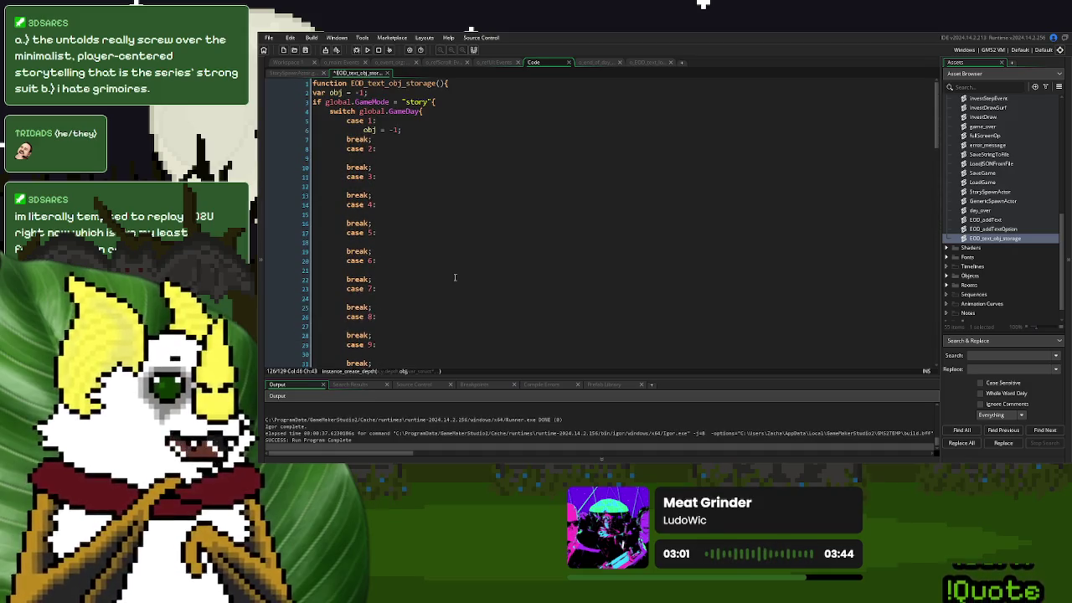
{"action": "left_click_drag", "start_coordinate": [399, 130], "coordinate": [390, 130]}
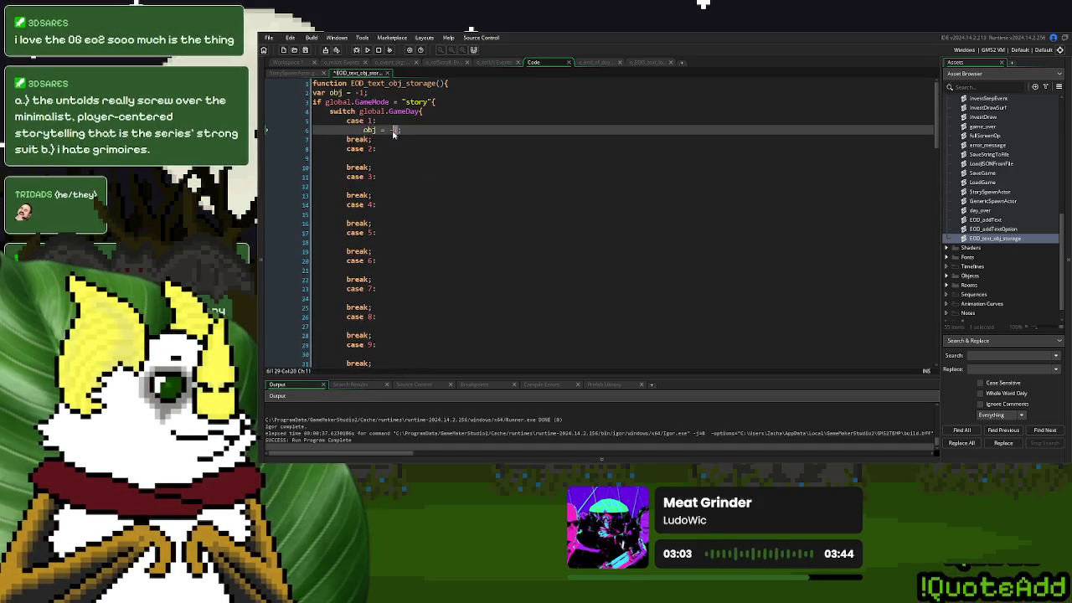
{"action": "type", "text": "o_EOD_CS_test"}
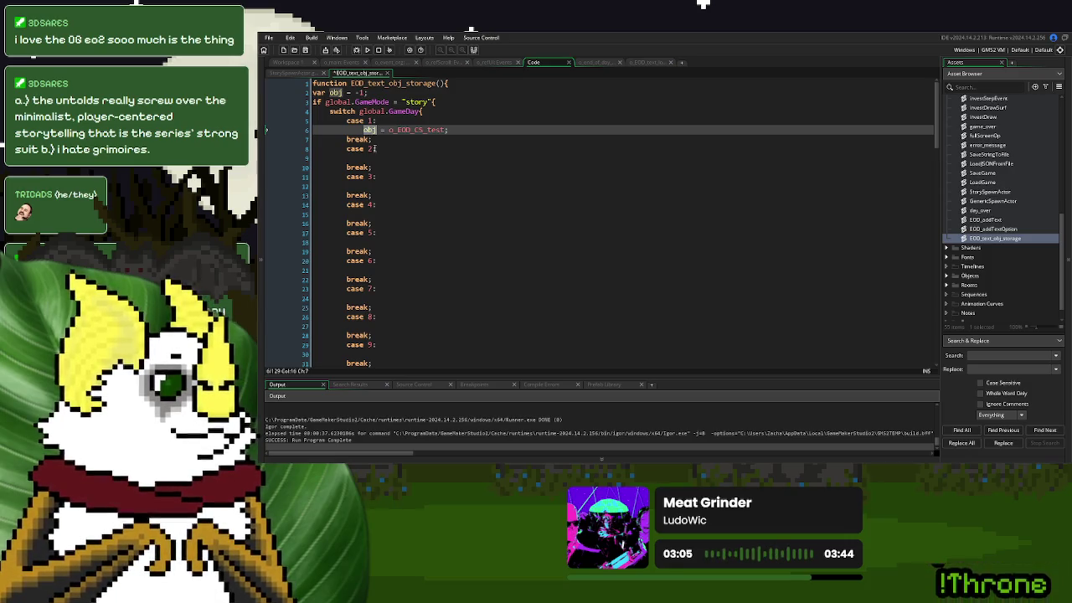
Make the creation call use obj and wrap it in if obj != -1{ }
{"action": "scroll", "coordinate": [385, 168], "scroll_direction": "down", "scroll_amount": 20}
{"action": "scroll", "coordinate": [385, 168], "scroll_direction": "down", "scroll_amount": 6}
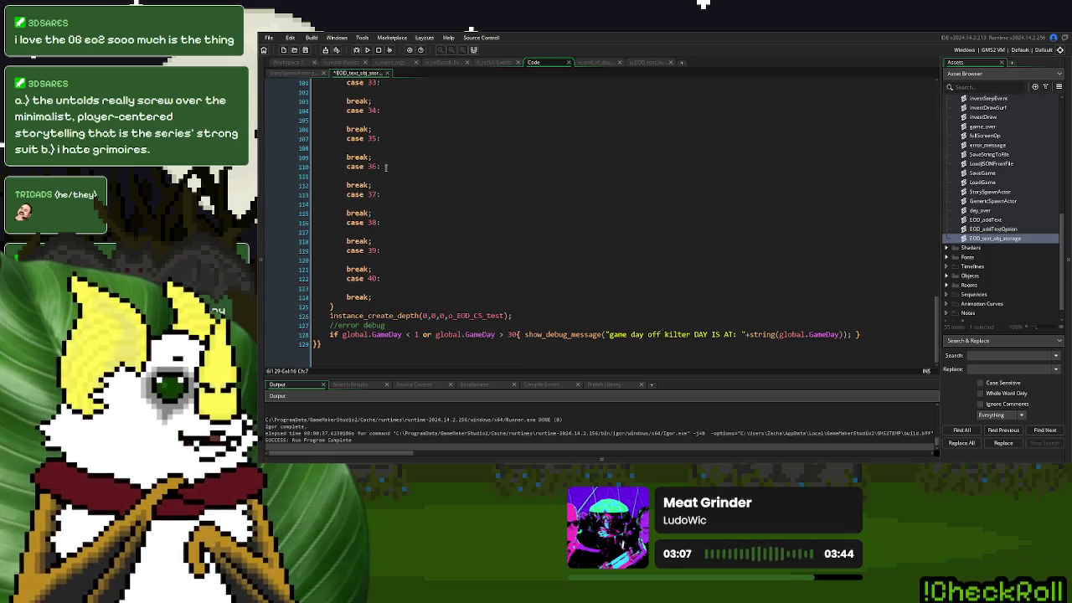
{"action": "double_click", "coordinate": [478, 316]}
{"action": "type", "text": "obj"}
{"action": "left_click", "coordinate": [329, 316]}
{"action": "type", "text": "if obj != -1{"}
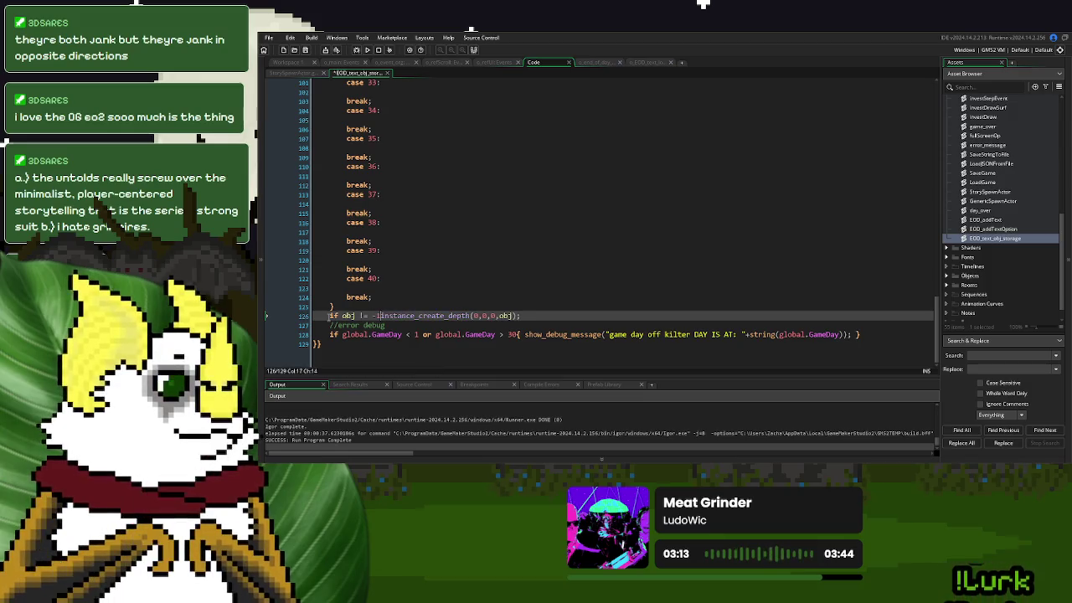
{"action": "left_click", "coordinate": [590, 317]}
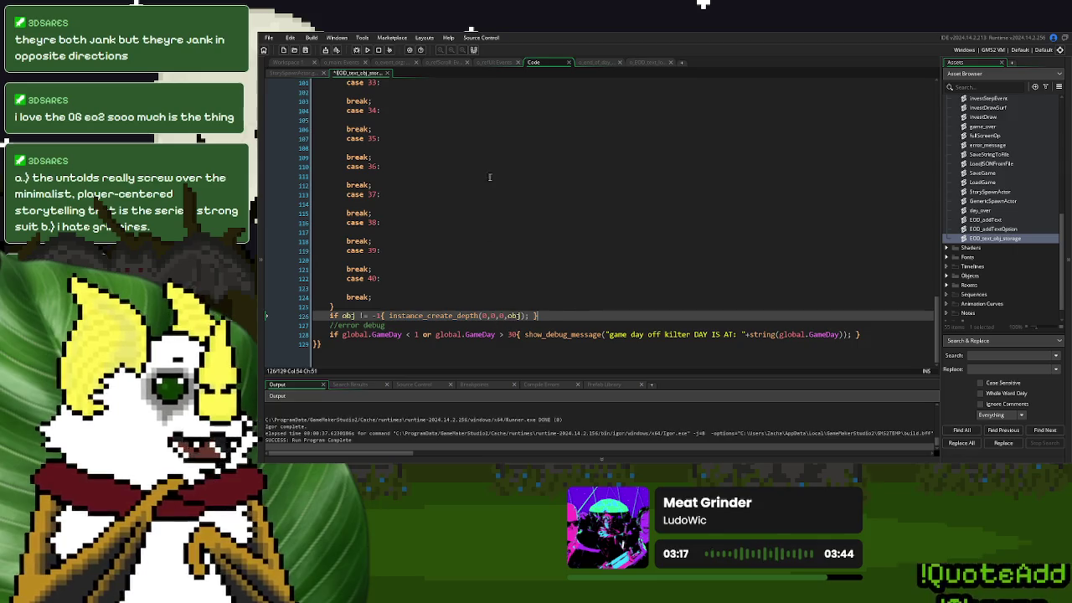
{"action": "left_click", "coordinate": [590, 64]}
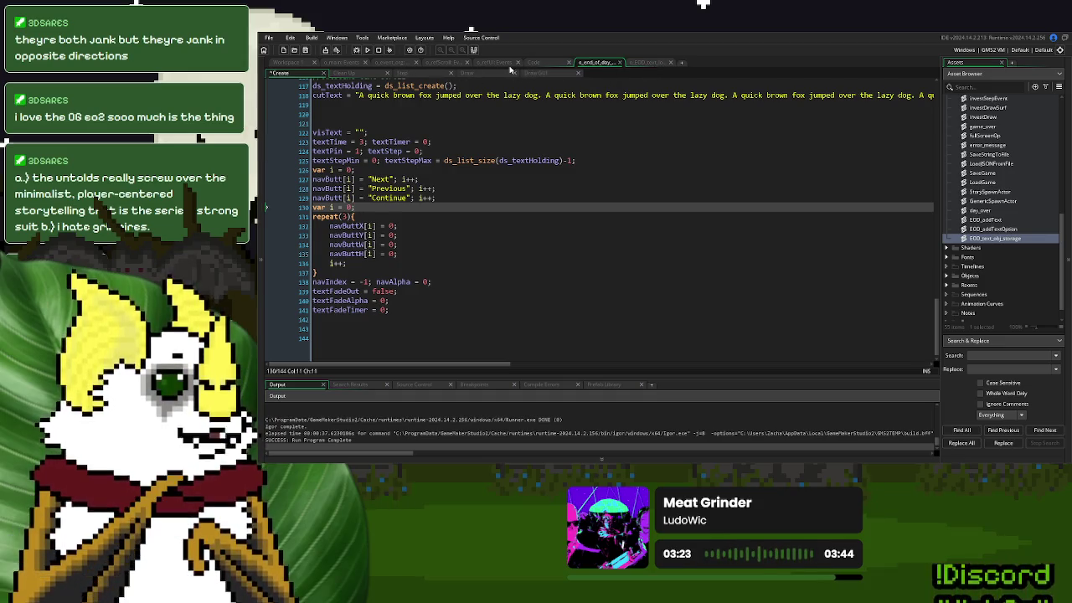
In the Step event, replace case 0's comment lines with if ds_list_size(ds_textHolding) > 0{
{"action": "left_click", "coordinate": [418, 74]}
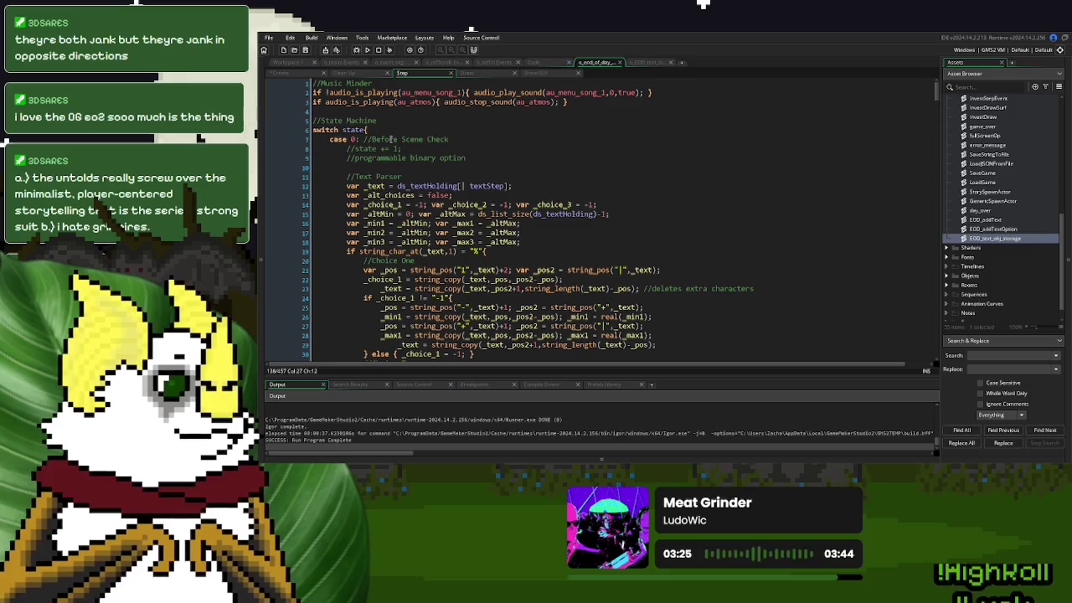
{"action": "left_click", "coordinate": [602, 459]}
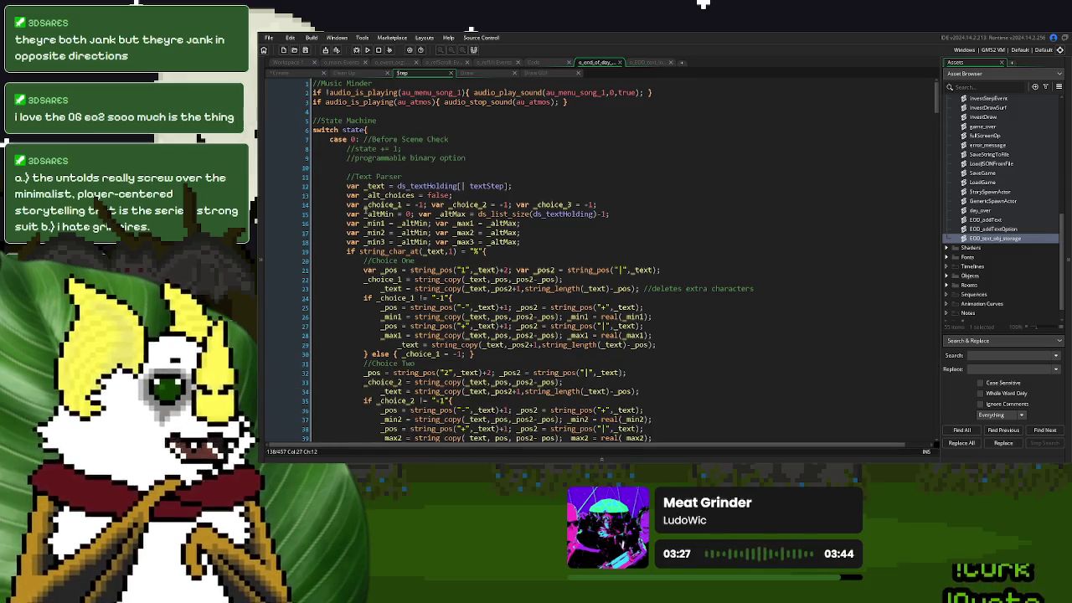
{"action": "scroll", "coordinate": [458, 201], "scroll_direction": "down", "scroll_amount": 5}
{"action": "scroll", "coordinate": [459, 198], "scroll_direction": "up", "scroll_amount": 5}
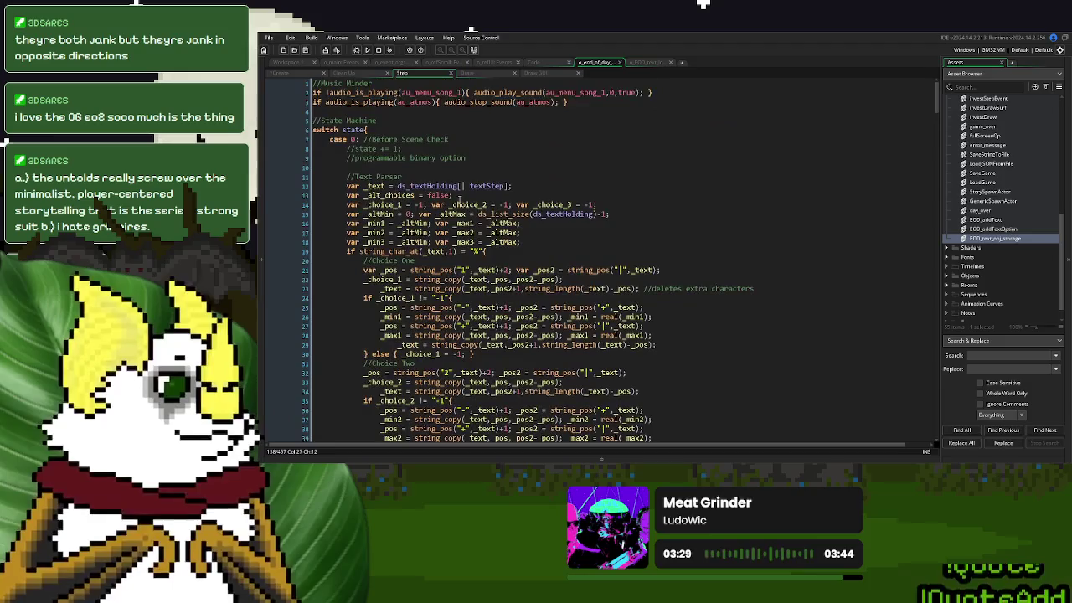
{"action": "left_click", "coordinate": [579, 215]}
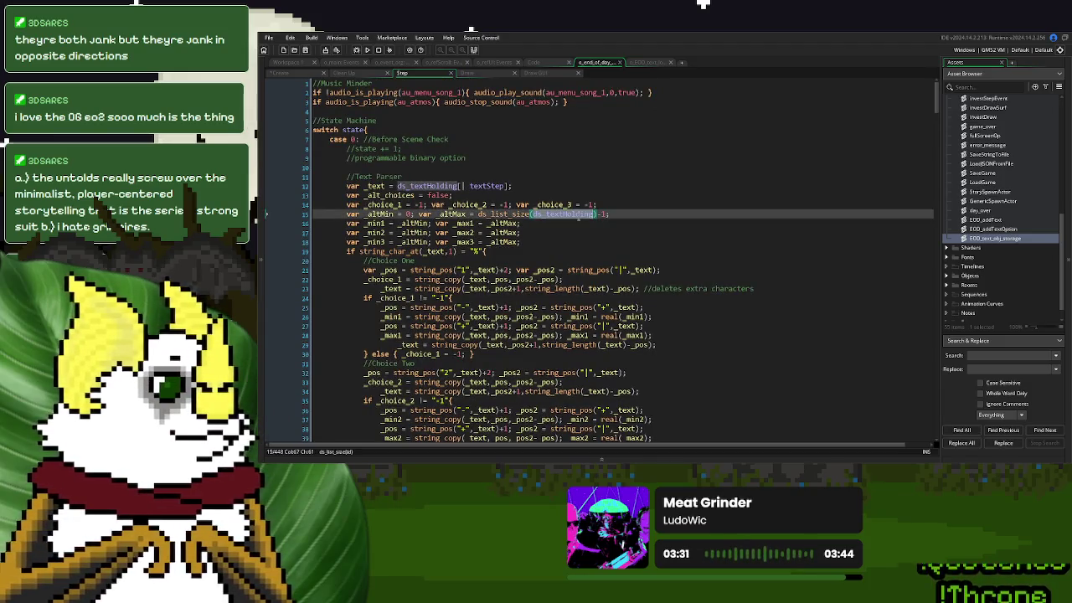
{"action": "left_click", "coordinate": [394, 166]}
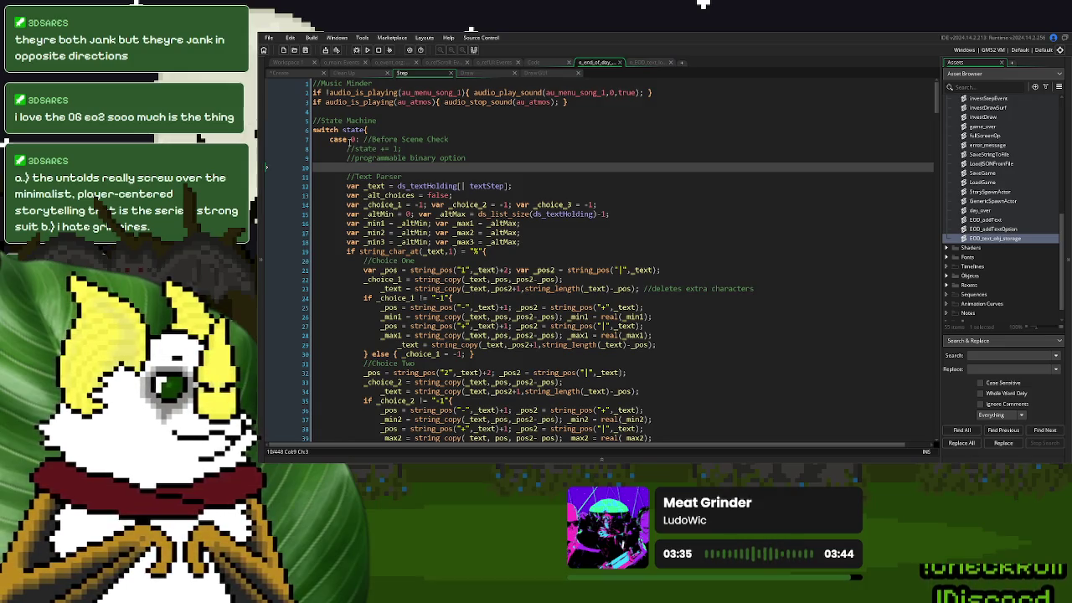
{"action": "left_click", "coordinate": [347, 148]}
{"action": "left_click_drag", "start_coordinate": [467, 158], "coordinate": [344, 147]}
{"action": "key", "text": "BackSpace"}
{"action": "type", "text": "if ds_list_size(ds_textHolding) > 0"}
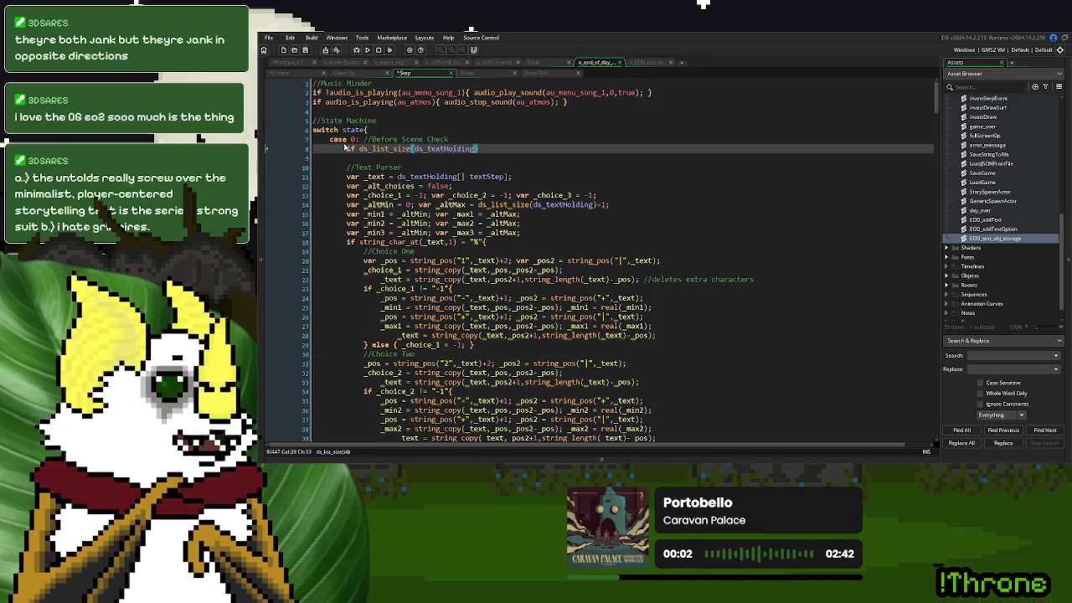
{"action": "type", "text": "{"}
Close the if block after line 165 and indent the text parser inside it
{"action": "scroll", "coordinate": [435, 295], "scroll_direction": "down", "scroll_amount": 18}
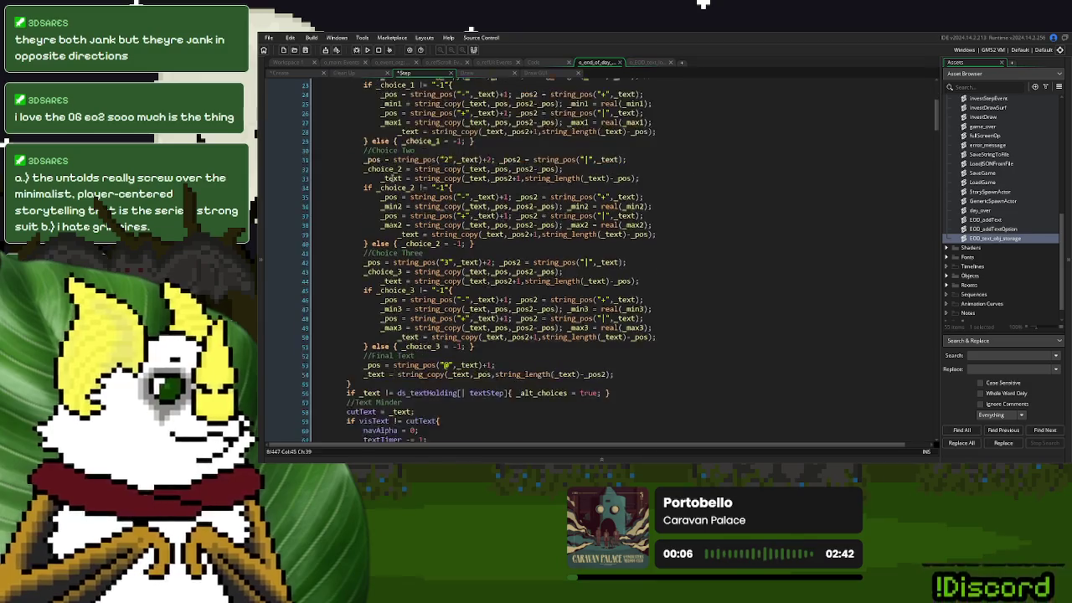
{"action": "scroll", "coordinate": [434, 295], "scroll_direction": "down", "scroll_amount": 20}
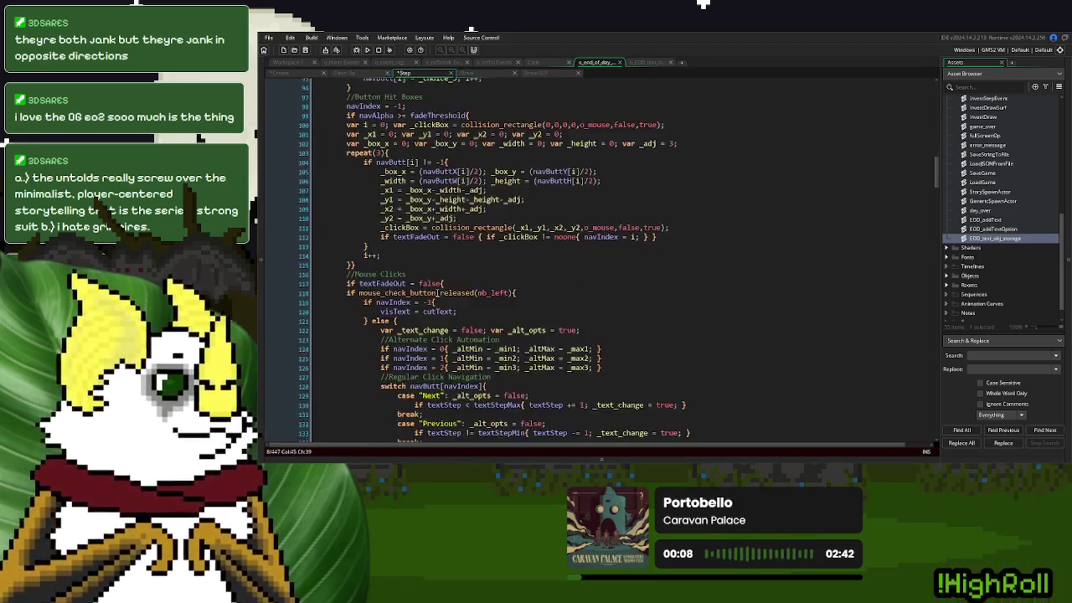
{"action": "scroll", "coordinate": [437, 291], "scroll_direction": "down", "scroll_amount": 5}
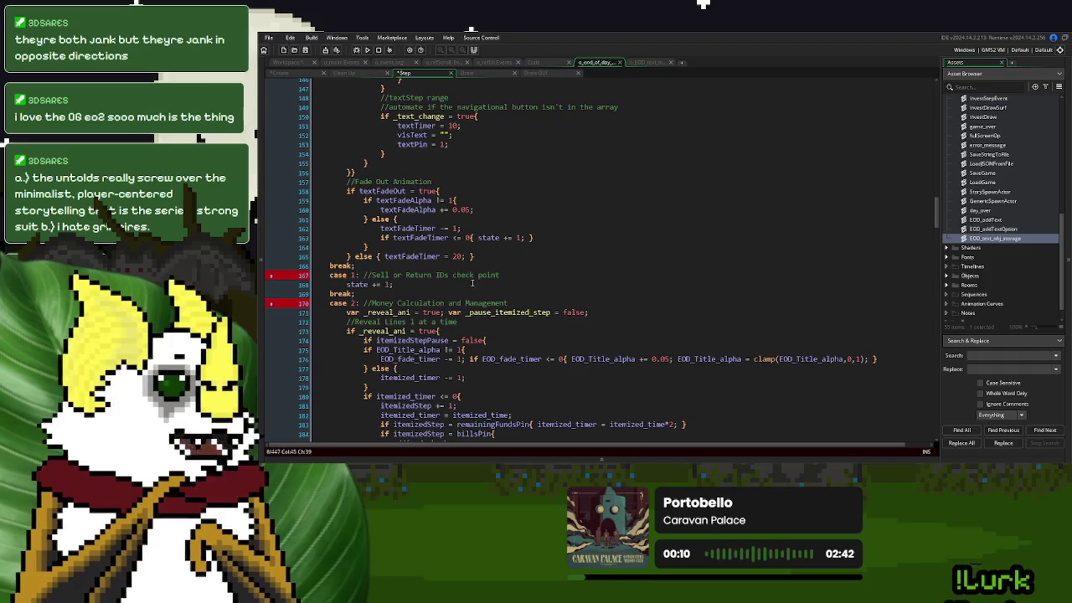
{"action": "left_click", "coordinate": [488, 256]}
{"action": "key", "text": "Return"}
{"action": "mouse_move", "coordinate": [488, 256]}
{"action": "left_mouse_down"}
{"action": "mouse_move", "coordinate": [469, 239]}
{"action": "mouse_move", "coordinate": [423, 59]}
{"action": "mouse_move", "coordinate": [402, 60]}
{"action": "mouse_move", "coordinate": [347, 171]}
{"action": "left_mouse_up"}
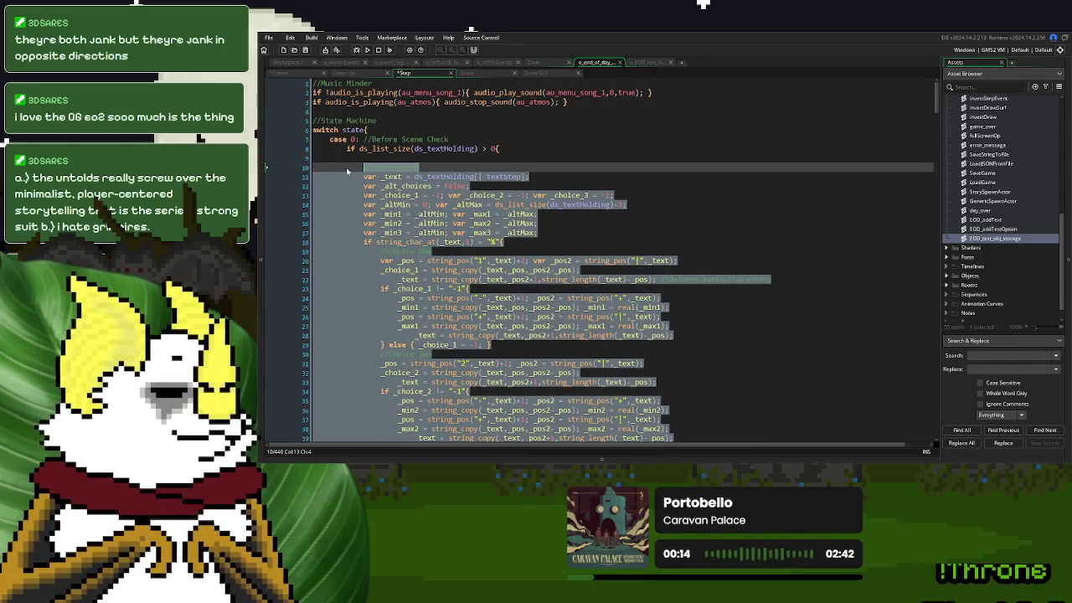
{"action": "left_click", "coordinate": [434, 160]}
{"action": "left_click", "coordinate": [544, 149]}
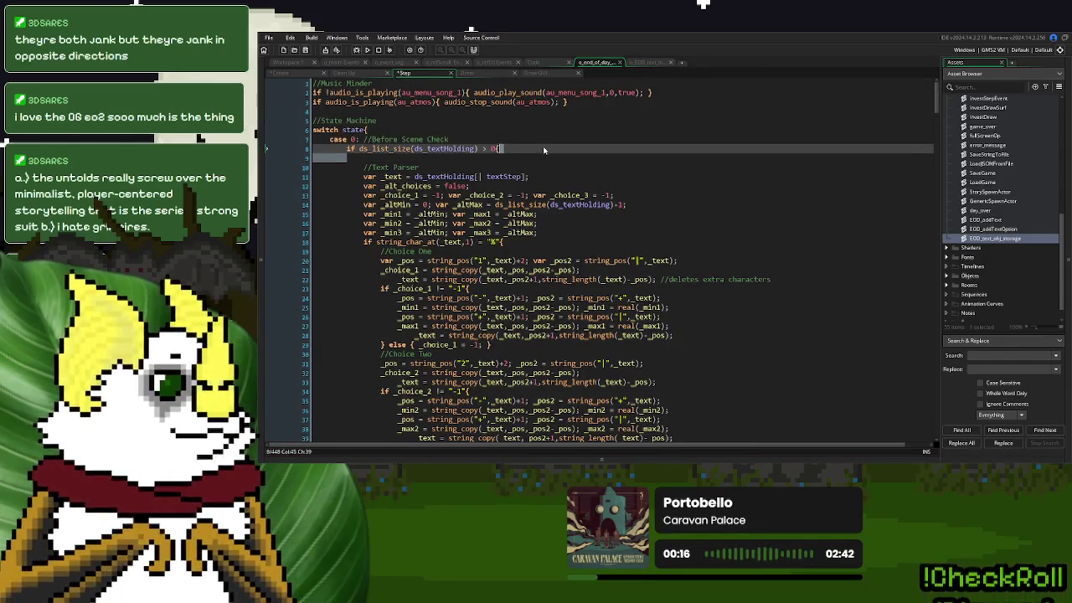
Add an else { state += 1; } branch, copying the increment from case 1
{"action": "scroll", "coordinate": [543, 149], "scroll_direction": "down", "scroll_amount": 8}
{"action": "scroll", "coordinate": [540, 154], "scroll_direction": "down", "scroll_amount": 20}
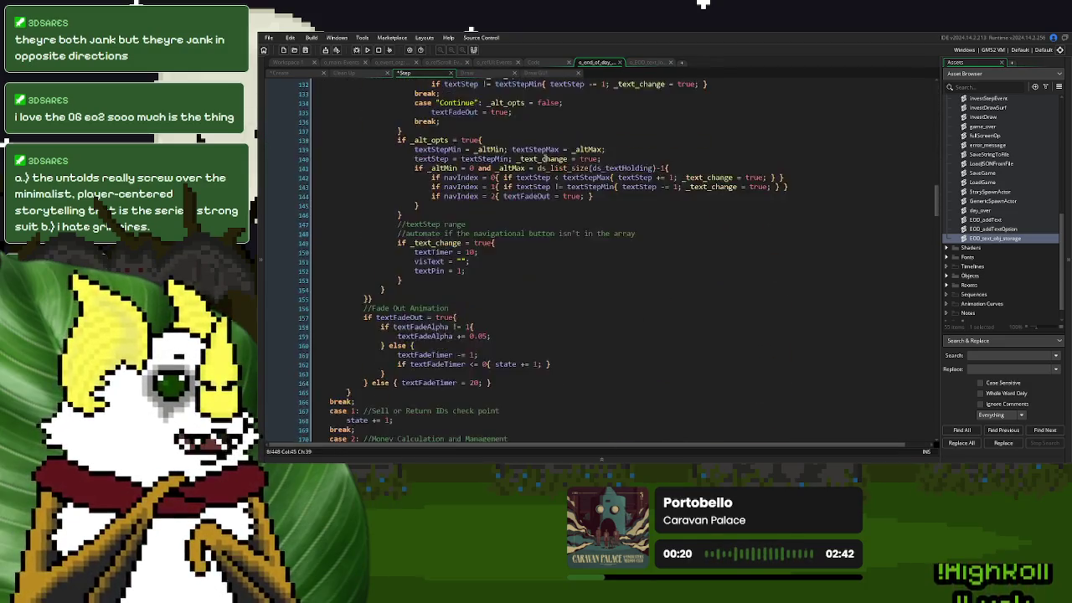
{"action": "scroll", "coordinate": [545, 158], "scroll_direction": "down", "scroll_amount": 4}
{"action": "left_click", "coordinate": [417, 290]}
{"action": "type", "text": "else {"}
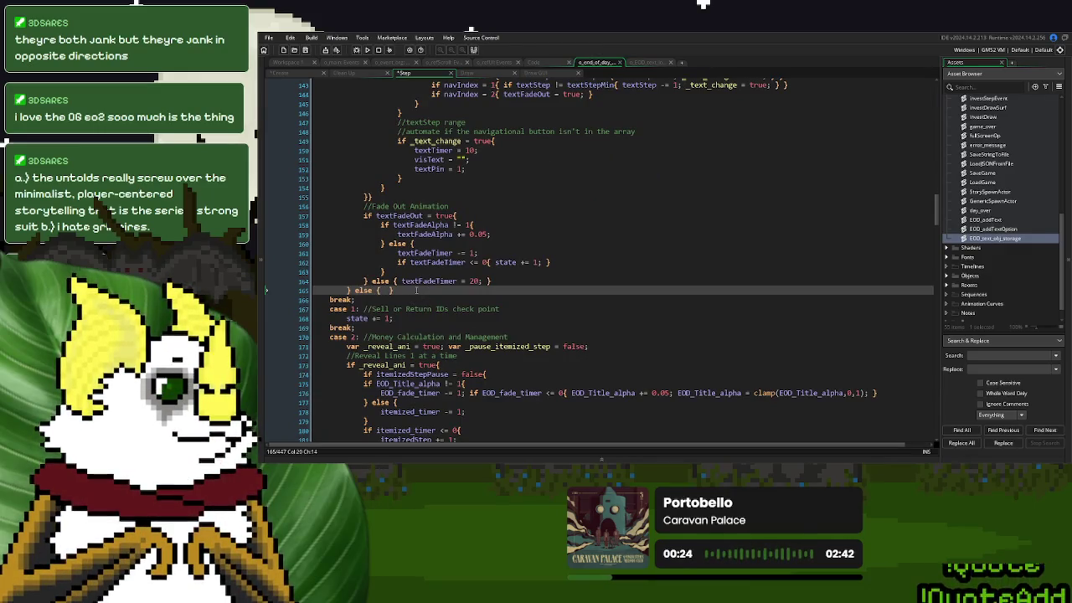
{"action": "left_click_drag", "start_coordinate": [410, 318], "coordinate": [348, 322]}
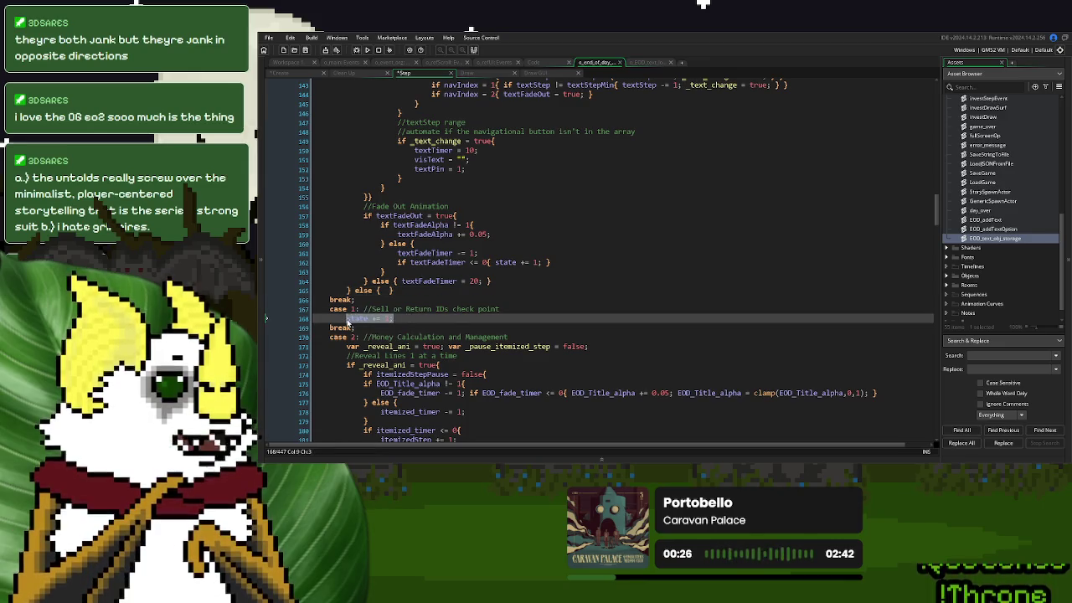
{"action": "key", "text": "ctrl+c"}
{"action": "left_click", "coordinate": [385, 290]}
{"action": "key", "text": "ctrl+v"}
{"action": "left_click", "coordinate": [653, 60]}
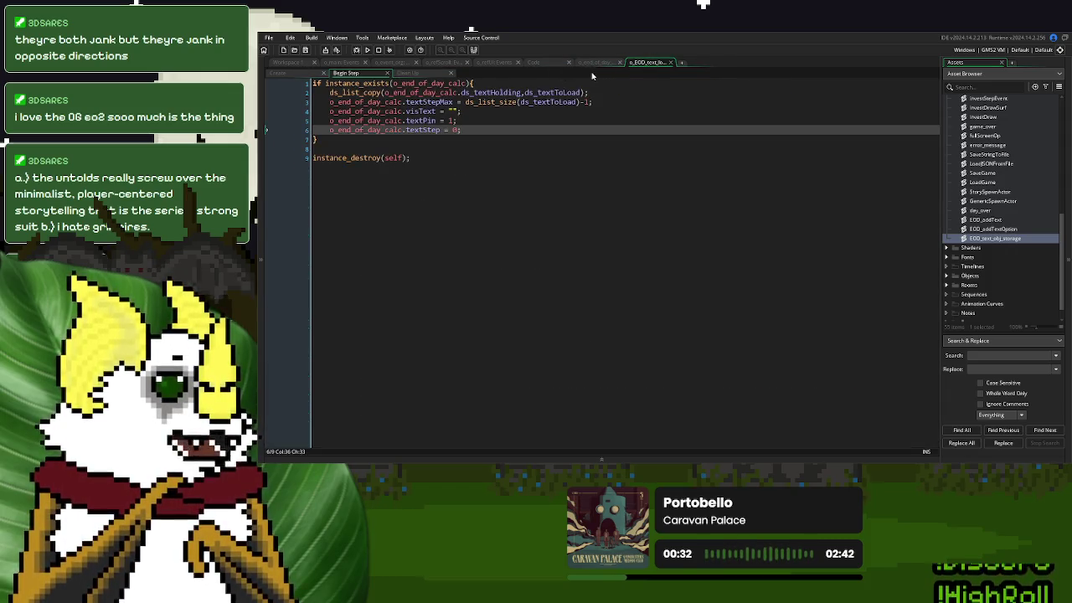
Copy the EOD_text_obj_storage name and add the call EOD_text_obj_storage(); on line 120 of o_end_of_day's Create event
{"action": "left_click", "coordinate": [543, 63]}
{"action": "scroll", "coordinate": [425, 161], "scroll_direction": "up", "scroll_amount": 5}
{"action": "scroll", "coordinate": [425, 162], "scroll_direction": "up", "scroll_amount": 20}
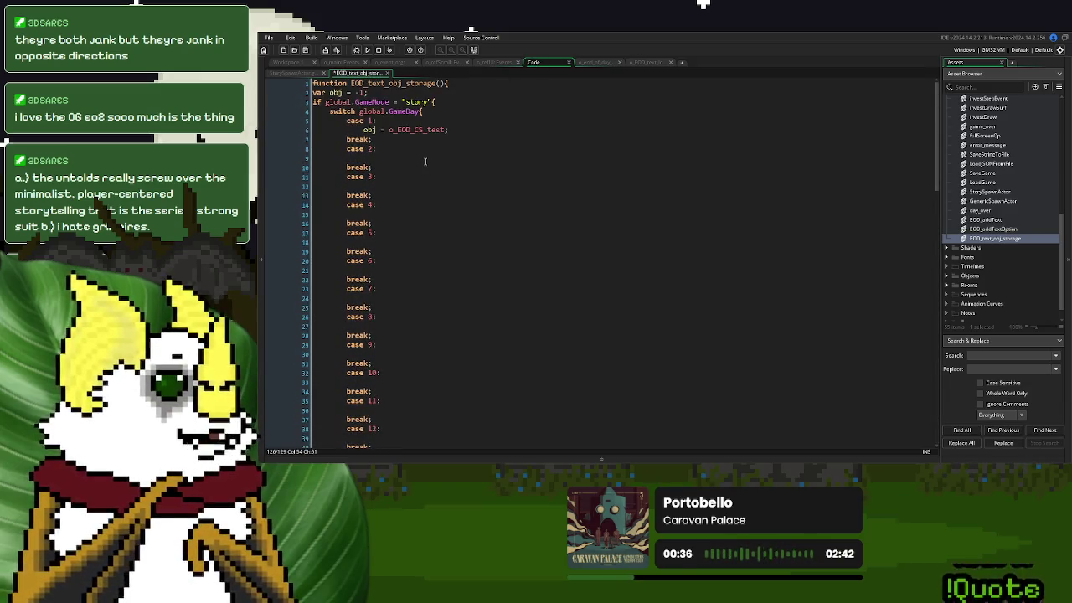
{"action": "double_click", "coordinate": [353, 83]}
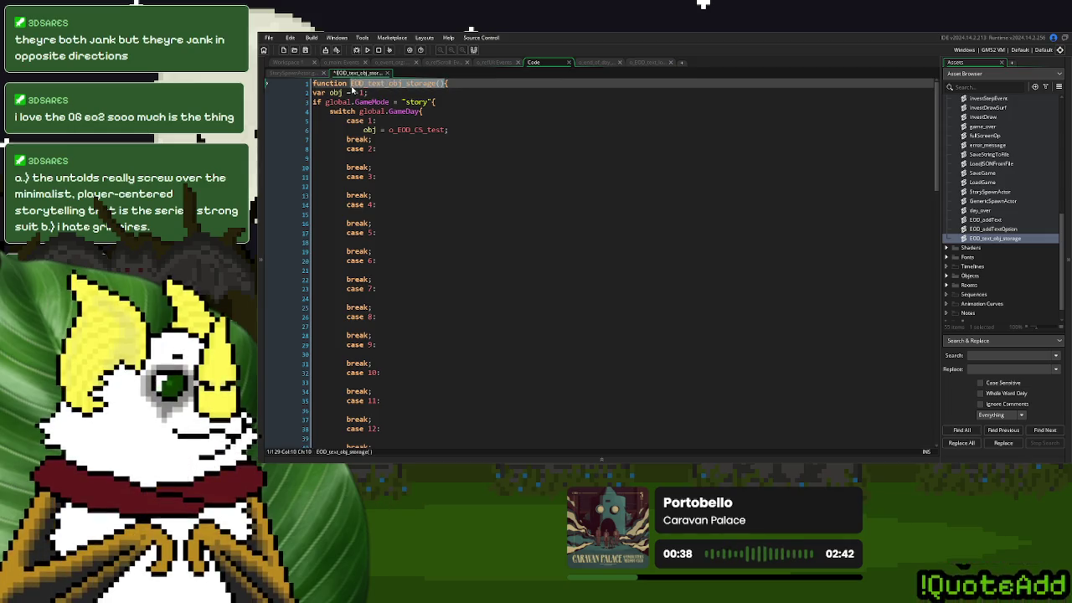
{"action": "key", "text": "ctrl+Tab"}
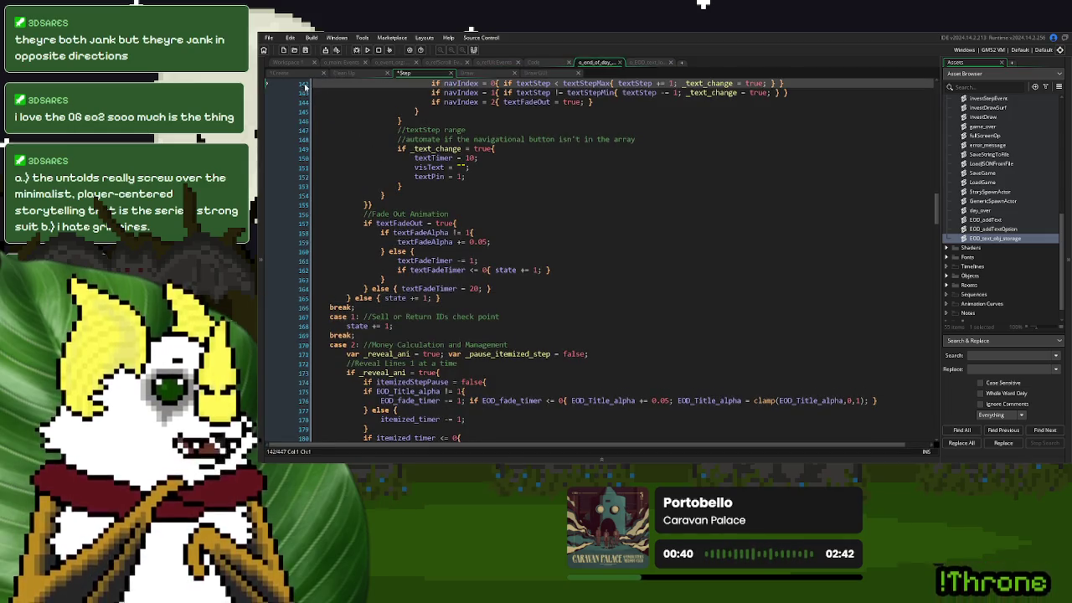
{"action": "left_click", "coordinate": [288, 76]}
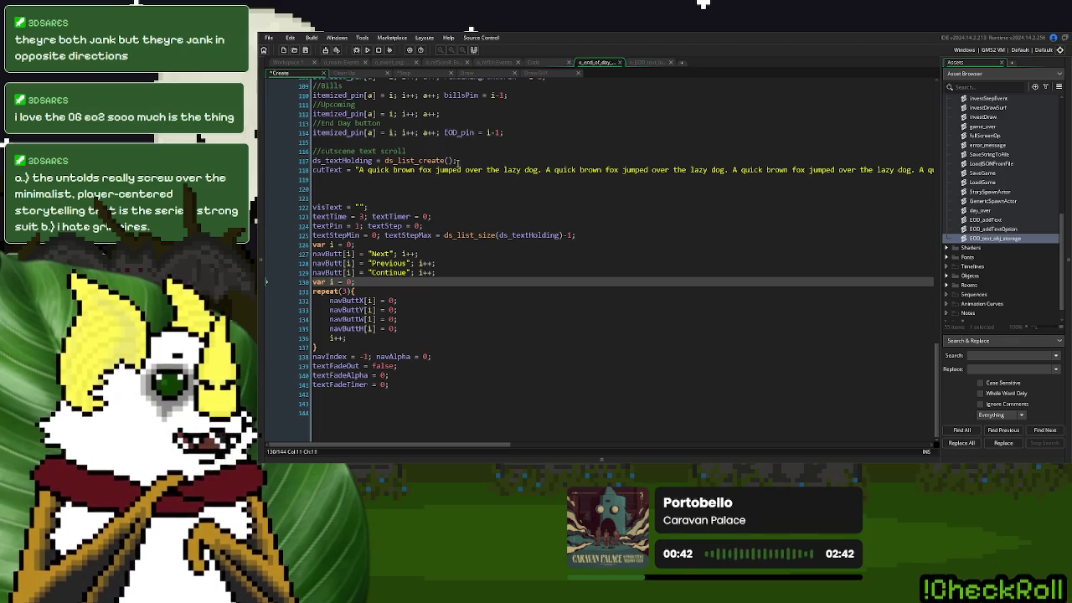
{"action": "scroll", "coordinate": [388, 183], "scroll_direction": "up", "scroll_amount": 1}
{"action": "left_click", "coordinate": [414, 195]}
{"action": "key", "text": "ctrl+v"}
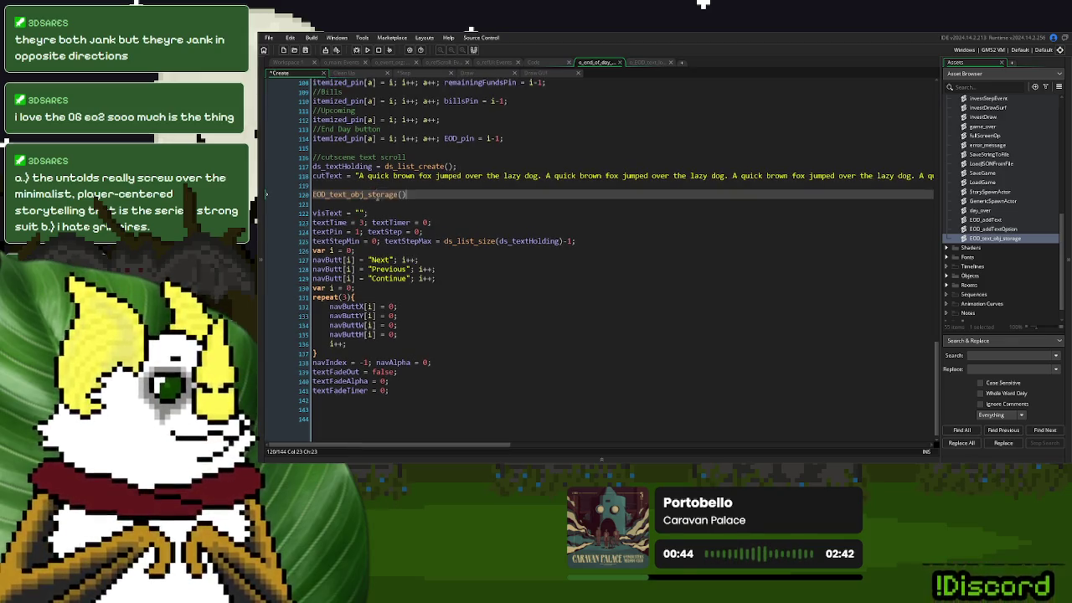
{"action": "type", "text": ";"}
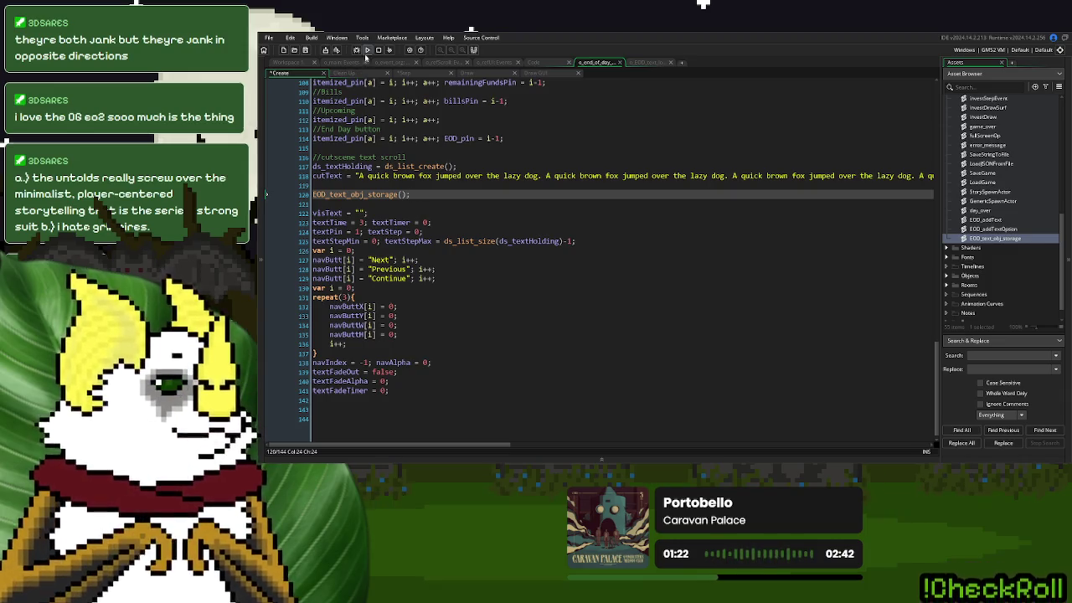
Run the game, start a New Game and play through Day 1
{"action": "left_click", "coordinate": [367, 51]}
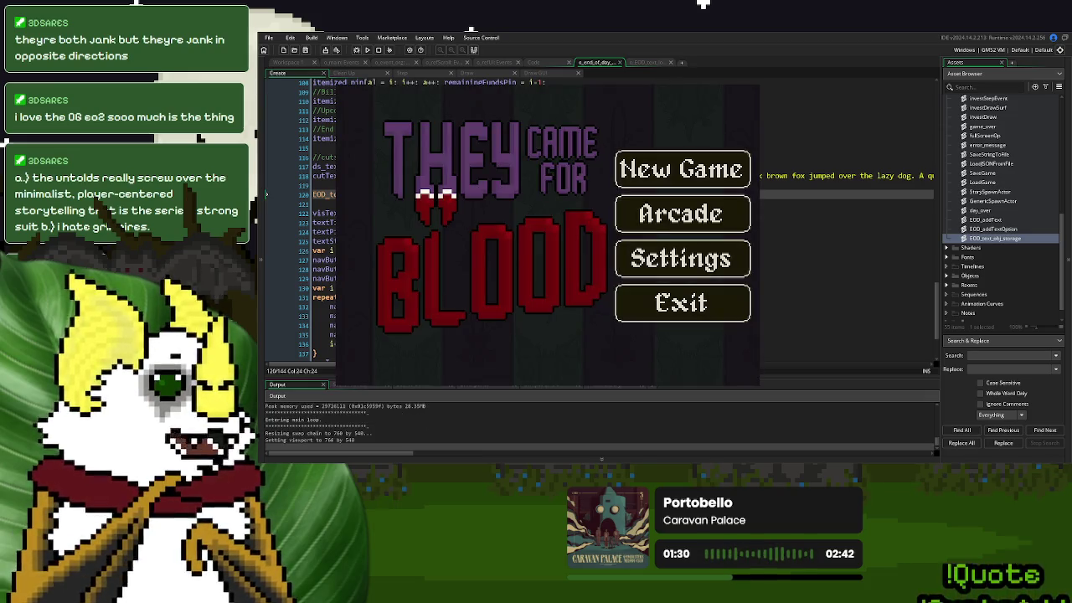
{"action": "left_click", "coordinate": [670, 172]}
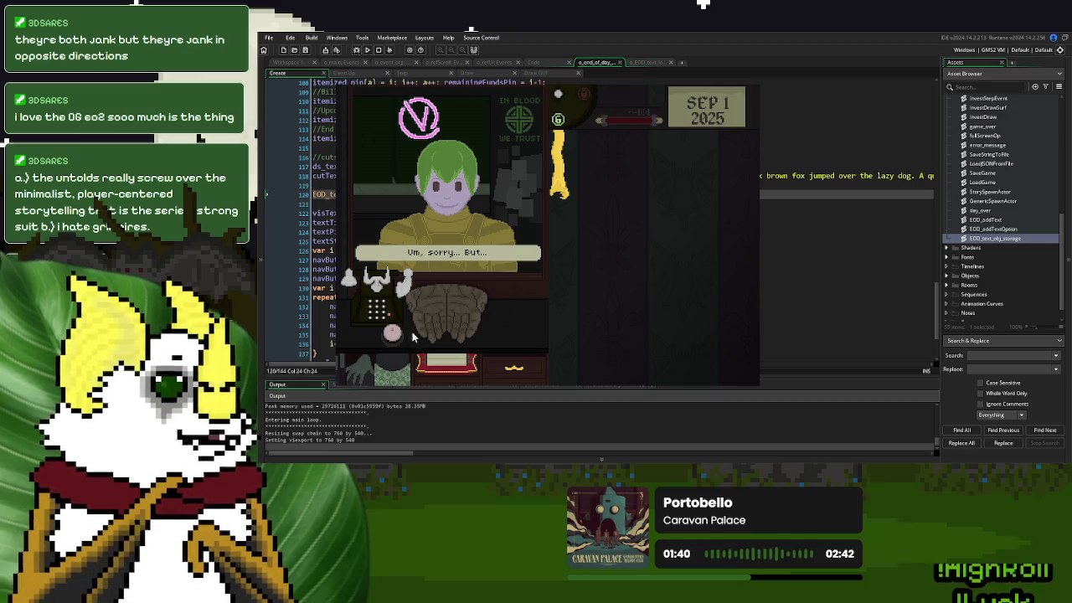
{"action": "left_click", "coordinate": [387, 335]}
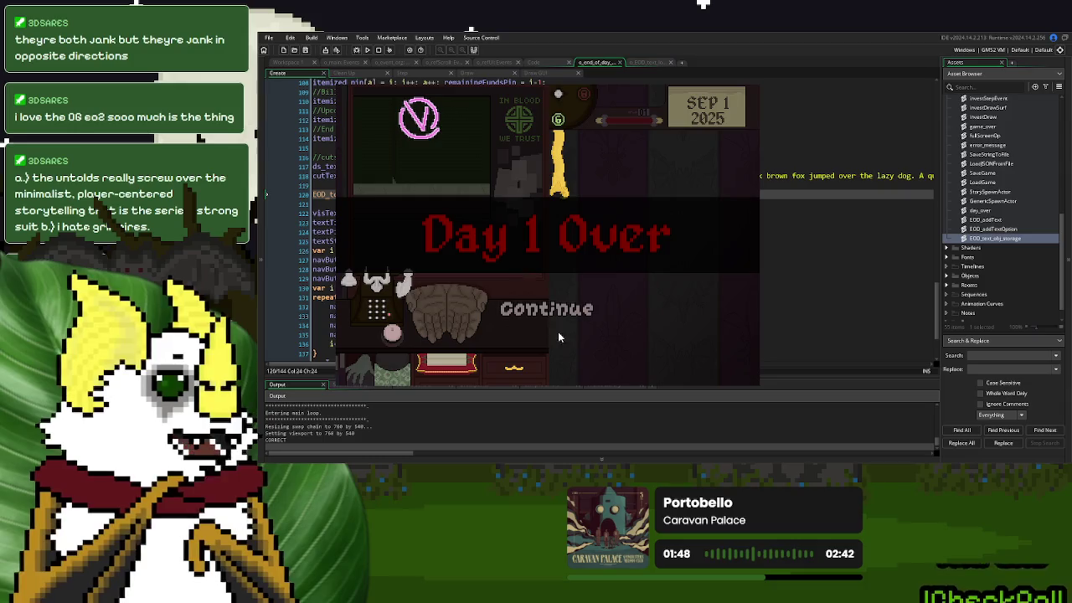
{"action": "left_click", "coordinate": [571, 315]}
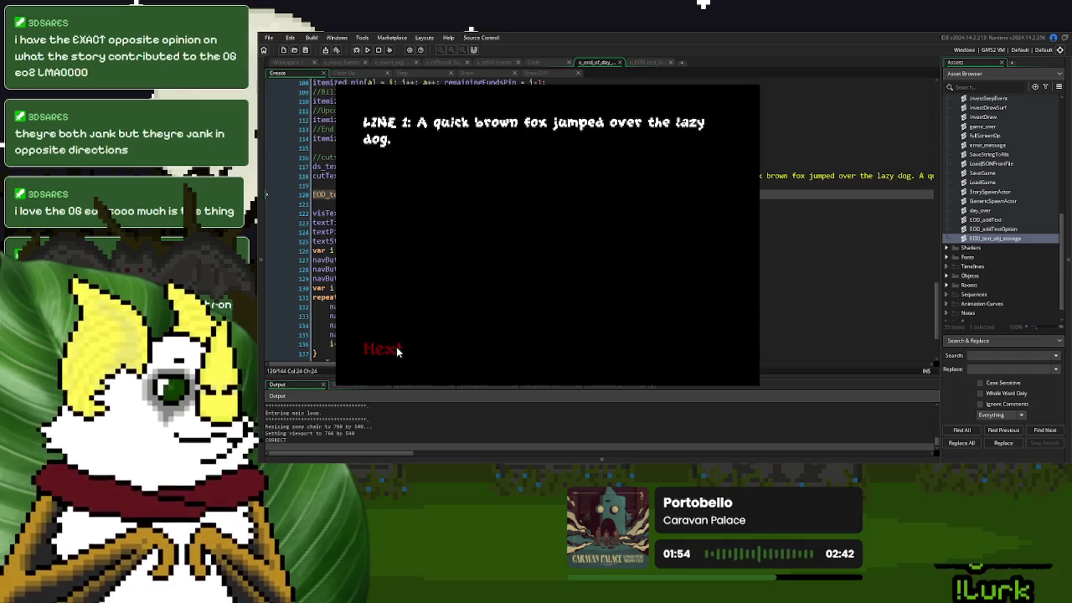
Step through the end-of-day cutscene, choosing Option One and finishing its text
{"action": "left_click", "coordinate": [398, 351]}
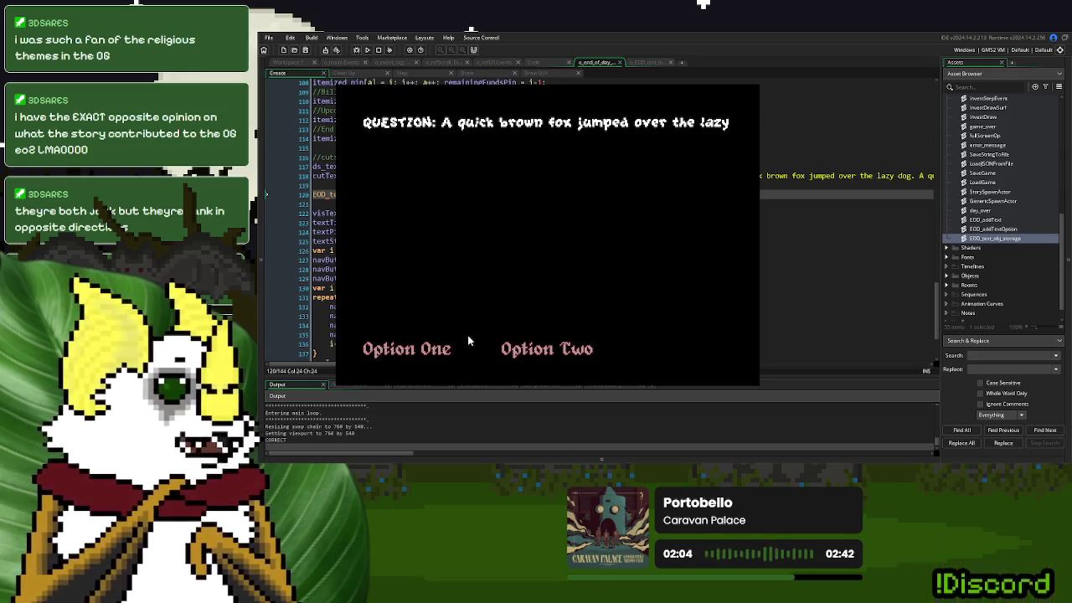
{"action": "left_click", "coordinate": [449, 347]}
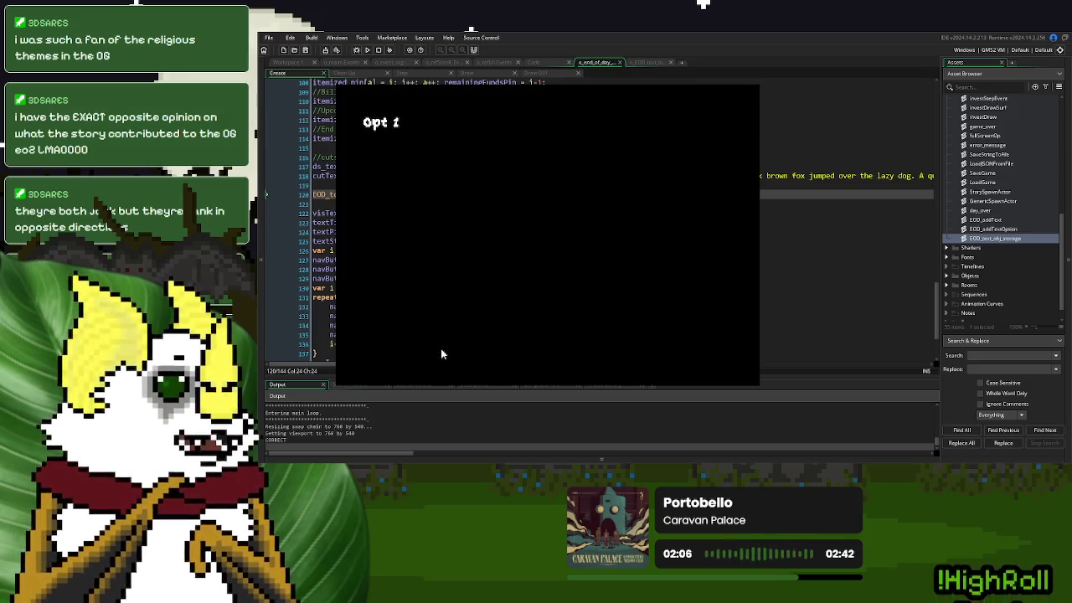
{"action": "left_click", "coordinate": [393, 350]}
{"action": "left_click", "coordinate": [388, 348]}
{"action": "left_click", "coordinate": [693, 349]}
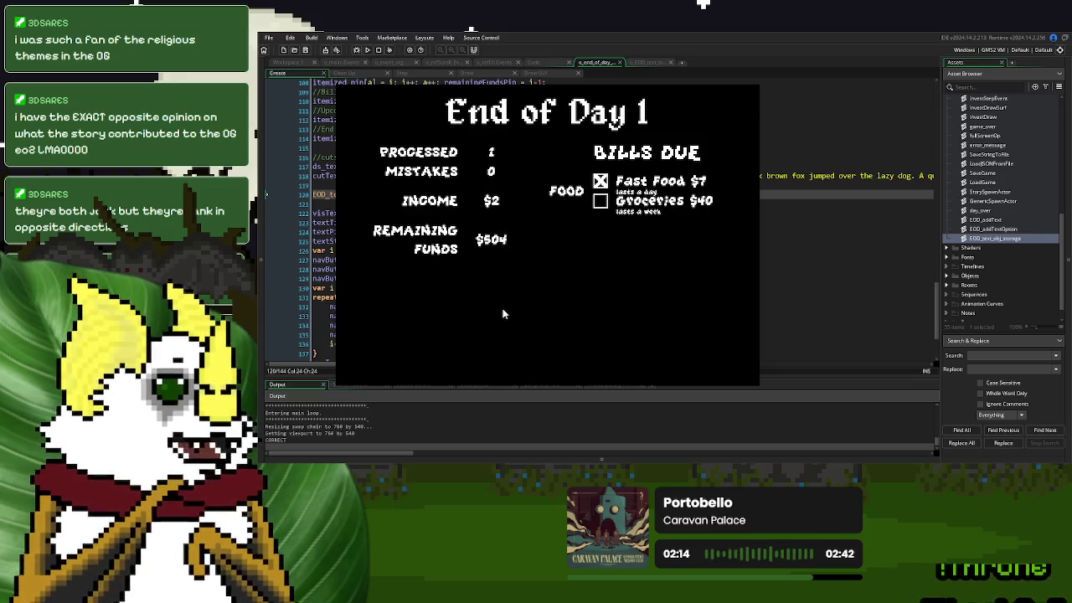
Save and continue into Day 2, finish it, then save and quit
{"action": "left_click", "coordinate": [461, 350]}
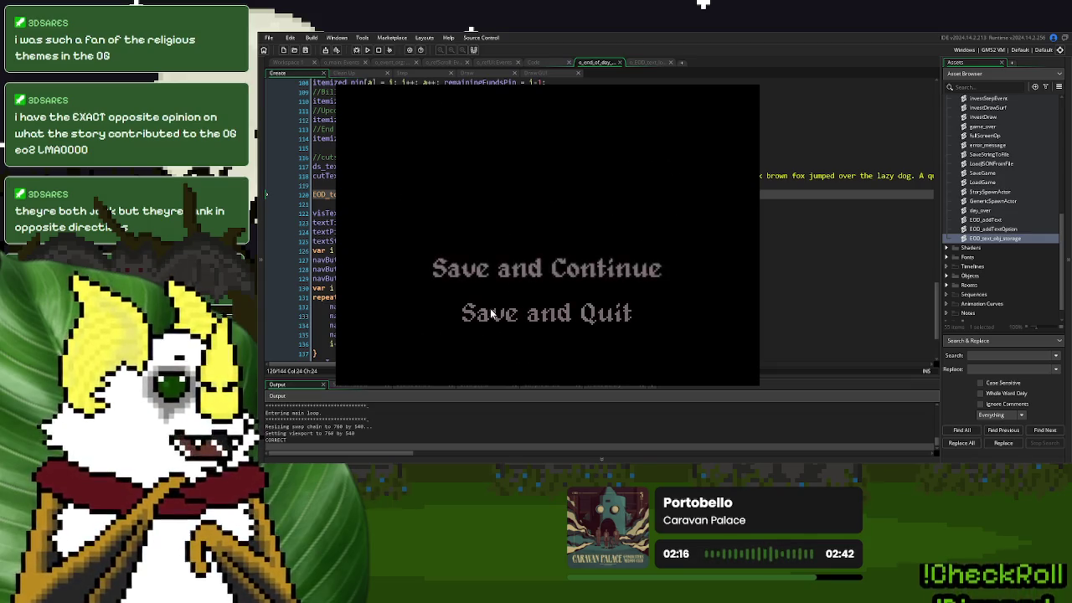
{"action": "left_click", "coordinate": [515, 268]}
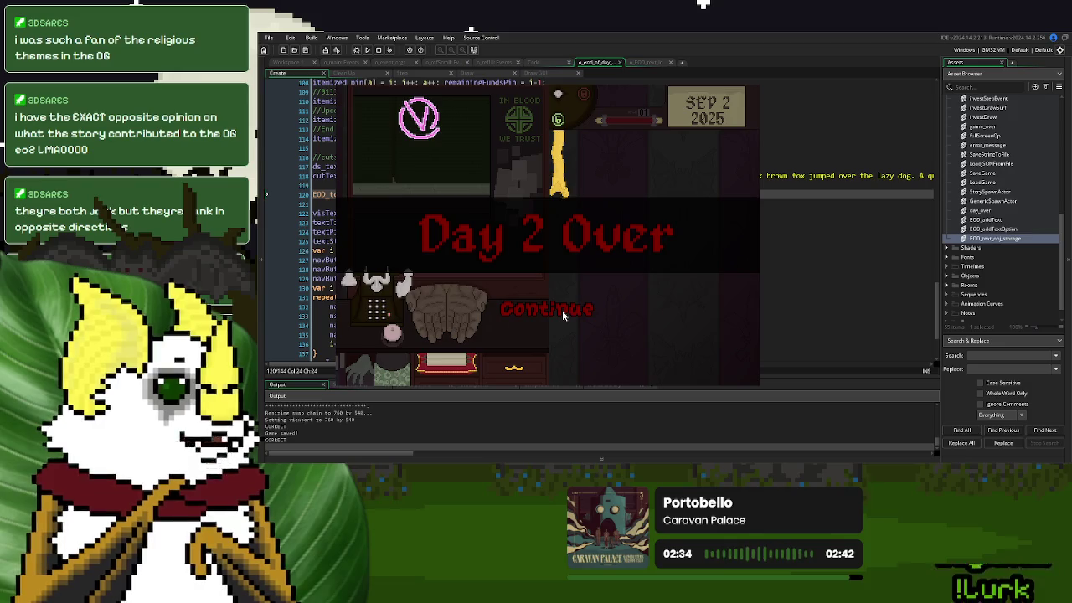
{"action": "left_click", "coordinate": [562, 310]}
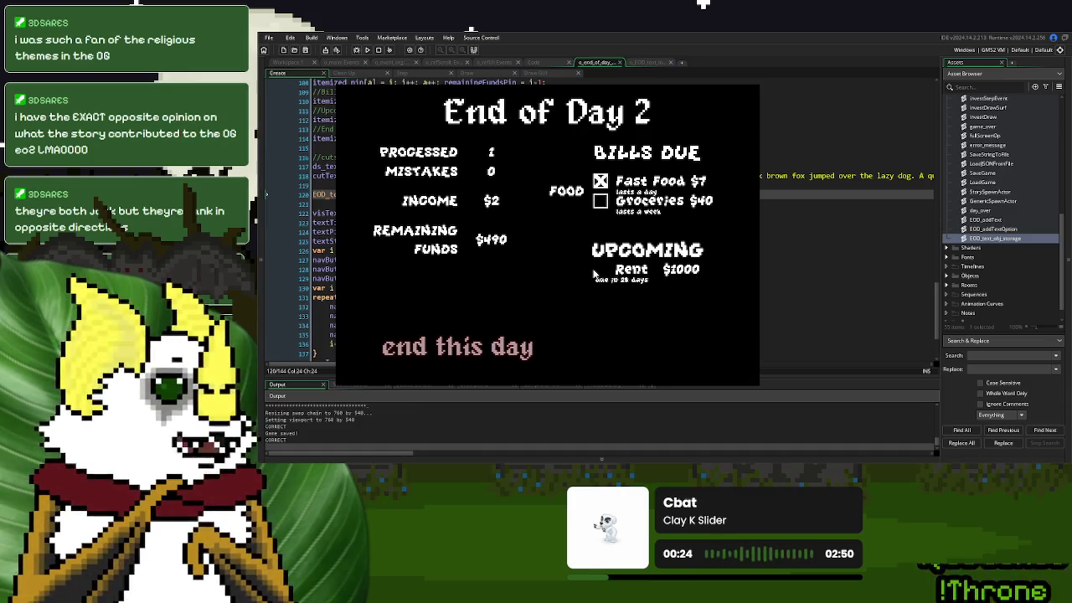
{"action": "left_click", "coordinate": [484, 334]}
{"action": "left_click", "coordinate": [549, 315]}
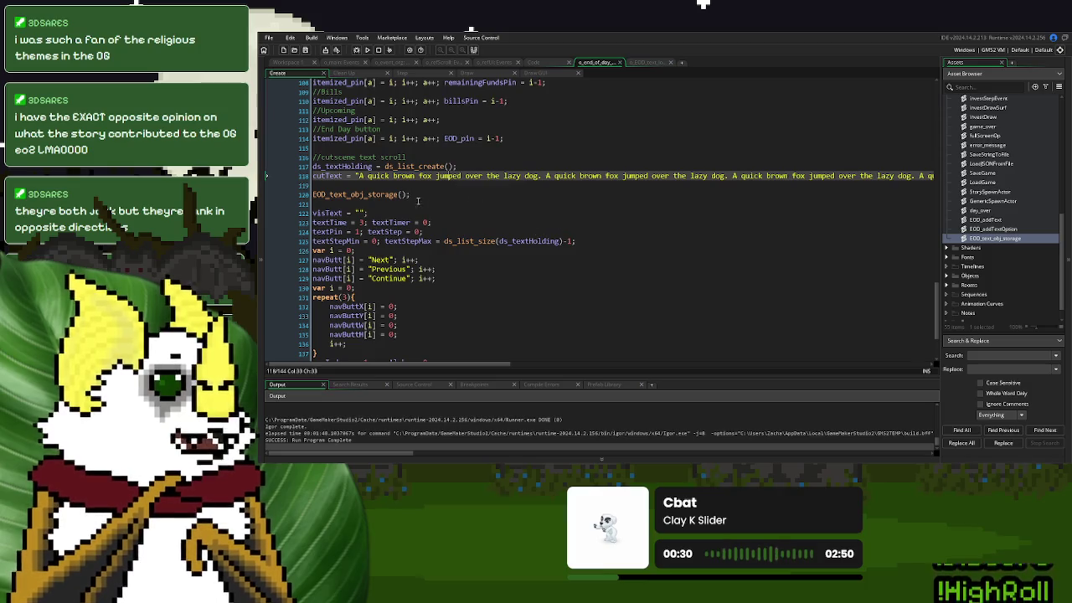
Review the Begin Step, EOD_text_obj_storage, StorySpawnActor and end-of-day Create code
{"action": "left_click", "coordinate": [650, 62]}
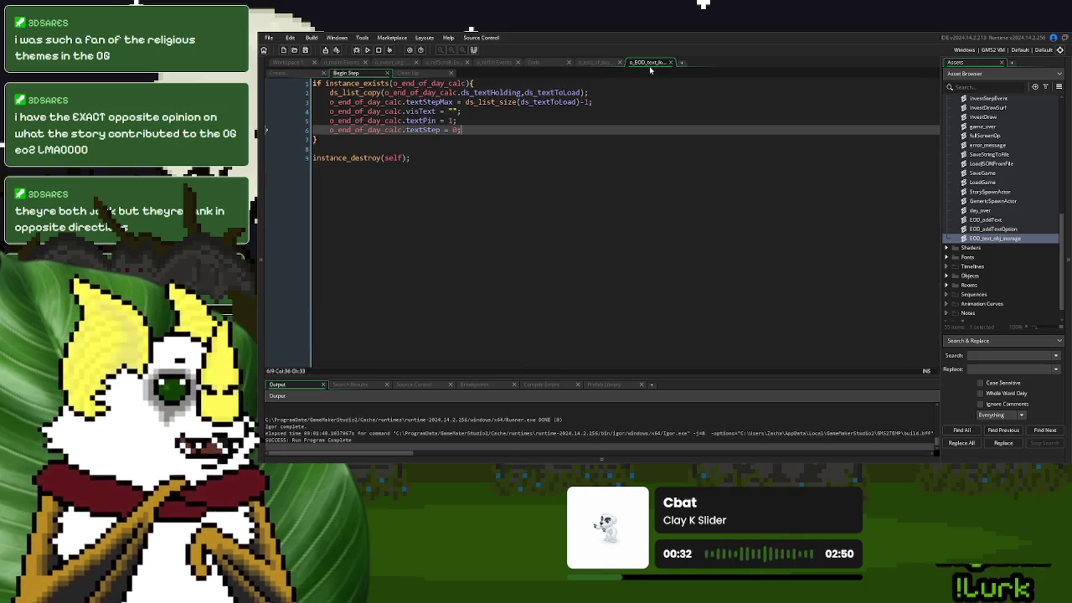
{"action": "left_click", "coordinate": [608, 65]}
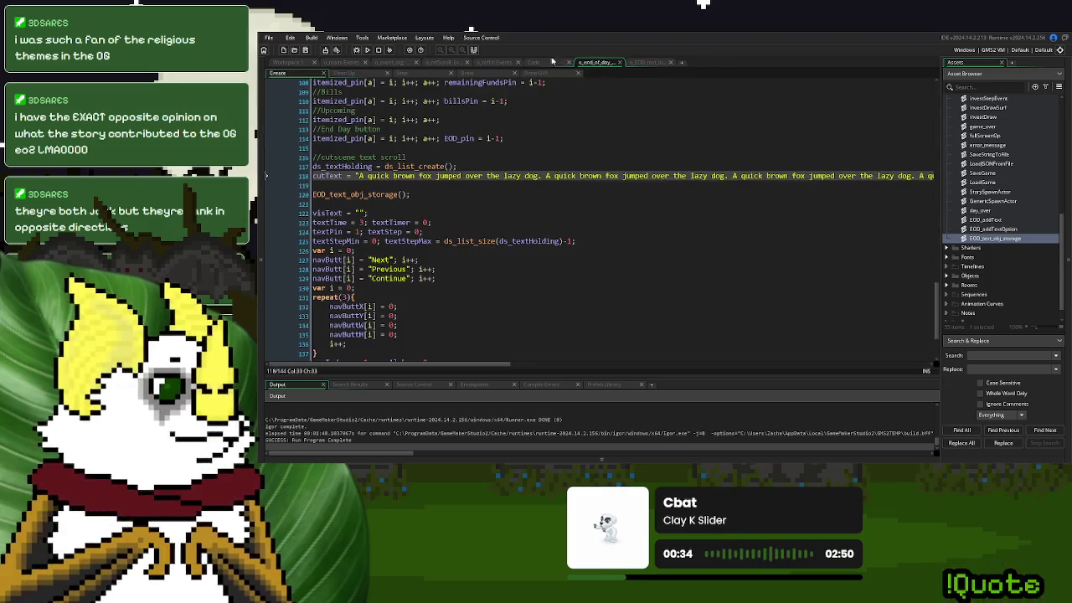
{"action": "left_click", "coordinate": [538, 63]}
{"action": "left_click", "coordinate": [371, 139]}
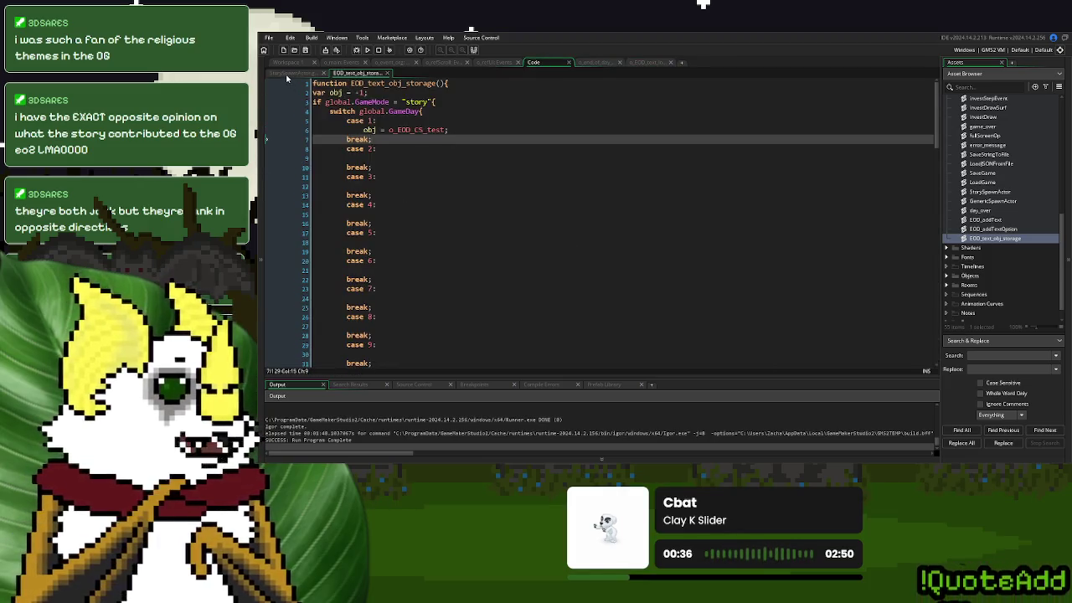
{"action": "left_click", "coordinate": [293, 73]}
{"action": "left_click", "coordinate": [475, 168]}
{"action": "left_click", "coordinate": [358, 74]}
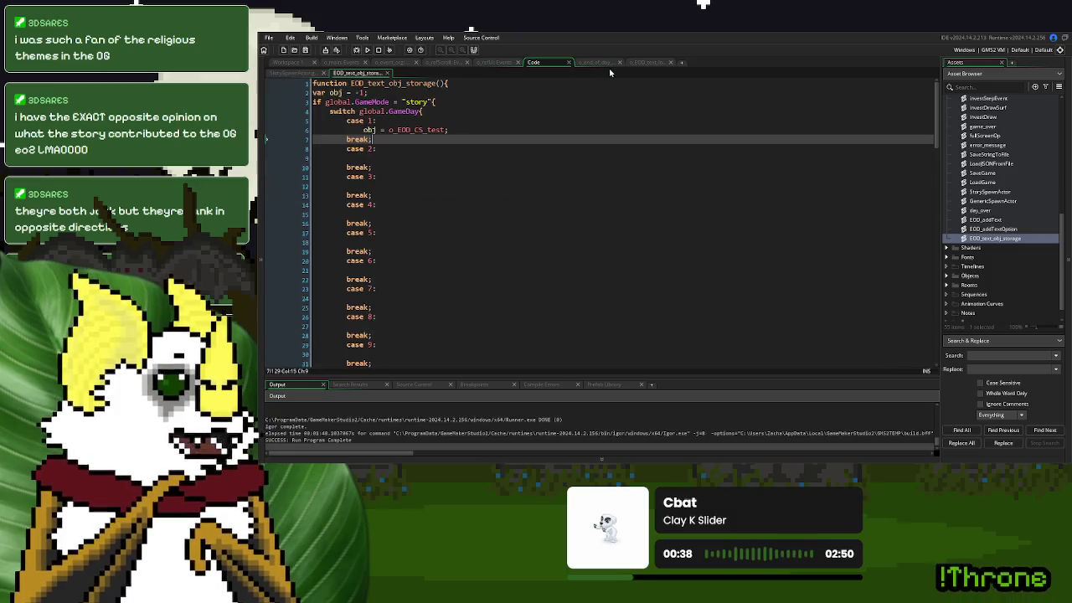
{"action": "left_click", "coordinate": [593, 63]}
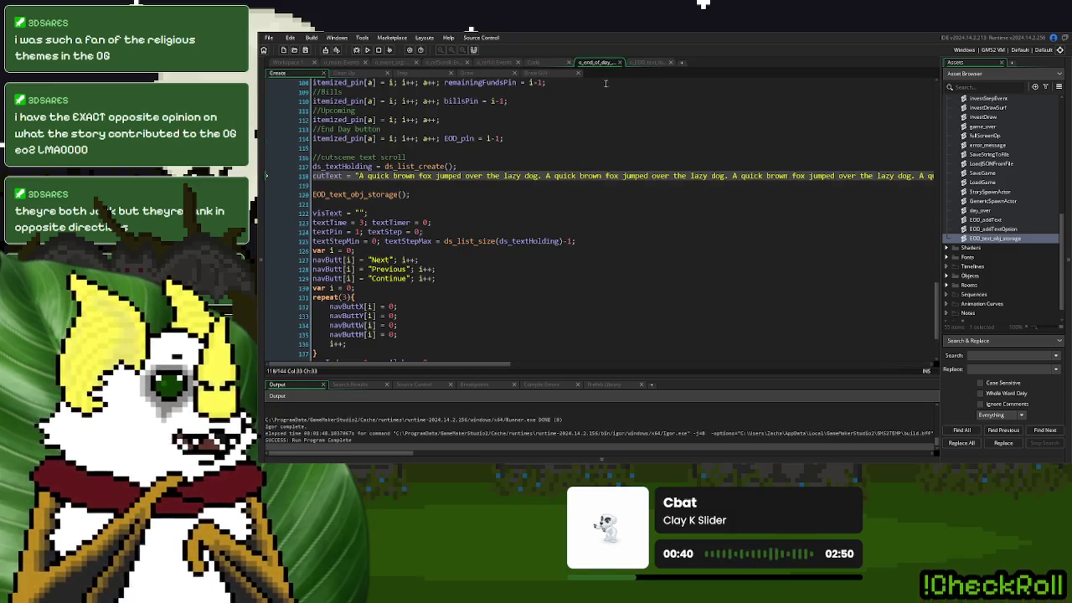
{"action": "left_click", "coordinate": [653, 64]}
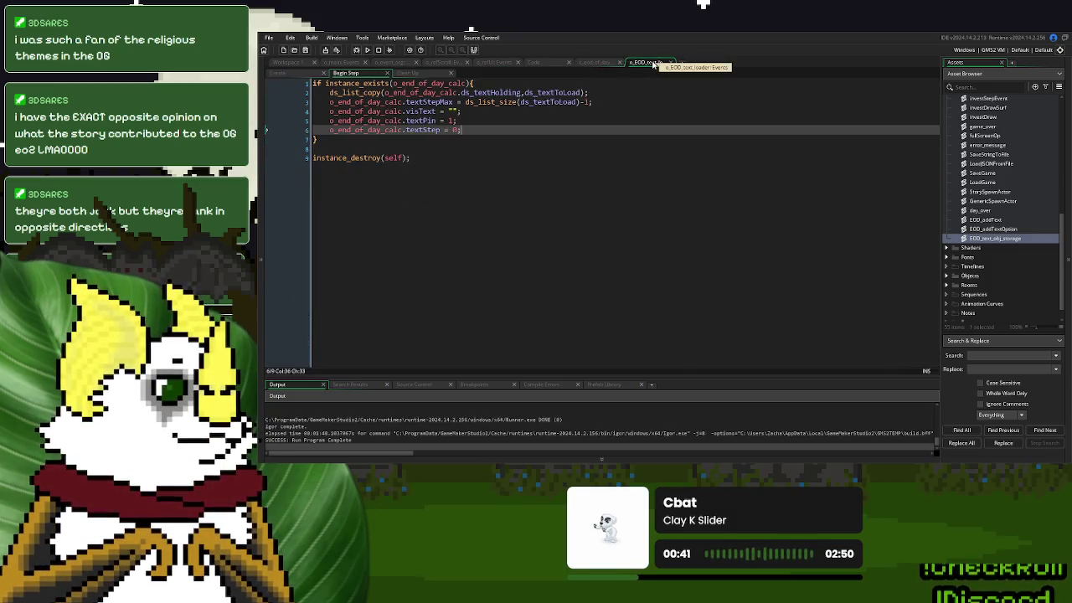
{"action": "left_click", "coordinate": [599, 63]}
Show o_end_of_day's Step event with the Output panel collapsed, at the Before Scene Check comment
{"action": "left_click", "coordinate": [417, 74]}
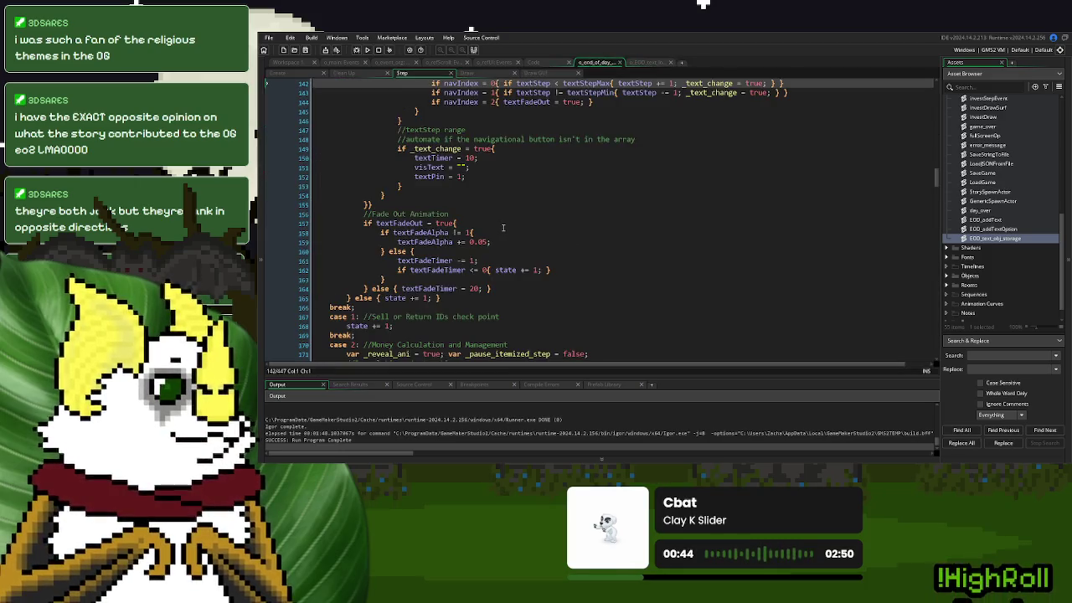
{"action": "left_click_drag", "start_coordinate": [679, 377], "coordinate": [716, 456]}
{"action": "scroll", "coordinate": [516, 278], "scroll_direction": "up", "scroll_amount": 20}
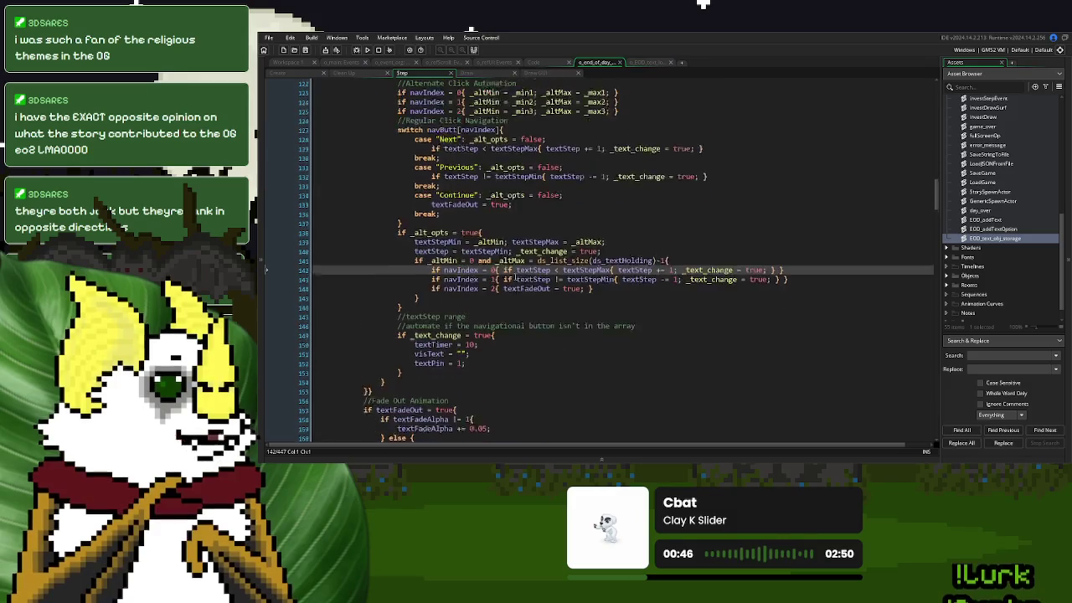
{"action": "scroll", "coordinate": [516, 279], "scroll_direction": "up", "scroll_amount": 12}
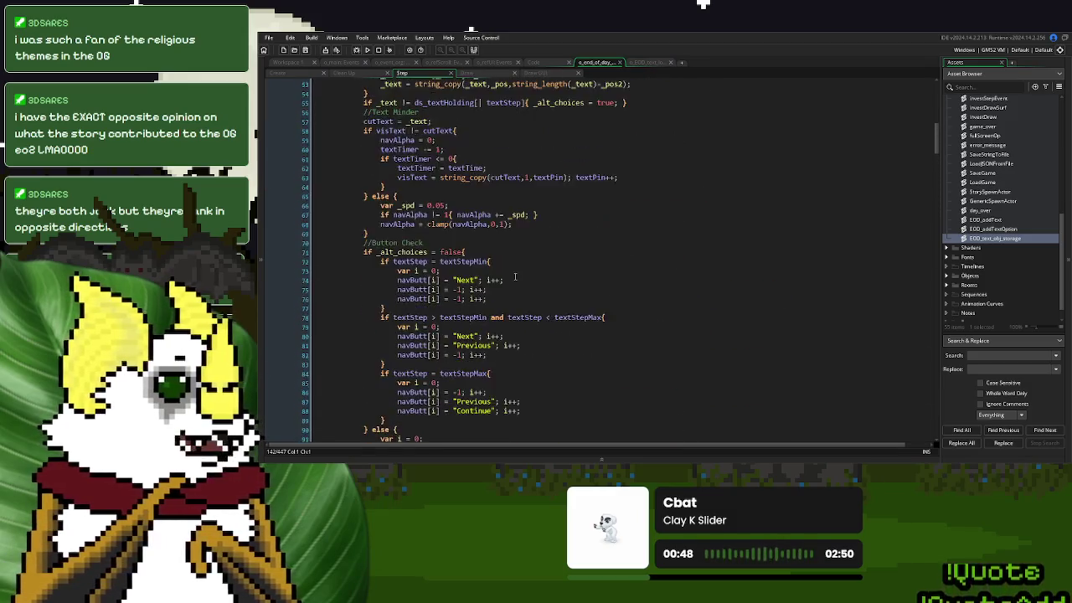
{"action": "left_click", "coordinate": [549, 77]}
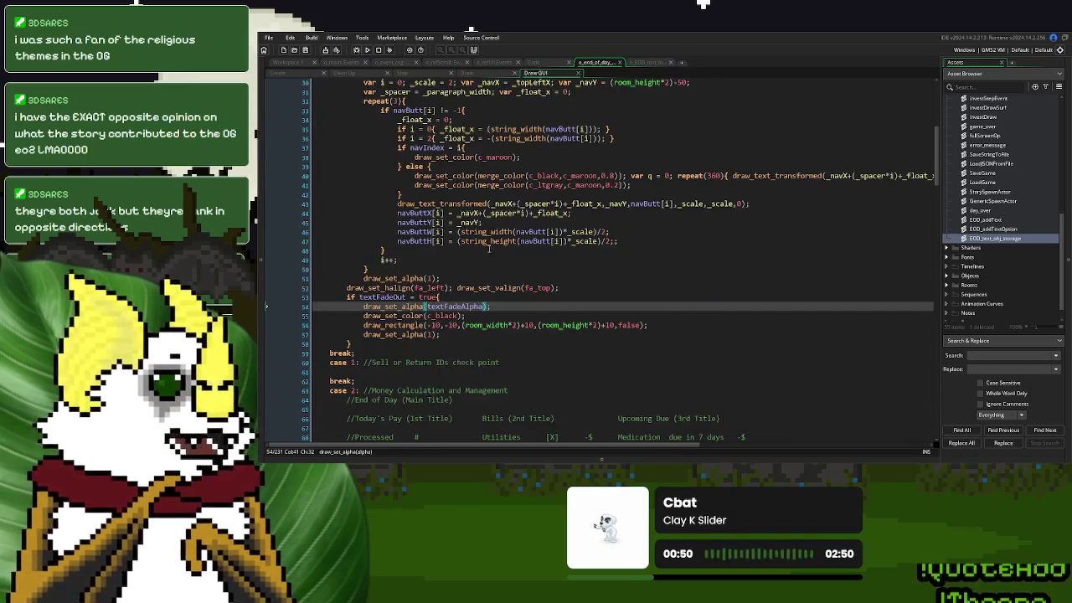
{"action": "left_click", "coordinate": [473, 73]}
{"action": "left_click", "coordinate": [408, 74]}
{"action": "scroll", "coordinate": [469, 252], "scroll_direction": "up", "scroll_amount": 12}
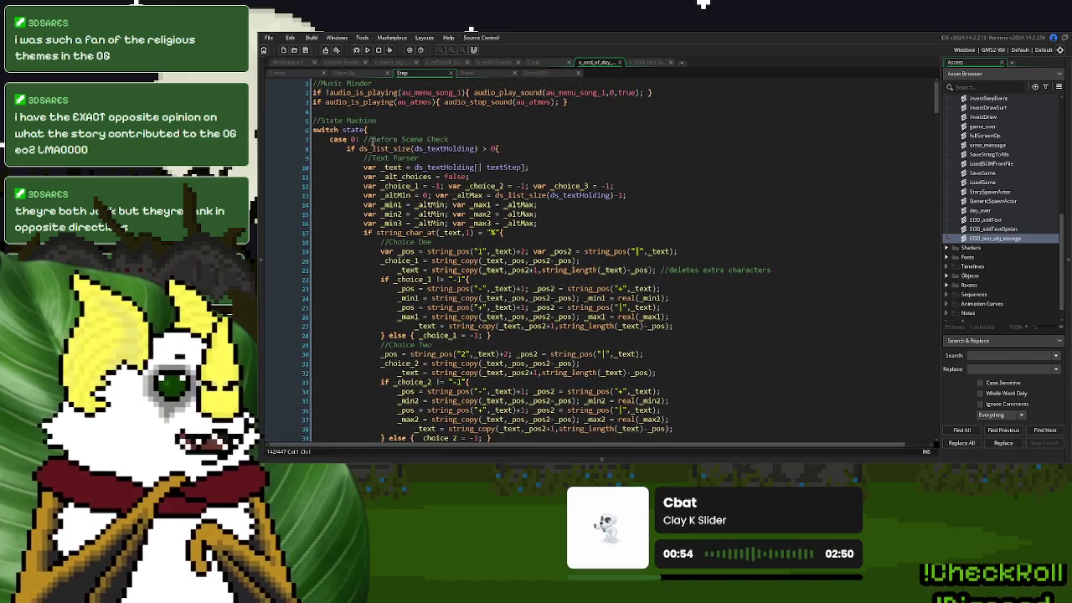
{"action": "left_click", "coordinate": [364, 141]}
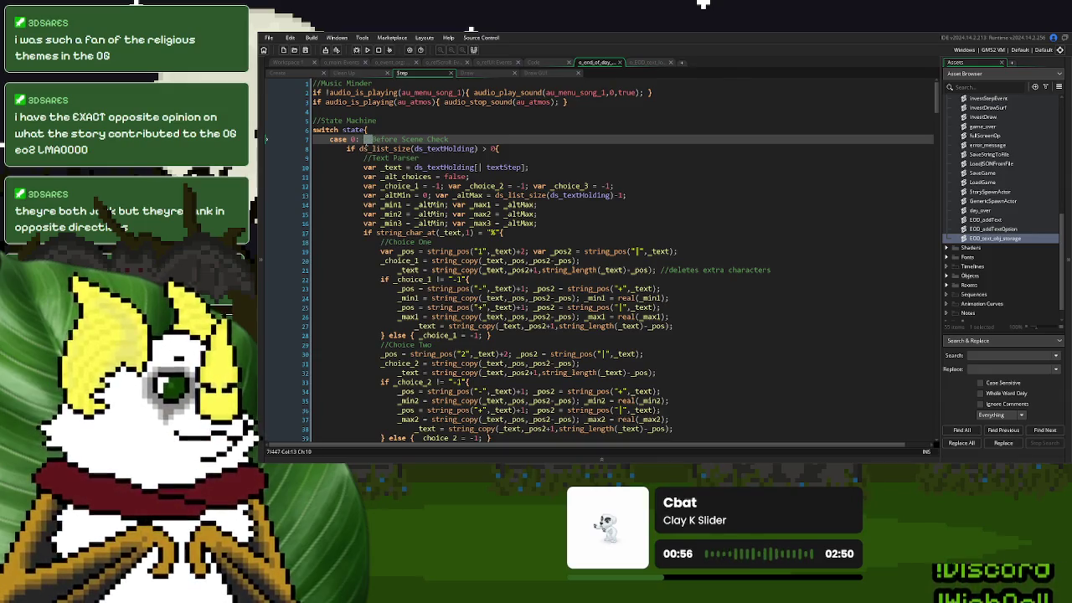
{"action": "scroll", "coordinate": [393, 154], "scroll_direction": "down", "scroll_amount": 20}
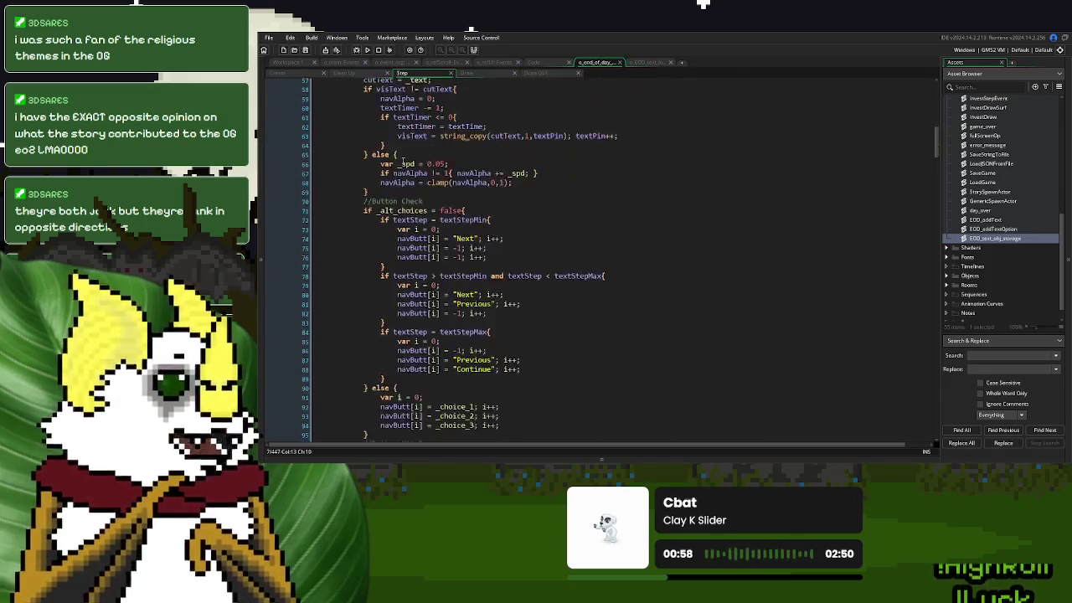
{"action": "scroll", "coordinate": [403, 160], "scroll_direction": "down", "scroll_amount": 20}
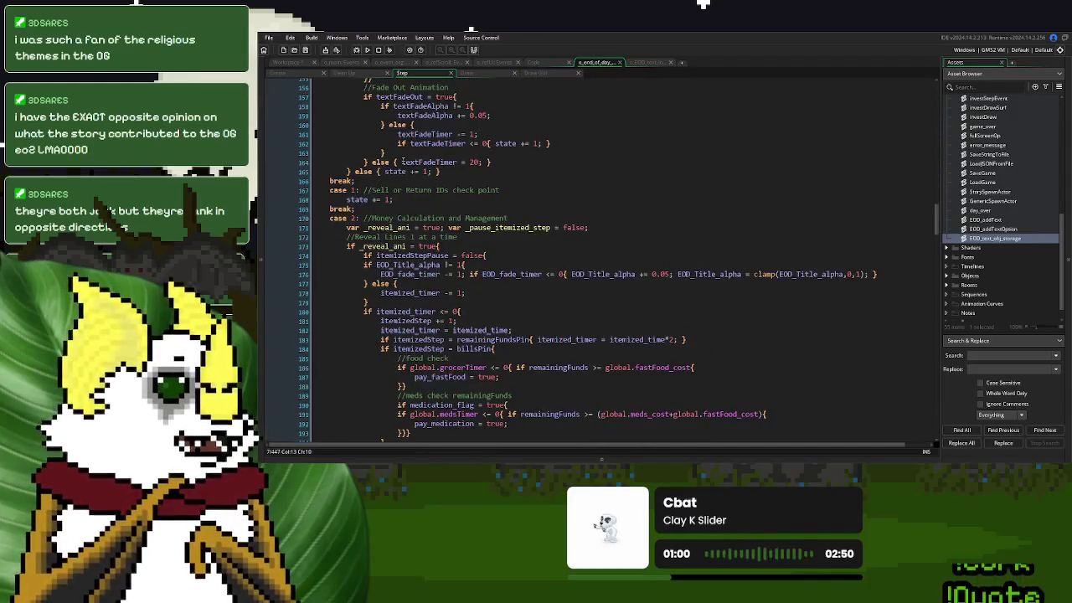
{"action": "scroll", "coordinate": [404, 161], "scroll_direction": "up", "scroll_amount": 20}
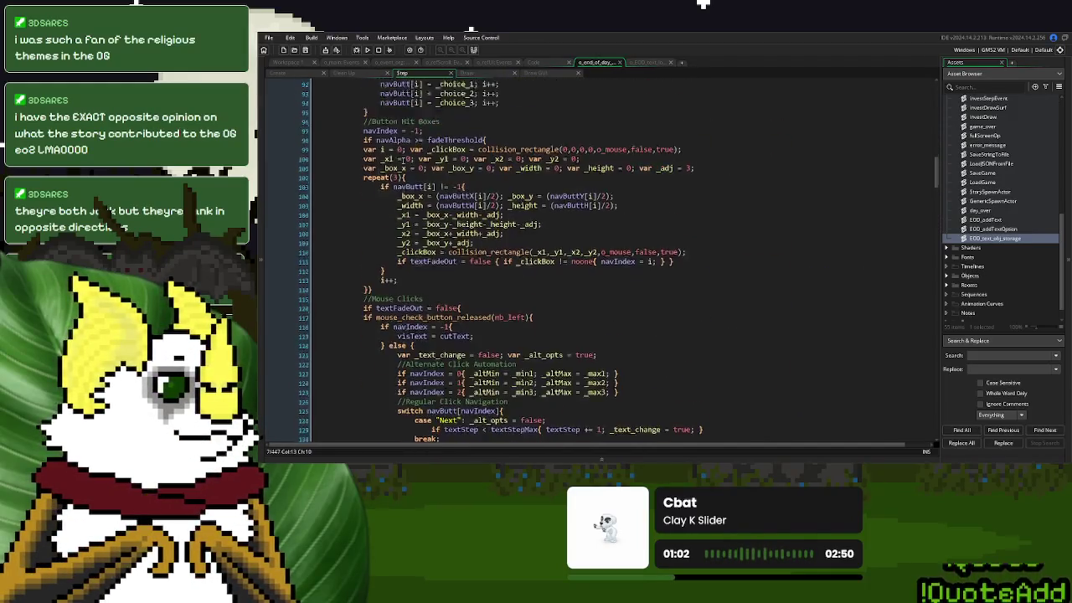
{"action": "scroll", "coordinate": [402, 158], "scroll_direction": "up", "scroll_amount": 20}
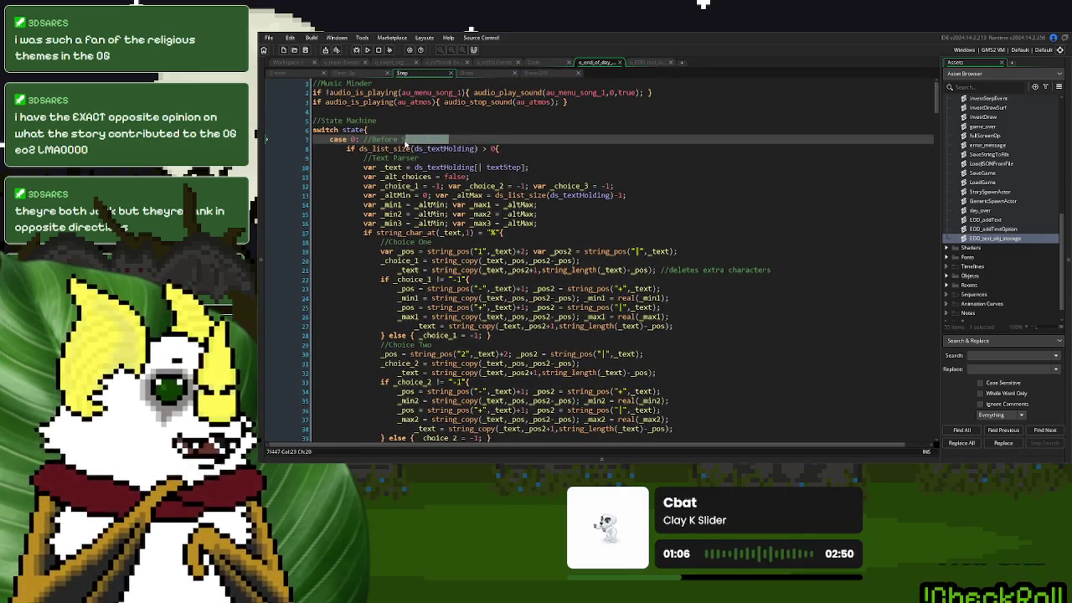
Make case 0 a Before Cutscene region, adding #endregion after its break on line 166
{"action": "type", "text": "("}
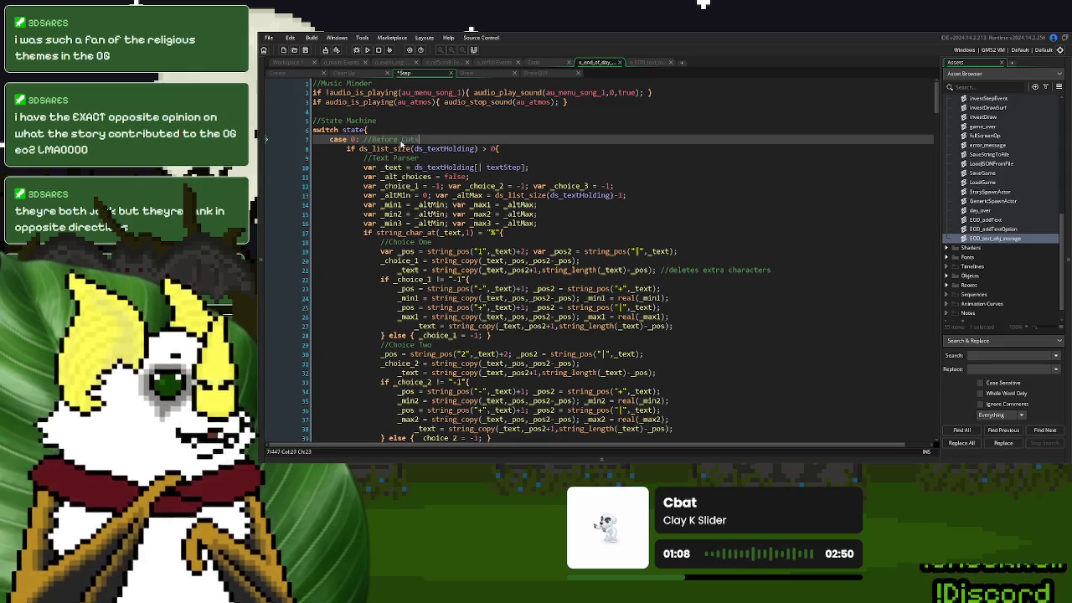
{"action": "left_click", "coordinate": [365, 139]}
{"action": "key", "text": "Delete"}
{"action": "key", "text": "Delete"}
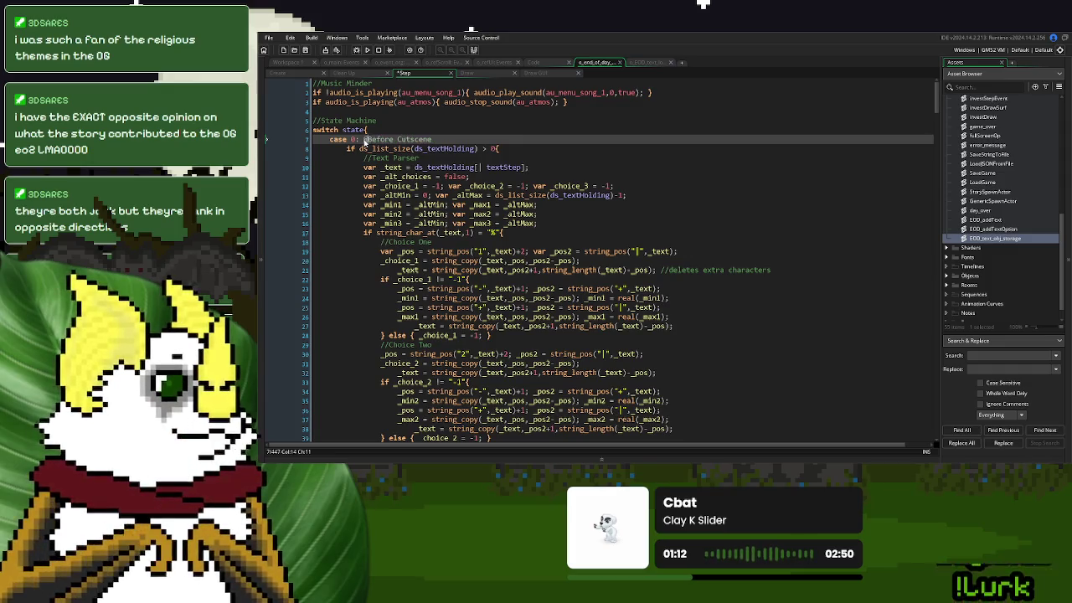
{"action": "key", "text": "BackSpace"}
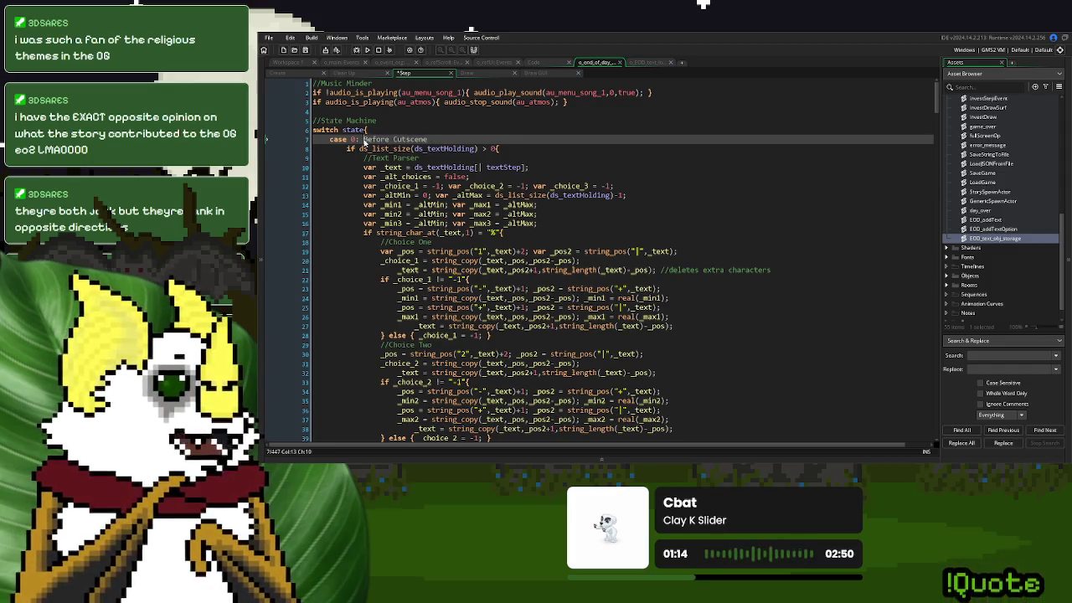
{"action": "type", "text": "//"}
{"action": "scroll", "coordinate": [377, 151], "scroll_direction": "down", "scroll_amount": 20}
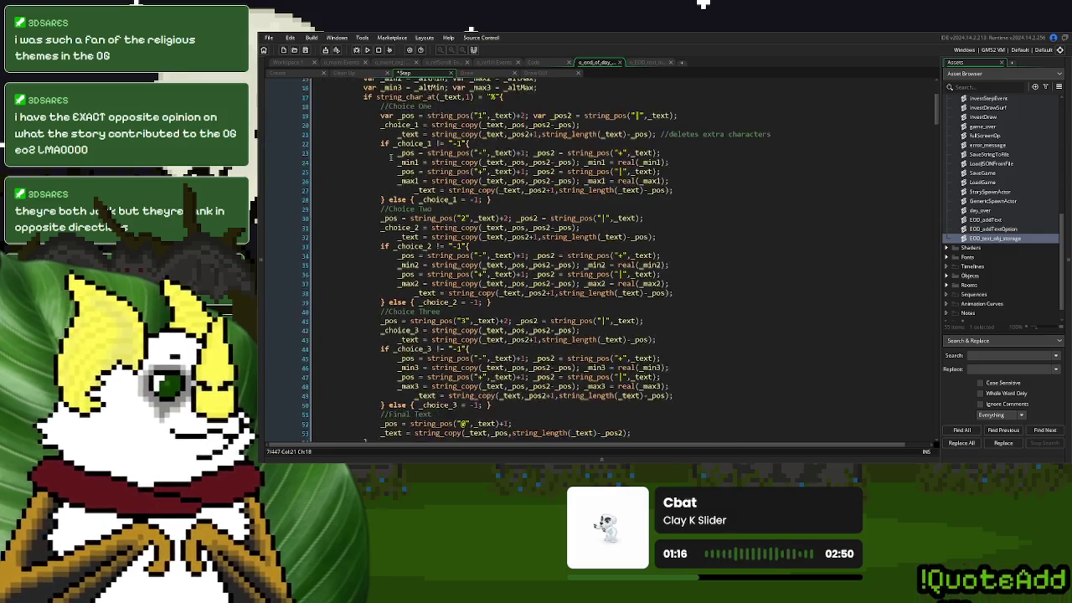
{"action": "scroll", "coordinate": [392, 159], "scroll_direction": "down", "scroll_amount": 20}
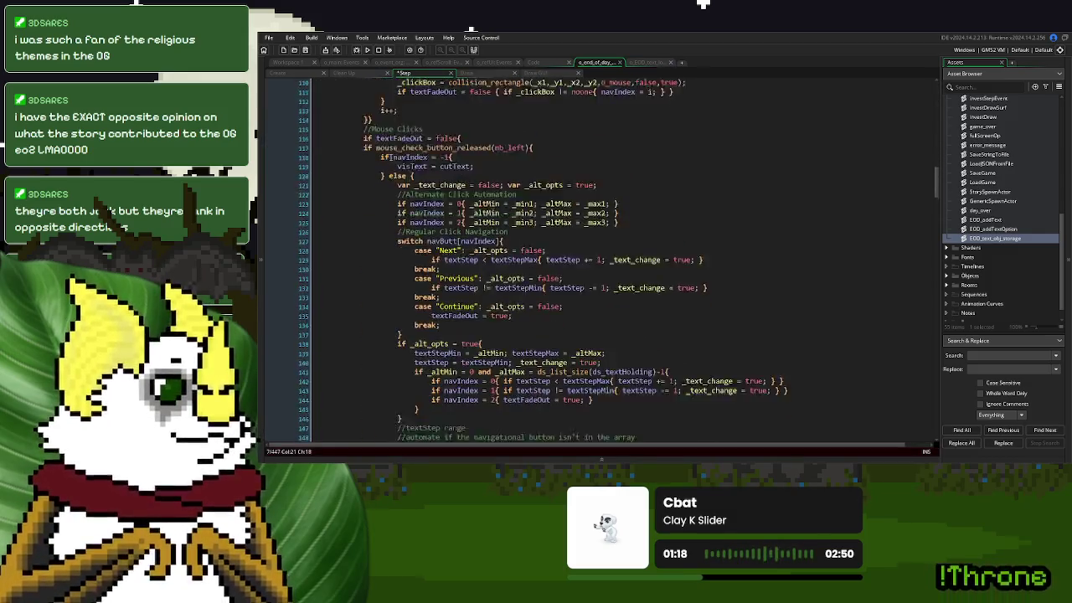
{"action": "left_click", "coordinate": [377, 249]}
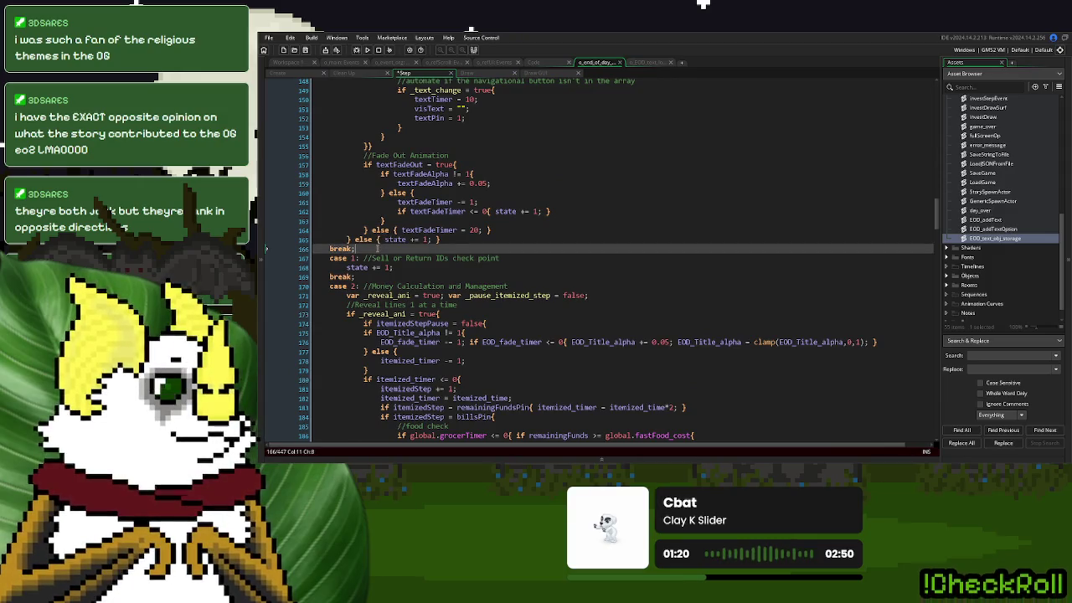
{"action": "type", "text": " #endregion"}
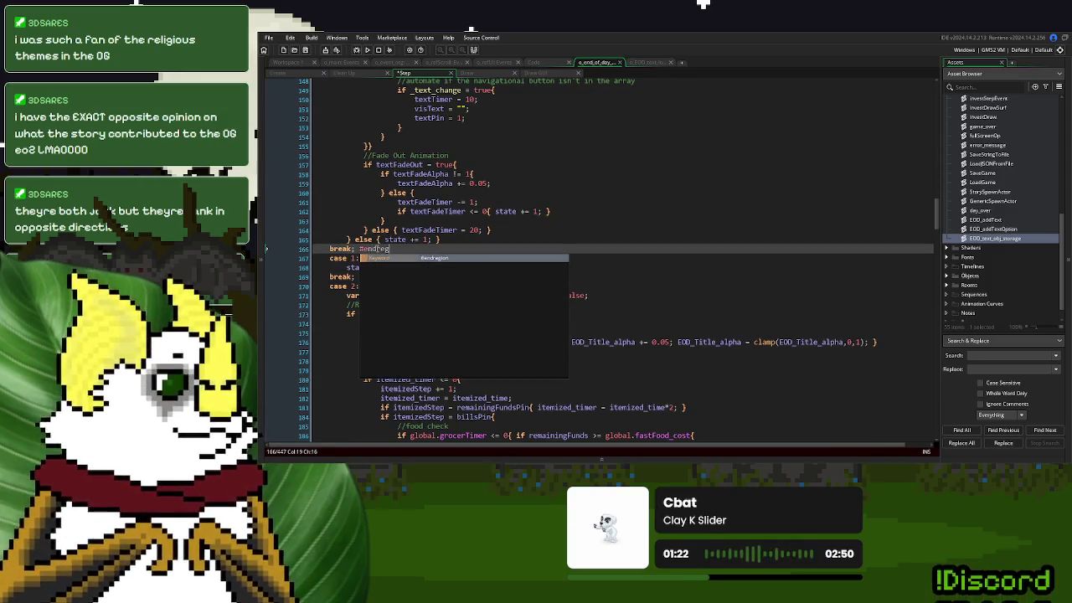
Fold the Before Cutscene region shut
{"action": "scroll", "coordinate": [392, 257], "scroll_direction": "up", "scroll_amount": 20}
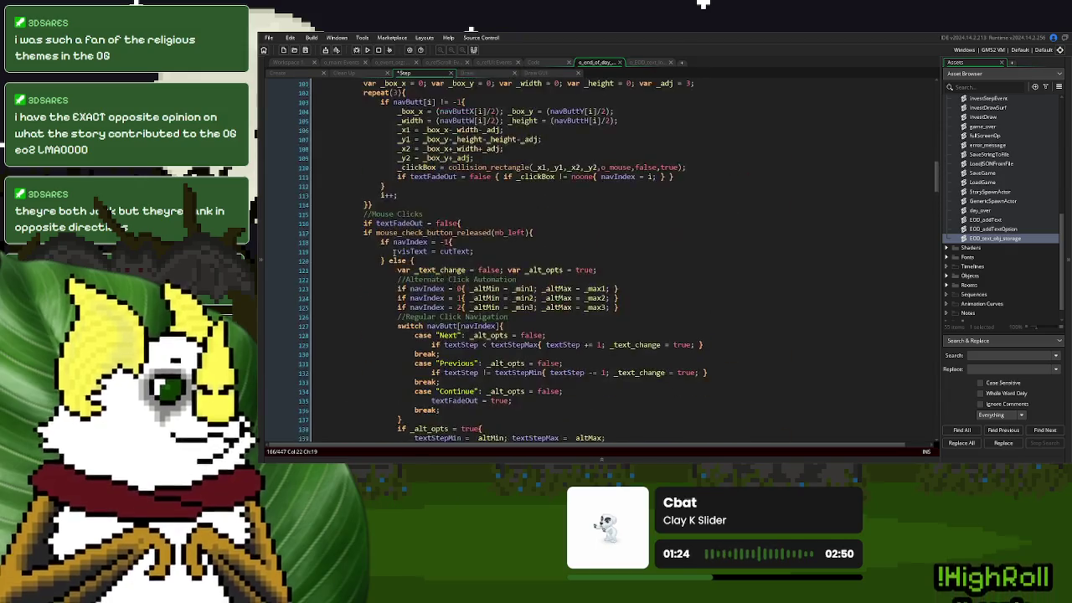
{"action": "scroll", "coordinate": [394, 252], "scroll_direction": "up", "scroll_amount": 20}
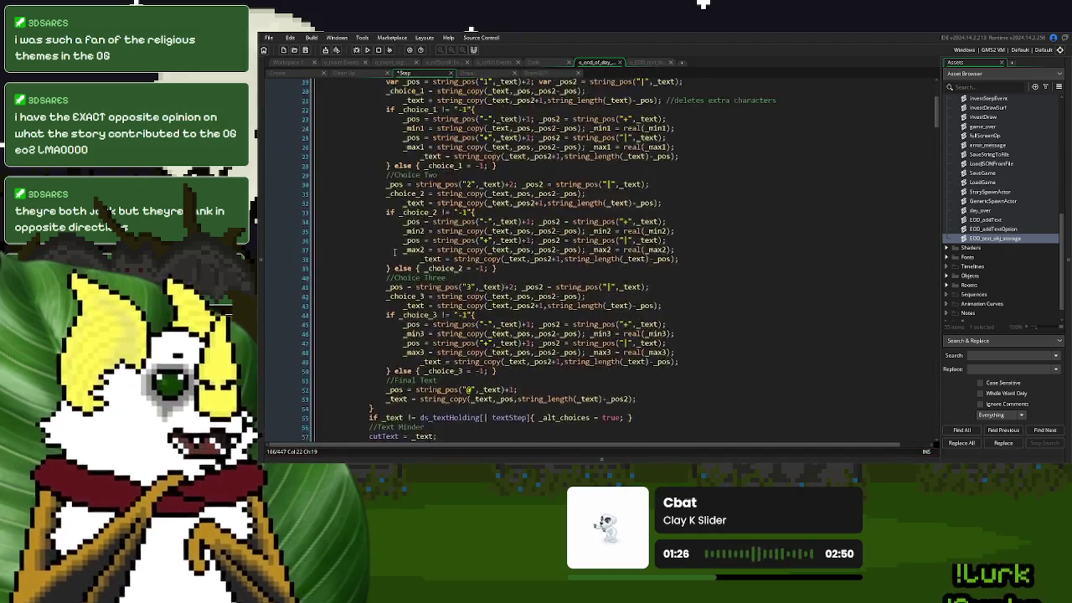
{"action": "left_click", "coordinate": [313, 139]}
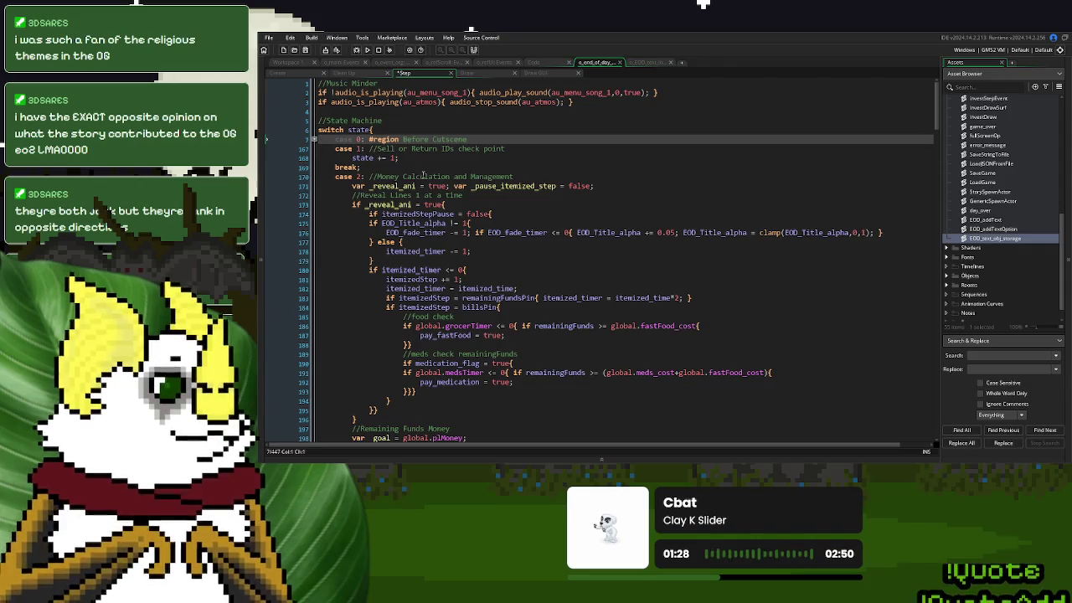
{"action": "key", "text": "Down"}
{"action": "key", "text": "Down"}
{"action": "key", "text": "Down"}
{"action": "key", "text": "Up"}
{"action": "key", "text": "Up"}
{"action": "left_click_drag", "start_coordinate": [514, 148], "coordinate": [410, 148]}
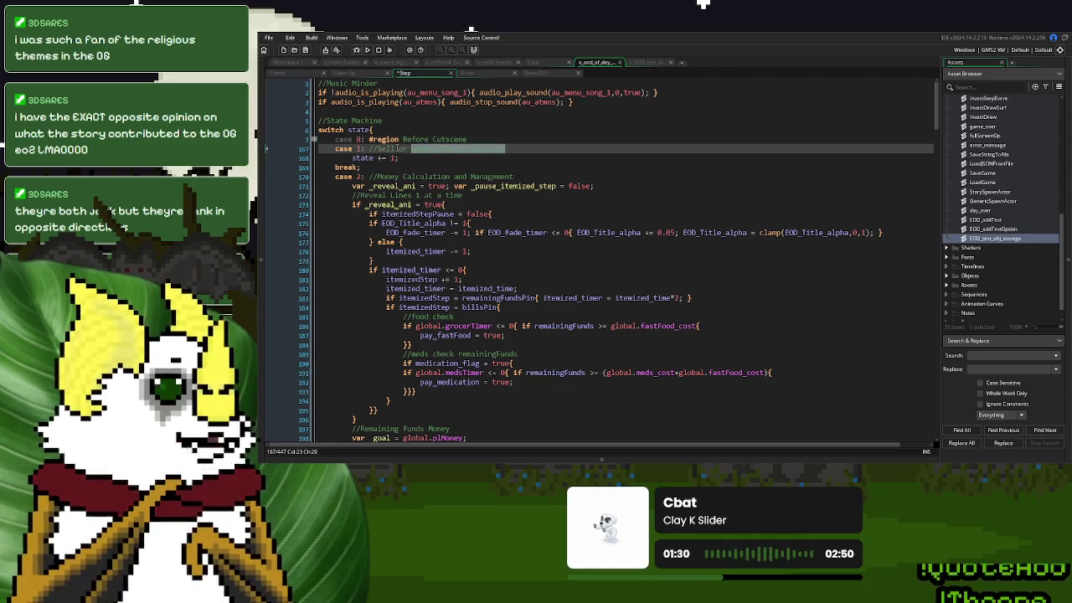
Turn case 2's Money Calculation and Management comment into a #region header
{"action": "left_click", "coordinate": [430, 158]}
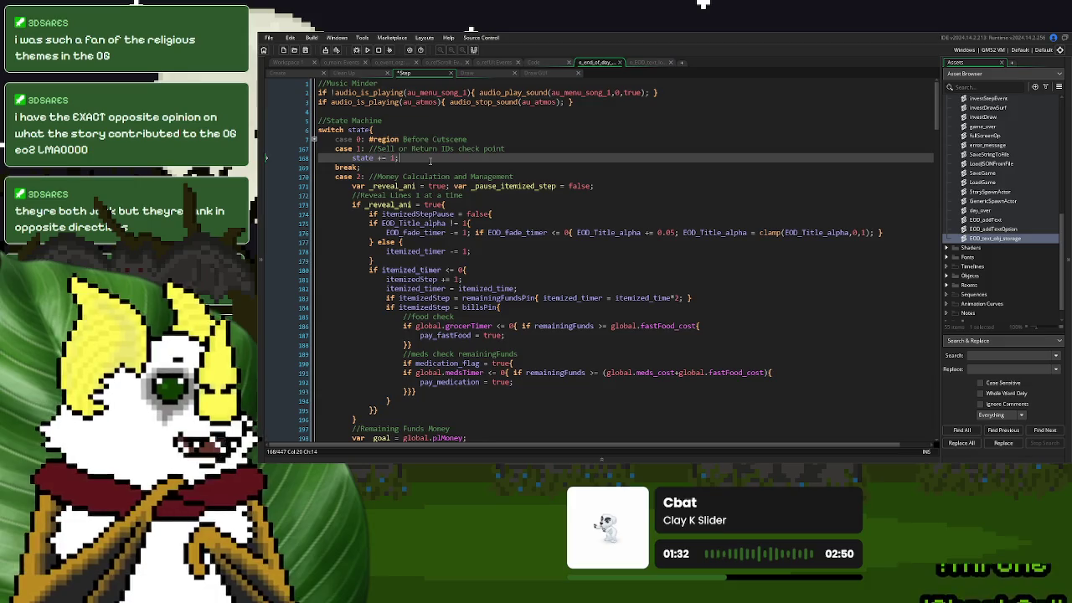
{"action": "scroll", "coordinate": [430, 159], "scroll_direction": "down", "scroll_amount": 7}
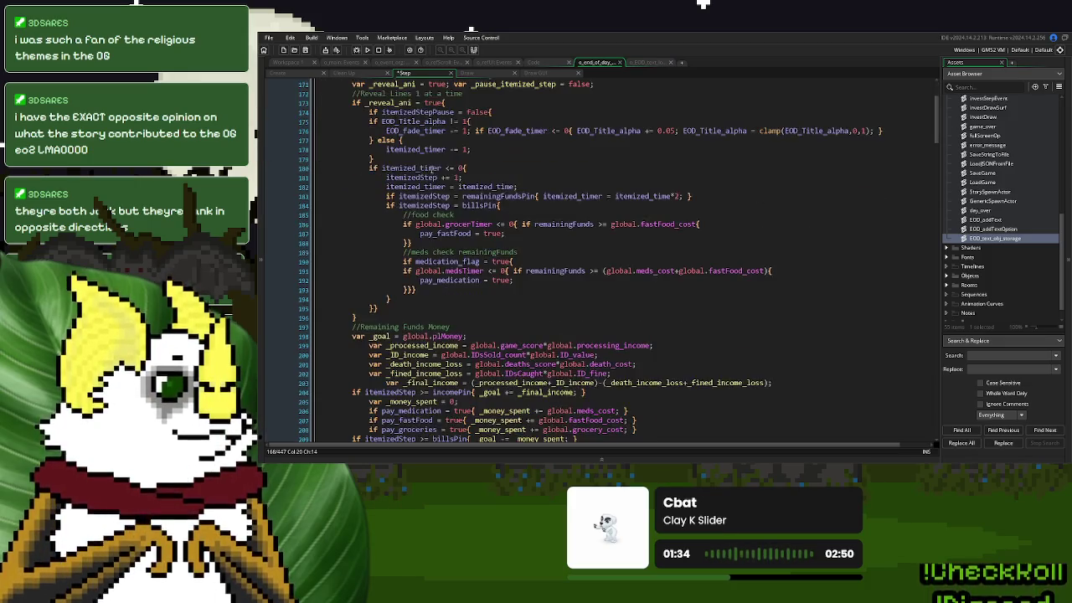
{"action": "scroll", "coordinate": [433, 167], "scroll_direction": "up", "scroll_amount": 7}
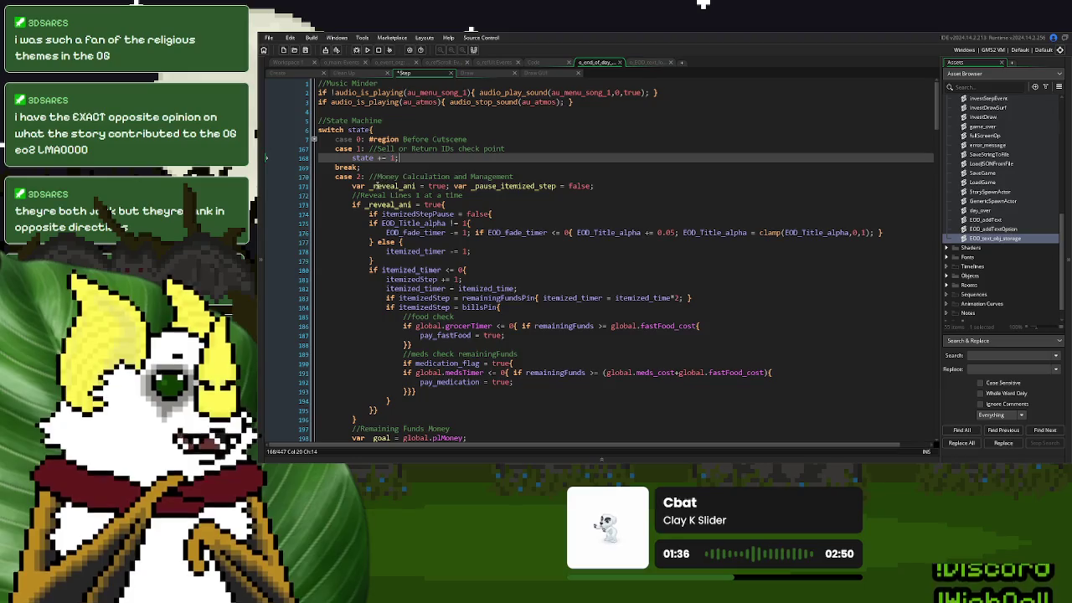
{"action": "left_click", "coordinate": [377, 176]}
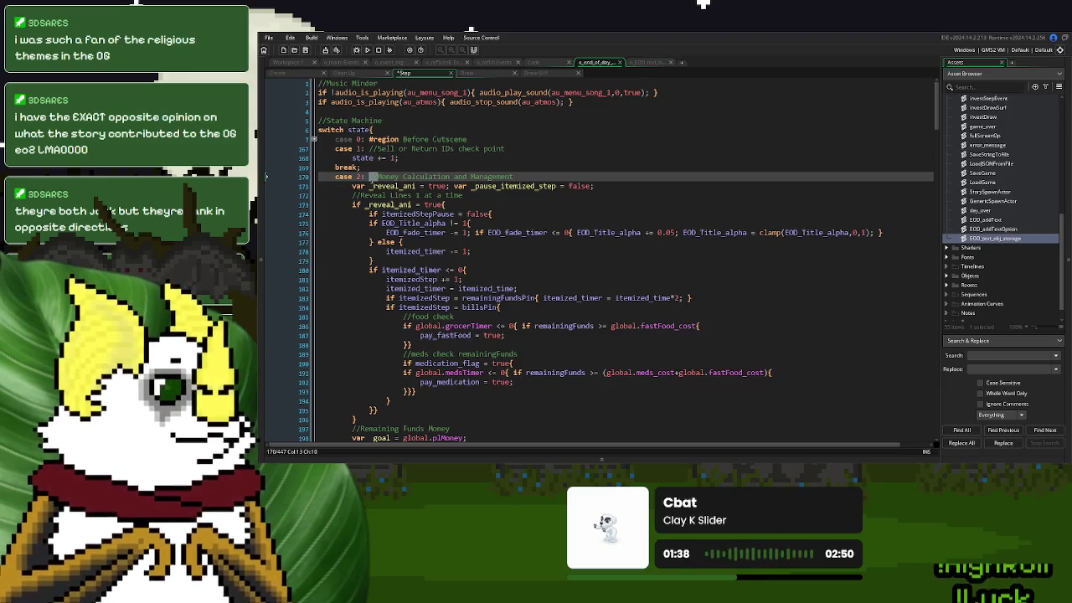
{"action": "type", "text": "#region"}
Add #endregion after case 2's break on line 371 to close the region
{"action": "scroll", "coordinate": [371, 178], "scroll_direction": "down", "scroll_amount": 18}
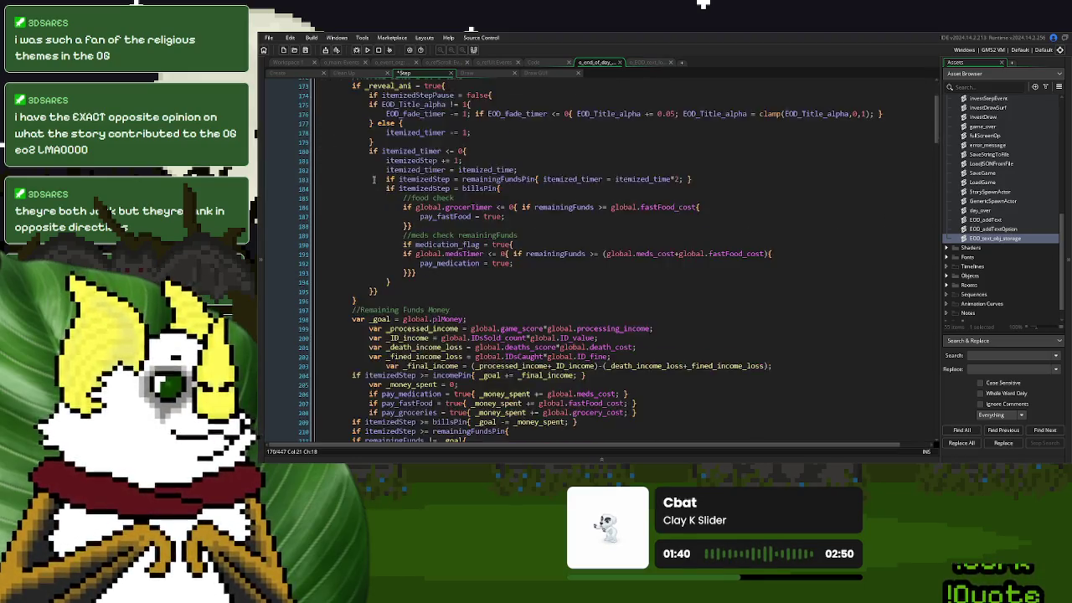
{"action": "scroll", "coordinate": [374, 179], "scroll_direction": "down", "scroll_amount": 20}
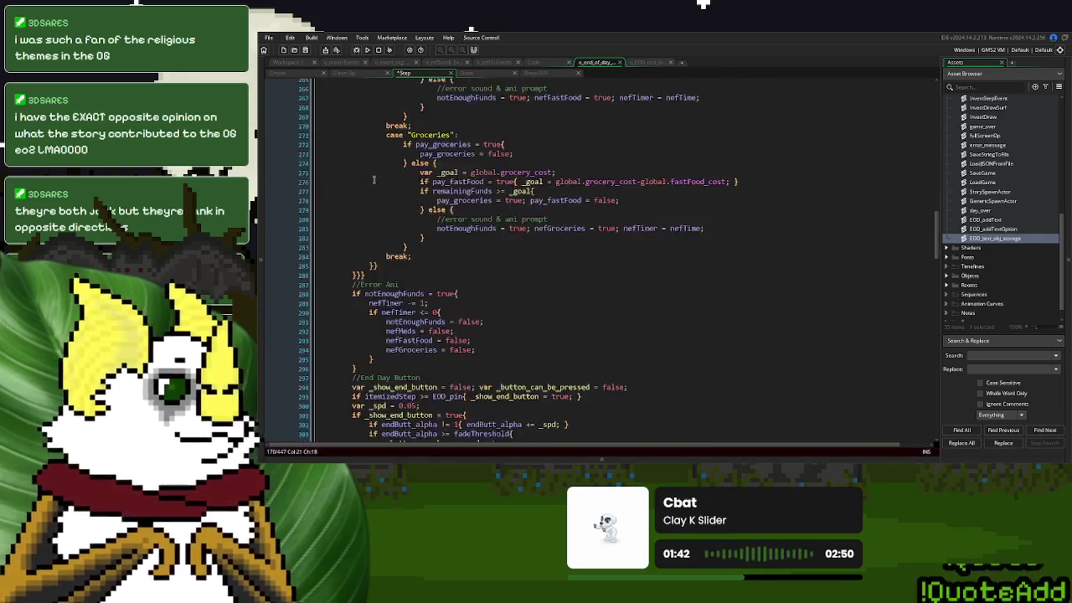
{"action": "scroll", "coordinate": [374, 178], "scroll_direction": "down", "scroll_amount": 15}
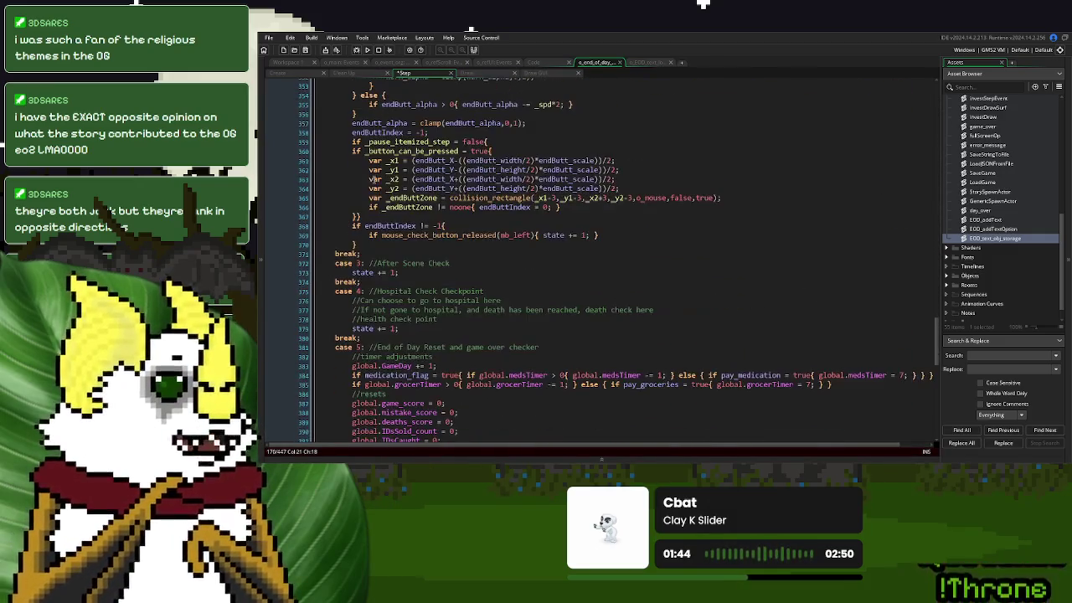
{"action": "left_click", "coordinate": [378, 253]}
{"action": "type", "text": "#e"}
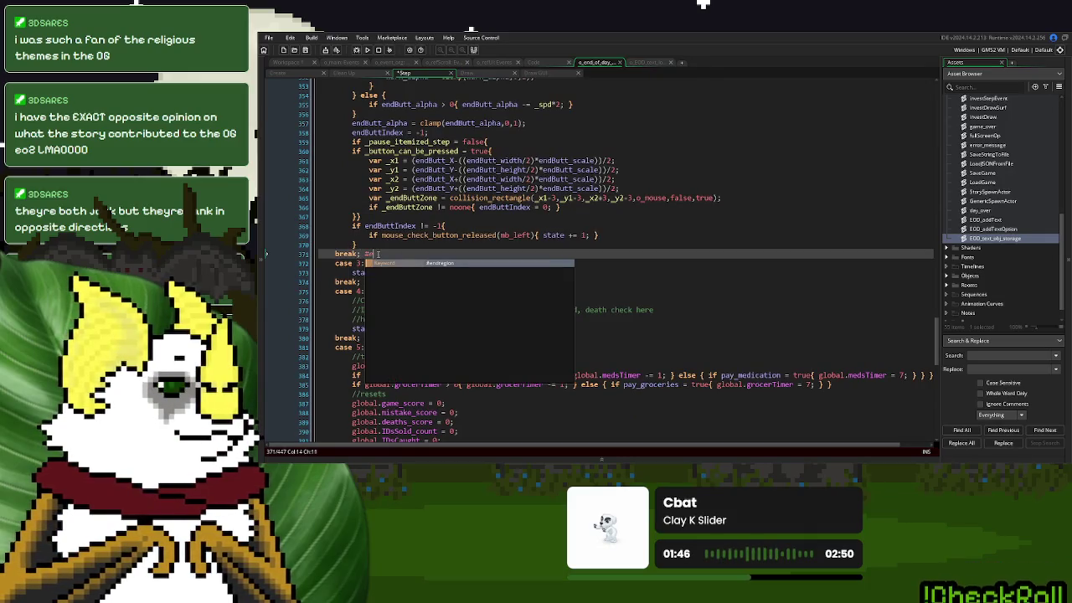
{"action": "type", "text": "ndregion"}
Collapse the Money Calculation region and rename case 3's comment to //After Cutscene
{"action": "scroll", "coordinate": [377, 254], "scroll_direction": "up", "scroll_amount": 17}
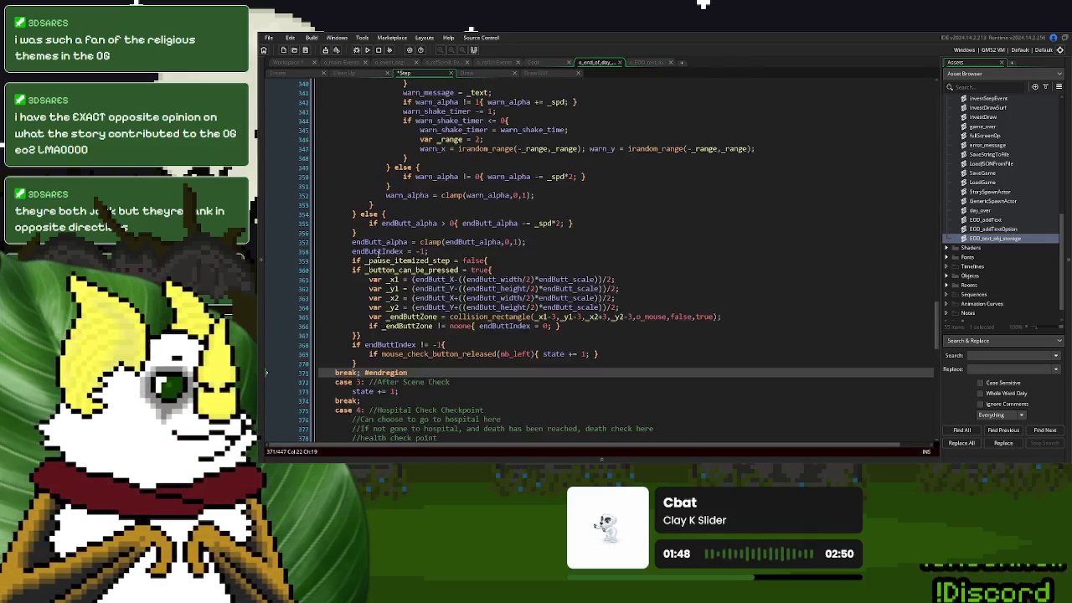
{"action": "scroll", "coordinate": [378, 253], "scroll_direction": "up", "scroll_amount": 20}
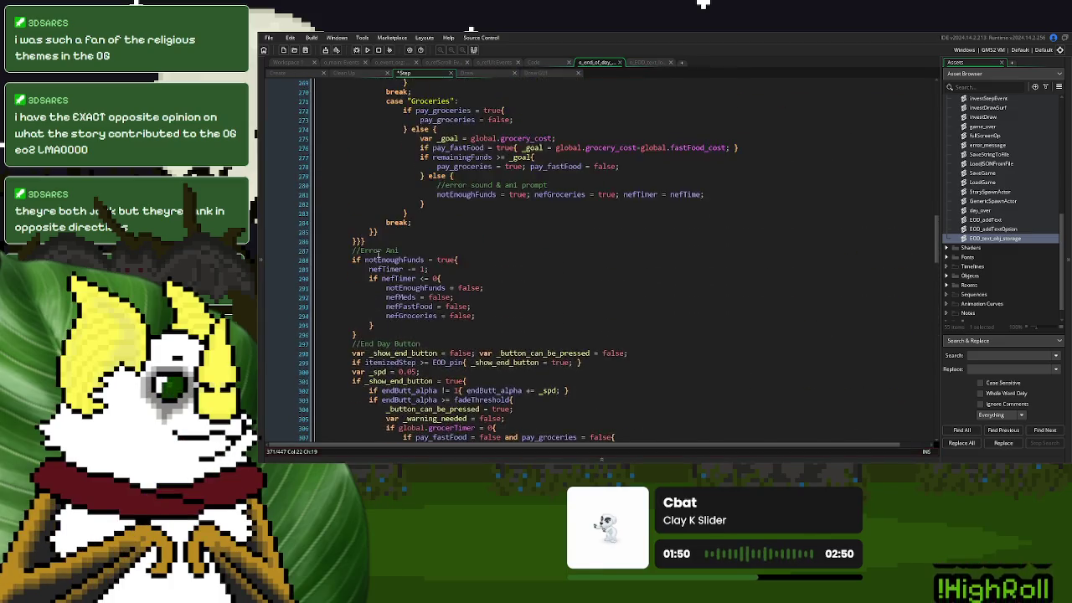
{"action": "scroll", "coordinate": [378, 252], "scroll_direction": "up", "scroll_amount": 20}
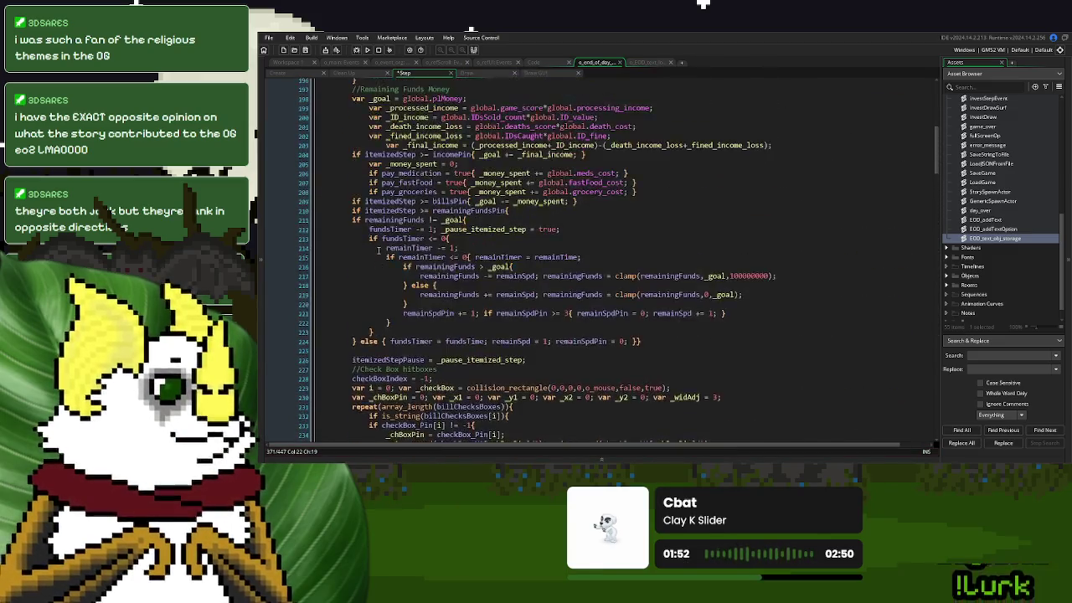
{"action": "left_click", "coordinate": [314, 177]}
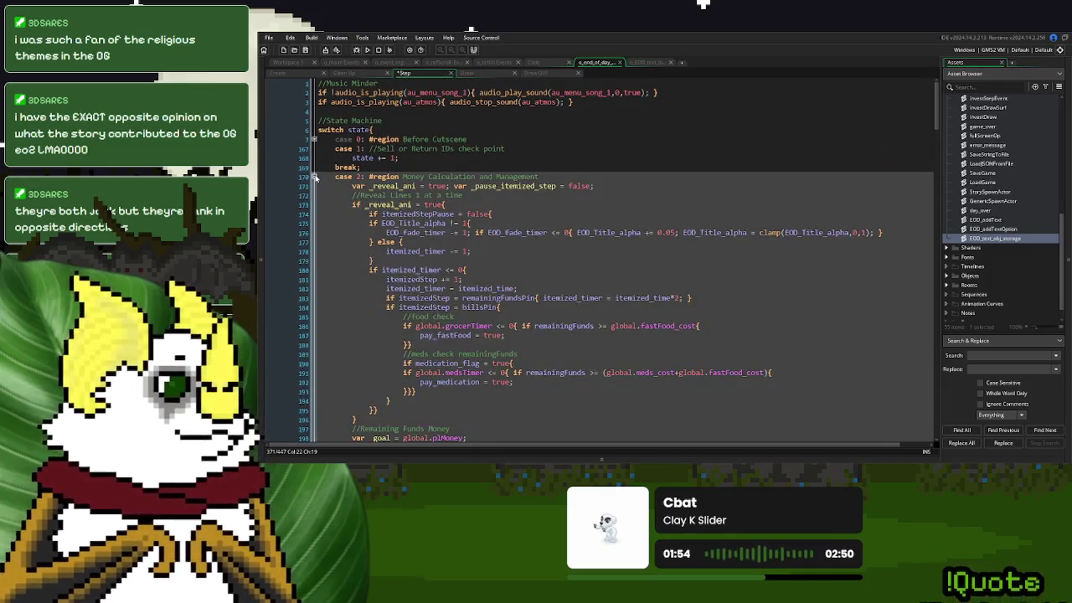
{"action": "left_click", "coordinate": [421, 195]}
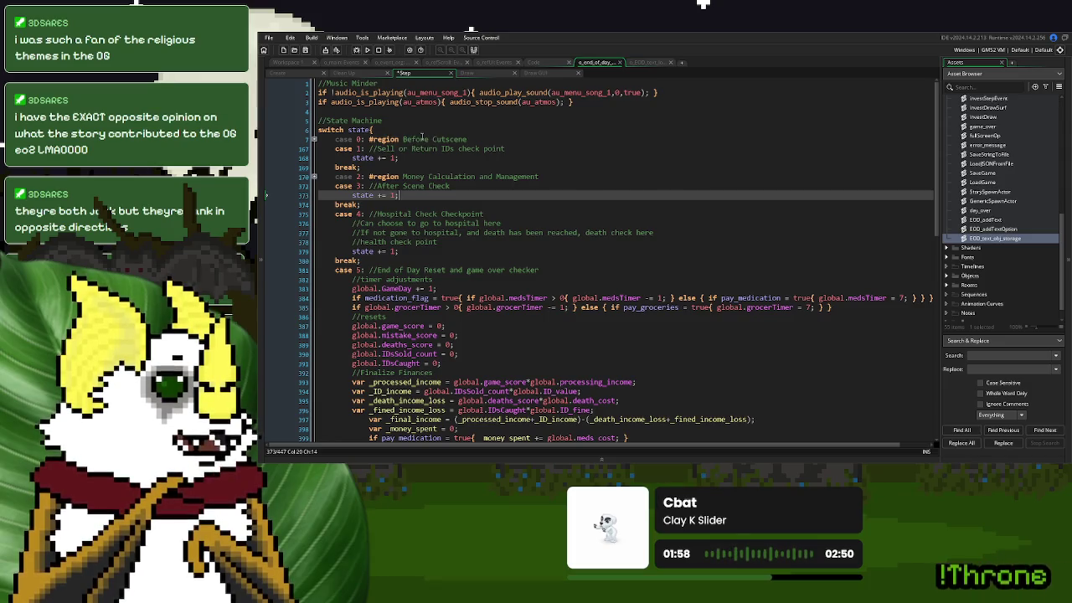
{"action": "left_click_drag", "start_coordinate": [450, 187], "coordinate": [404, 190]}
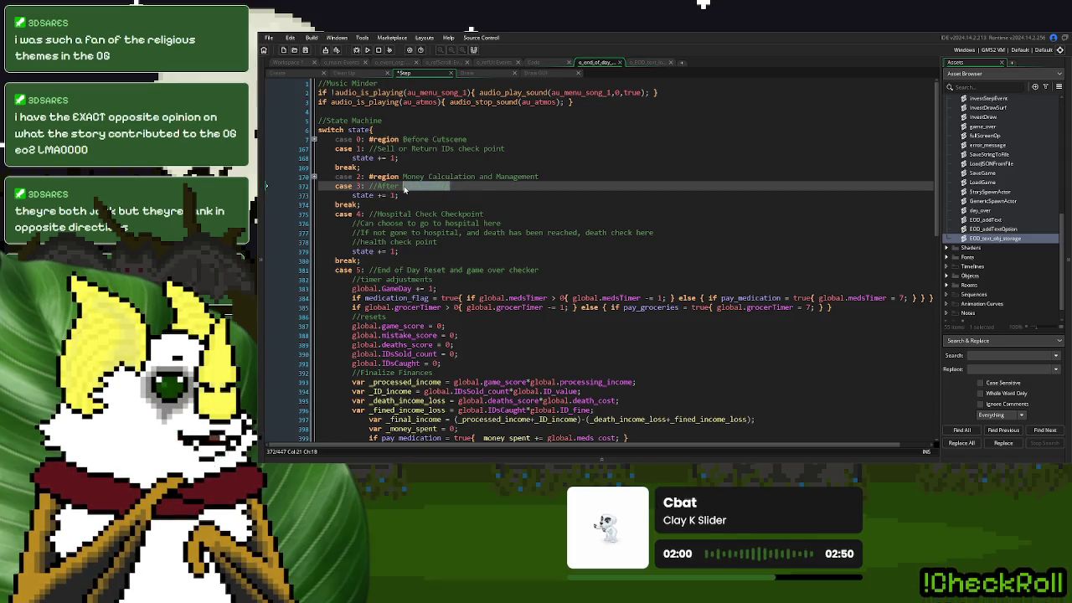
{"action": "type", "text": "Cutscene"}
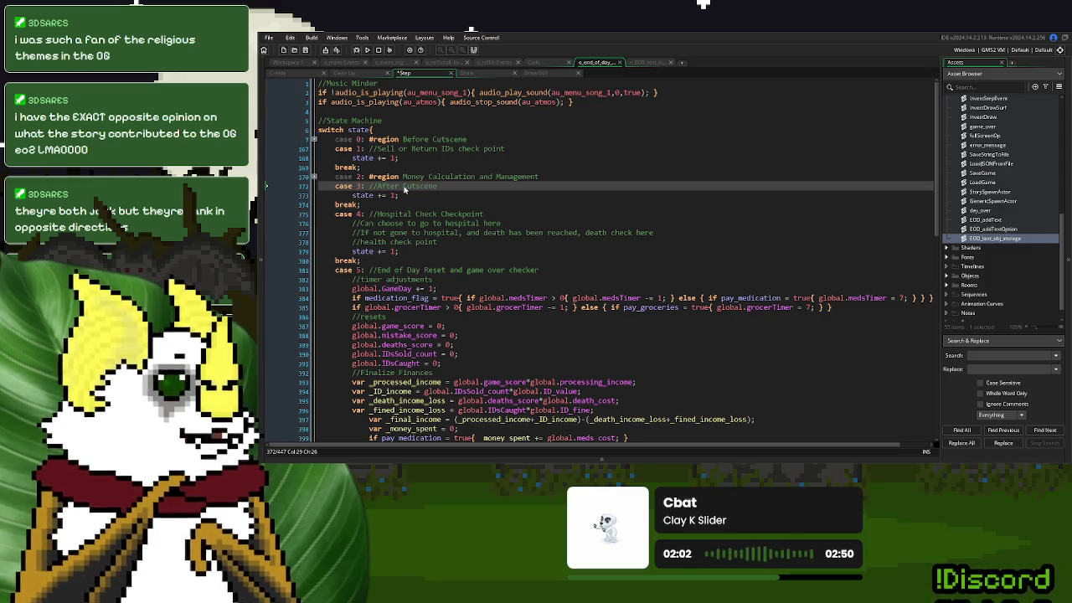
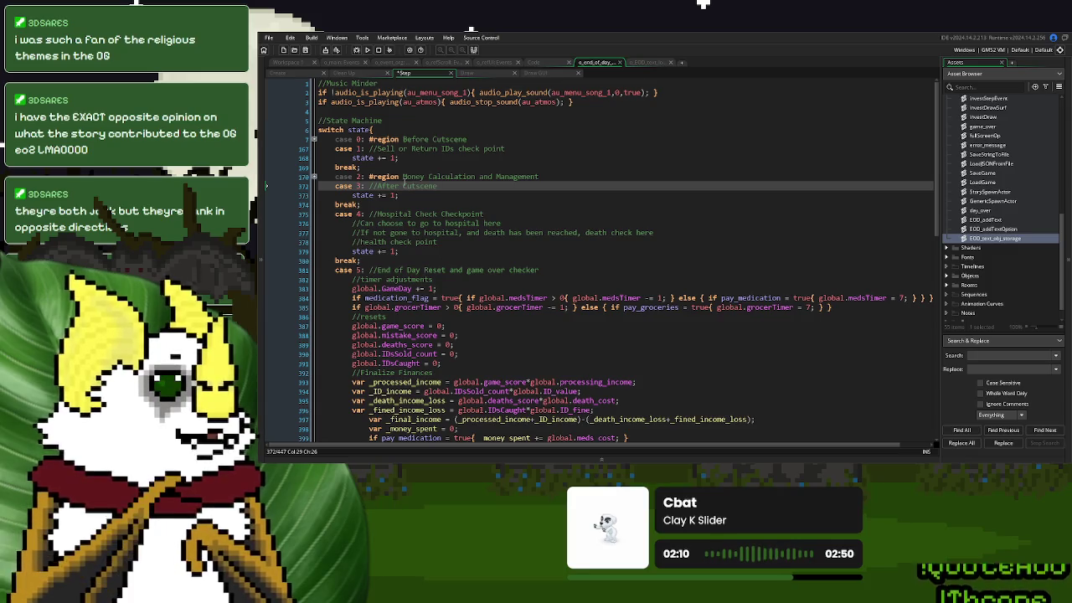
Review the Clean Up event, then the Step event code around cases 4 and 5
{"action": "left_click", "coordinate": [358, 77]}
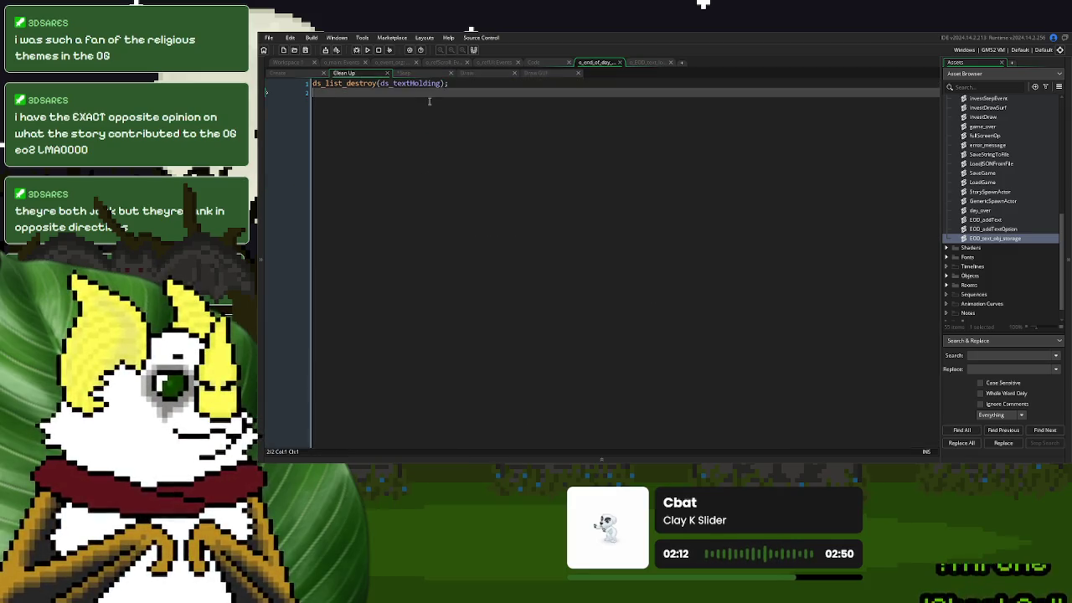
{"action": "left_click", "coordinate": [410, 74]}
{"action": "left_click", "coordinate": [464, 198]}
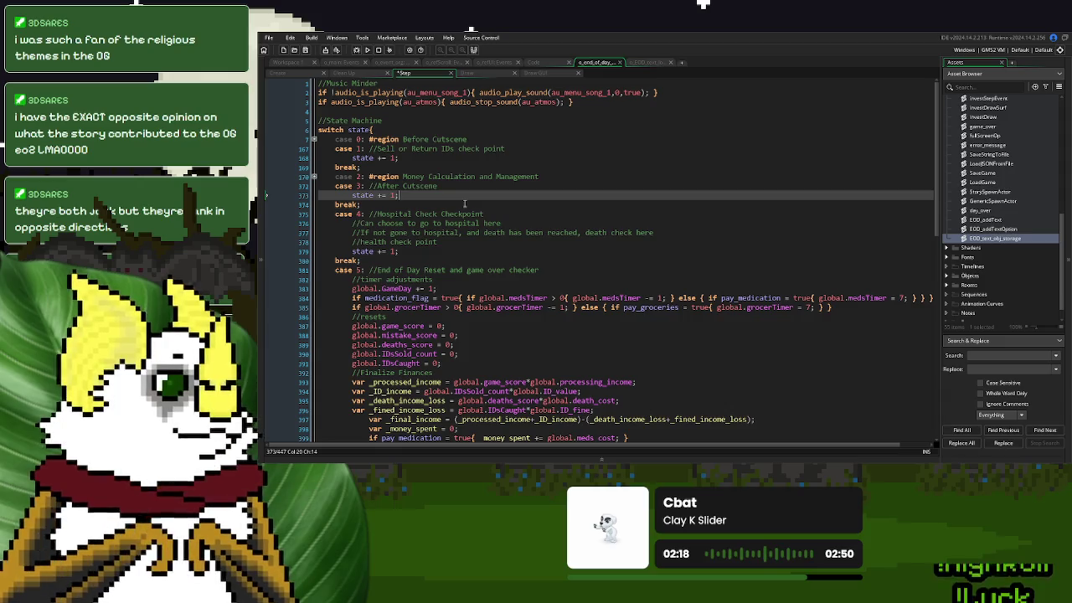
{"action": "left_click", "coordinate": [474, 241]}
{"action": "left_click", "coordinate": [513, 279]}
{"action": "scroll", "coordinate": [513, 268], "scroll_direction": "down", "scroll_amount": 5}
{"action": "scroll", "coordinate": [513, 272], "scroll_direction": "down", "scroll_amount": 6}
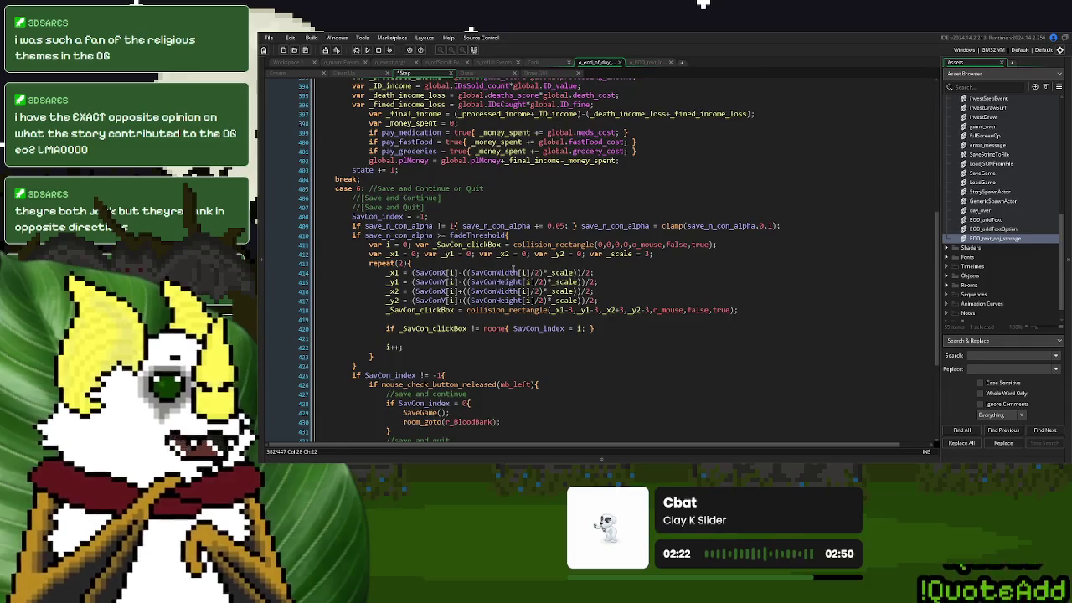
{"action": "scroll", "coordinate": [513, 269], "scroll_direction": "down", "scroll_amount": 5}
{"action": "scroll", "coordinate": [513, 270], "scroll_direction": "up", "scroll_amount": 12}
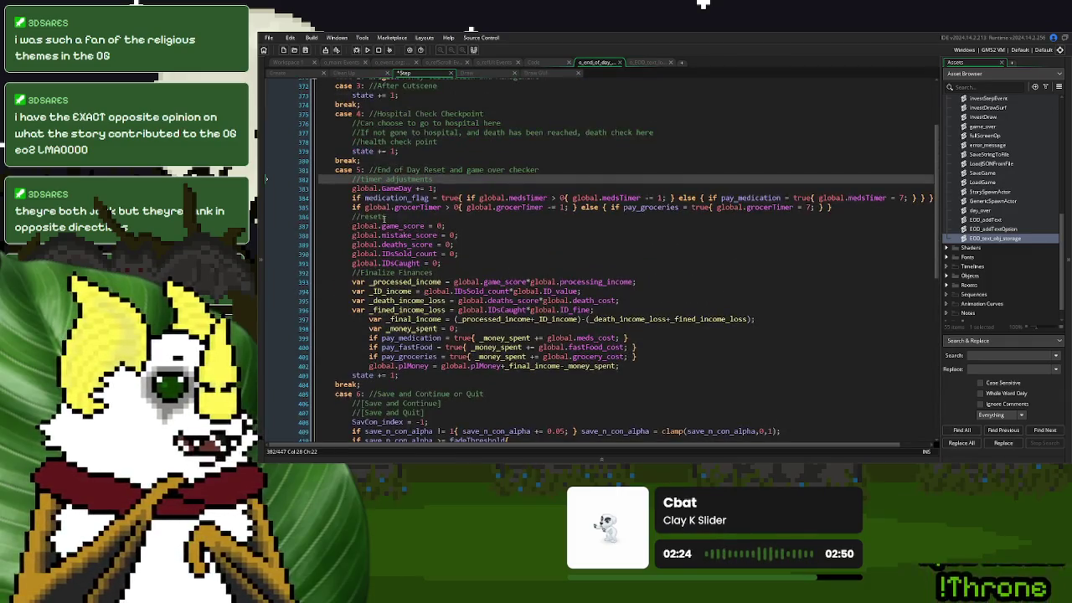
Wrap case 5 'End of Day Reset' in a #region/#endregion block and fold it
{"action": "left_click", "coordinate": [371, 170]}
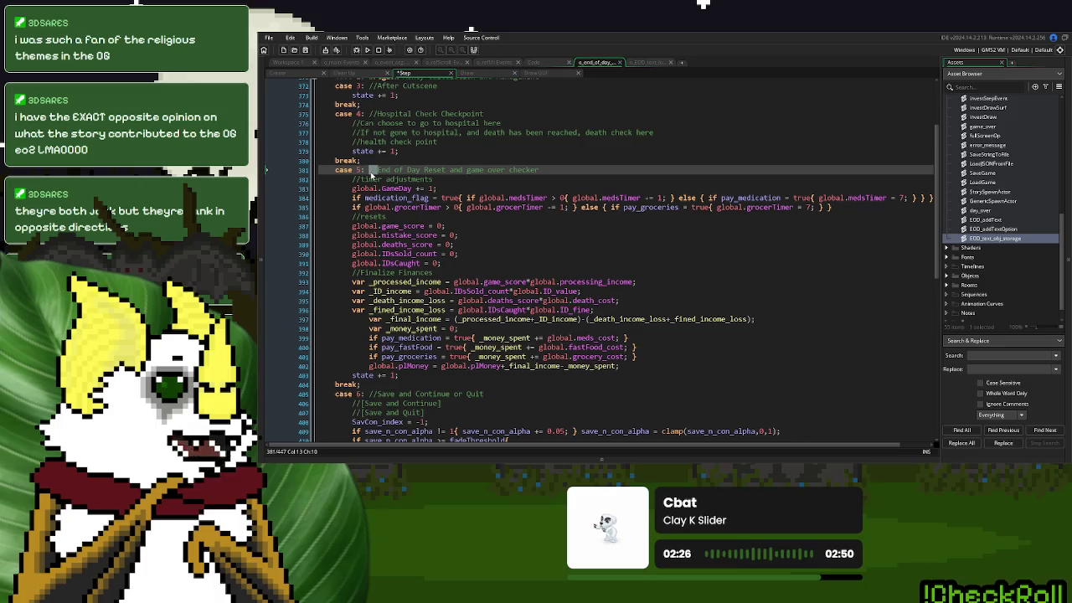
{"action": "type", "text": "#region"}
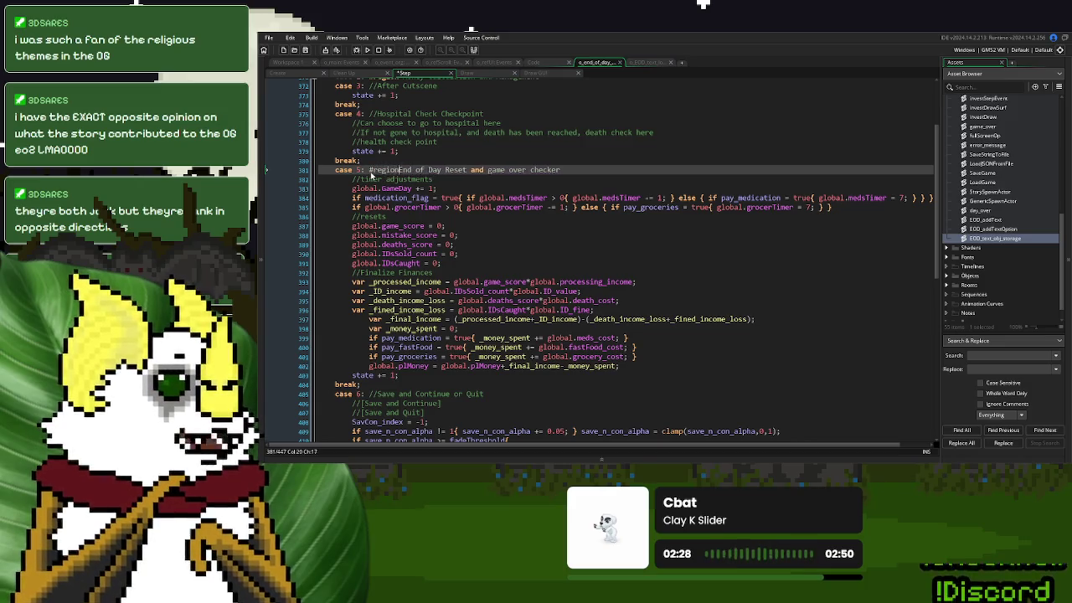
{"action": "left_click", "coordinate": [382, 384]}
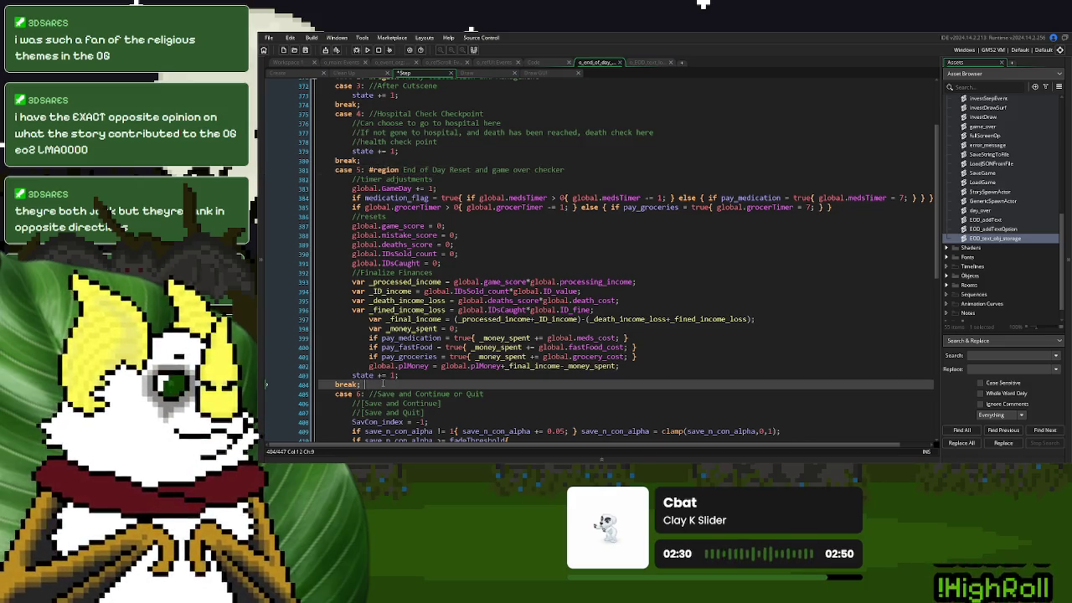
{"action": "type", "text": "#endregio"}
{"action": "key", "text": "Return"}
{"action": "left_click", "coordinate": [484, 266]}
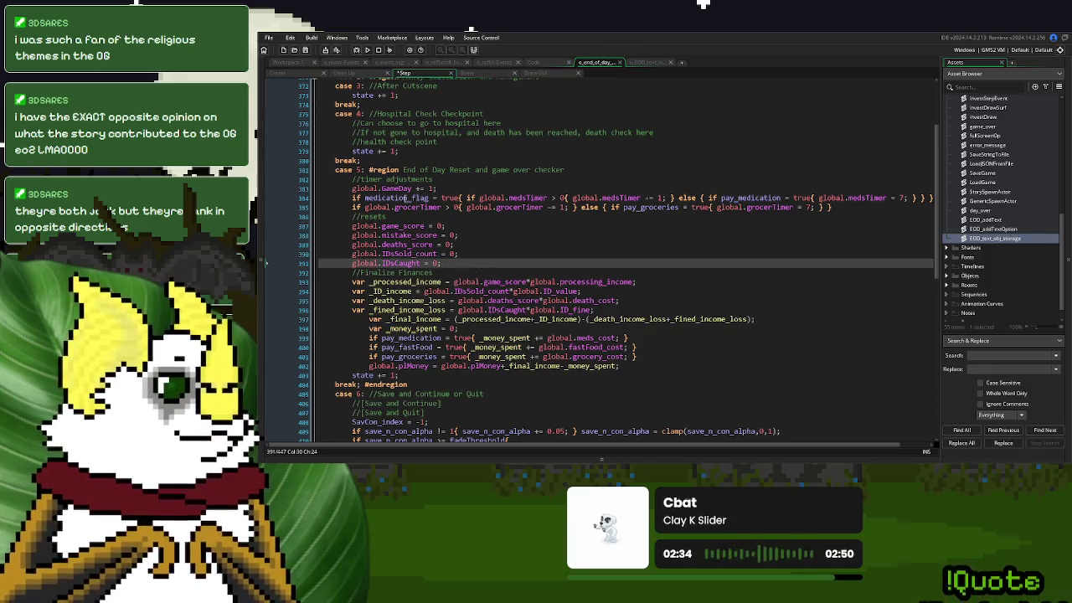
{"action": "left_click", "coordinate": [314, 170]}
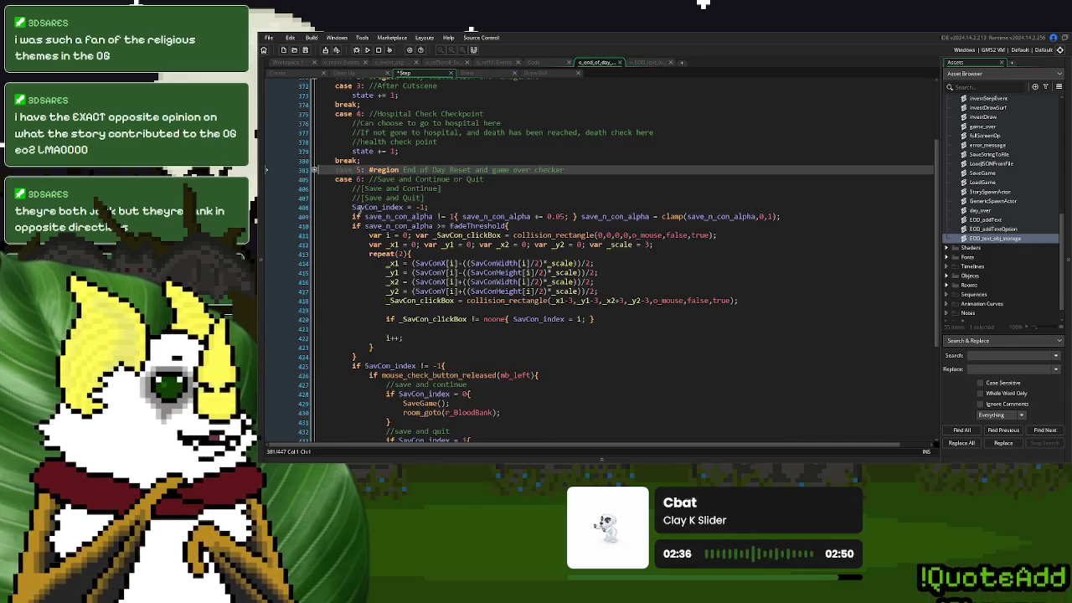
Turn case 6 'Save and Continue or Quit' into a folded #region ending after its break
{"action": "left_click", "coordinate": [372, 179]}
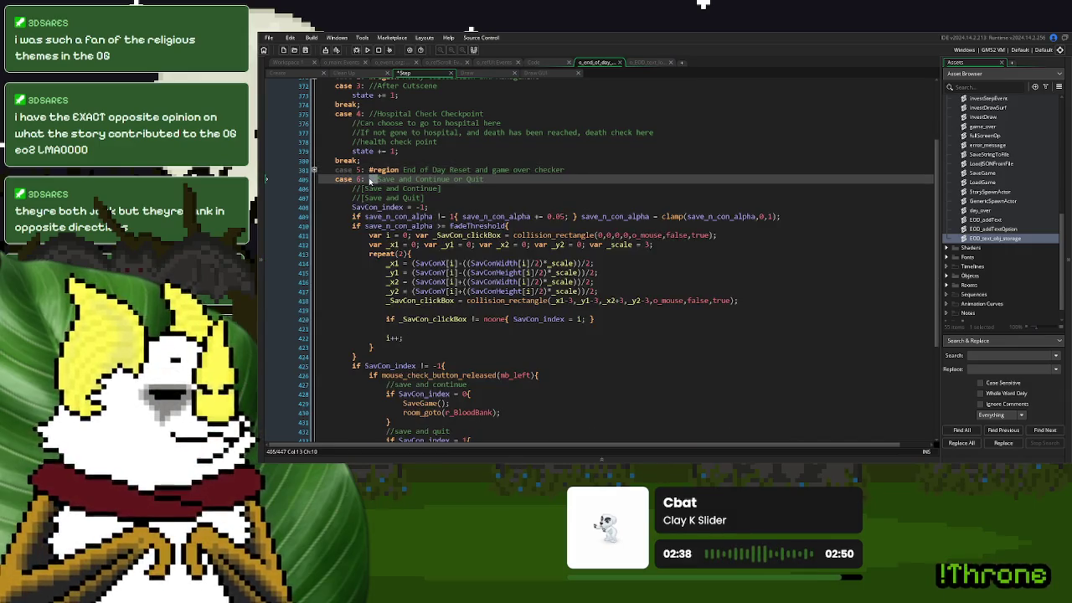
{"action": "key", "text": "Delete"}
{"action": "key", "text": "Delete"}
{"action": "type", "text": "#region"}
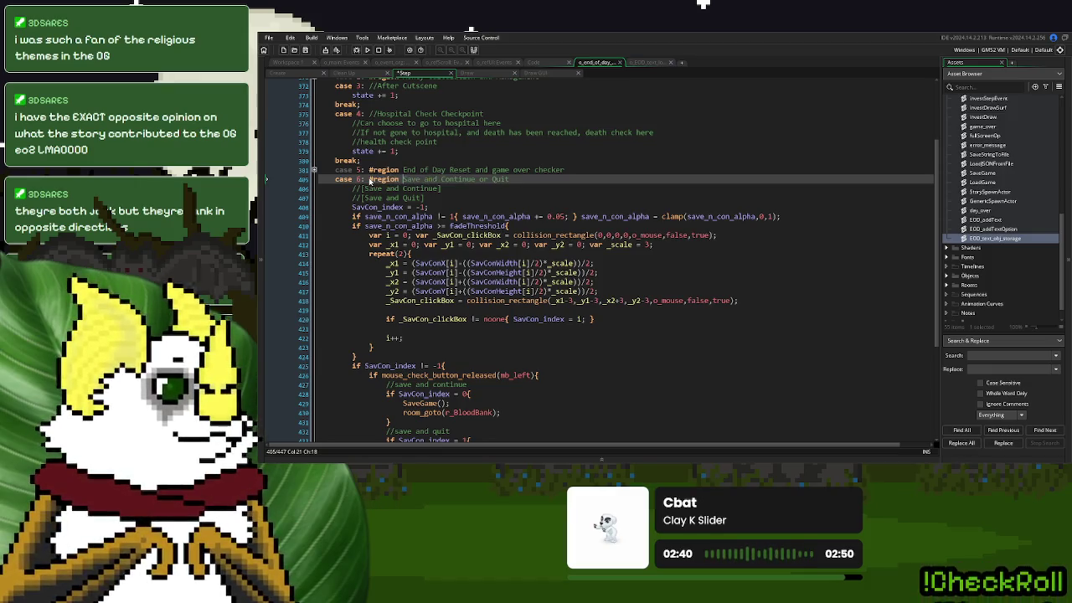
{"action": "scroll", "coordinate": [444, 290], "scroll_direction": "down", "scroll_amount": 10}
{"action": "left_click", "coordinate": [377, 334]}
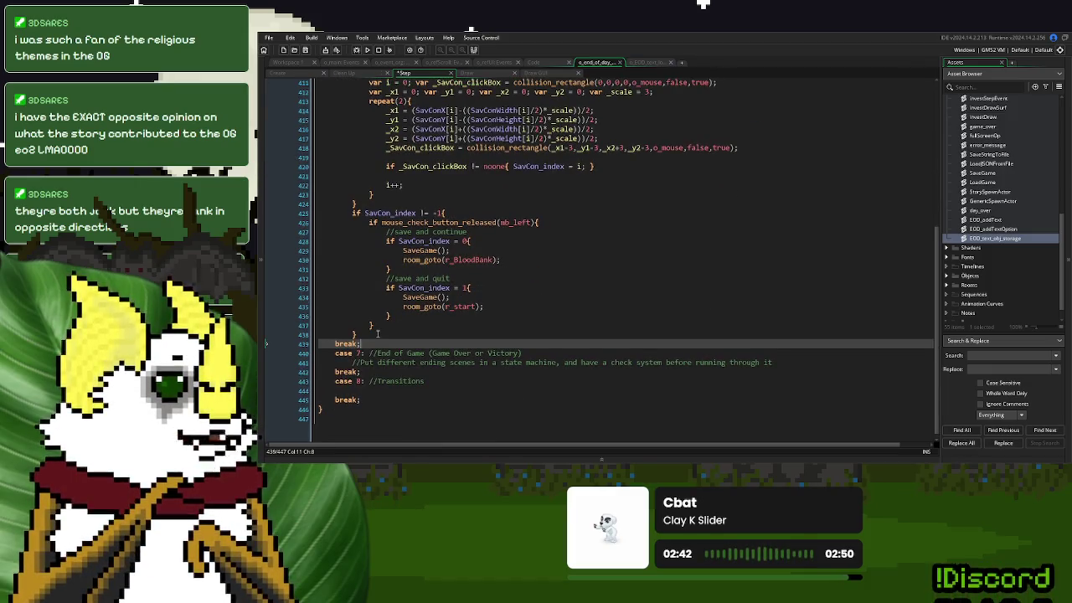
{"action": "type", "text": " #endregion"}
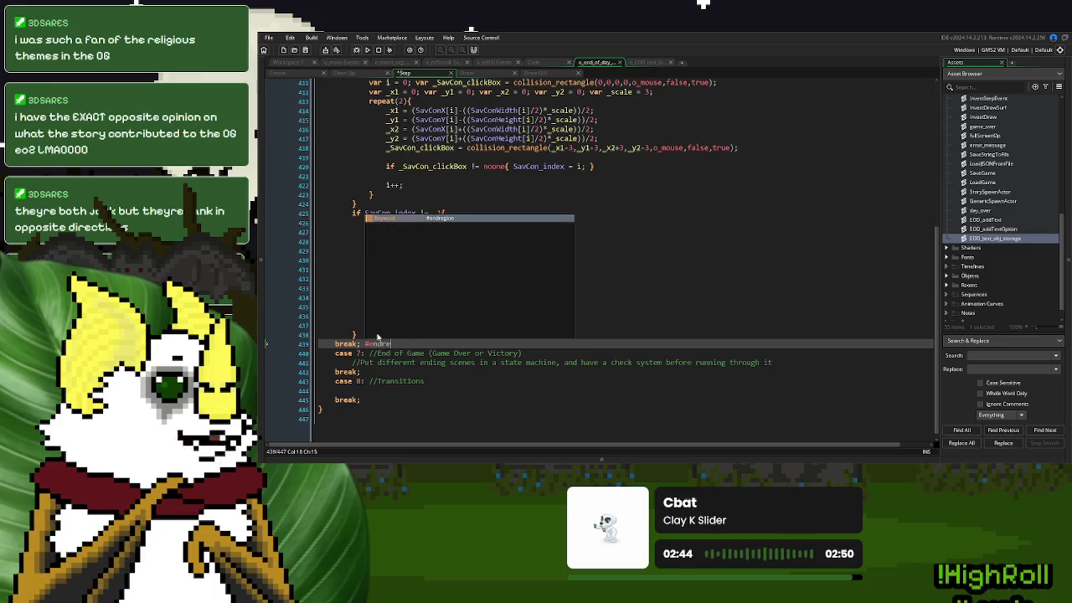
{"action": "left_click", "coordinate": [423, 296]}
{"action": "scroll", "coordinate": [393, 268], "scroll_direction": "up", "scroll_amount": 5}
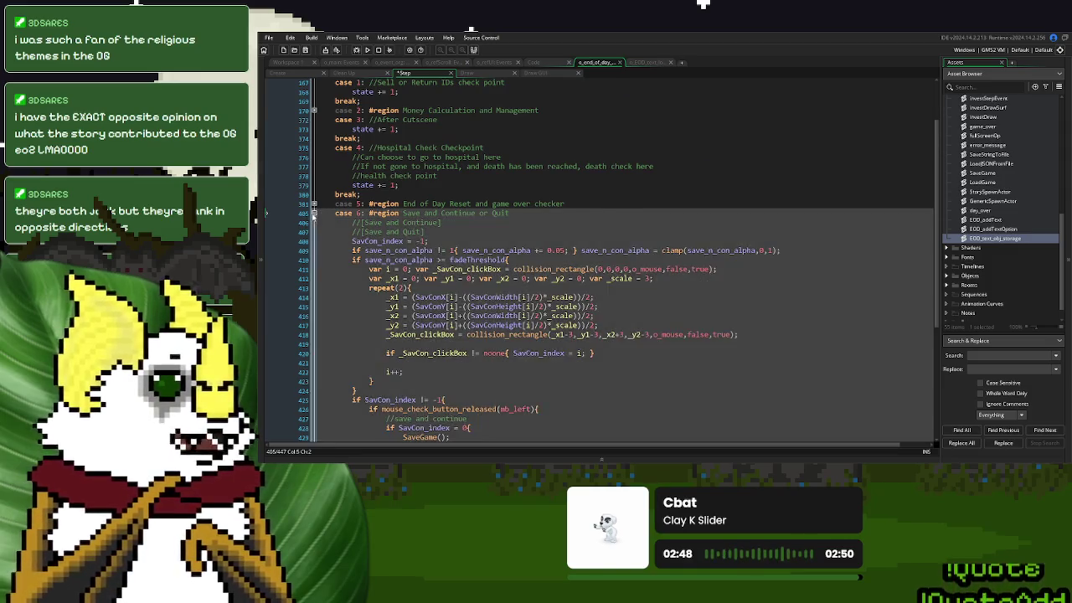
{"action": "left_click", "coordinate": [315, 212]}
{"action": "left_click", "coordinate": [467, 73]}
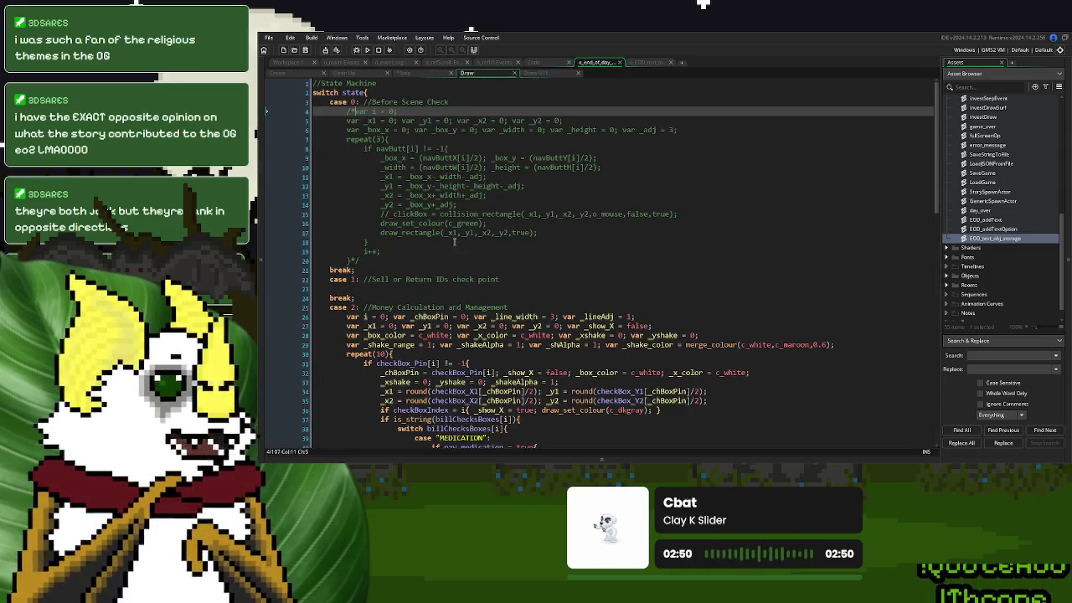
Delete Draw's commented-out case 0 code and fold case 2 'Money Calculation and Management' as a #region
{"action": "left_click_drag", "start_coordinate": [373, 260], "coordinate": [346, 113]}
{"action": "key", "text": "Delete"}
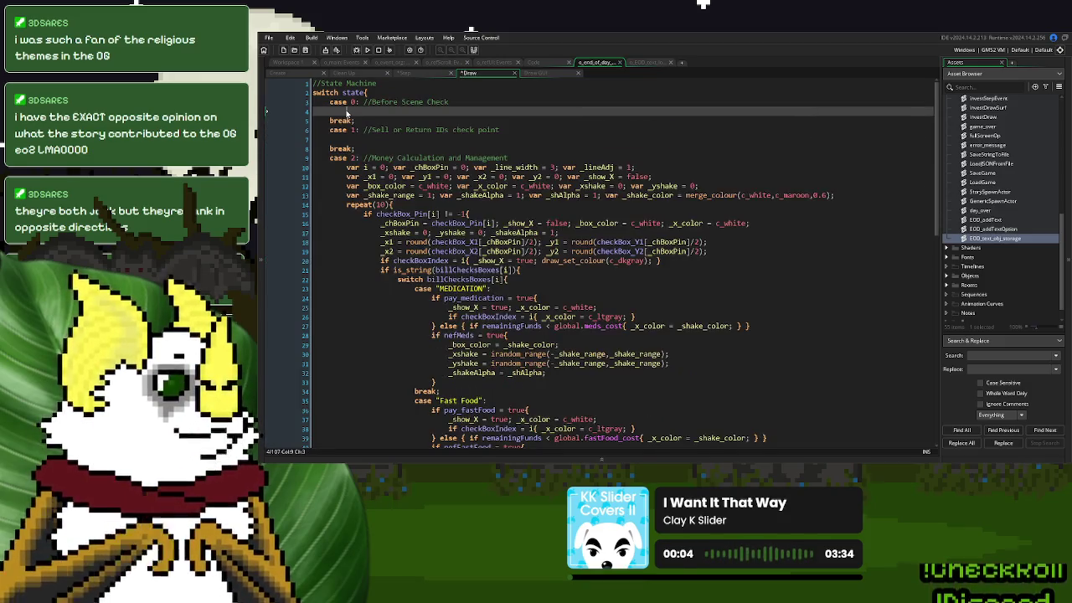
{"action": "left_click", "coordinate": [366, 159]}
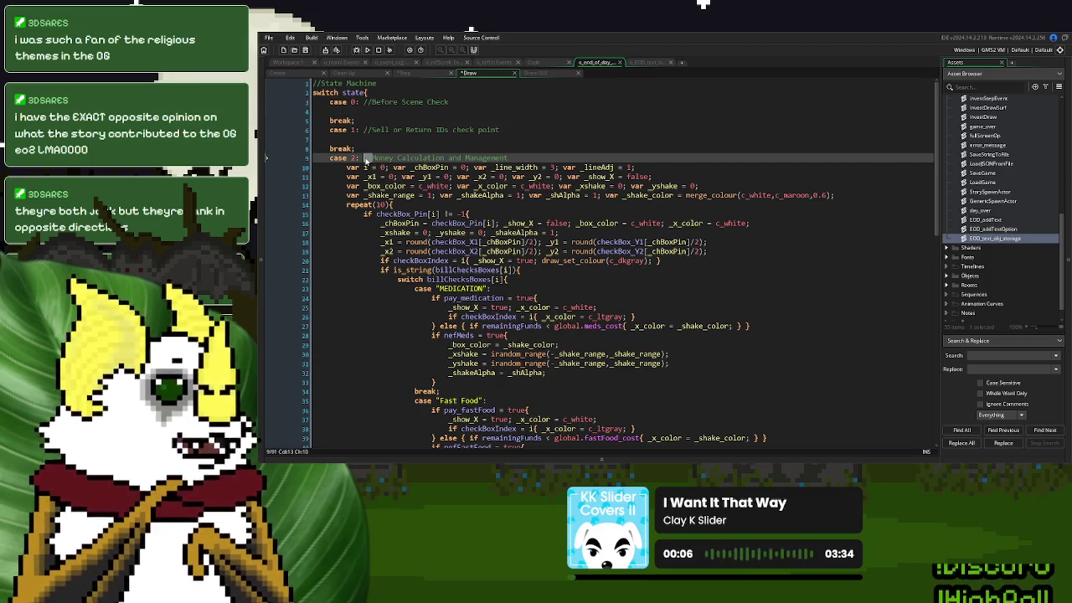
{"action": "key", "text": "Delete"}
{"action": "key", "text": "Delete"}
{"action": "type", "text": "#region"}
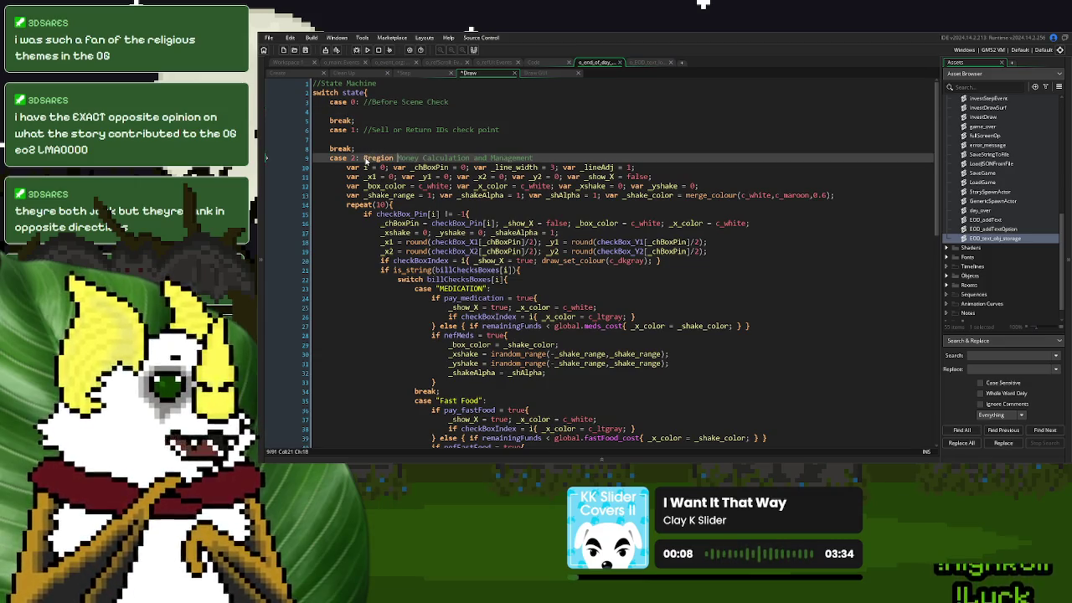
{"action": "scroll", "coordinate": [366, 158], "scroll_direction": "down", "scroll_amount": 2}
{"action": "scroll", "coordinate": [365, 254], "scroll_direction": "down", "scroll_amount": 15}
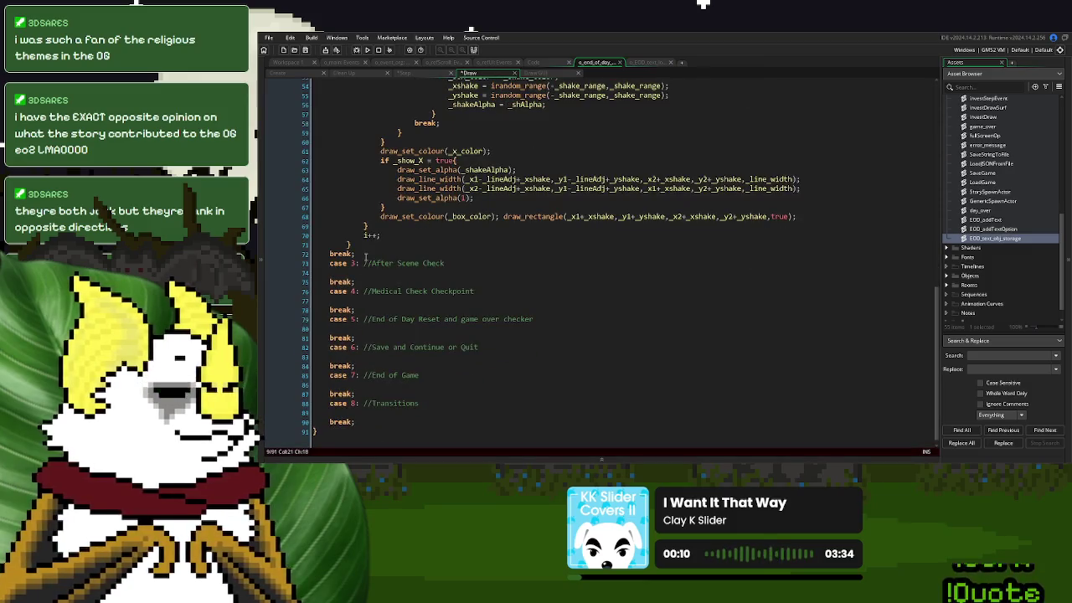
{"action": "left_click", "coordinate": [365, 254]}
{"action": "type", "text": "#endregion"}
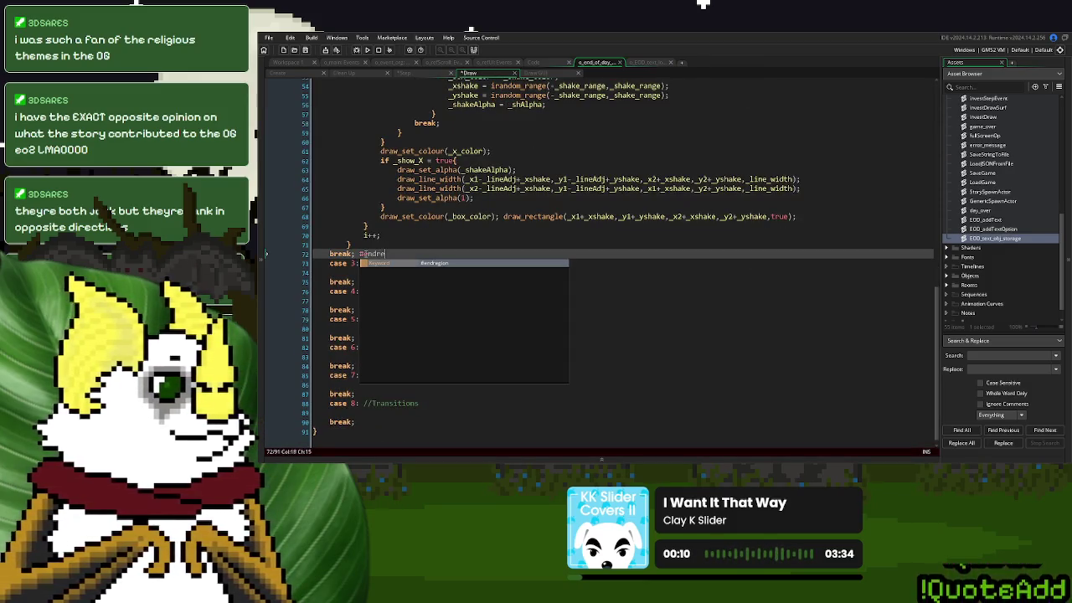
{"action": "scroll", "coordinate": [320, 173], "scroll_direction": "up", "scroll_amount": 18}
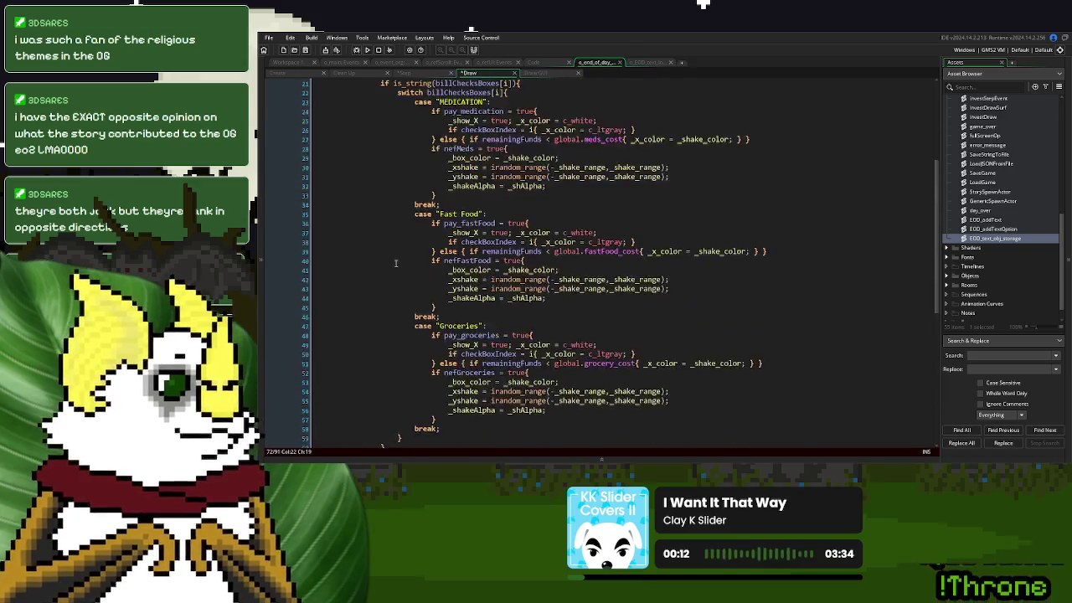
{"action": "left_click", "coordinate": [319, 158]}
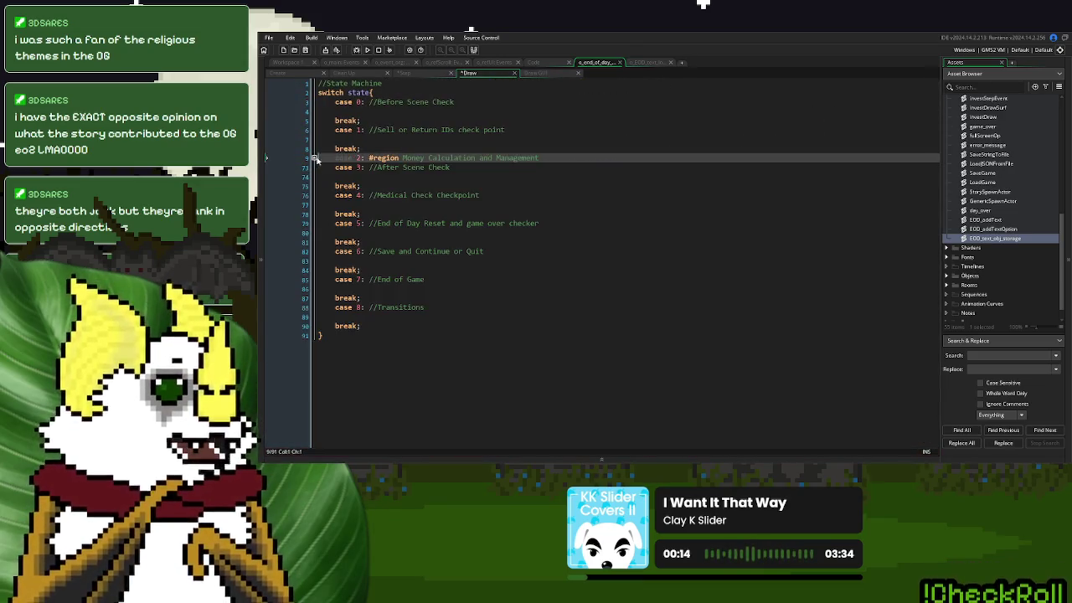
{"action": "left_click", "coordinate": [546, 76]}
{"action": "scroll", "coordinate": [453, 178], "scroll_direction": "up", "scroll_amount": 10}
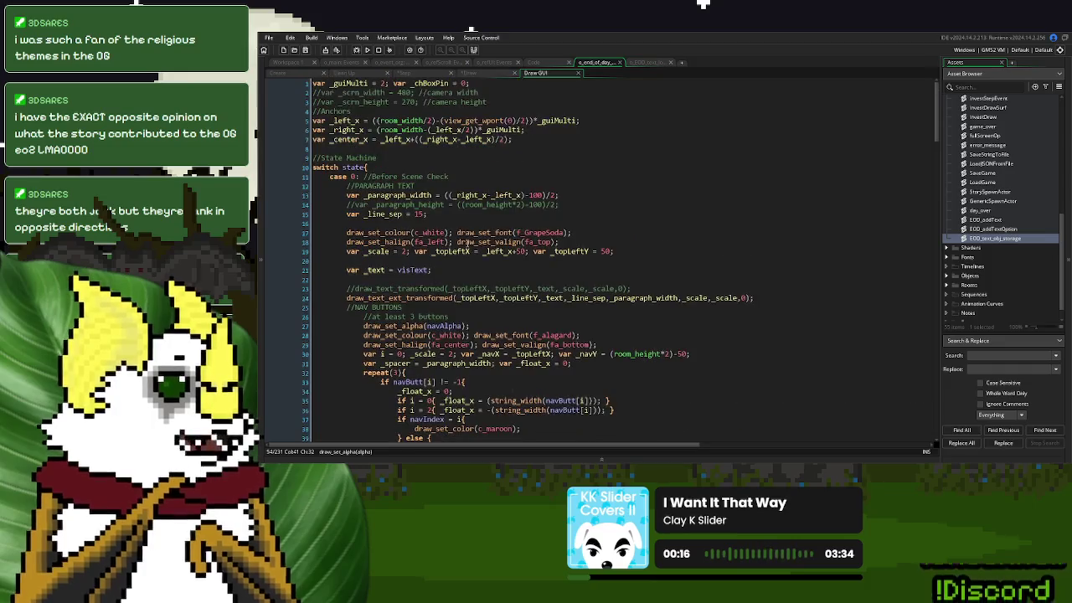
Rename the case 0 comment to 'Before Cutscene' and wrap that case in #region/#endregion
{"action": "left_click", "coordinate": [400, 177]}
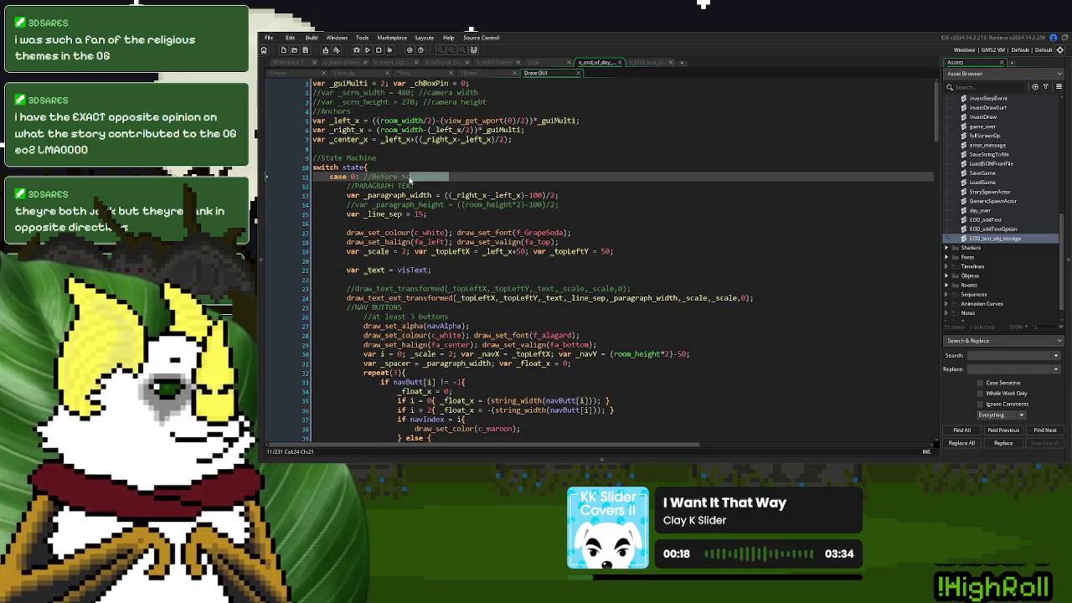
{"action": "left_click_drag", "start_coordinate": [402, 177], "coordinate": [457, 172]}
{"action": "type", "text": "Cutscene"}
{"action": "left_click", "coordinate": [365, 177]}
{"action": "key", "text": "Delete"}
{"action": "key", "text": "Delete"}
{"action": "type", "text": "#region"}
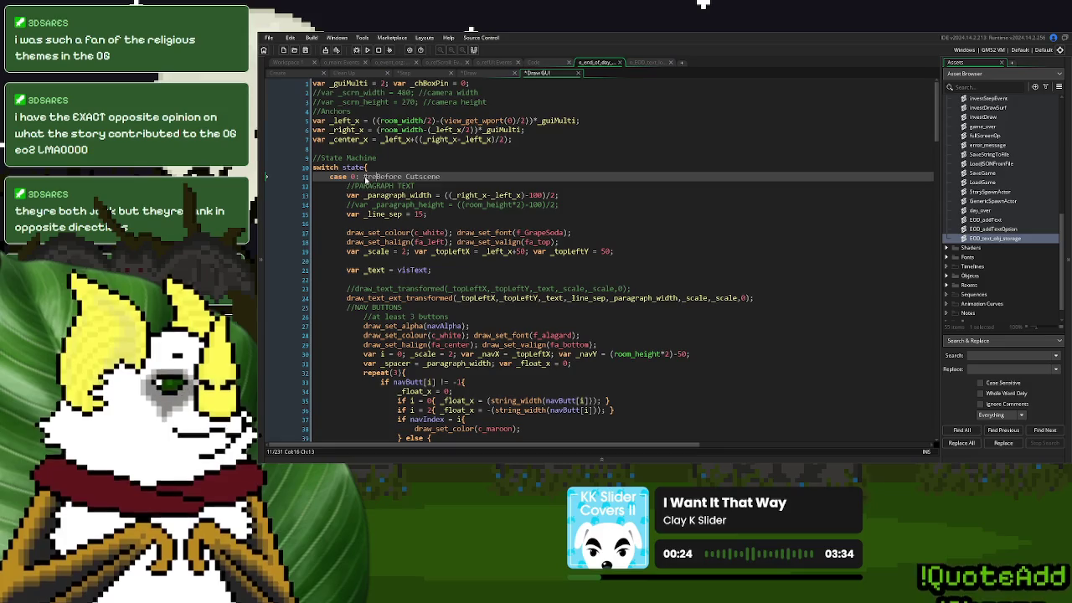
{"action": "scroll", "coordinate": [383, 184], "scroll_direction": "down", "scroll_amount": 10}
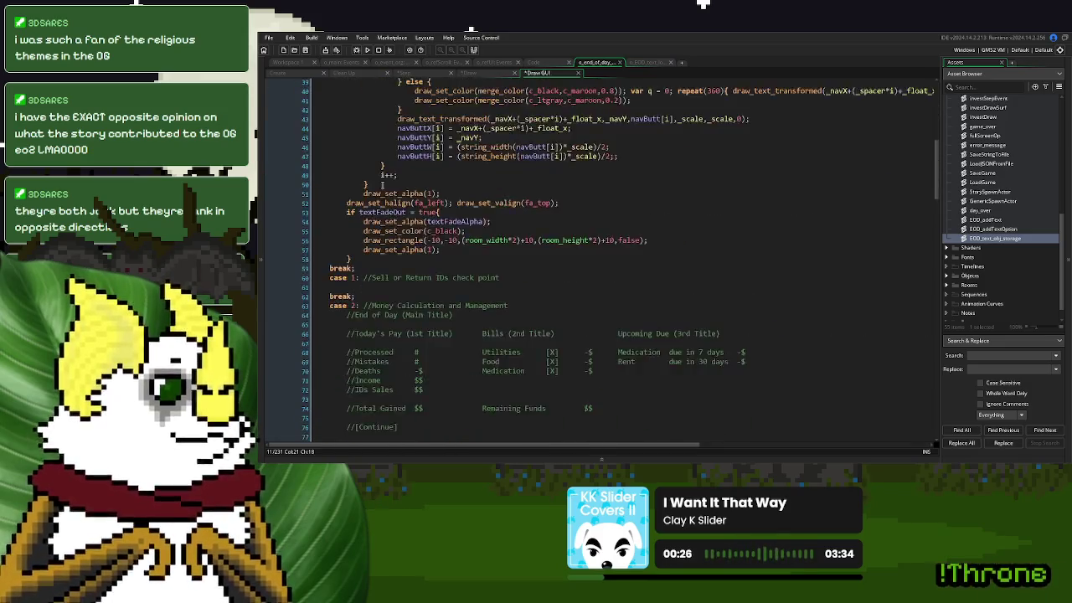
{"action": "left_click", "coordinate": [367, 183]}
{"action": "type", "text": "#endregion"}
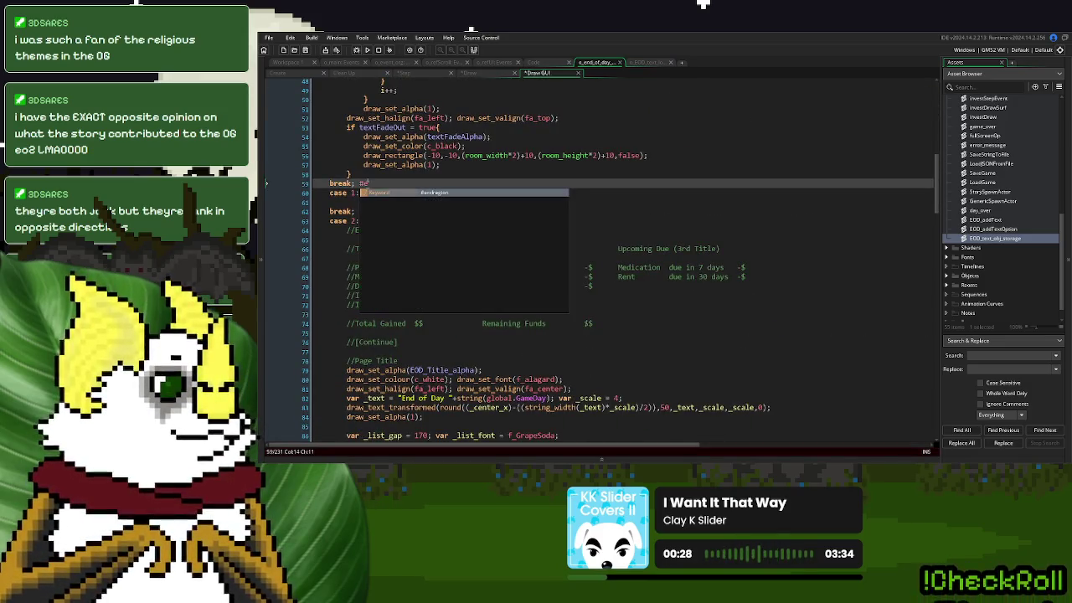
Collapse the Before Cutscene region in the Draw GUI event
{"action": "scroll", "coordinate": [367, 186], "scroll_direction": "up", "scroll_amount": 15}
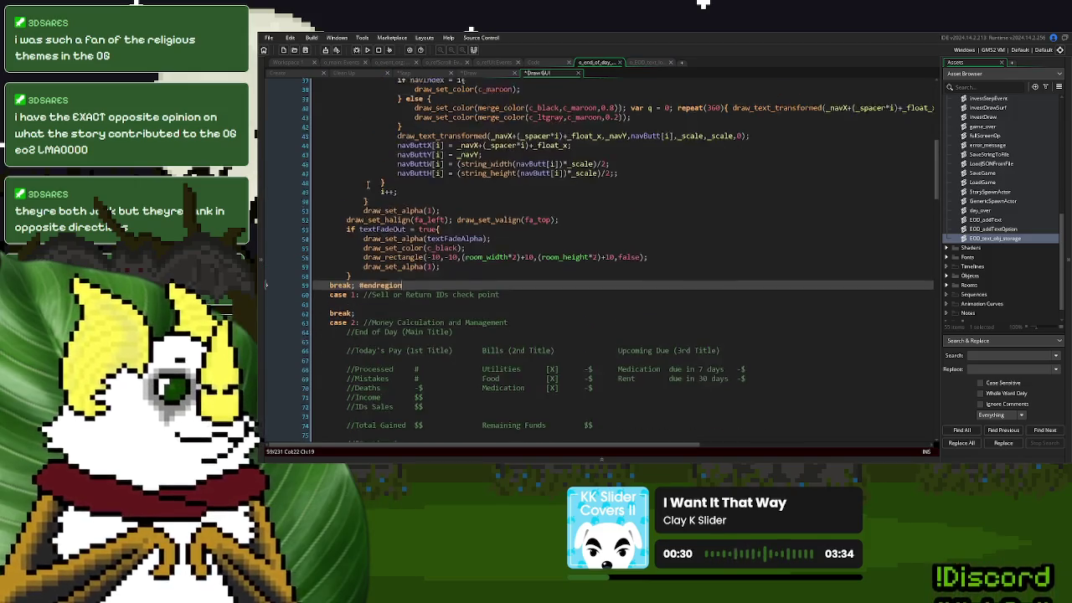
{"action": "scroll", "coordinate": [389, 186], "scroll_direction": "down", "scroll_amount": 3}
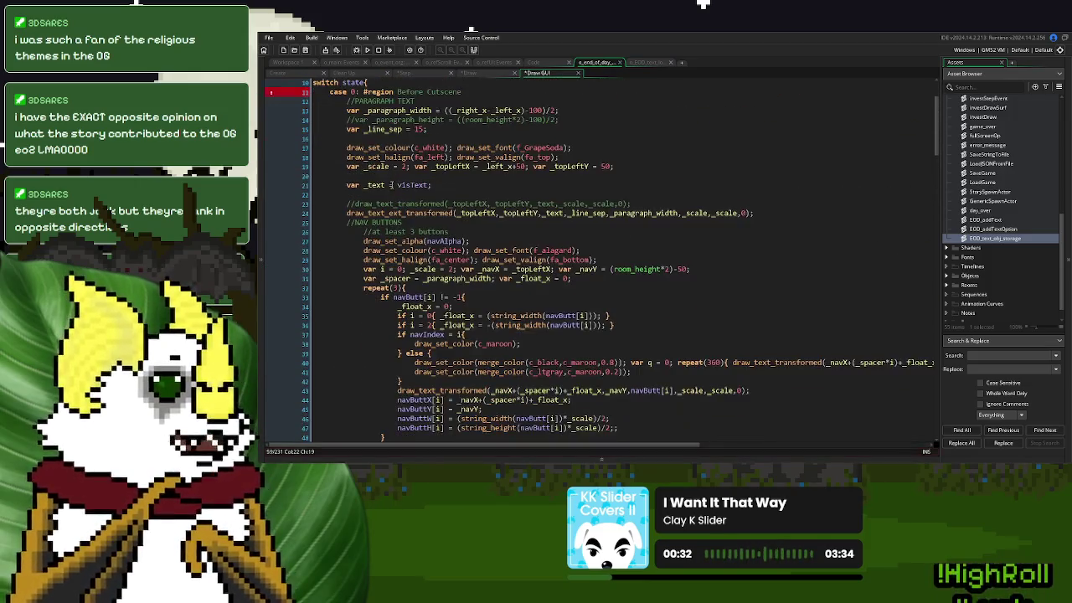
{"action": "left_click", "coordinate": [450, 180]}
{"action": "scroll", "coordinate": [451, 181], "scroll_direction": "down", "scroll_amount": 6}
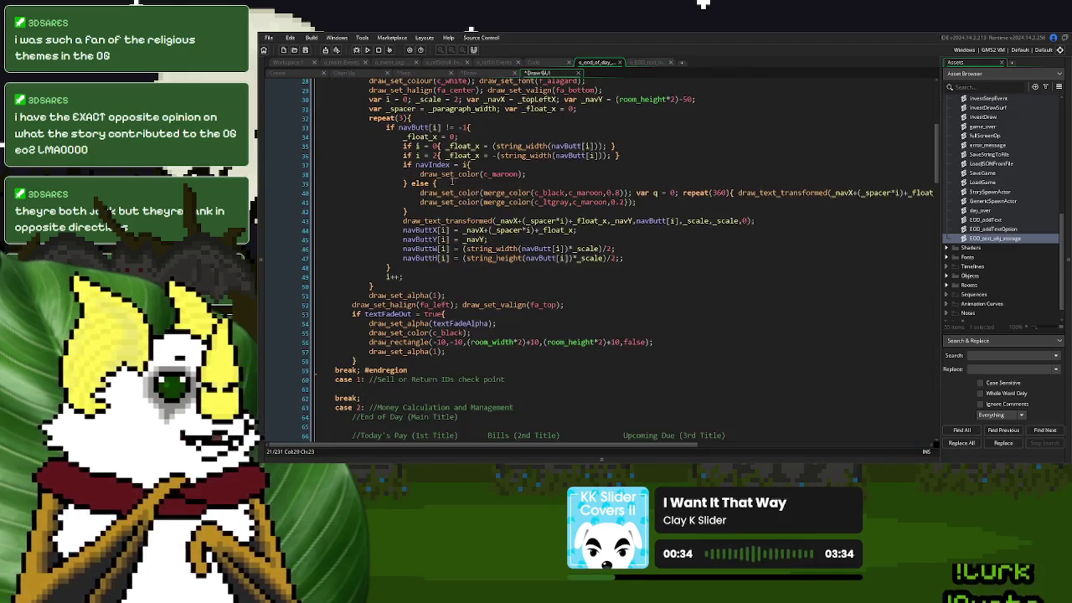
{"action": "scroll", "coordinate": [456, 316], "scroll_direction": "up", "scroll_amount": 6}
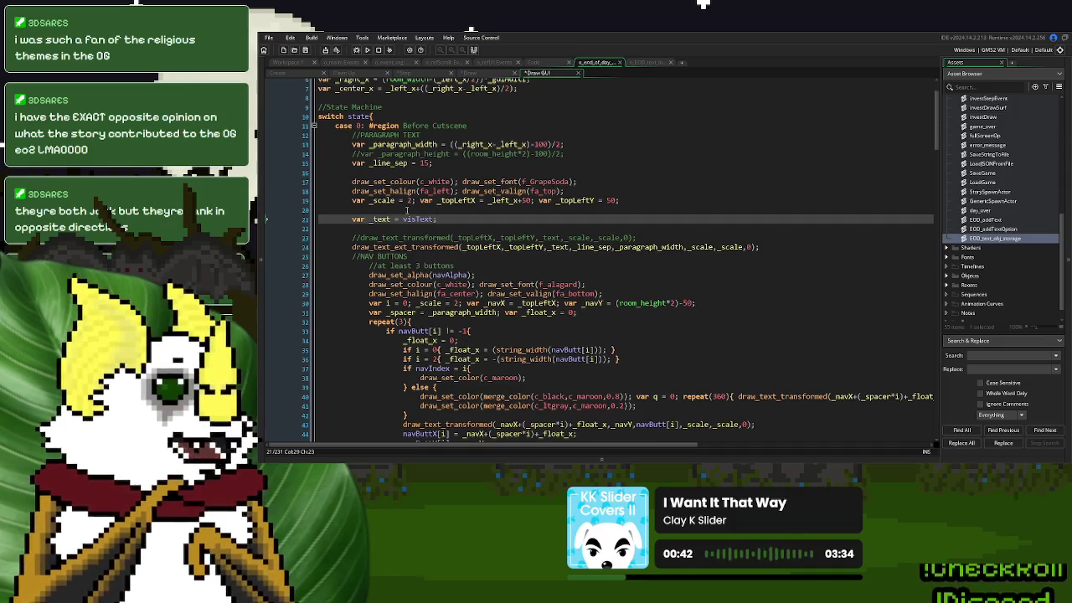
{"action": "left_click", "coordinate": [316, 126]}
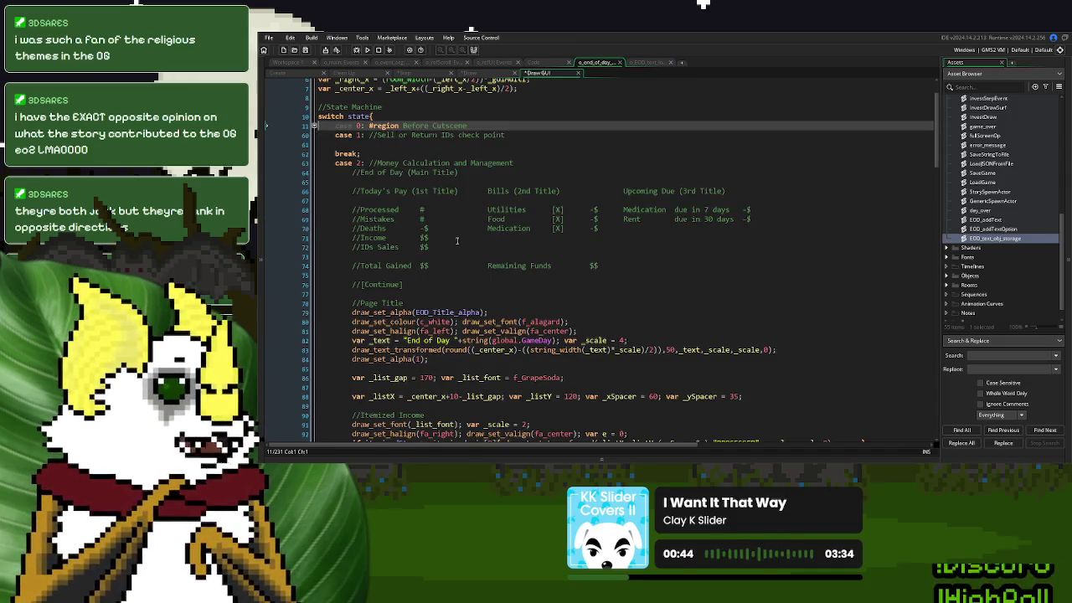
Make case 2 'Money Calculation and Management' a #region ending after its break, and fold it
{"action": "left_click", "coordinate": [373, 163]}
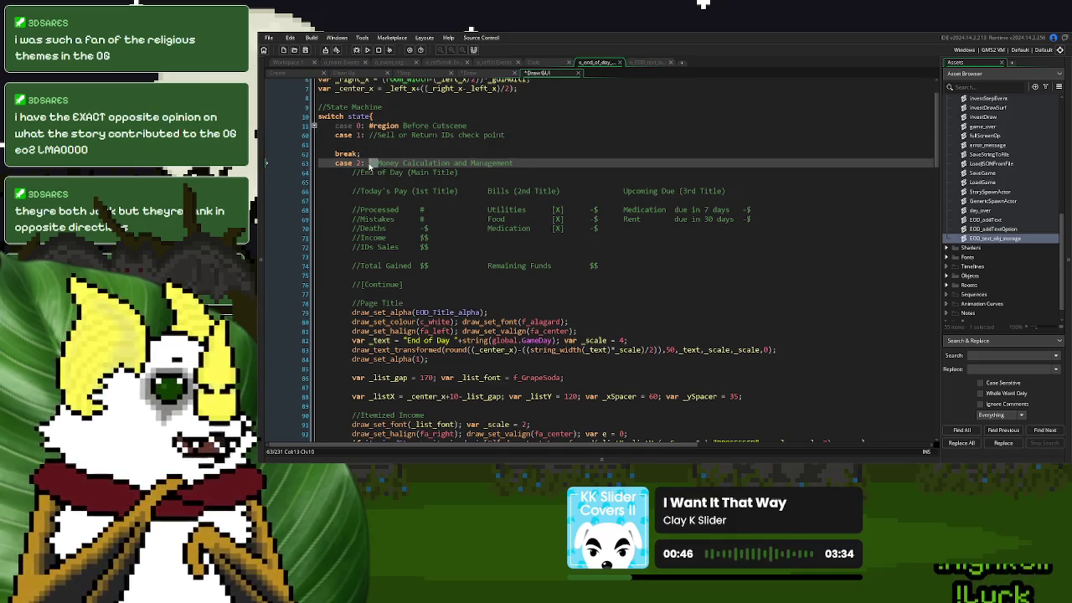
{"action": "type", "text": "#region"}
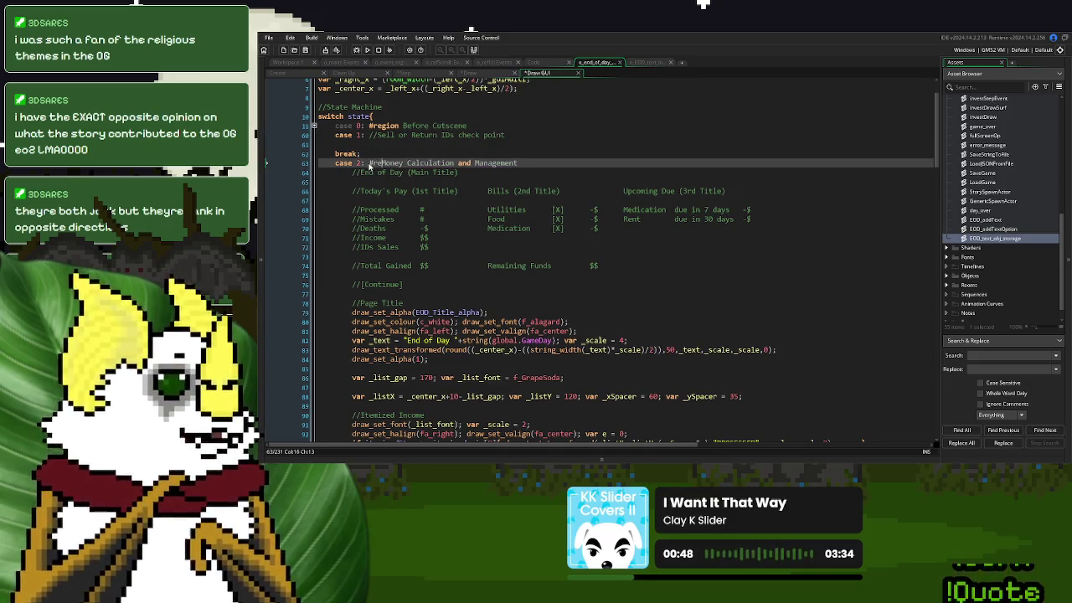
{"action": "scroll", "coordinate": [369, 167], "scroll_direction": "down", "scroll_amount": 20}
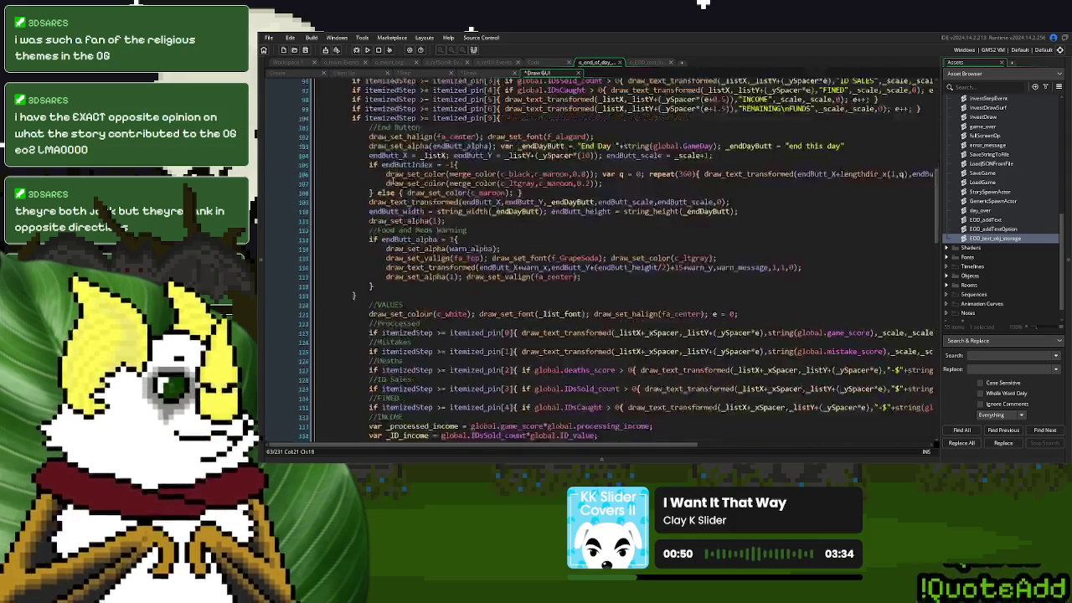
{"action": "scroll", "coordinate": [381, 179], "scroll_direction": "down", "scroll_amount": 14}
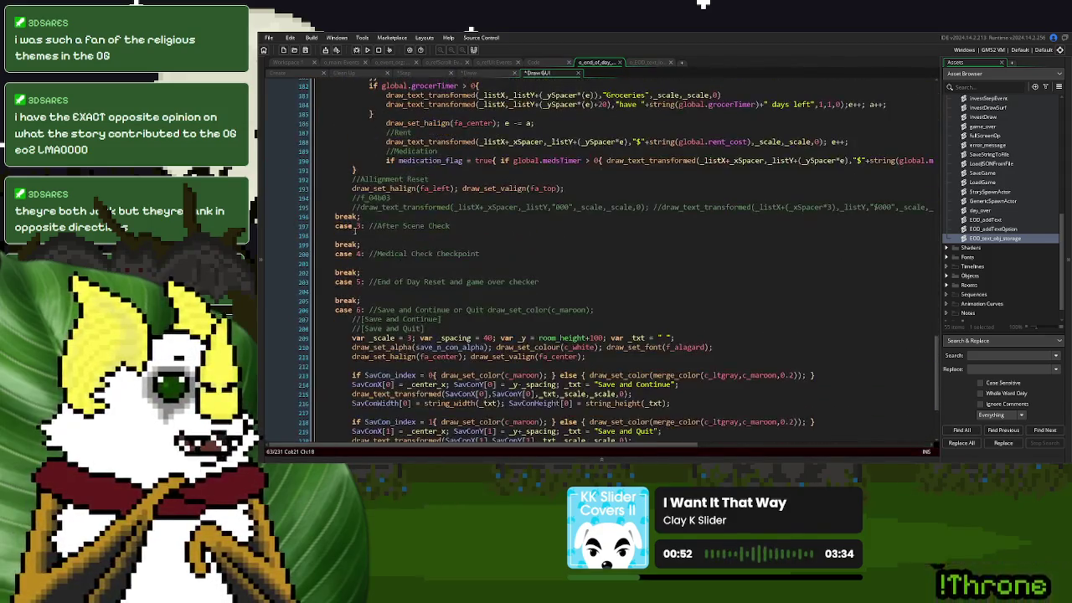
{"action": "left_click", "coordinate": [389, 217]}
{"action": "type", "text": "#endregi"}
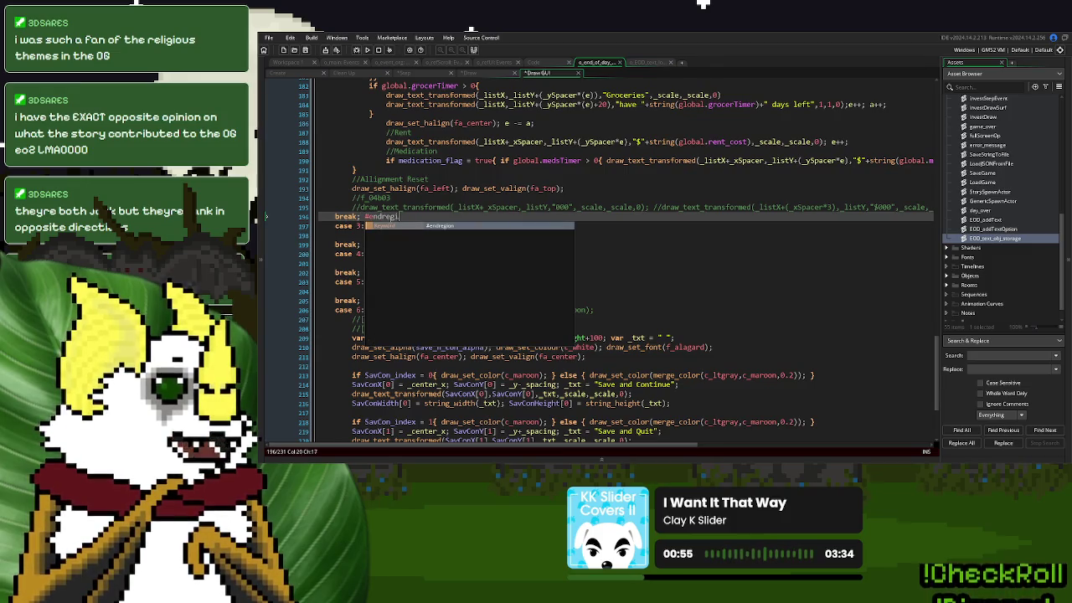
{"action": "key", "text": "Return"}
{"action": "scroll", "coordinate": [459, 268], "scroll_direction": "up", "scroll_amount": 15}
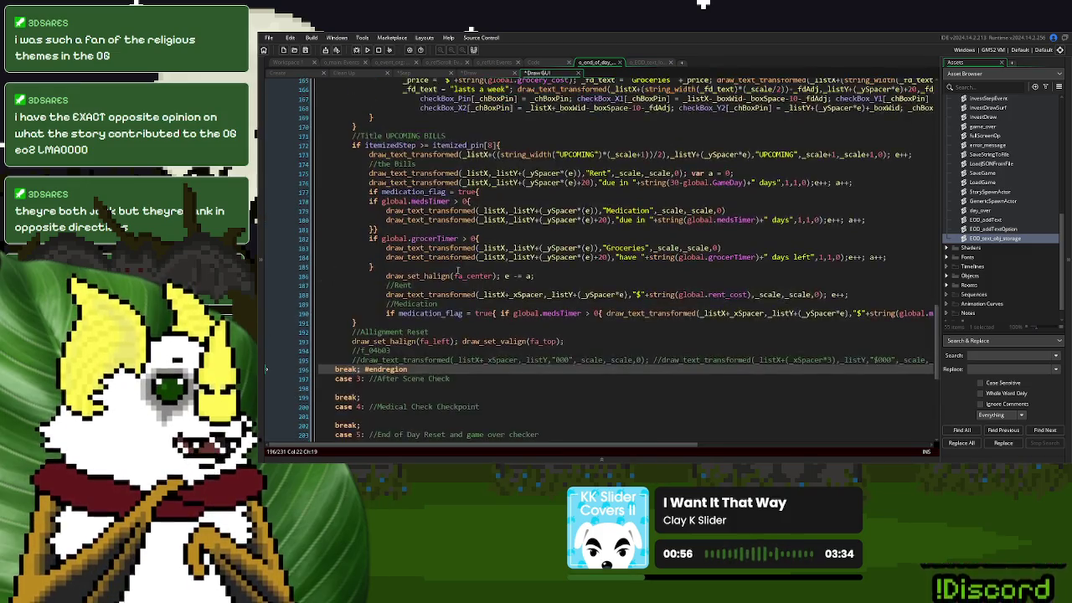
{"action": "scroll", "coordinate": [460, 269], "scroll_direction": "up", "scroll_amount": 17}
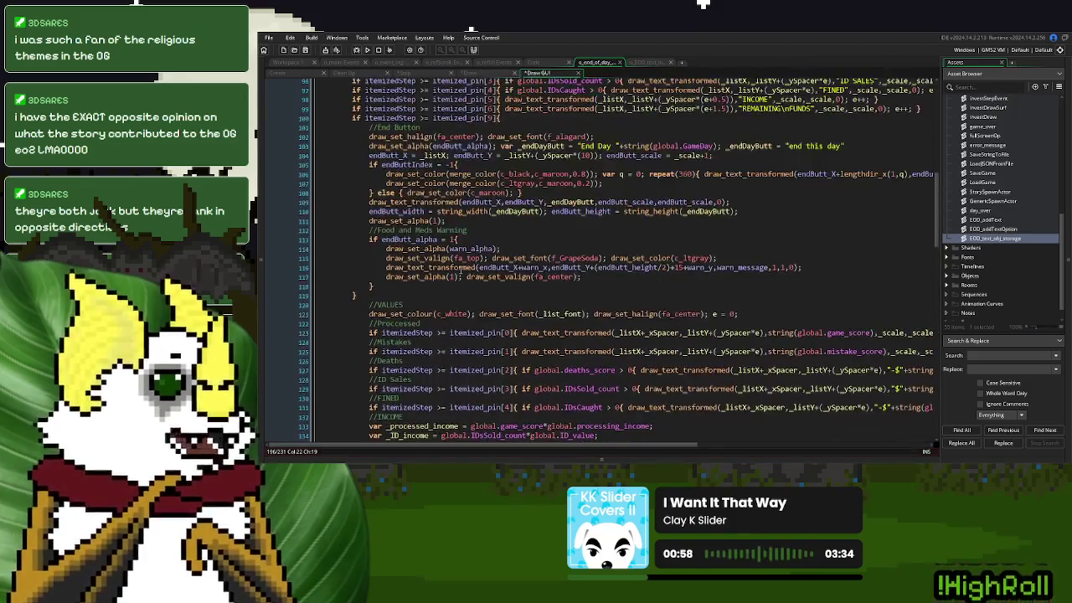
{"action": "scroll", "coordinate": [460, 269], "scroll_direction": "up", "scroll_amount": 9}
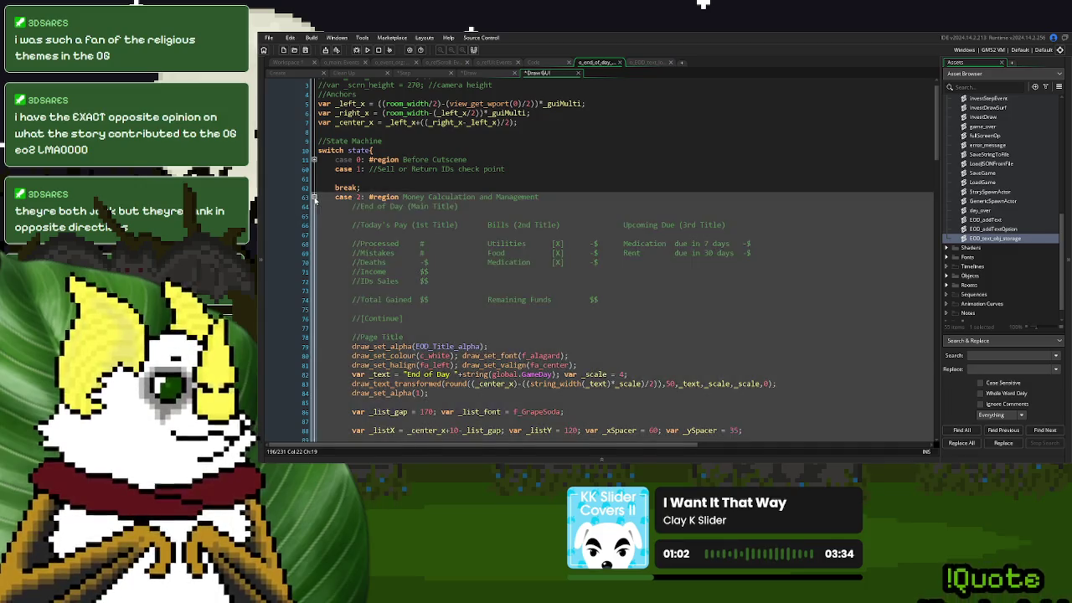
{"action": "left_click", "coordinate": [314, 197]}
Change case 6's comment to #region and add #endregion after its closing break
{"action": "scroll", "coordinate": [314, 196], "scroll_direction": "down", "scroll_amount": 1}
{"action": "scroll", "coordinate": [393, 209], "scroll_direction": "down", "scroll_amount": 1}
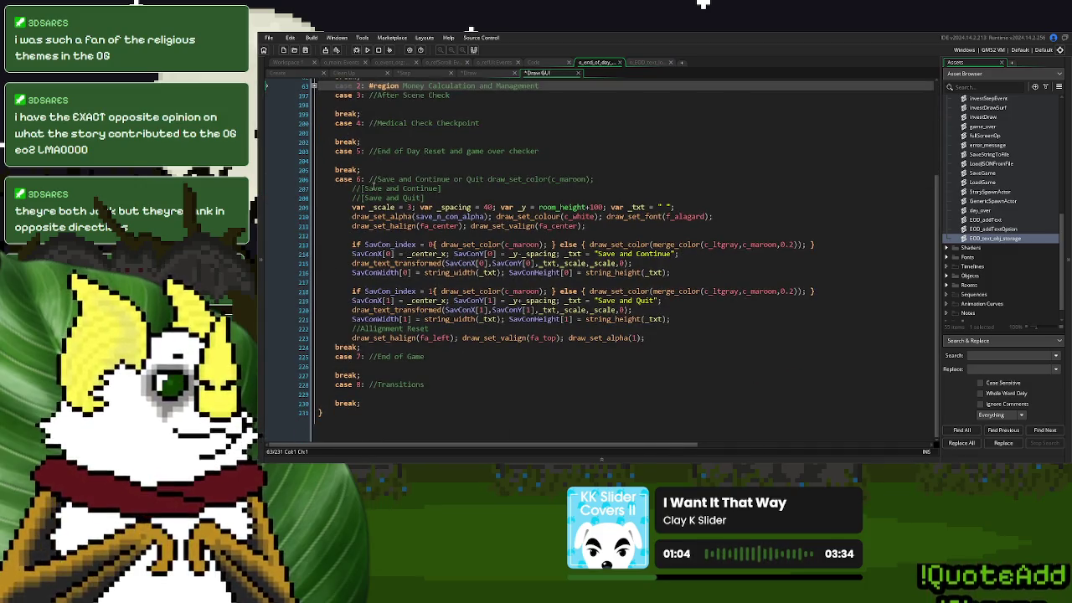
{"action": "scroll", "coordinate": [372, 184], "scroll_direction": "up", "scroll_amount": 1}
{"action": "left_click", "coordinate": [372, 184]}
{"action": "key", "text": "Delete"}
{"action": "key", "text": "Delete"}
{"action": "type", "text": "#region"}
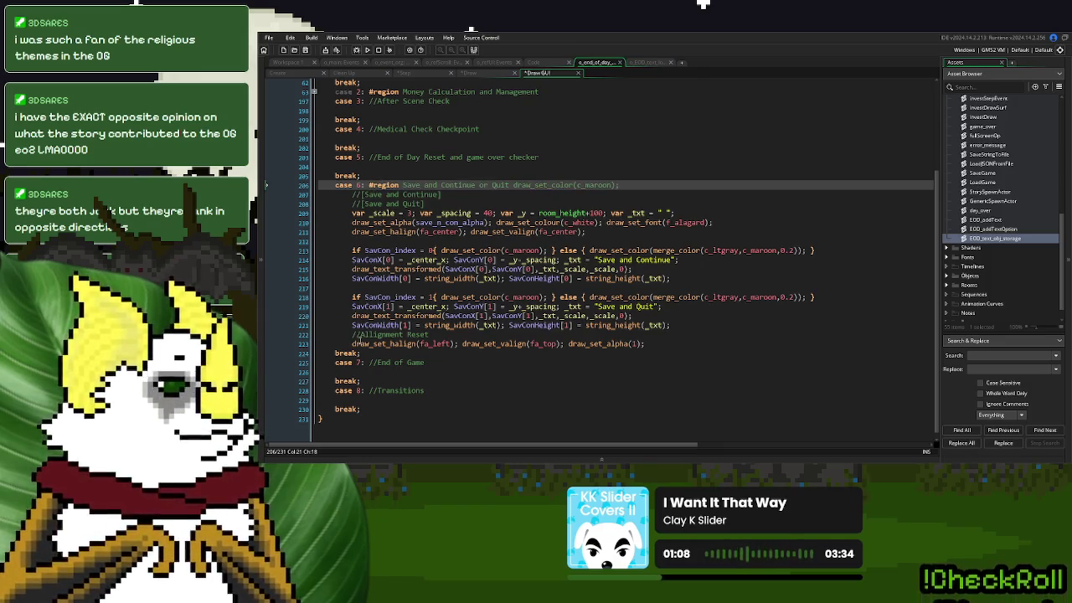
{"action": "left_click", "coordinate": [366, 352]}
{"action": "type", "text": "#end"}
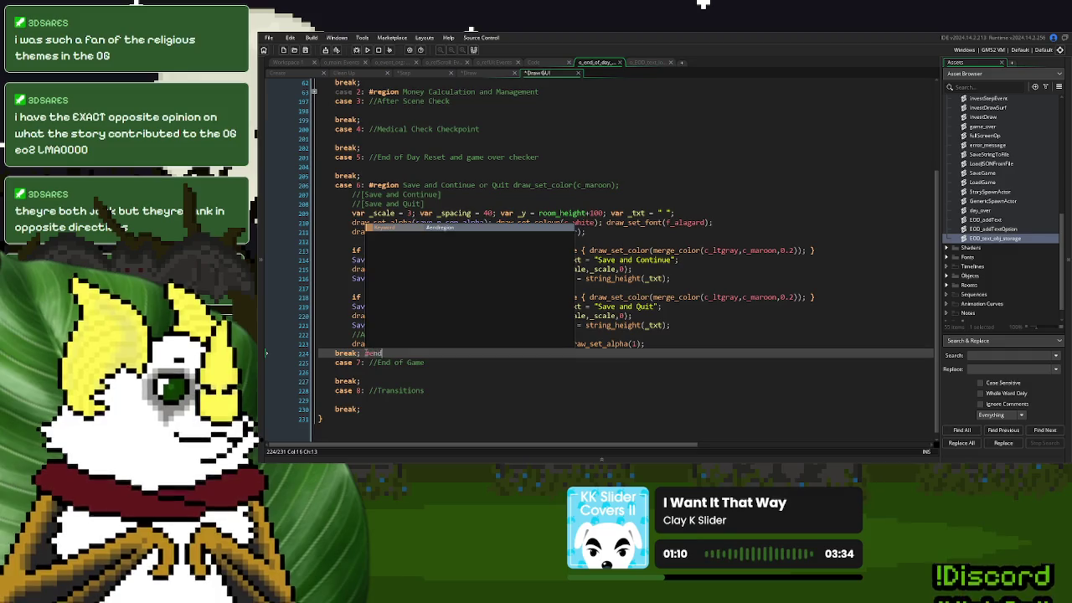
{"action": "type", "text": "region"}
{"action": "left_click", "coordinate": [458, 269]}
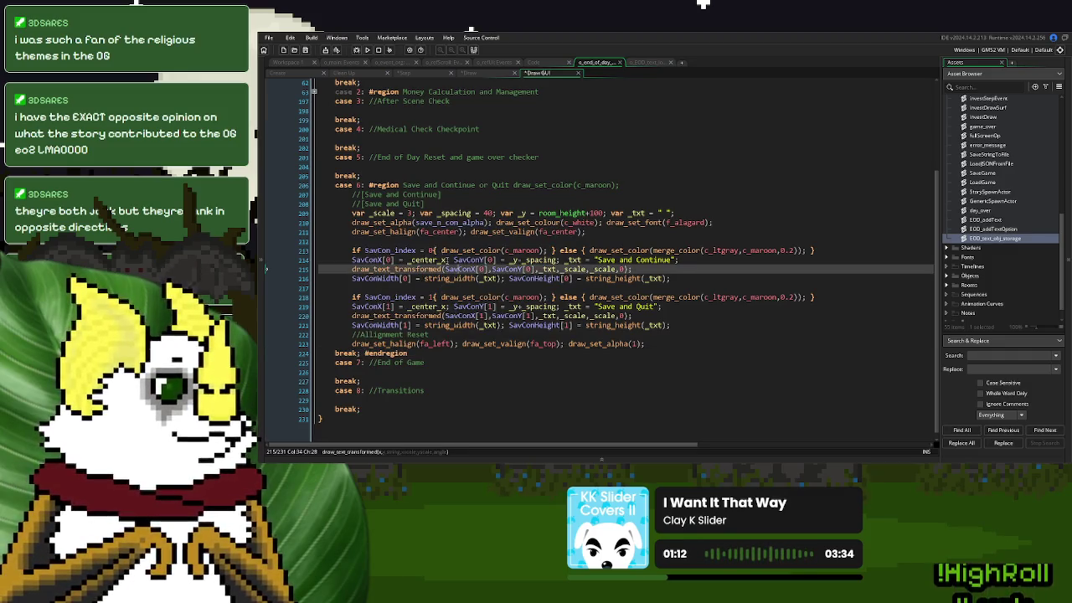
Delete 'draw_set_color(c_maroon);' from the Save and Continue or Quit region header and refold it
{"action": "left_click", "coordinate": [314, 186]}
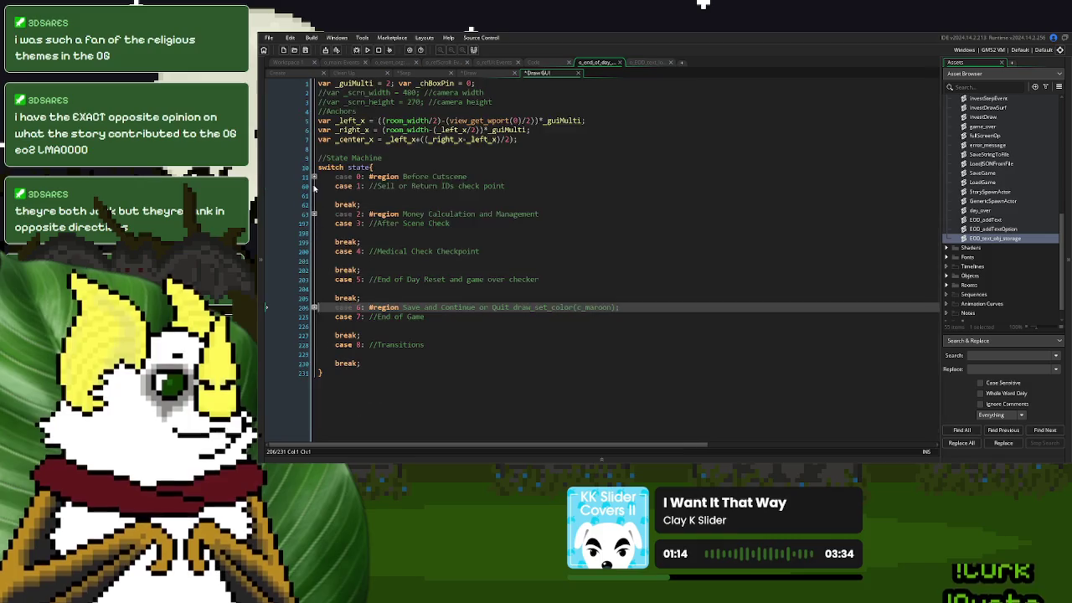
{"action": "left_click", "coordinate": [487, 214]}
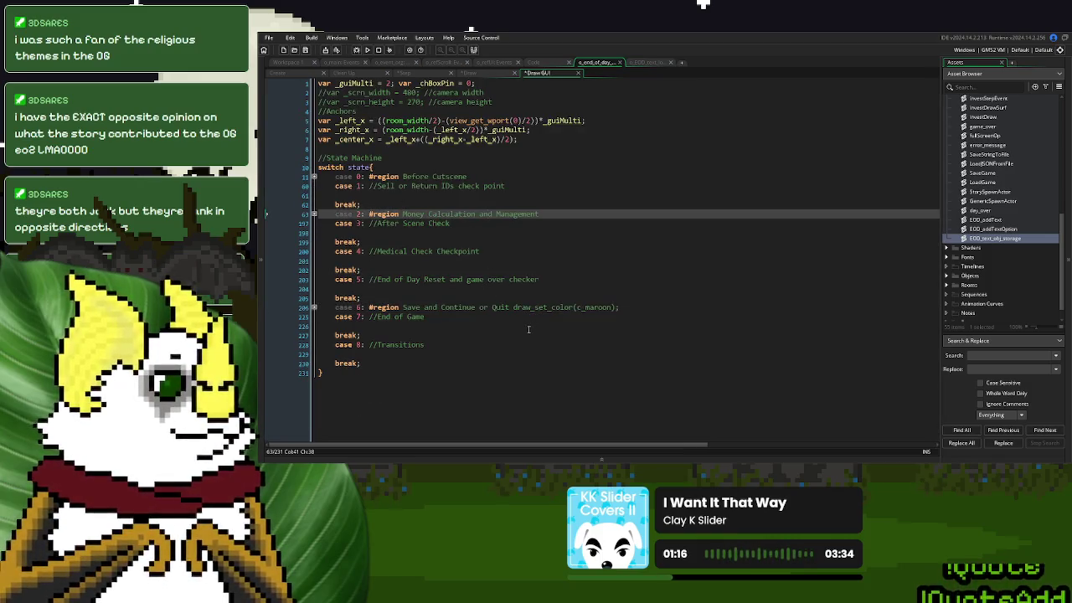
{"action": "left_click", "coordinate": [315, 307]}
{"action": "left_click_drag", "start_coordinate": [626, 307], "coordinate": [510, 311]}
{"action": "key", "text": "BackSpace"}
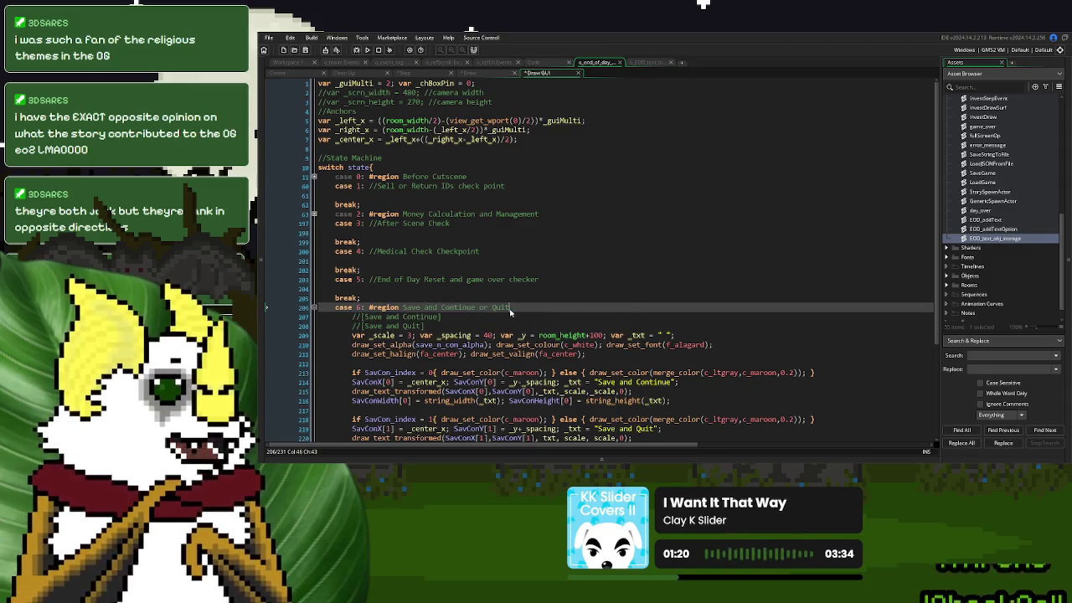
{"action": "left_click", "coordinate": [314, 308]}
Look over the Draw, Step and Clean Up events, ending in the Create event
{"action": "left_click", "coordinate": [601, 254]}
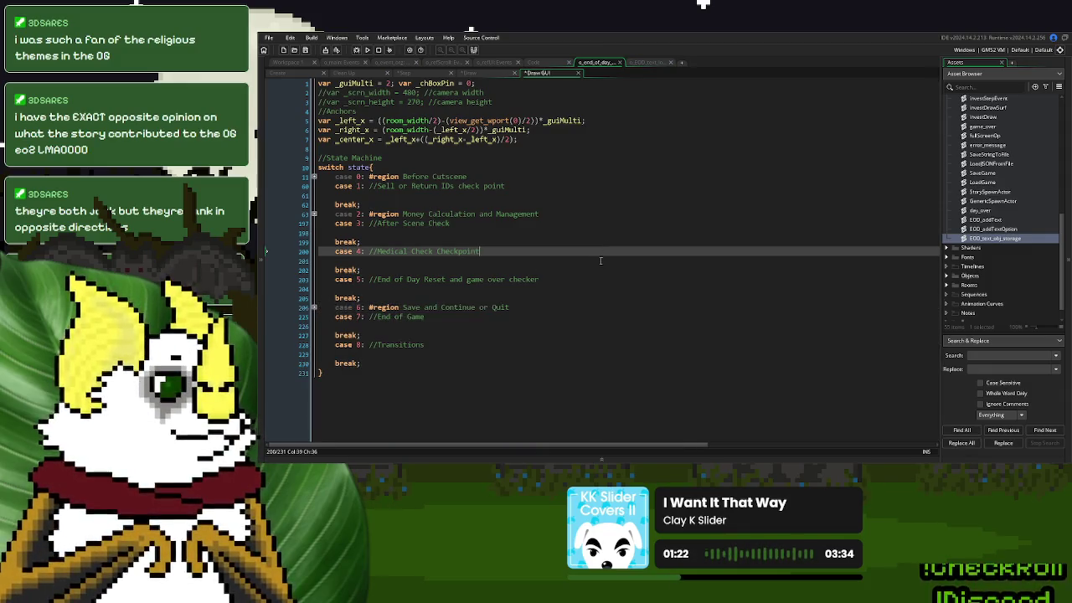
{"action": "left_click", "coordinate": [471, 74]}
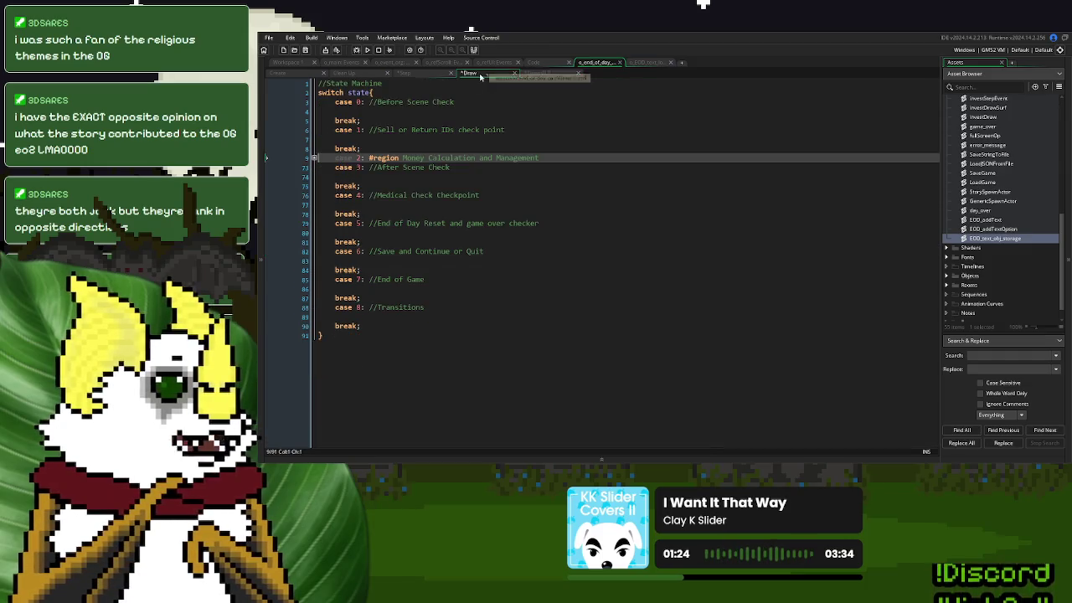
{"action": "left_click", "coordinate": [419, 76]}
{"action": "left_click", "coordinate": [347, 73]}
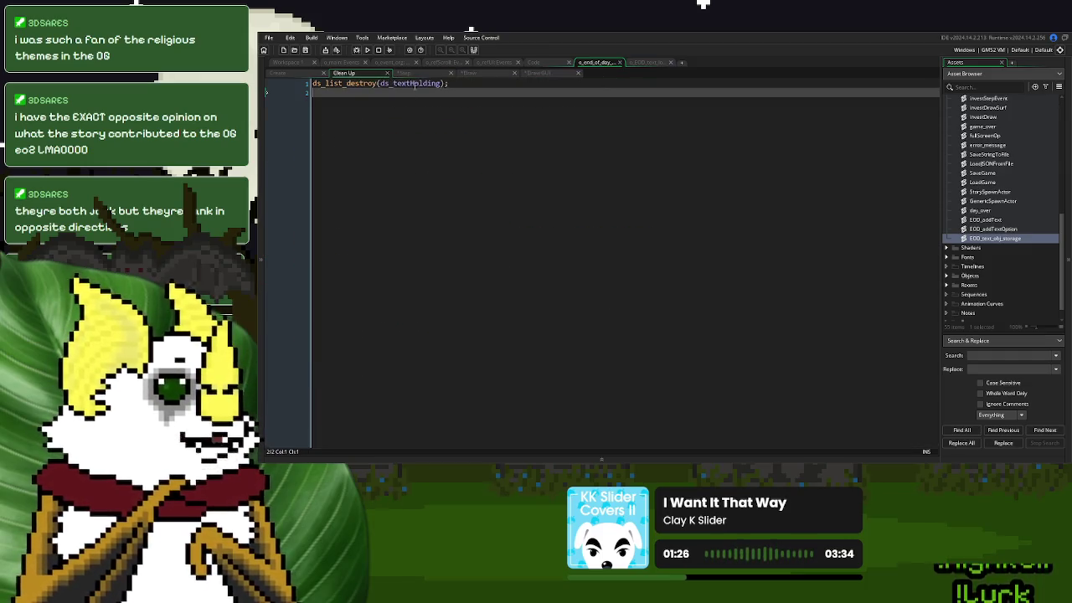
{"action": "left_click", "coordinate": [305, 73]}
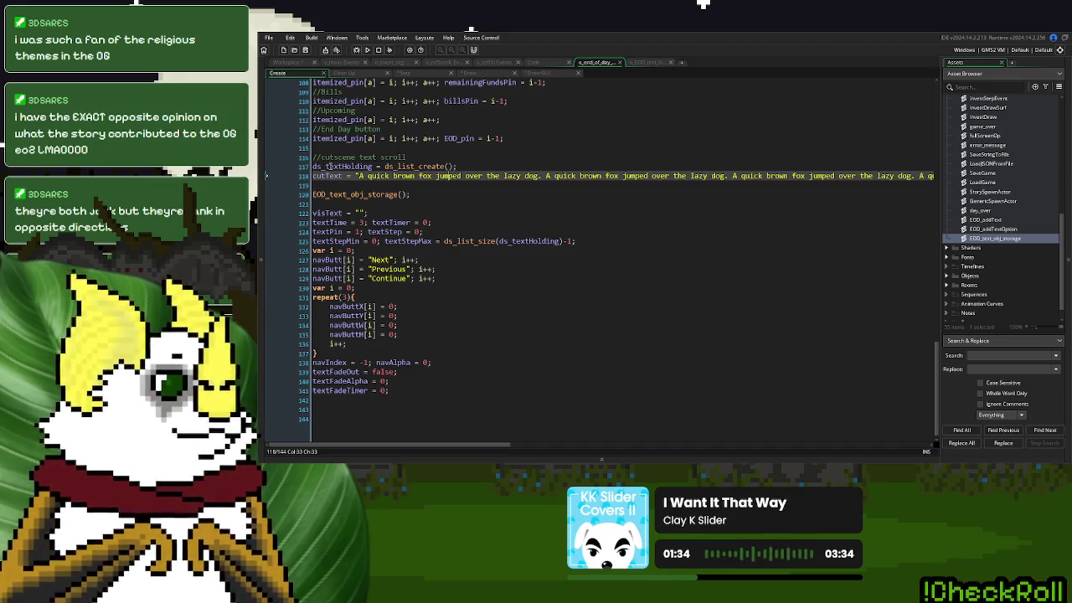
Rename the Create event's list to ds_EOD_textHolding and find its uses in the Step event
{"action": "left_click", "coordinate": [328, 167]}
{"action": "type", "text": "EOD_"}
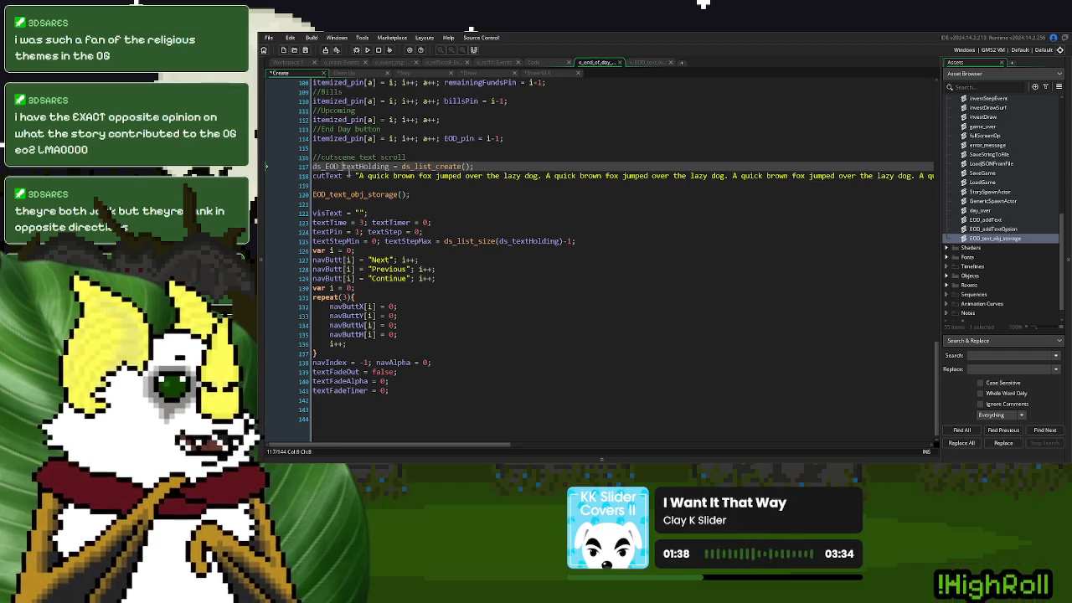
{"action": "double_click", "coordinate": [363, 167]}
{"action": "key", "text": "ctrl+c"}
{"action": "left_click", "coordinate": [344, 73]}
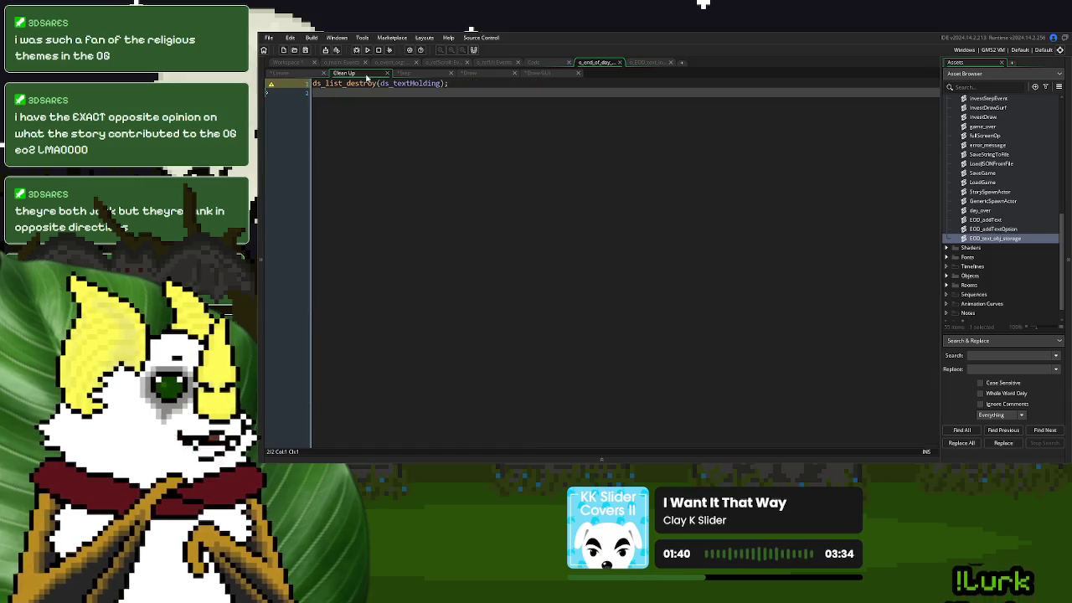
{"action": "left_click", "coordinate": [419, 74]}
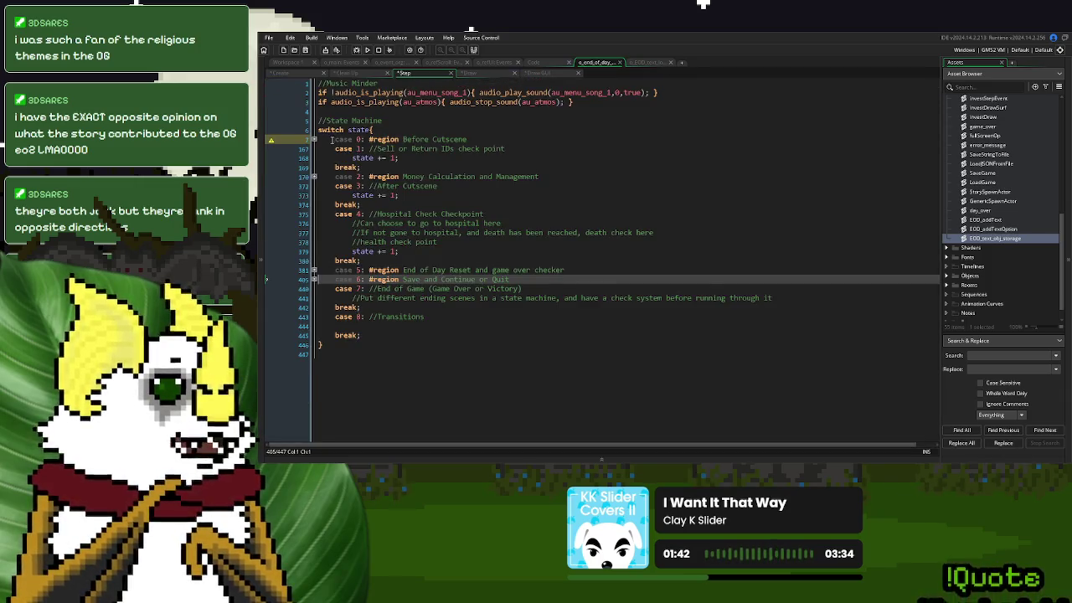
{"action": "left_click", "coordinate": [314, 139]}
{"action": "left_click", "coordinate": [496, 148]}
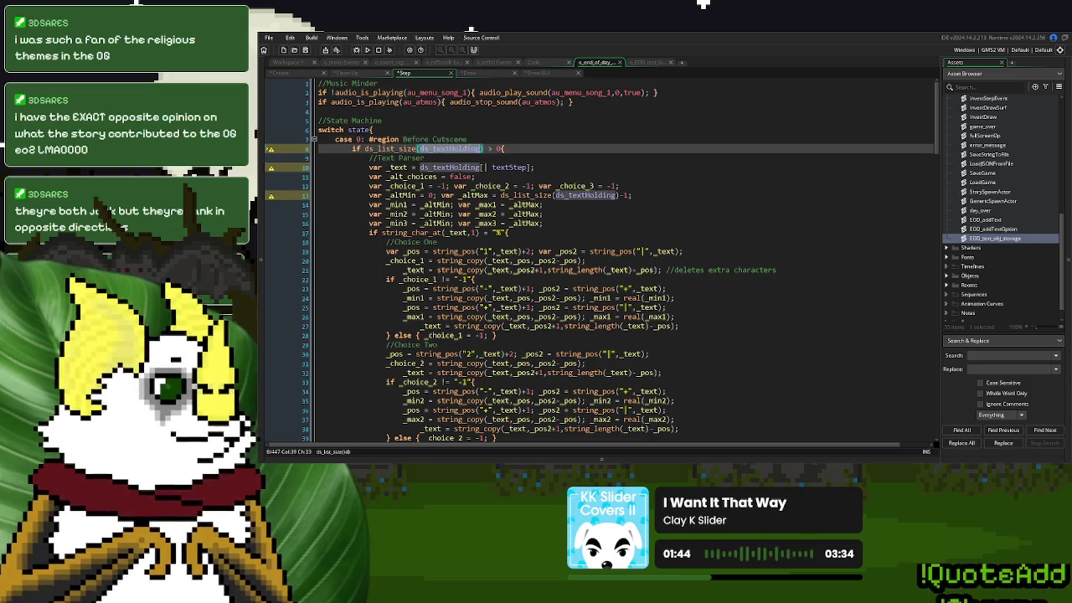
{"action": "type", "text": "EOD_"}
{"action": "double_click", "coordinate": [464, 167]}
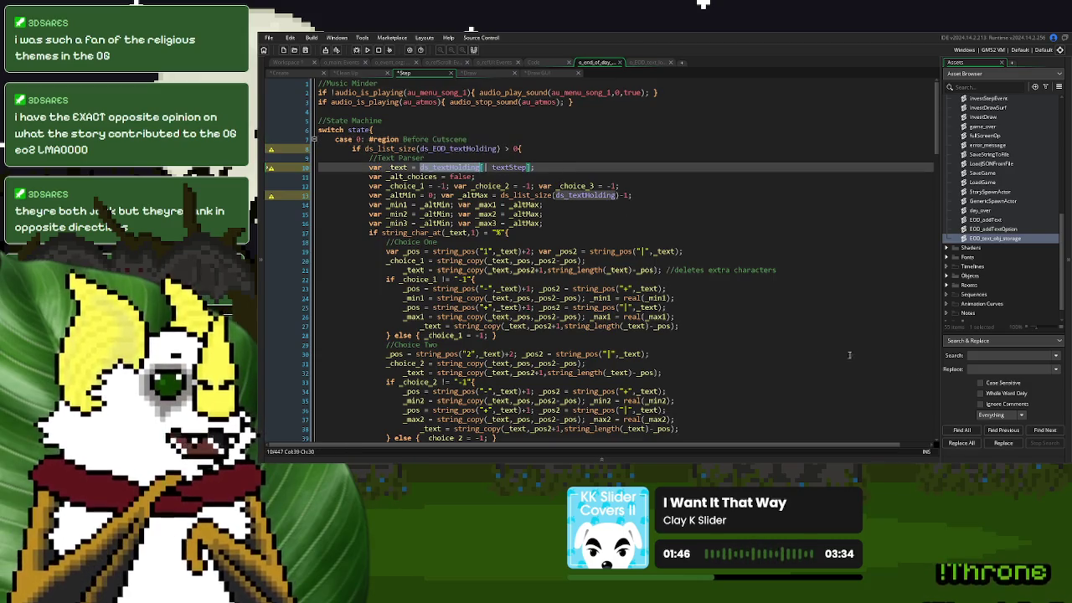
Replace all ds_textHolding with ds_EOD_textHolding project-wide, then run the game
{"action": "left_click", "coordinate": [997, 369]}
{"action": "key", "text": "ctrl+v"}
{"action": "left_click", "coordinate": [569, 194]}
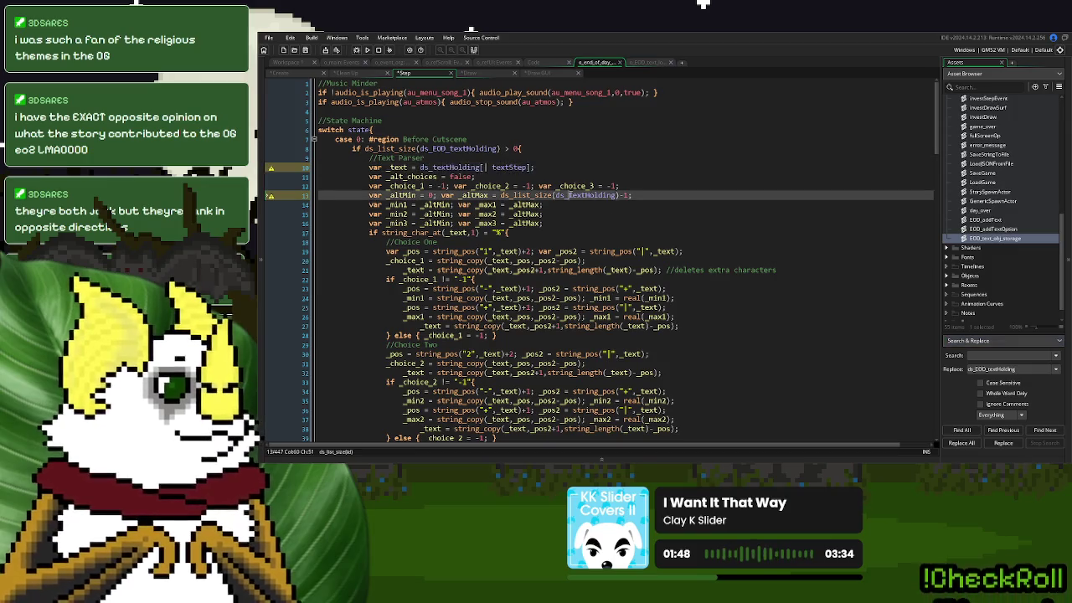
{"action": "double_click", "coordinate": [568, 194]}
{"action": "key", "text": "ctrl+shift+f"}
{"action": "left_click", "coordinate": [961, 443]}
{"action": "left_click", "coordinate": [699, 269]}
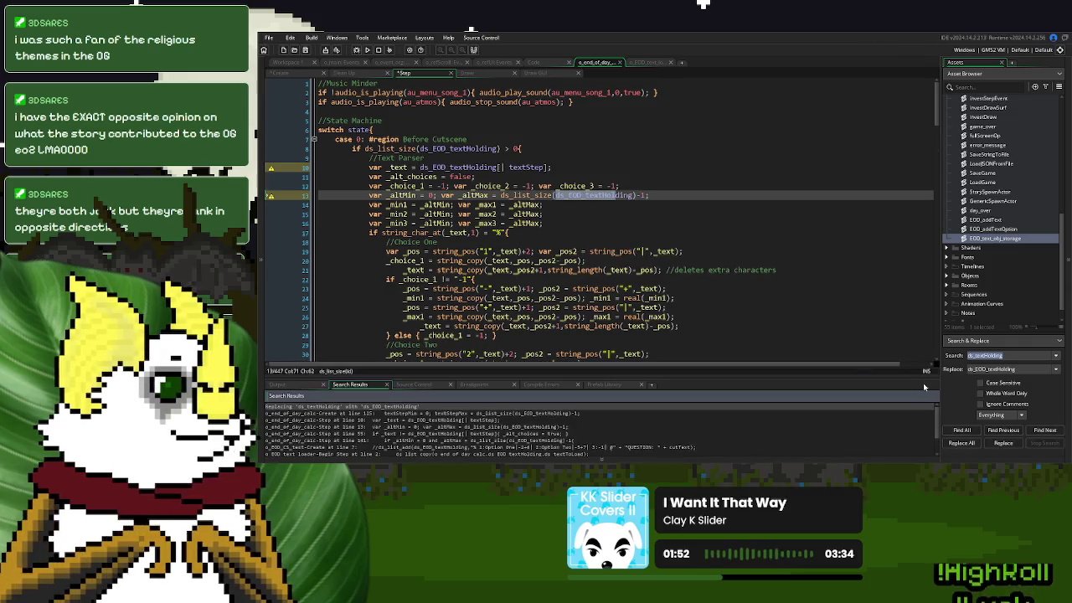
{"action": "double_click", "coordinate": [993, 368]}
{"action": "key", "text": "ctrl+c"}
{"action": "key", "text": "BackSpace"}
{"action": "double_click", "coordinate": [991, 355]}
{"action": "key", "text": "BackSpace"}
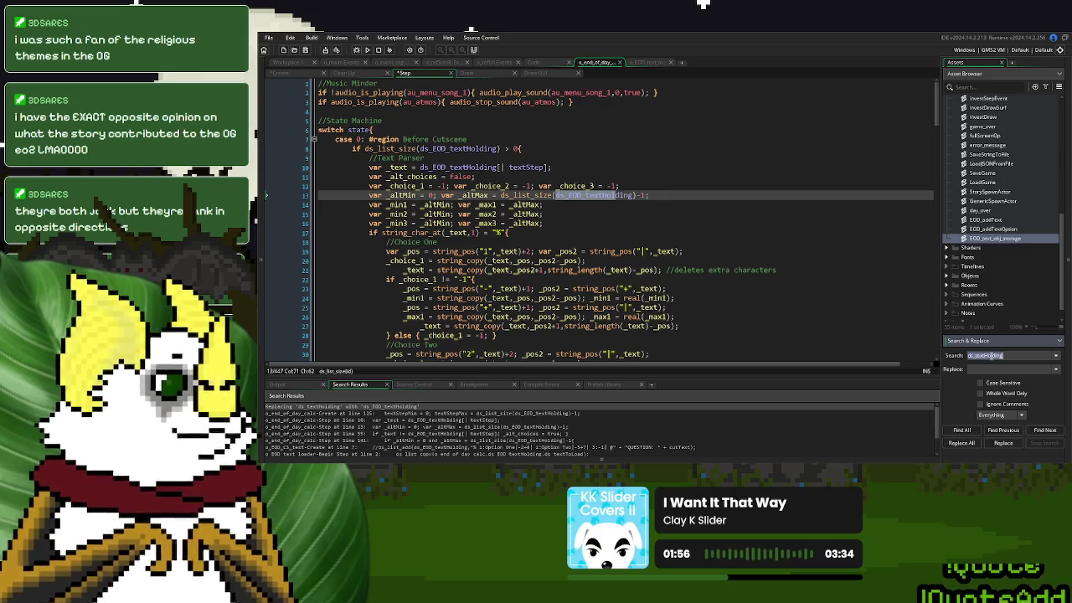
{"action": "left_click", "coordinate": [609, 242]}
{"action": "left_click", "coordinate": [367, 49]}
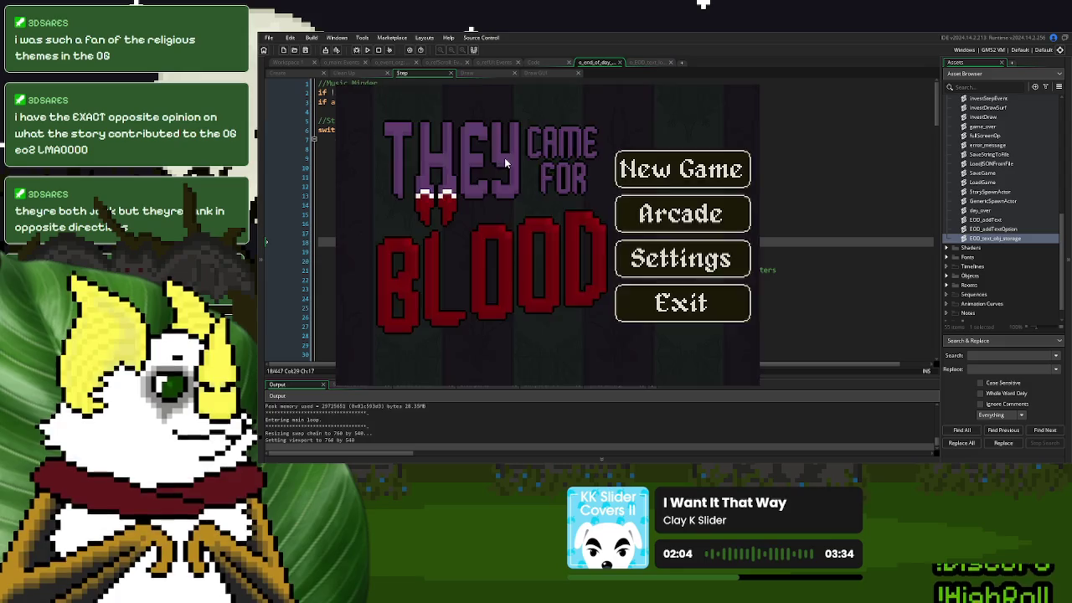
Start a new game and play through Day 1's donors to the Day Over screen
{"action": "left_click", "coordinate": [674, 170]}
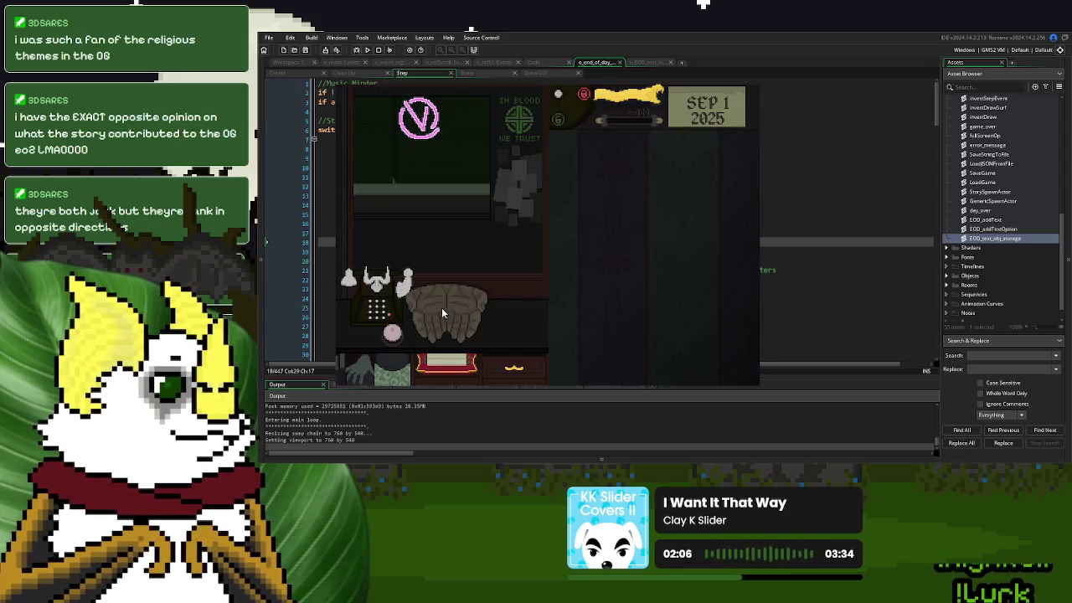
{"action": "left_click", "coordinate": [393, 333]}
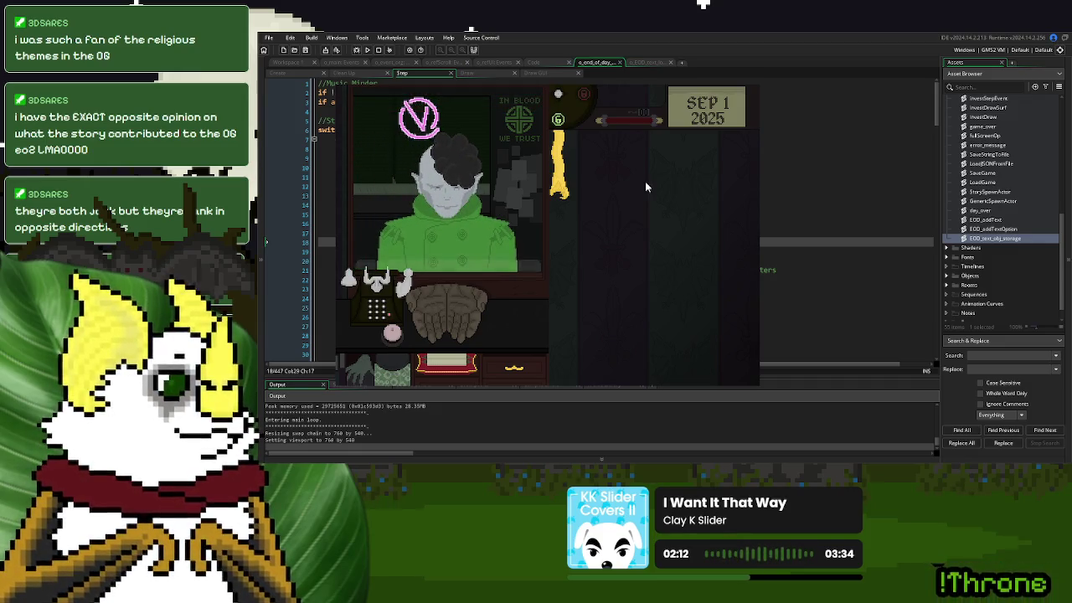
{"action": "left_click", "coordinate": [391, 335]}
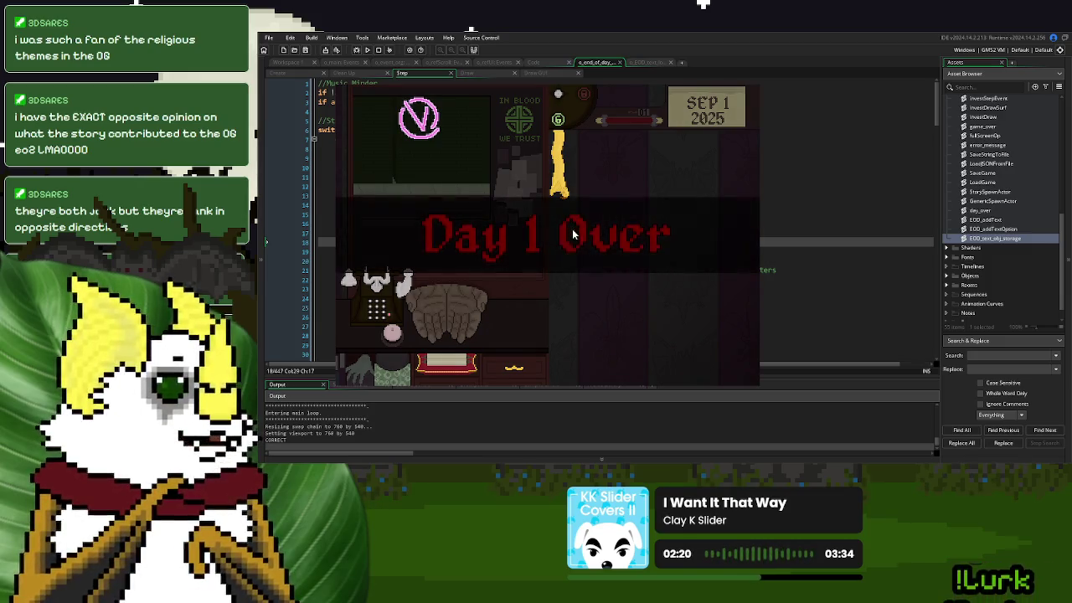
{"action": "left_click", "coordinate": [566, 316]}
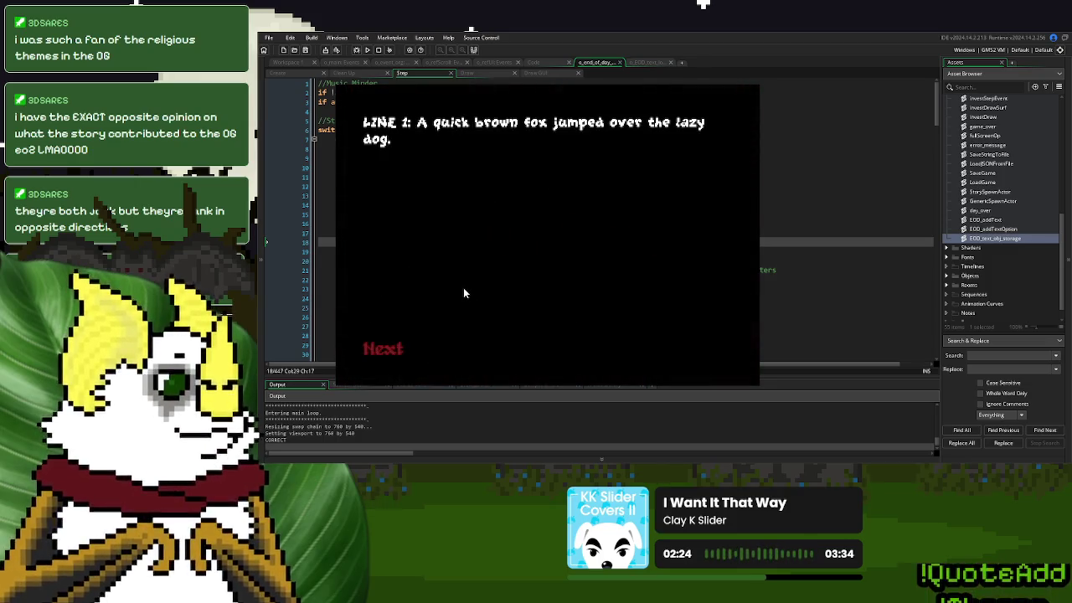
Click through the end-of-day text choosing Option Two, then Save and Continue, and stop the game
{"action": "left_click", "coordinate": [387, 350]}
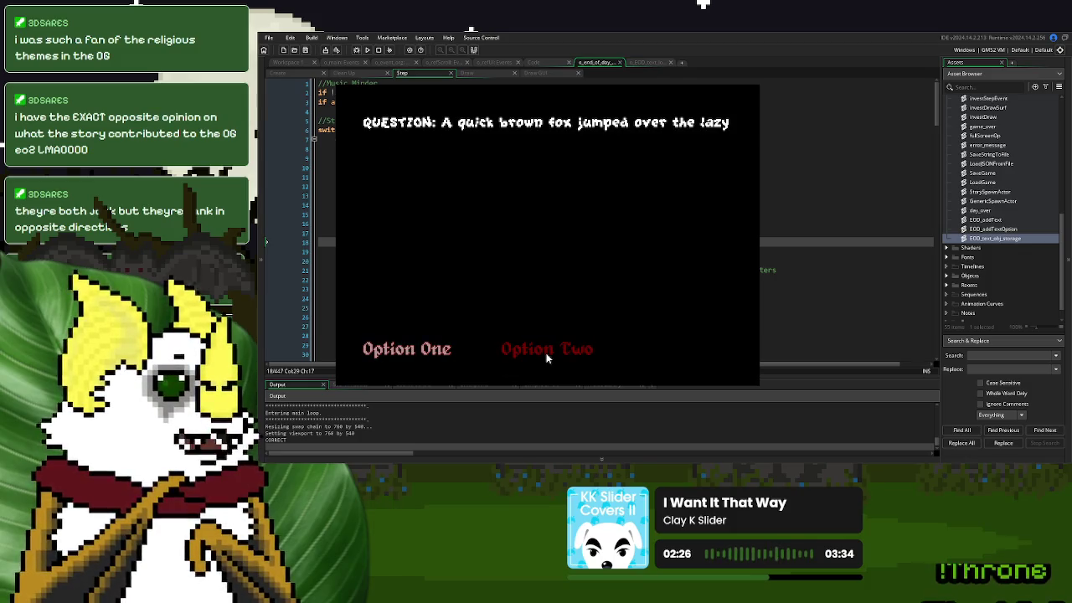
{"action": "left_click", "coordinate": [546, 353]}
{"action": "left_click", "coordinate": [399, 352]}
{"action": "left_click", "coordinate": [392, 346]}
{"action": "left_click", "coordinate": [687, 343]}
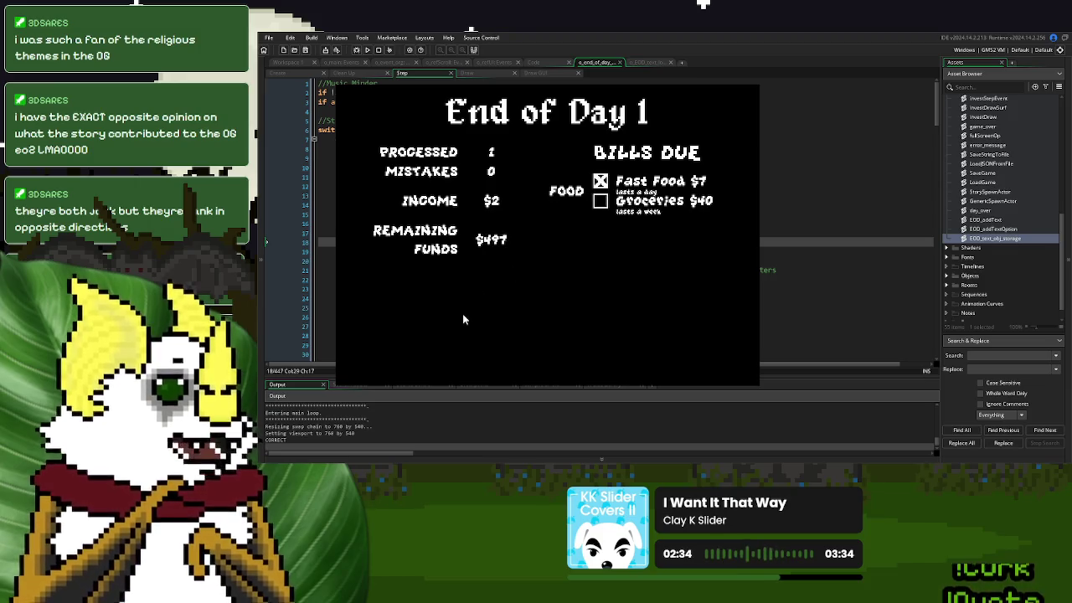
{"action": "left_click", "coordinate": [445, 350]}
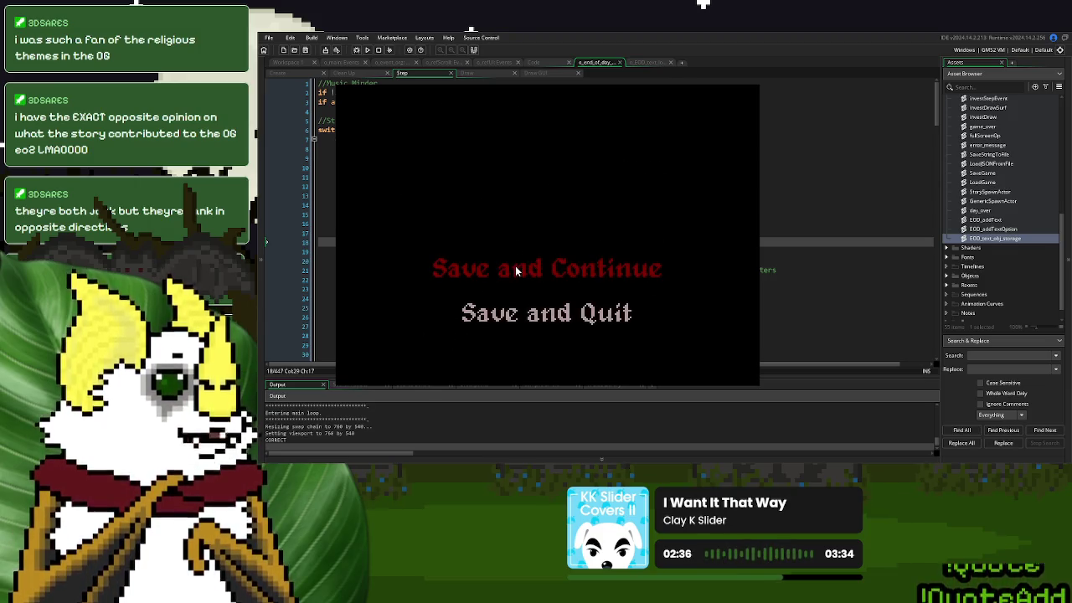
{"action": "left_click", "coordinate": [515, 266]}
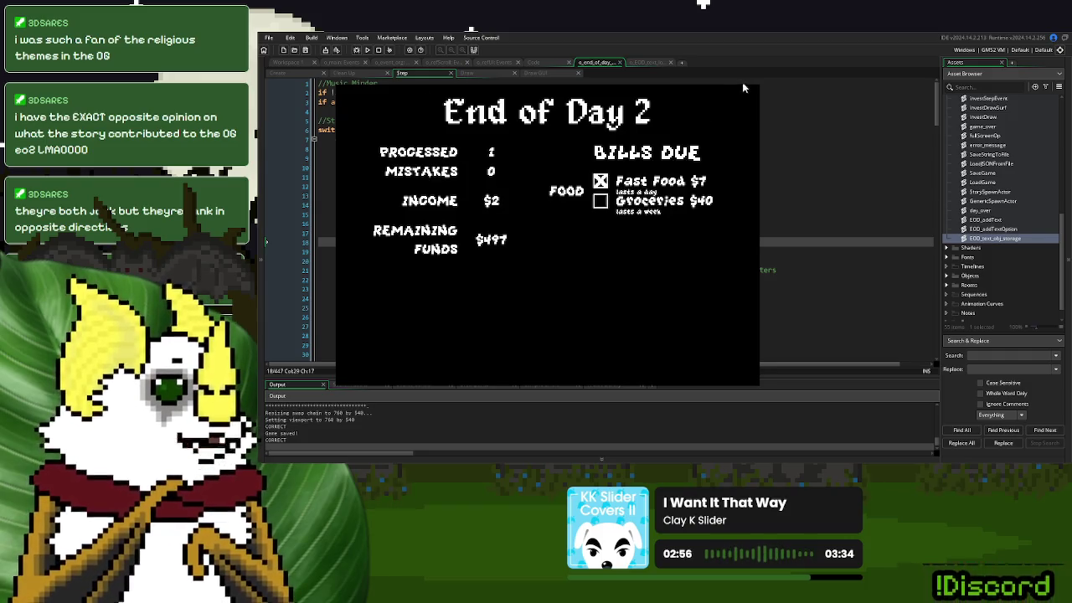
{"action": "key", "text": "Escape"}
Fold the Step event code and review the Create and Step events
{"action": "left_click", "coordinate": [314, 139]}
{"action": "left_click", "coordinate": [287, 74]}
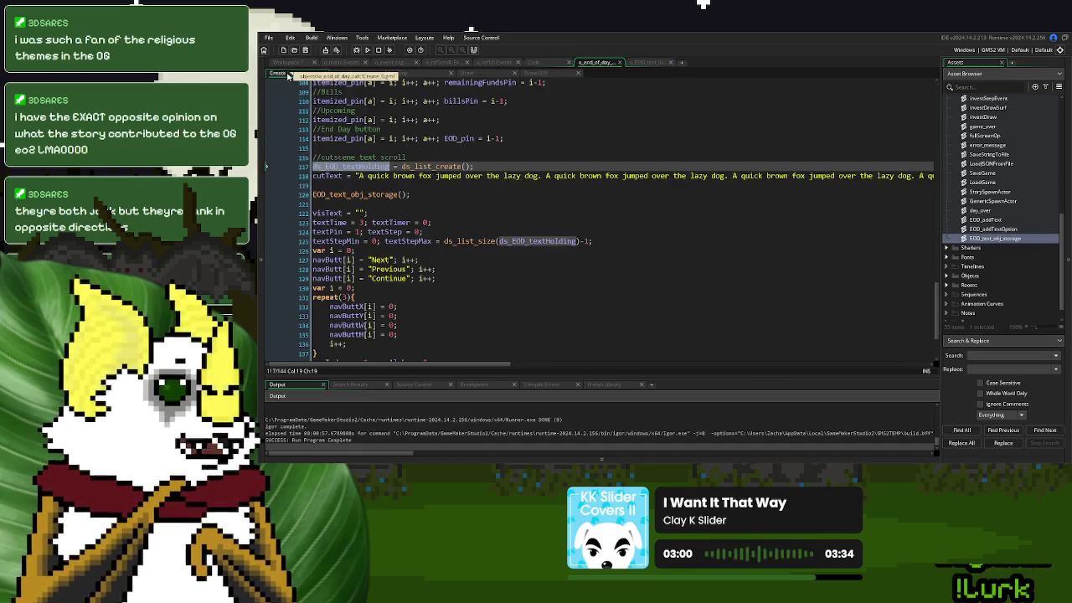
{"action": "left_click", "coordinate": [475, 166]}
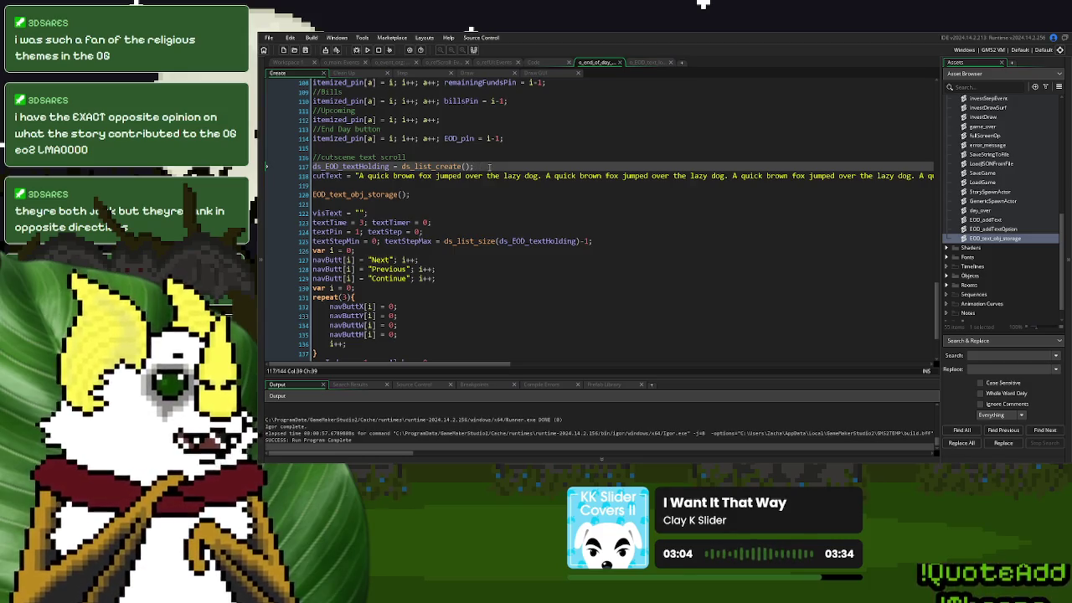
{"action": "left_click", "coordinate": [414, 73]}
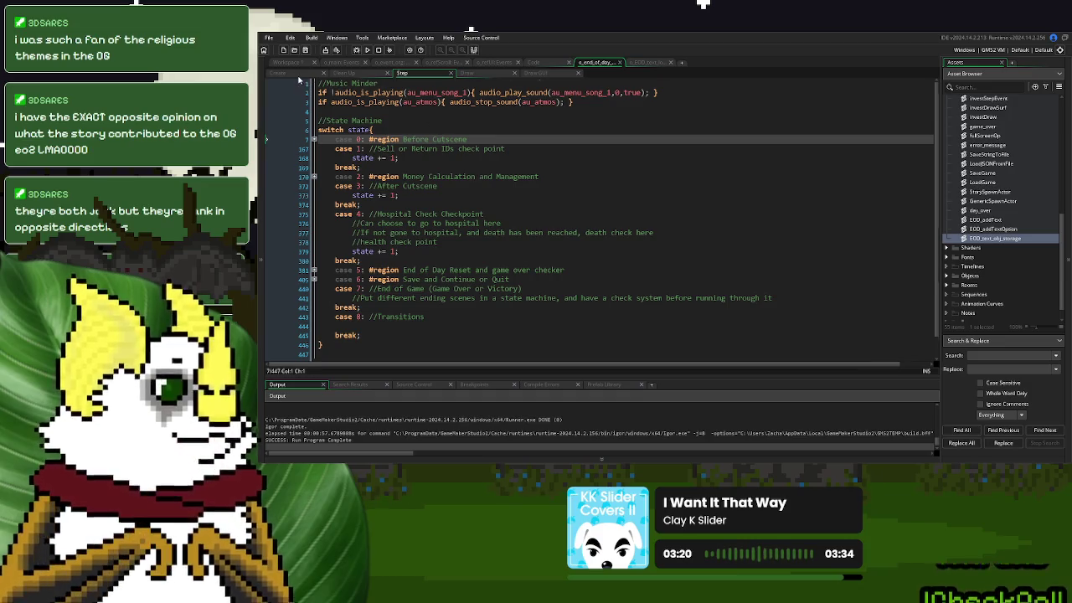
{"action": "key", "text": "ctrl+Tab"}
Put ds_EOD_textHolding in the search field and rename line 117's list to ds_EOD_before_textHolding
{"action": "double_click", "coordinate": [387, 166]}
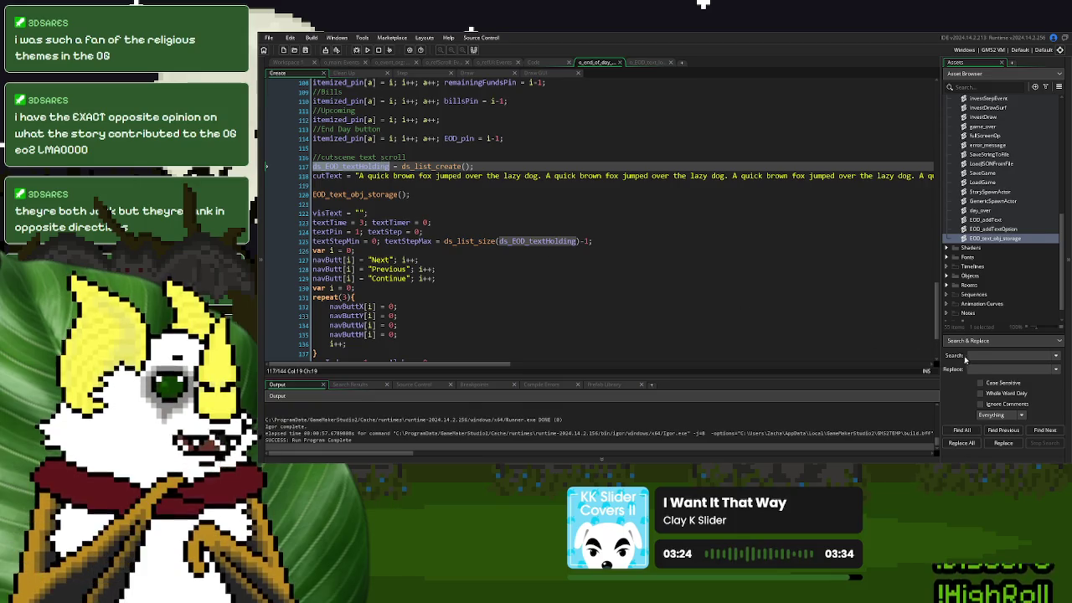
{"action": "left_click", "coordinate": [995, 357]}
{"action": "key", "text": "ctrl+v"}
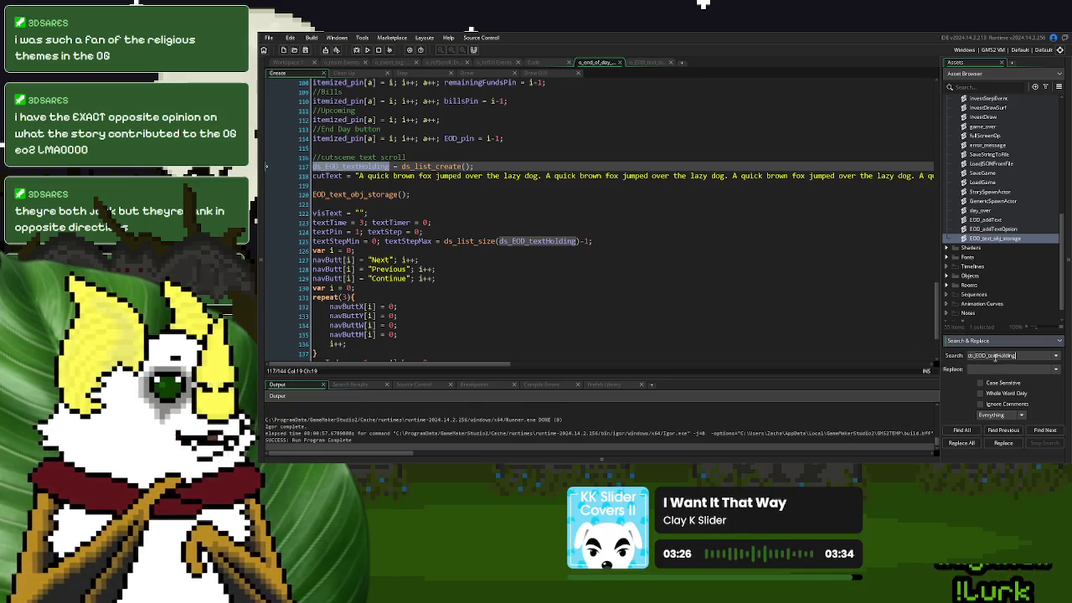
{"action": "left_click", "coordinate": [360, 166]}
{"action": "left_click_drag", "start_coordinate": [339, 167], "coordinate": [326, 166]}
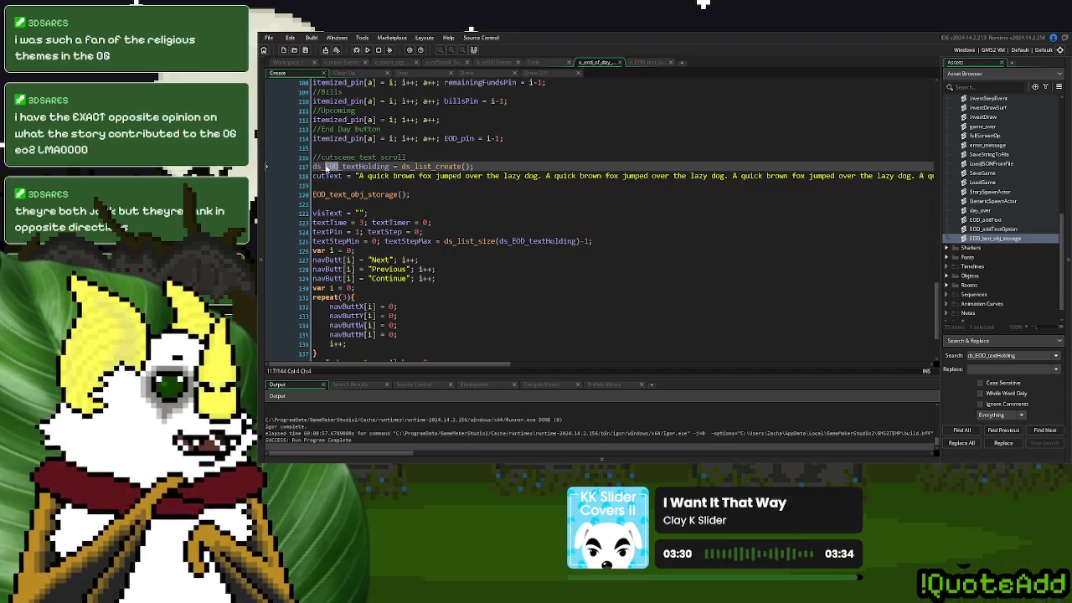
{"action": "left_click", "coordinate": [327, 166]}
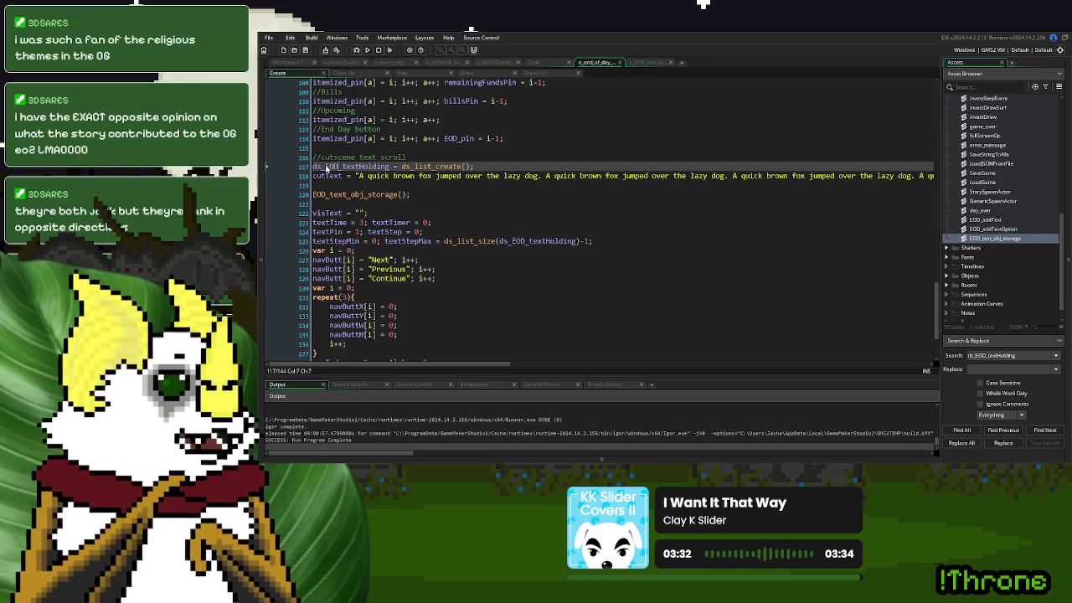
{"action": "type", "text": "_before"}
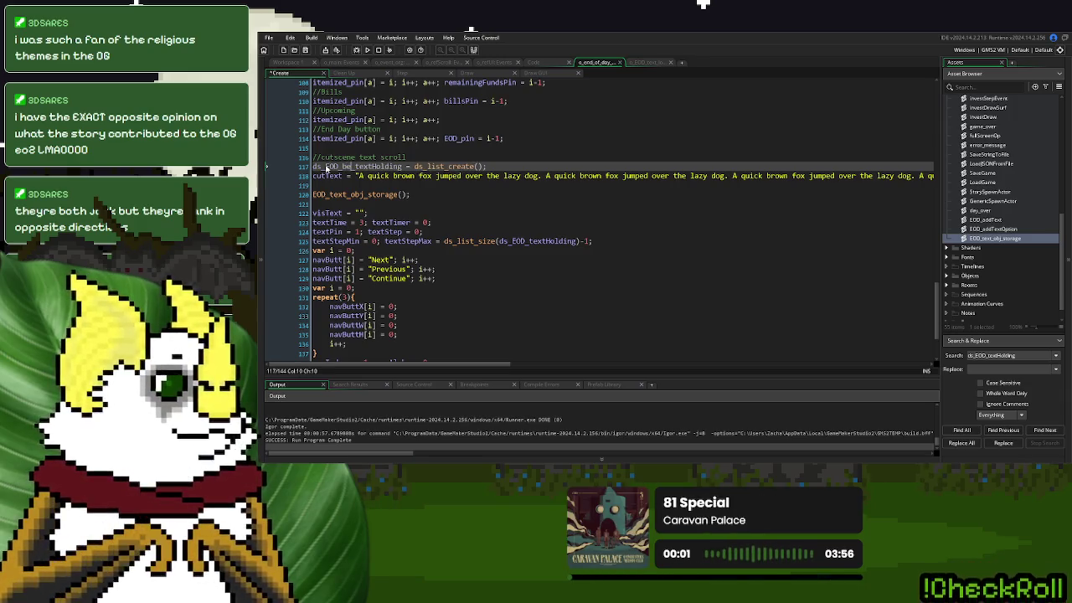
Replace all ds_EOD_textHolding with ds_EOD_before_textHolding project-wide, then open the EOD_addText script
{"action": "double_click", "coordinate": [361, 167]}
{"action": "key", "text": "ctrl+c"}
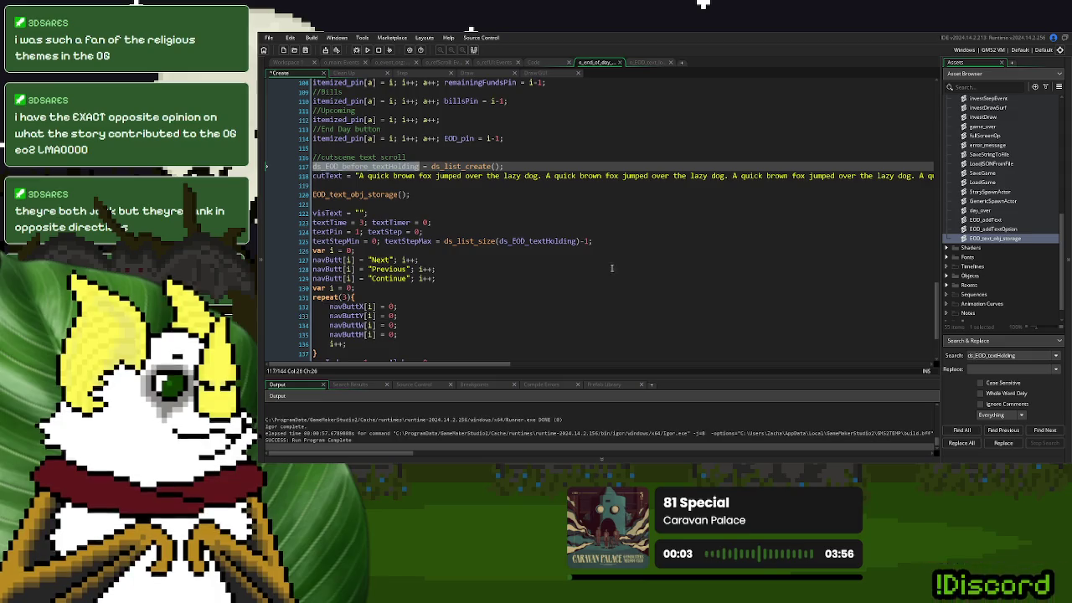
{"action": "left_click", "coordinate": [1005, 370]}
{"action": "key", "text": "ctrl+v"}
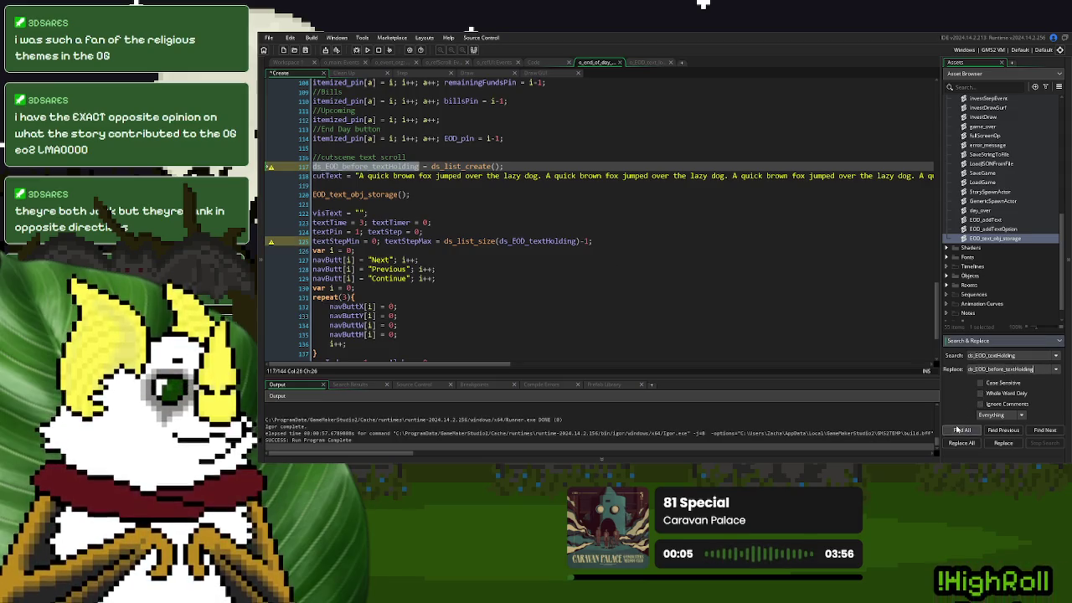
{"action": "left_click", "coordinate": [961, 443]}
{"action": "left_click", "coordinate": [699, 270]}
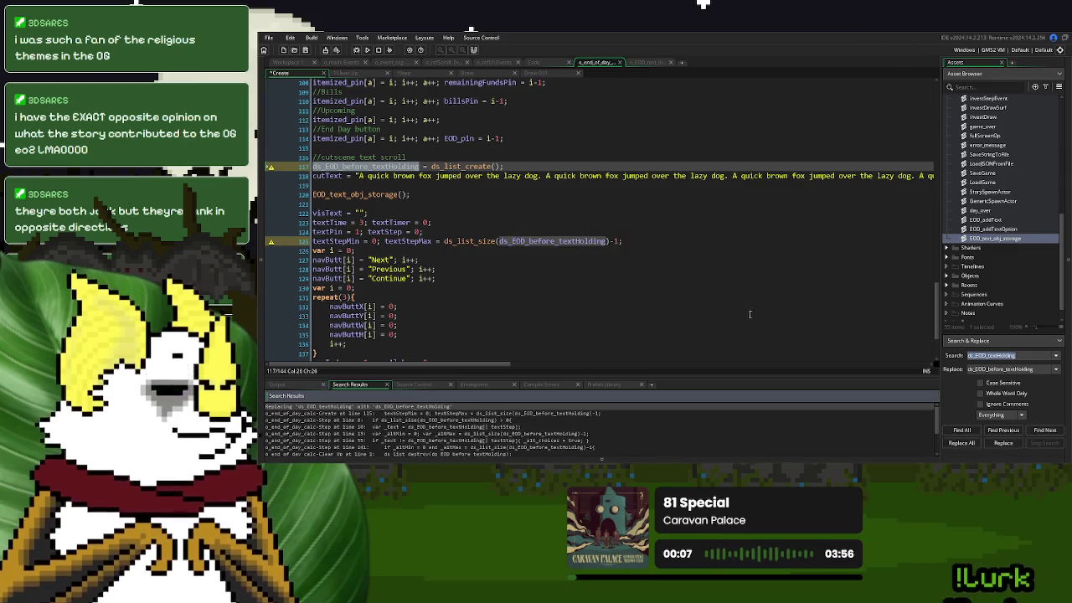
{"action": "double_click", "coordinate": [1001, 369]}
{"action": "key", "text": "BackSpace"}
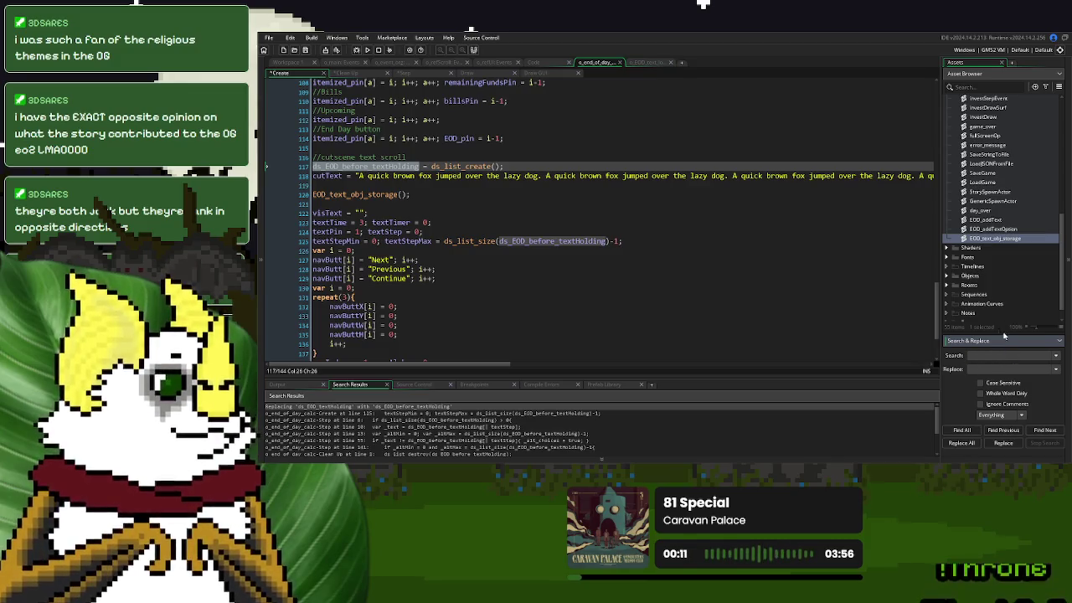
{"action": "double_click", "coordinate": [986, 219]}
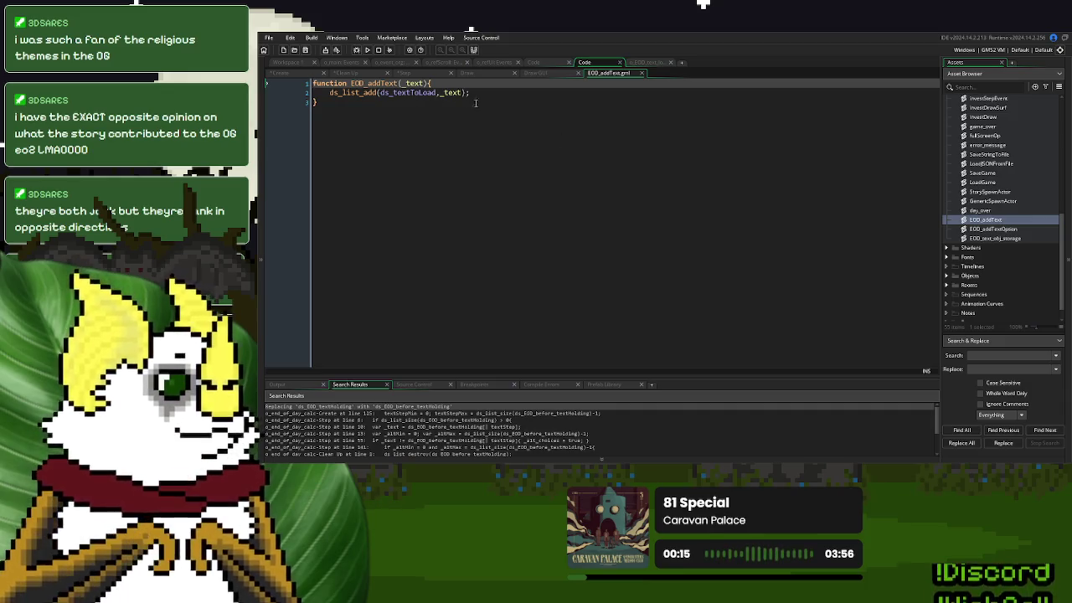
Close the EOD script tabs and all workspace windows, then reopen the o_end_of_day Create code
{"action": "double_click", "coordinate": [1006, 229]}
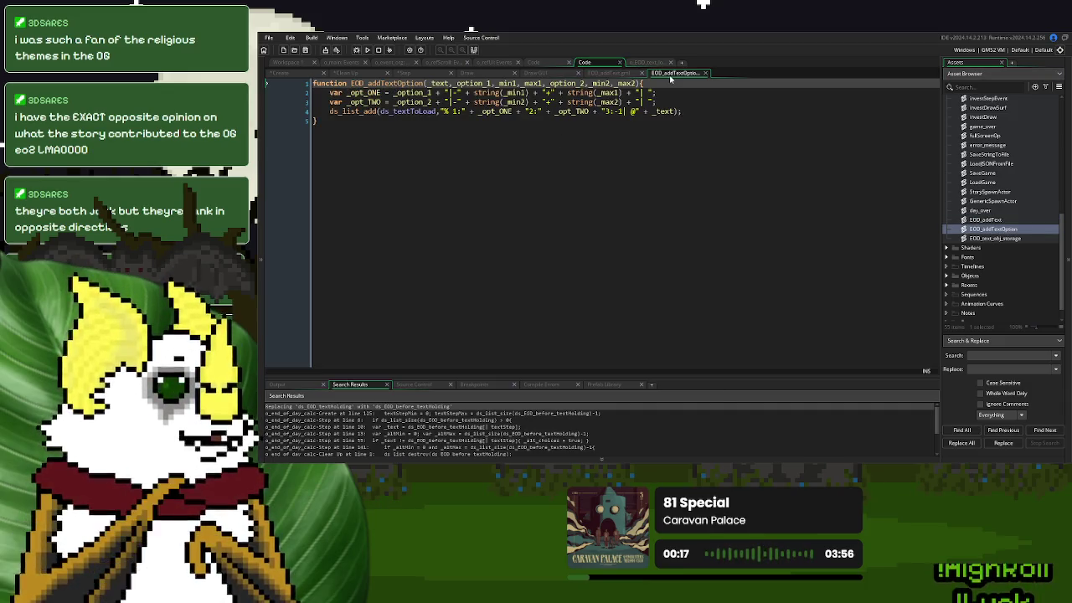
{"action": "left_click", "coordinate": [642, 72]}
{"action": "left_click", "coordinate": [642, 73]}
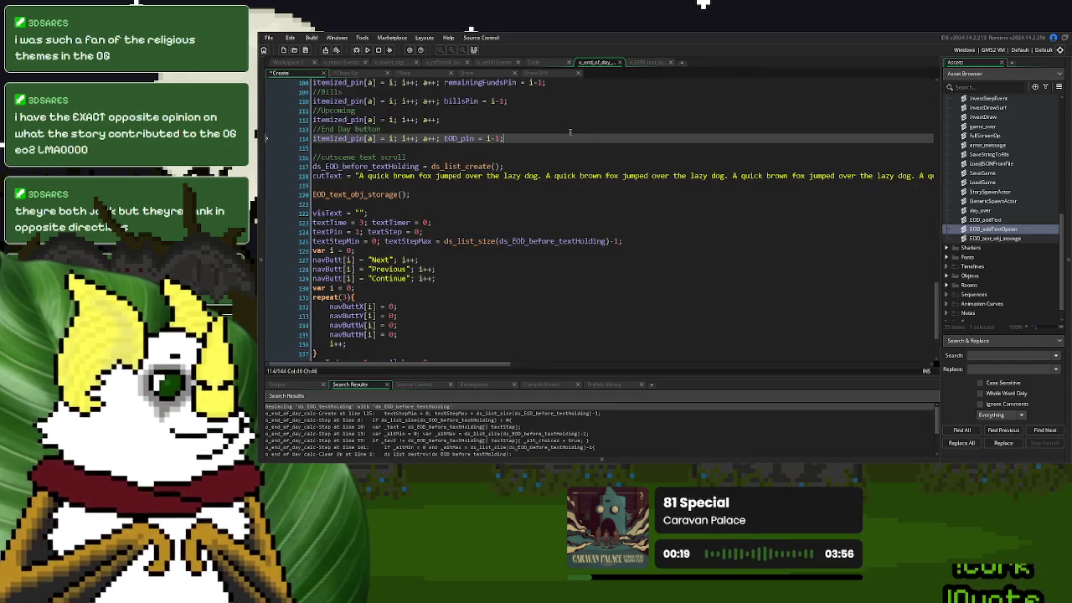
{"action": "left_click", "coordinate": [287, 62]}
{"action": "left_click", "coordinate": [448, 207]}
{"action": "right_click", "coordinate": [710, 192]}
{"action": "mouse_move", "coordinate": [742, 206]}
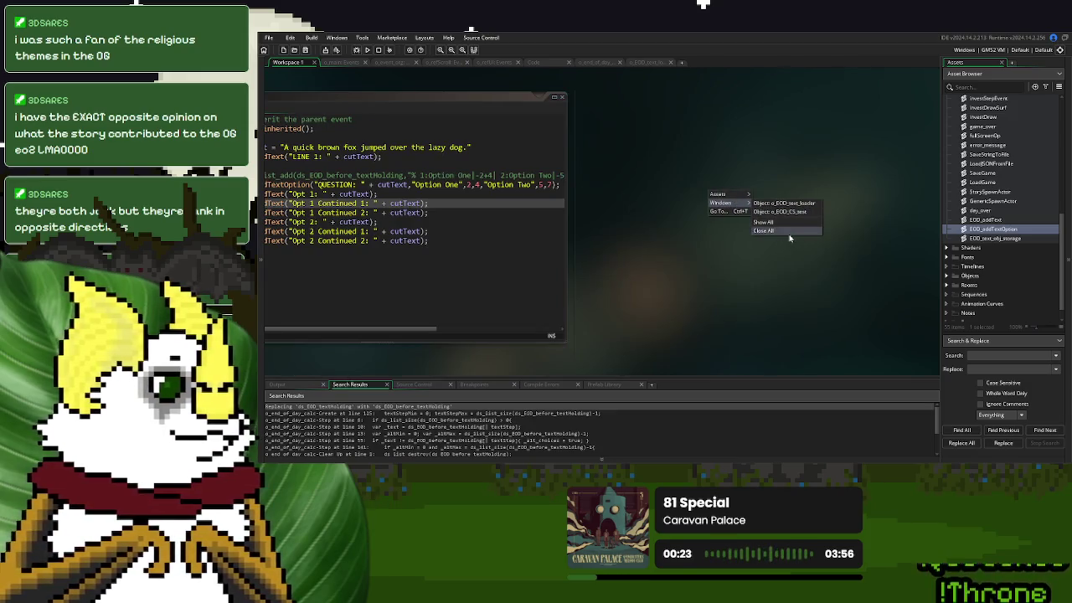
{"action": "left_click", "coordinate": [788, 236]}
{"action": "left_click", "coordinate": [604, 64]}
Duplicate the list-creation line as ds_EOD_after_textHolding and move to the Clean Up code
{"action": "left_click", "coordinate": [468, 191]}
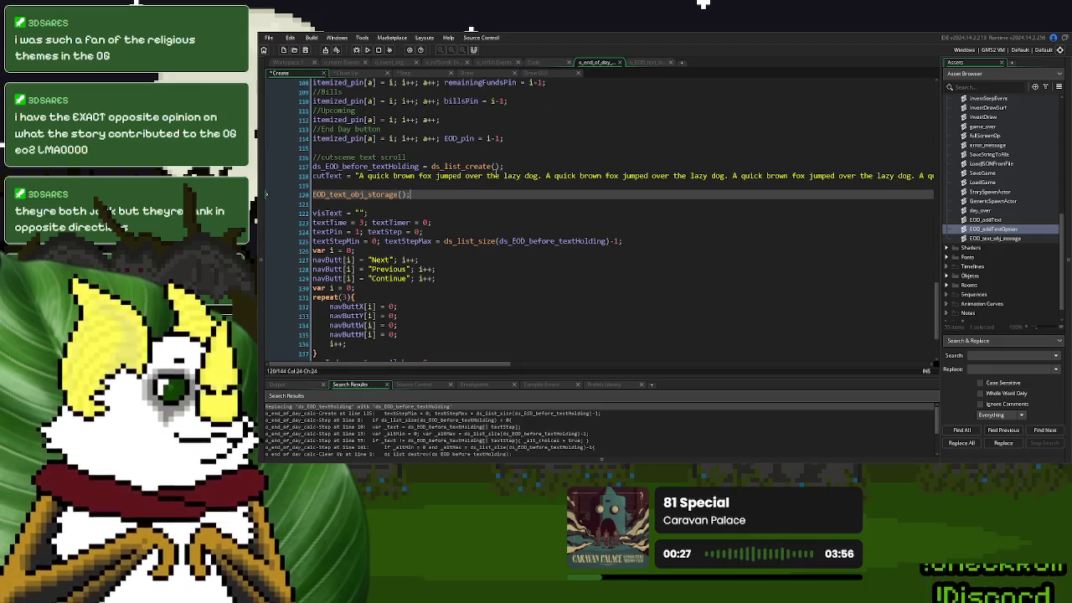
{"action": "left_click_drag", "start_coordinate": [523, 170], "coordinate": [520, 163]}
{"action": "key", "text": "ctrl+d"}
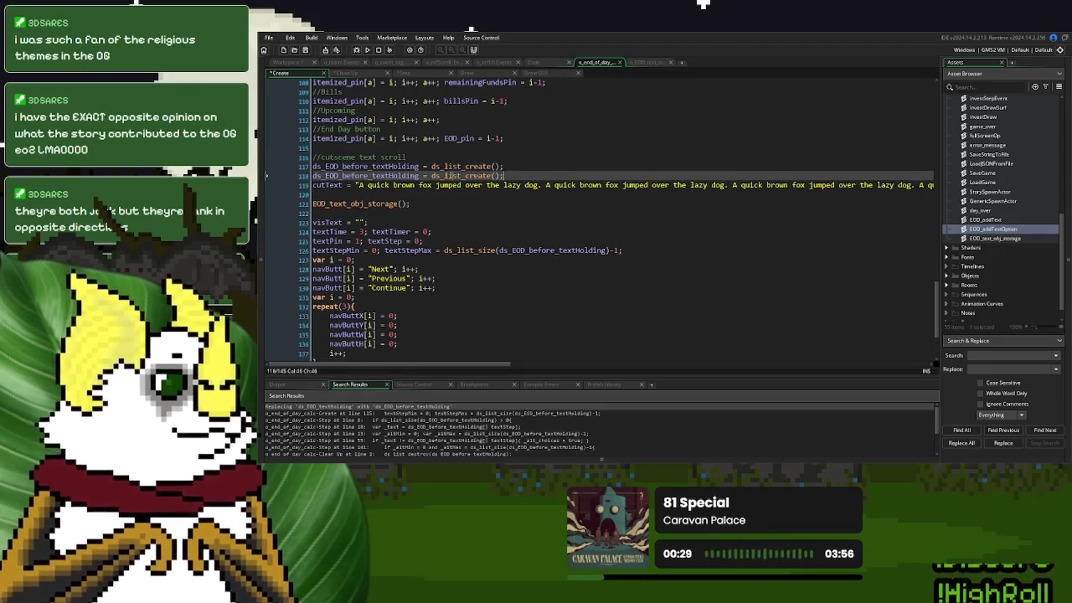
{"action": "left_click_drag", "start_coordinate": [370, 176], "coordinate": [343, 177]}
{"action": "type", "text": "after"}
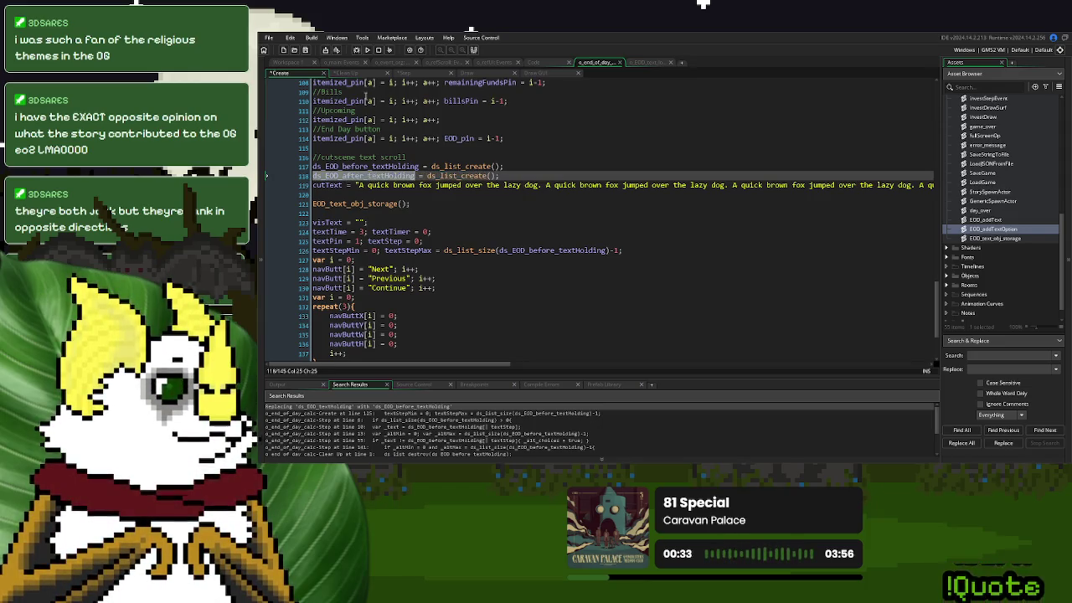
{"action": "left_click", "coordinate": [355, 75]}
{"action": "left_click", "coordinate": [545, 114]}
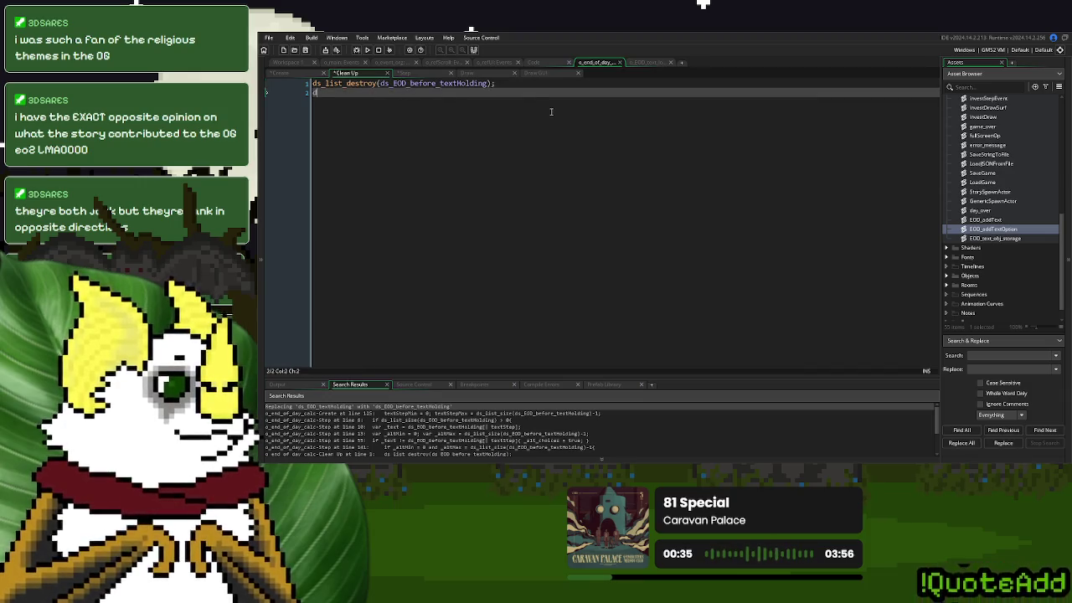
Add ds_list_destroy(ds_EOD_after_textHolding); to the Clean Up code
{"action": "type", "text": "s_list_dester"}
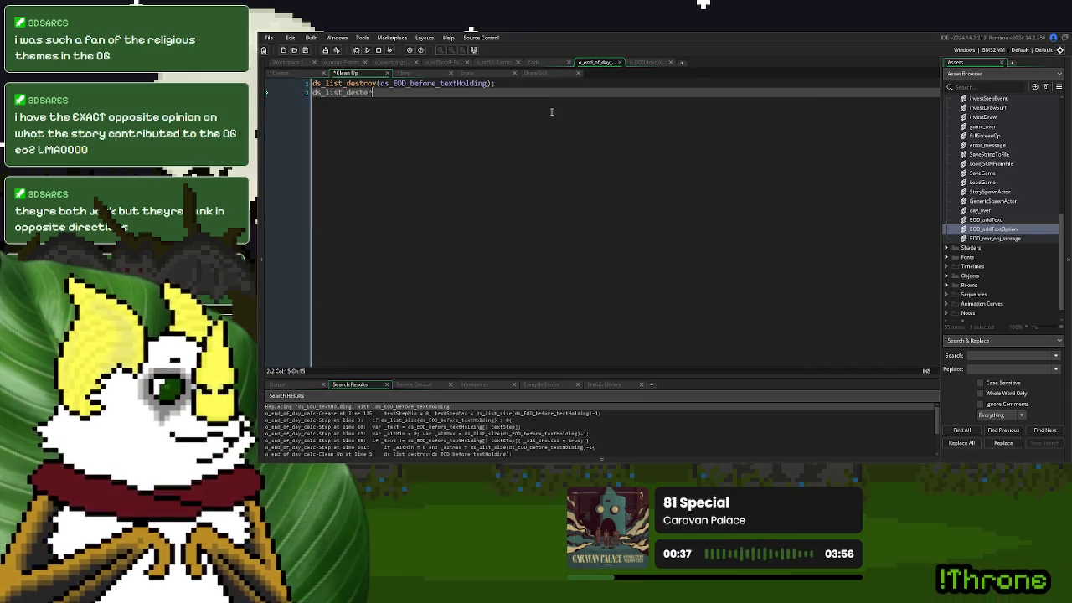
{"action": "key", "text": "Return"}
{"action": "key", "text": "ctrl+v"}
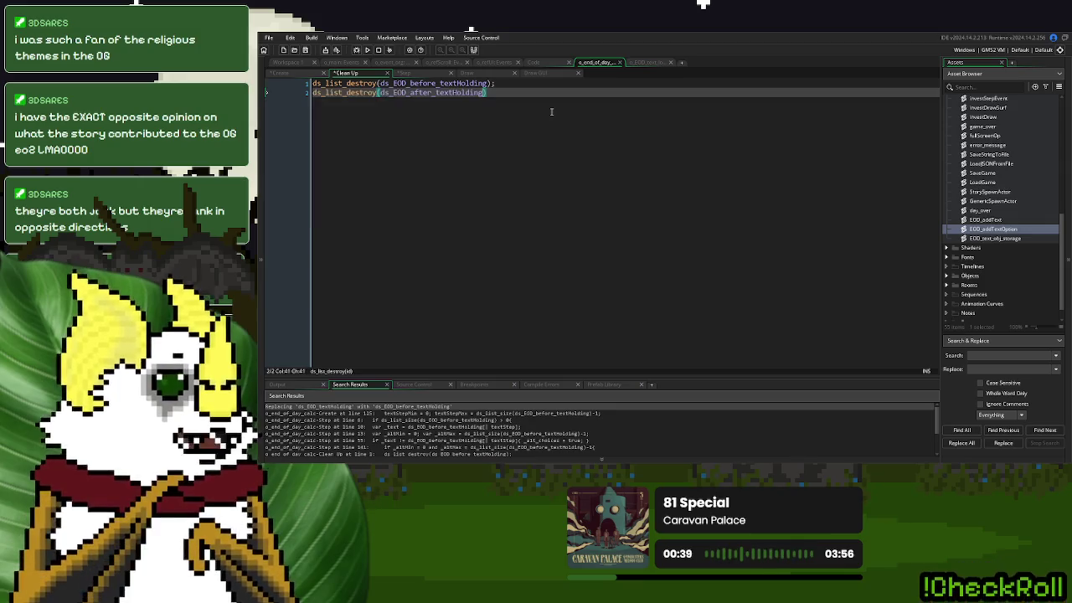
{"action": "key", "text": "Return"}
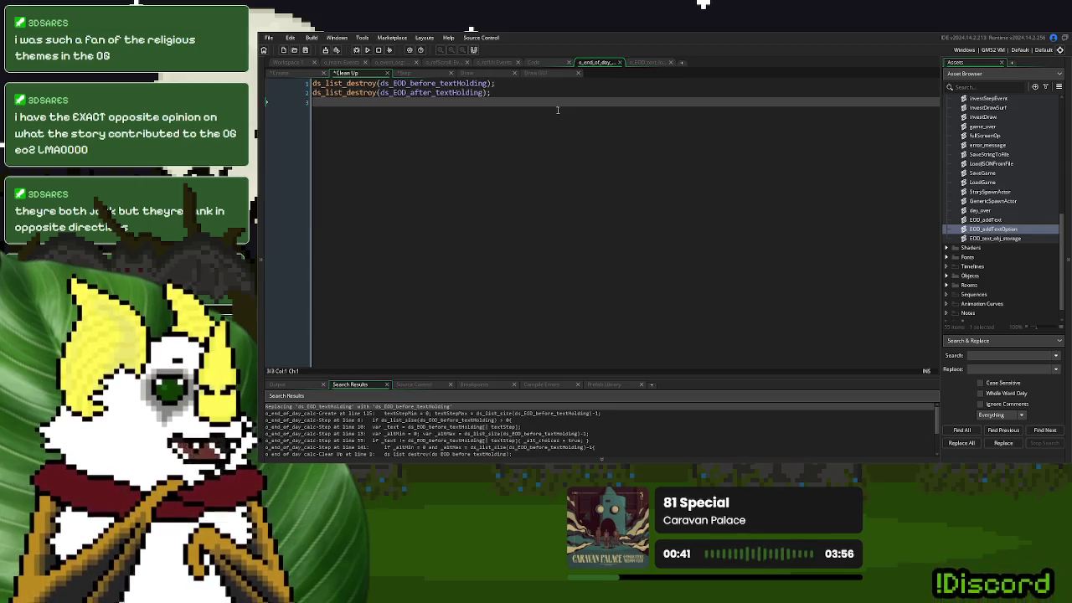
Collapse Scripts and expand Objects in the Asset Browser to reach the EOD loader
{"action": "scroll", "coordinate": [992, 231], "scroll_direction": "up", "scroll_amount": 2}
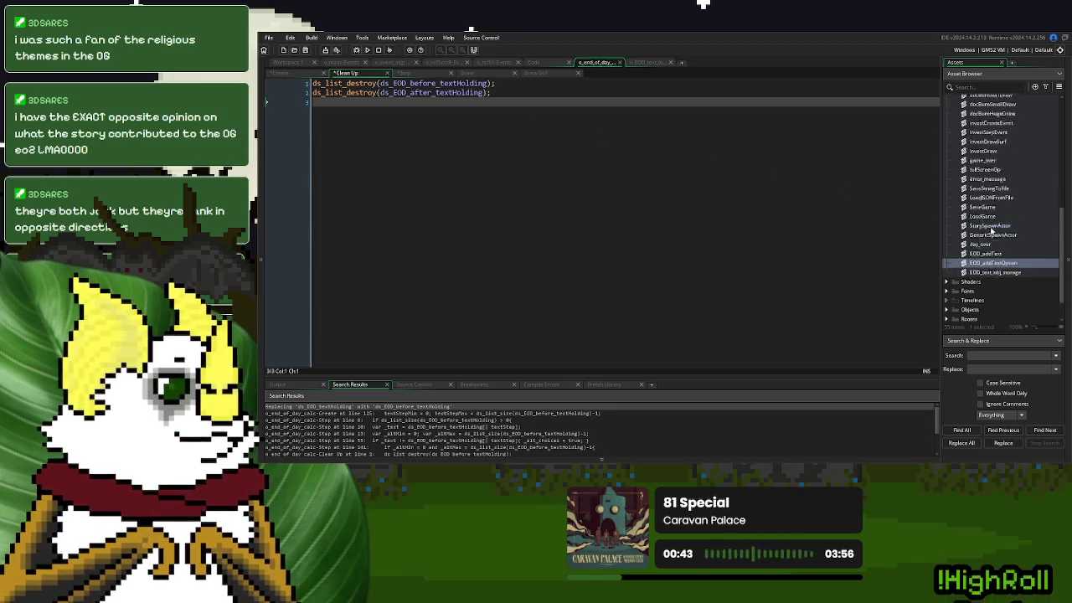
{"action": "scroll", "coordinate": [992, 231], "scroll_direction": "down", "scroll_amount": 3}
{"action": "scroll", "coordinate": [992, 226], "scroll_direction": "up", "scroll_amount": 10}
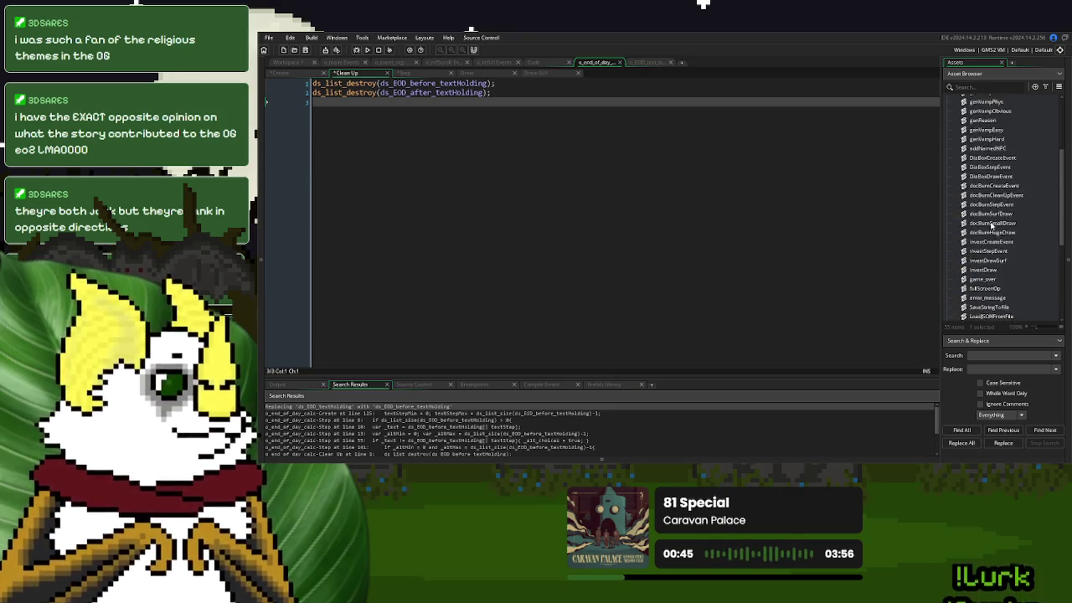
{"action": "left_click", "coordinate": [949, 138]}
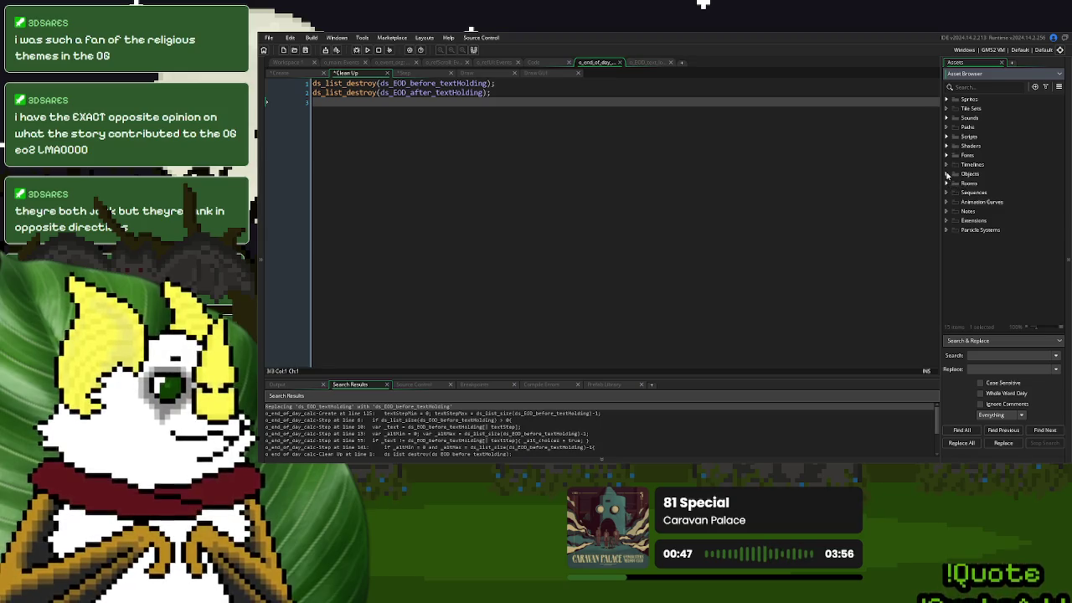
{"action": "left_click", "coordinate": [948, 174]}
{"action": "scroll", "coordinate": [976, 251], "scroll_direction": "down", "scroll_amount": 5}
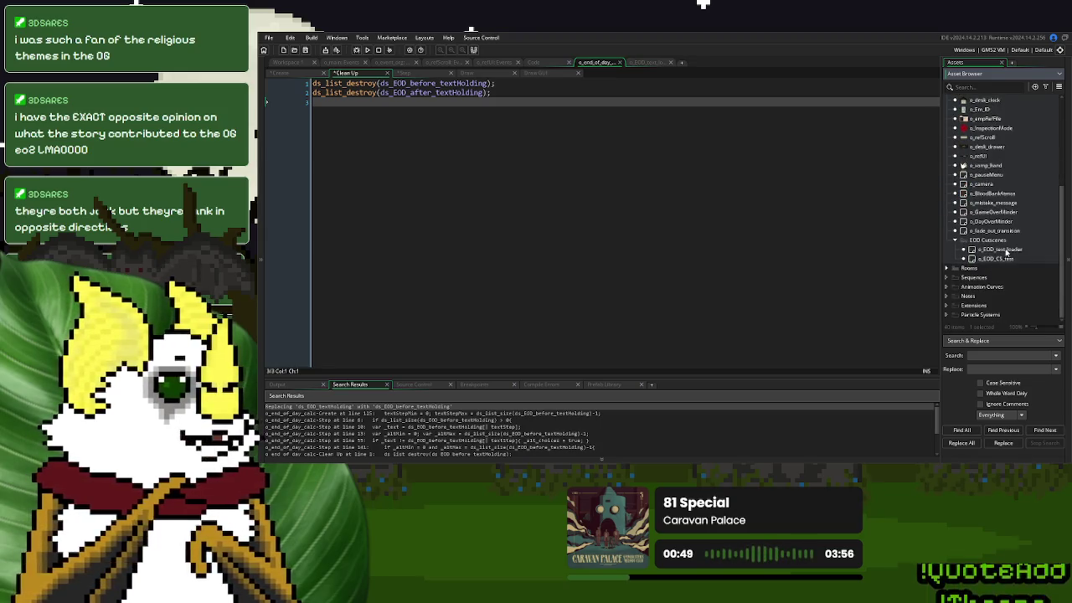
Open o_EOD_text_loader and add a new variable definition
{"action": "double_click", "coordinate": [1007, 251]}
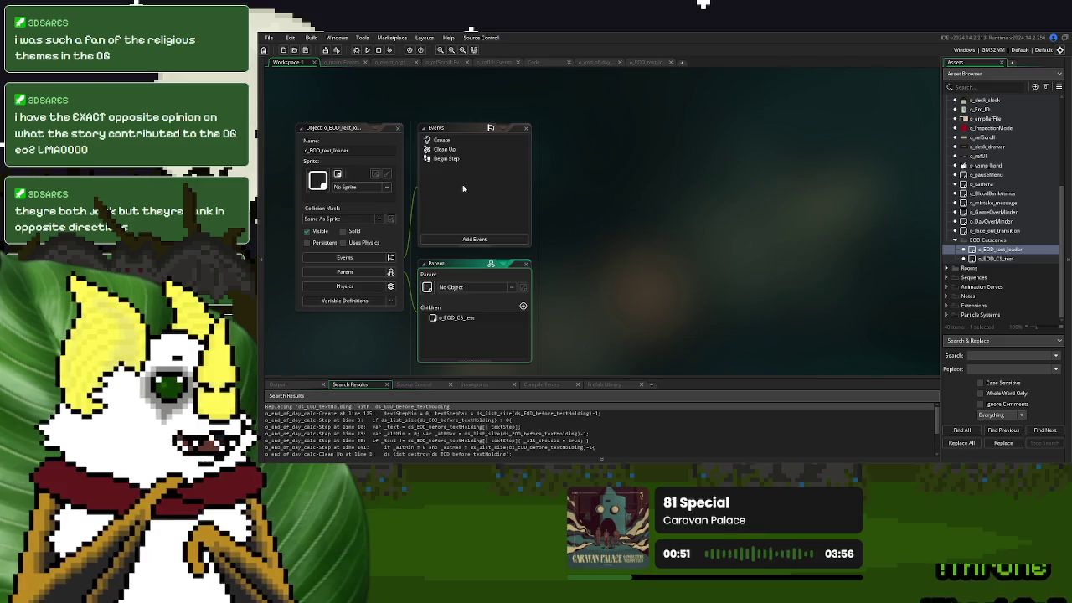
{"action": "left_click", "coordinate": [344, 300]}
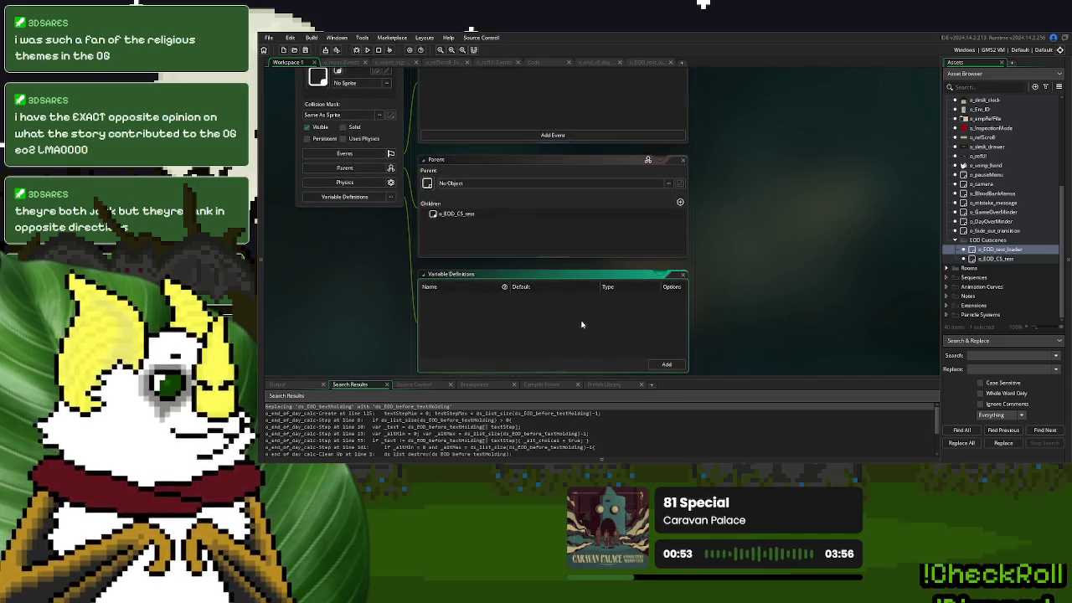
{"action": "left_click", "coordinate": [667, 364]}
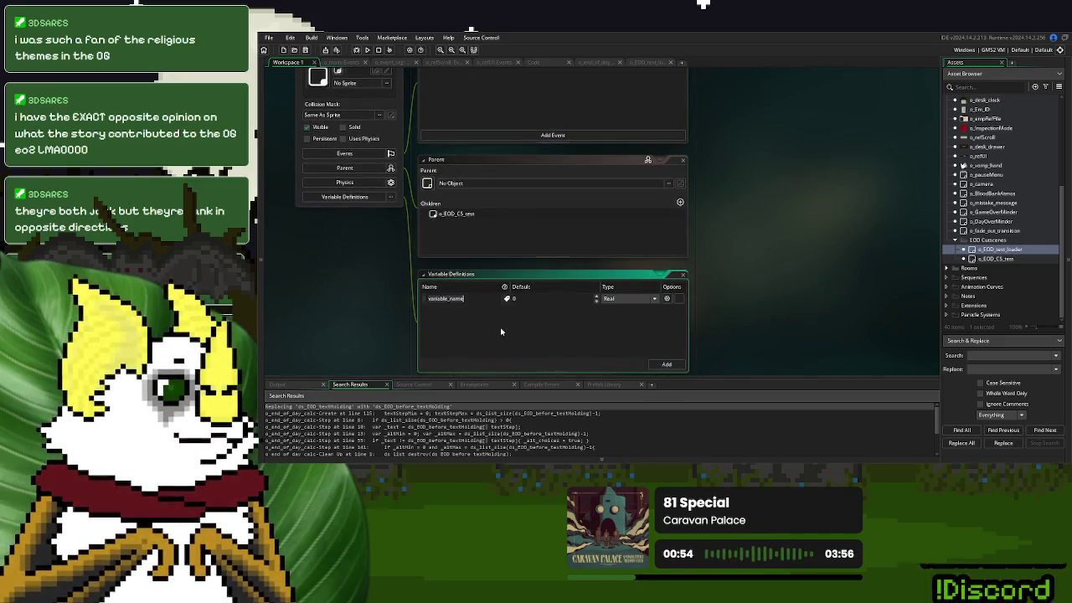
{"action": "left_click", "coordinate": [624, 300]}
{"action": "left_click", "coordinate": [609, 309]}
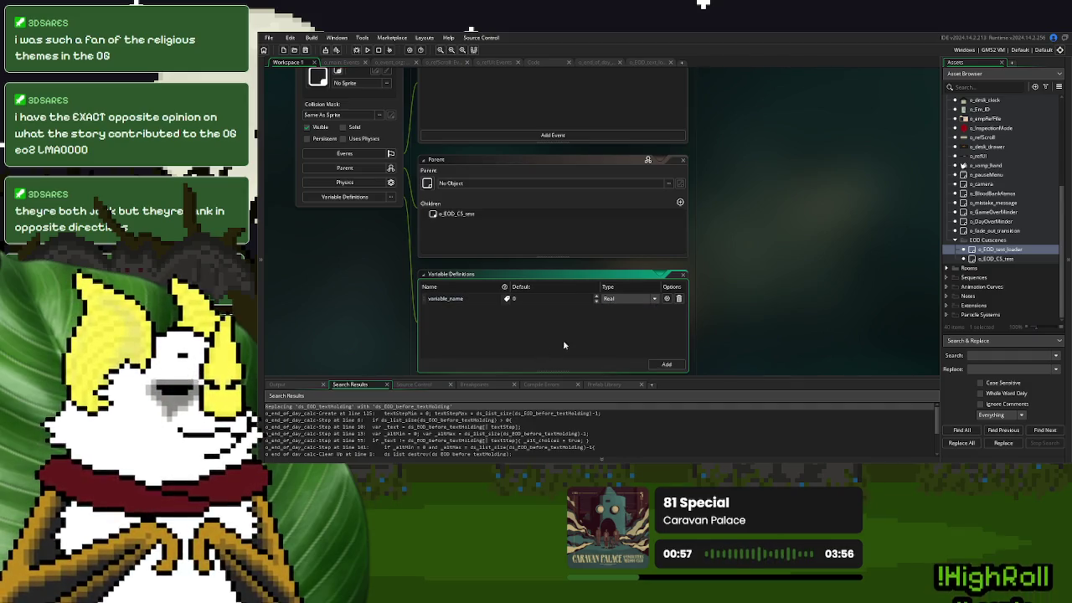
{"action": "left_click", "coordinate": [685, 275]}
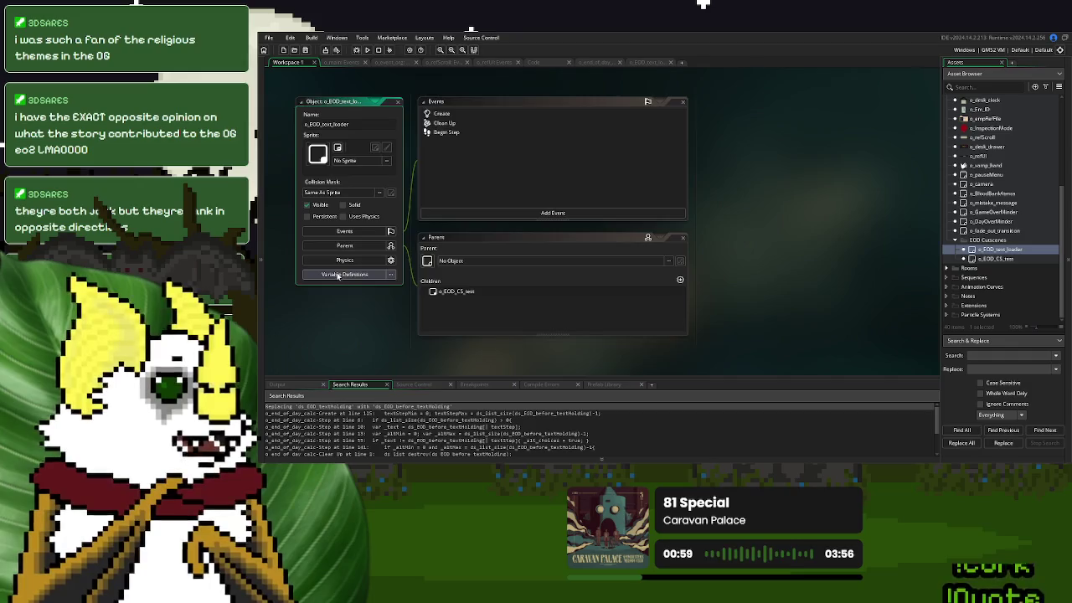
{"action": "left_click", "coordinate": [350, 275]}
Make the variable an Expression named ds_variable with default ds_EOD_before_textHolding
{"action": "left_click", "coordinate": [617, 300]}
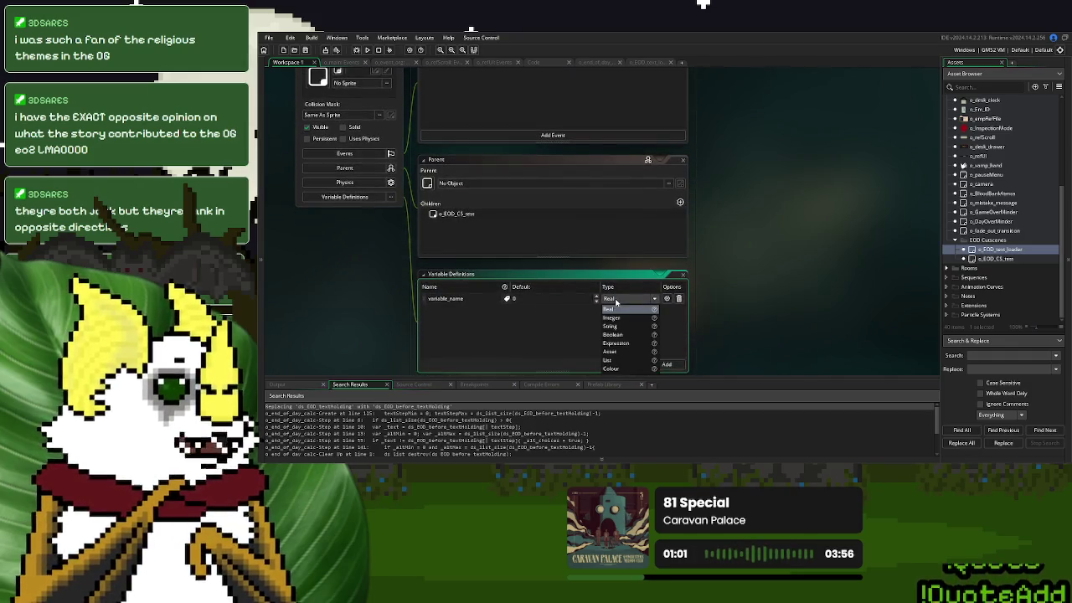
{"action": "left_click", "coordinate": [616, 343]}
{"action": "left_click", "coordinate": [540, 299]}
{"action": "type", "text": "ds_EOD_after_textHolding"}
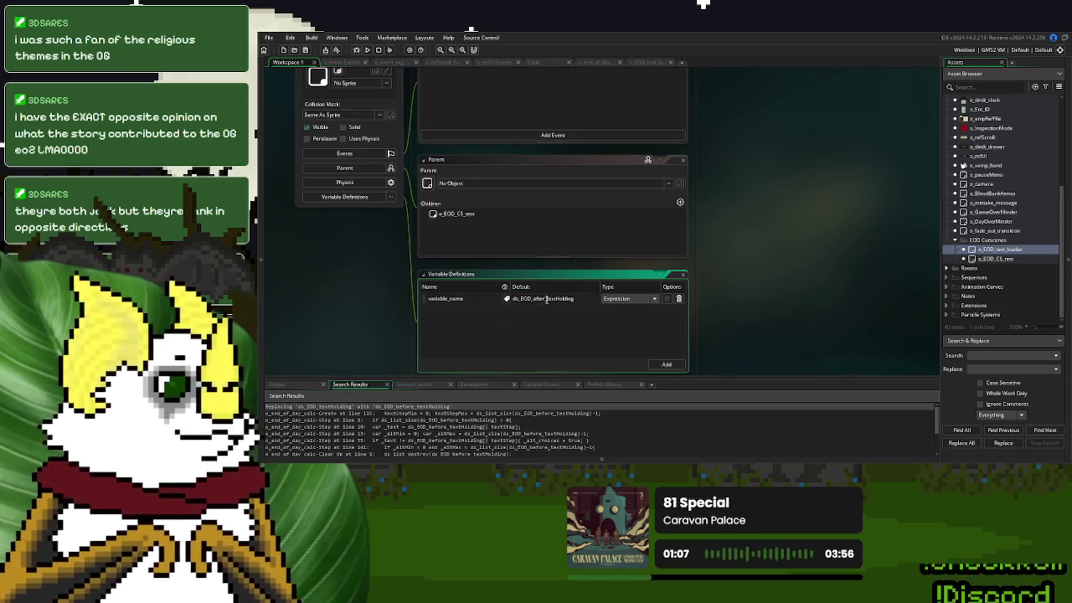
{"action": "left_click", "coordinate": [546, 299]}
{"action": "key", "text": "BackSpace"}
{"action": "key", "text": "BackSpace"}
{"action": "key", "text": "BackSpace"}
{"action": "type", "text": "before"}
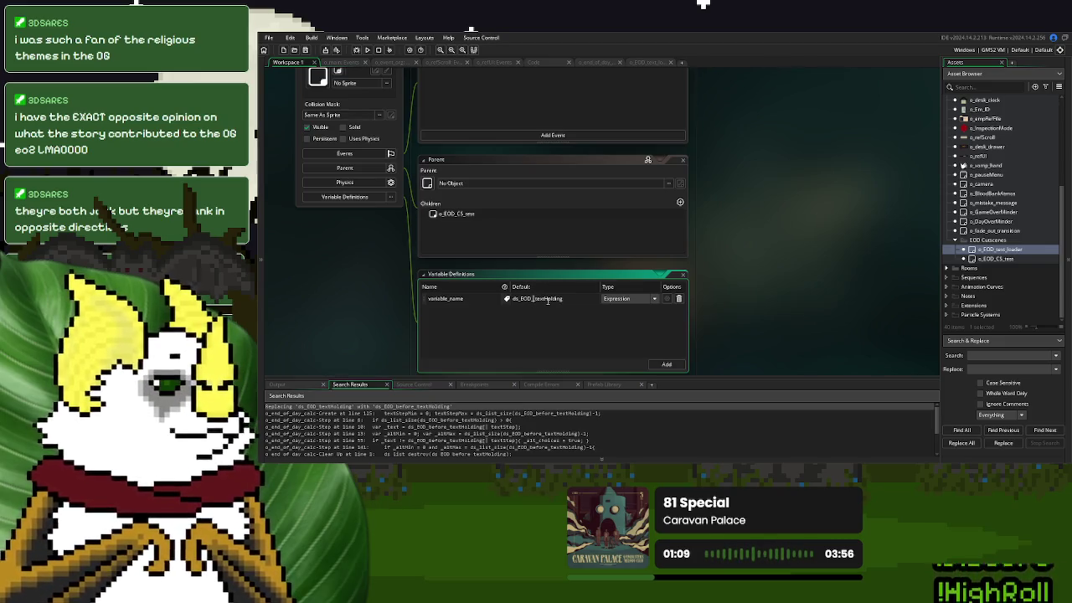
{"action": "left_click", "coordinate": [468, 298]}
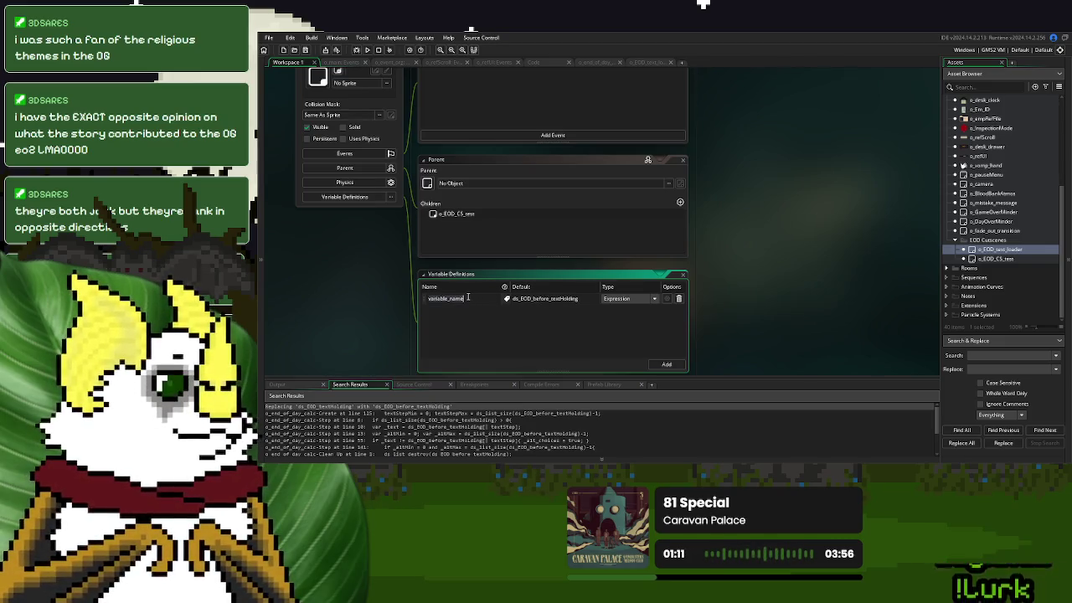
{"action": "type", "text": "ds"}
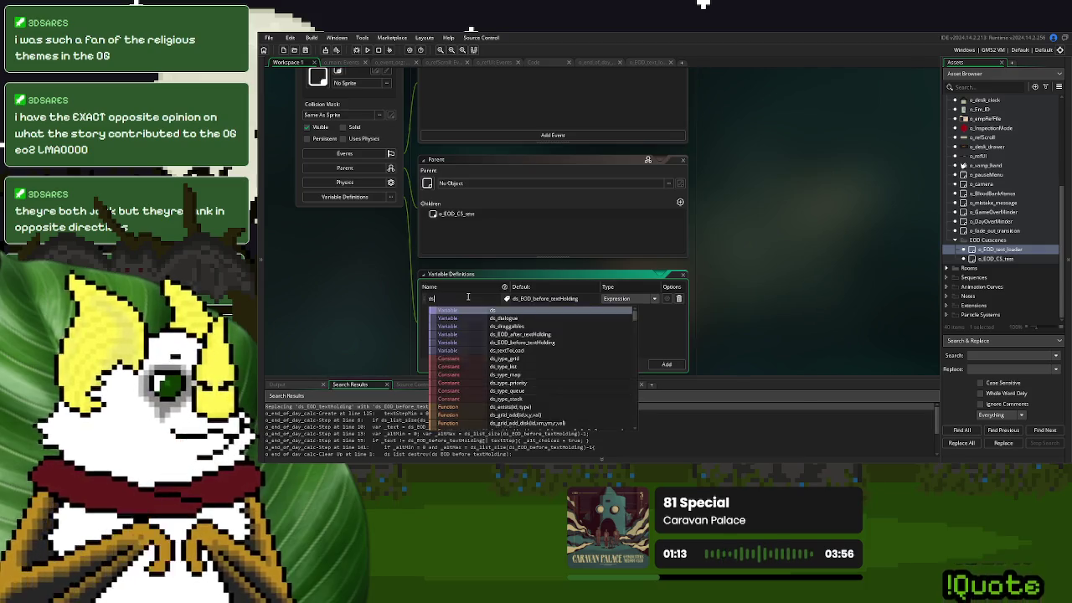
{"action": "type", "text": "_variable"}
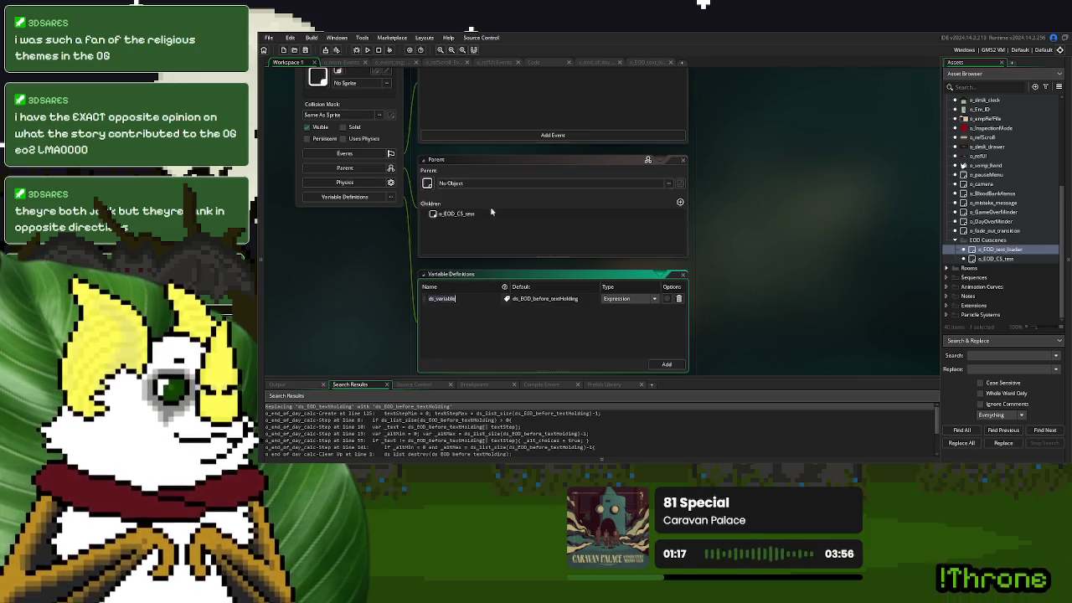
{"action": "scroll", "coordinate": [621, 185], "scroll_direction": "up", "scroll_amount": 3}
In the loader's Begin Step, replace ds_EOD_before_textHolding with ds_variable in the ds_list_copy line
{"action": "double_click", "coordinate": [458, 173]}
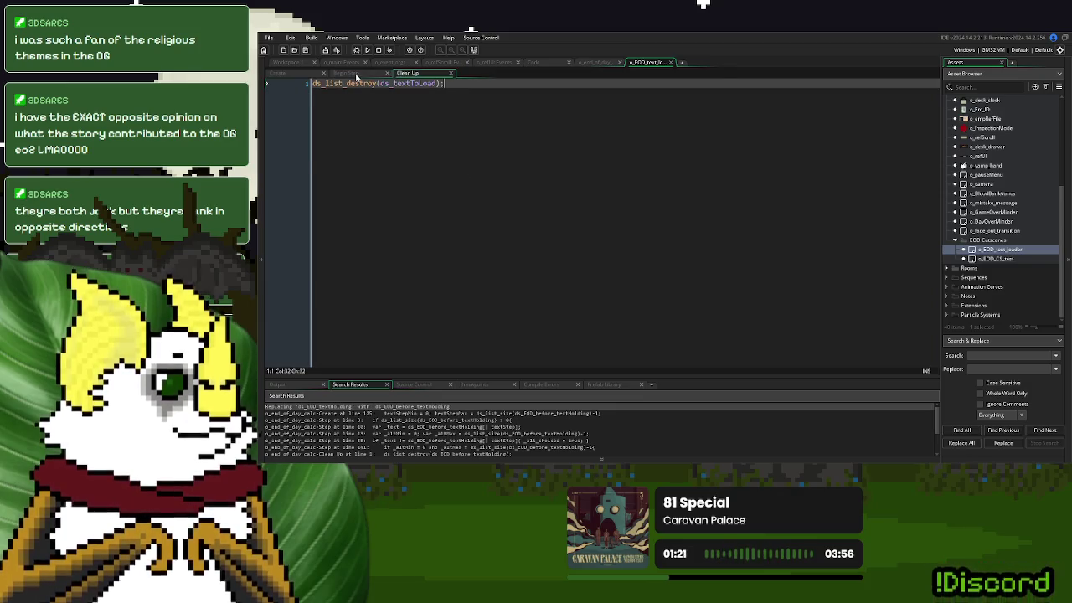
{"action": "left_click", "coordinate": [356, 74]}
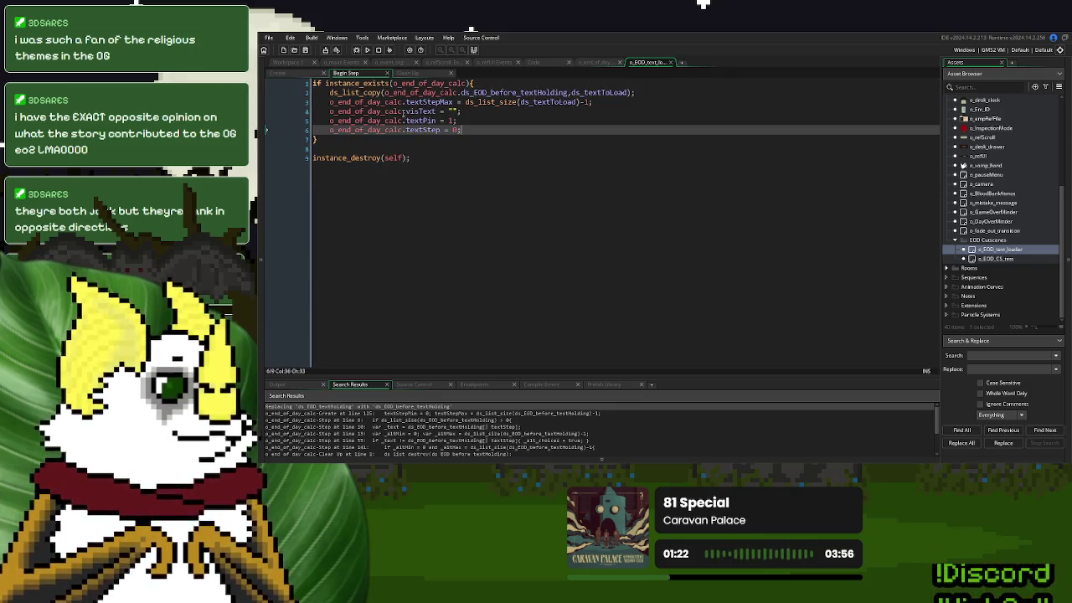
{"action": "double_click", "coordinate": [513, 92]}
{"action": "type", "text": "ds_variable"}
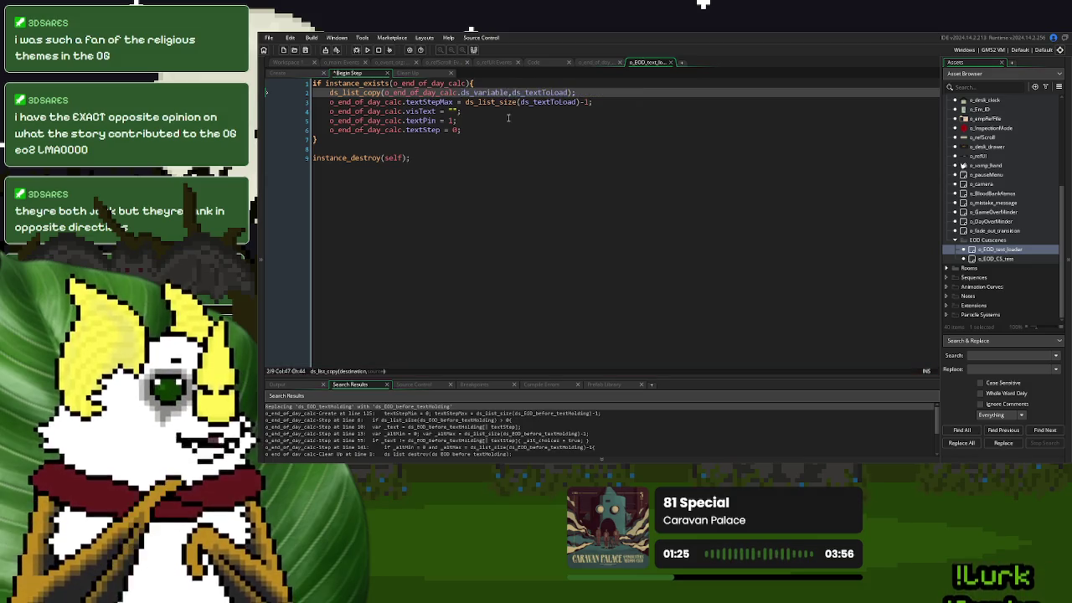
{"action": "left_click", "coordinate": [509, 120]}
Return to the object workspace and run the game with F5
{"action": "left_click", "coordinate": [283, 65]}
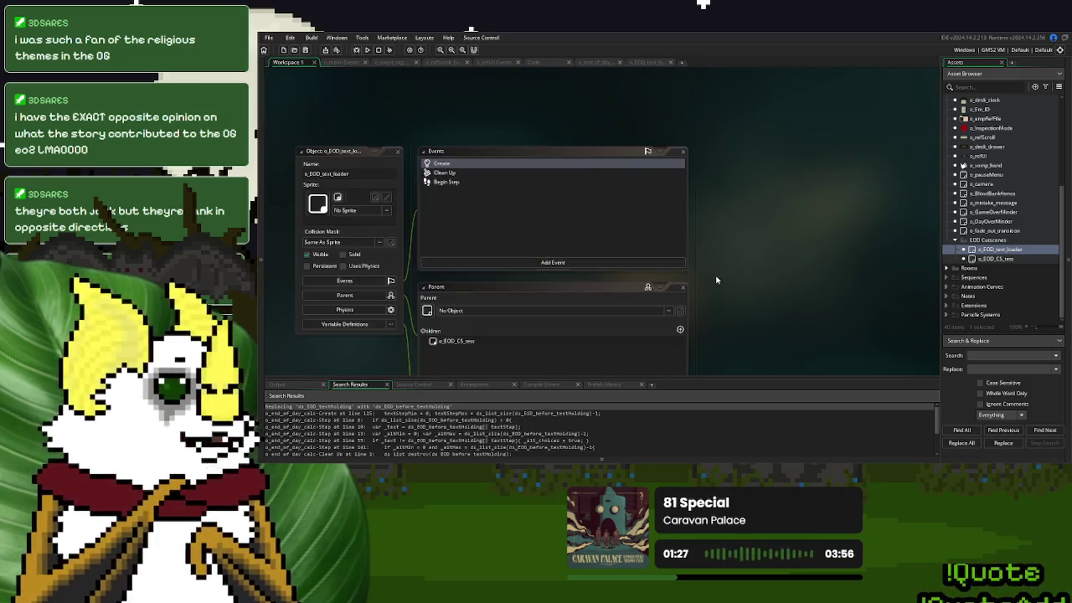
{"action": "scroll", "coordinate": [718, 279], "scroll_direction": "down", "scroll_amount": 5}
{"action": "scroll", "coordinate": [718, 279], "scroll_direction": "up", "scroll_amount": 3}
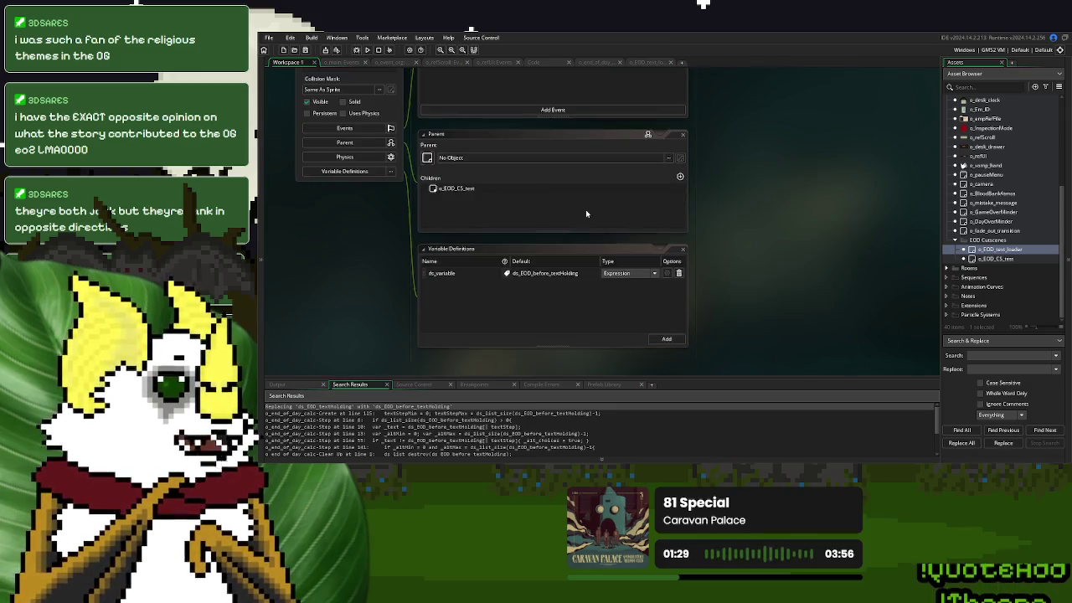
{"action": "key", "text": "F5"}
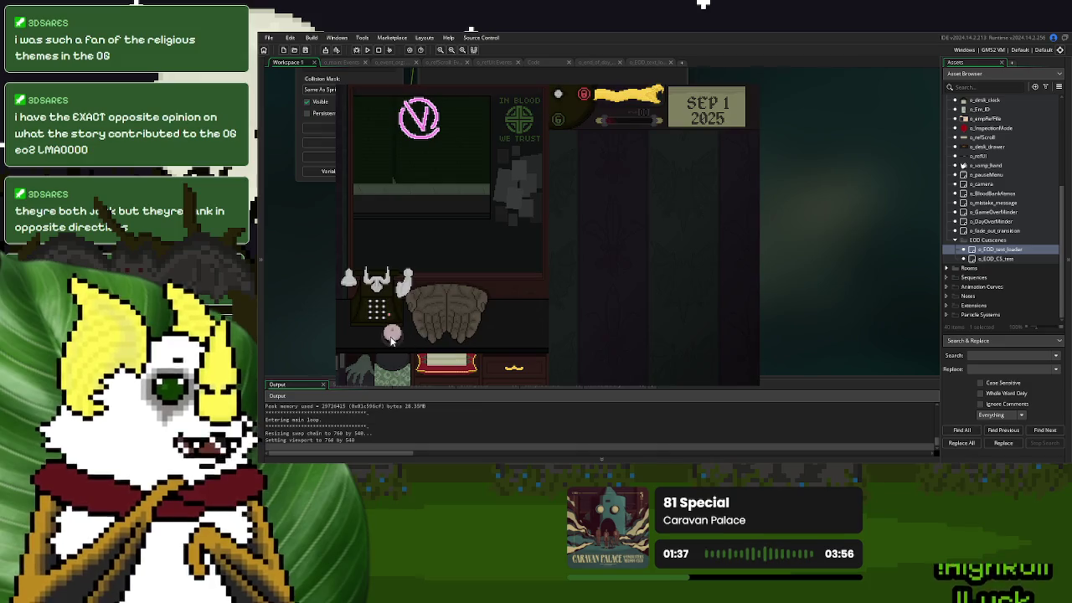
Advance the game to the Day 1 Over screen and continue past it
{"action": "left_click", "coordinate": [391, 335]}
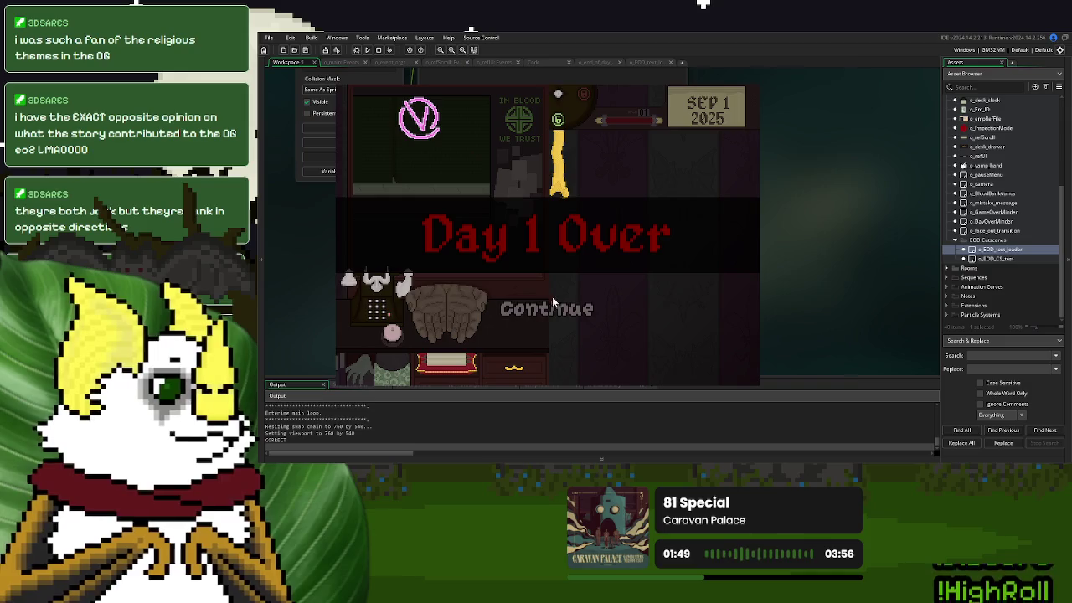
{"action": "left_click", "coordinate": [554, 308]}
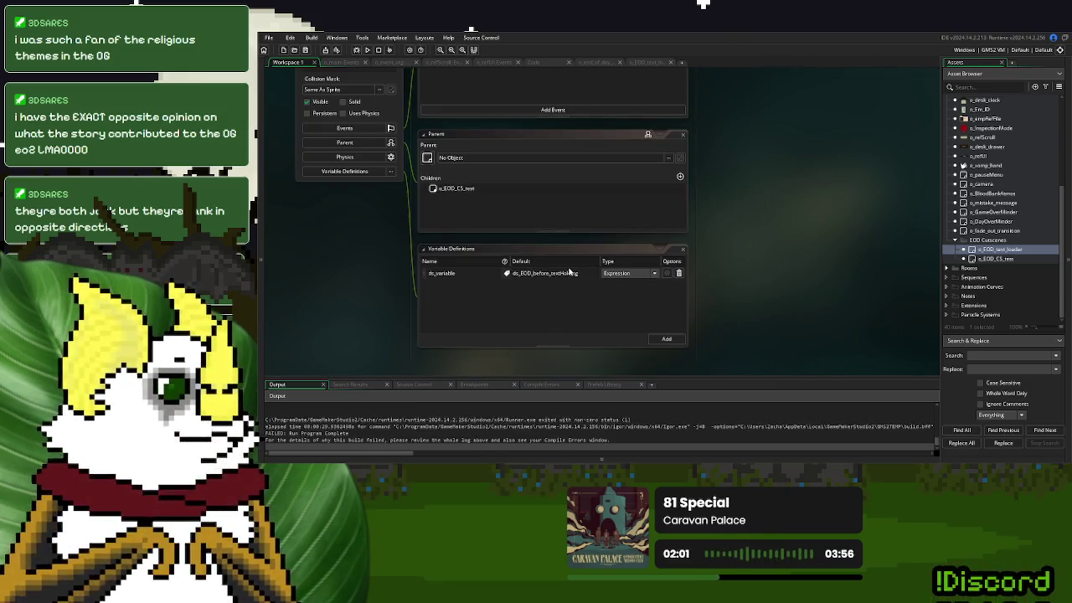
Delete the ds_variable definition from the loader's Variable Definitions
{"action": "left_click", "coordinate": [586, 273]}
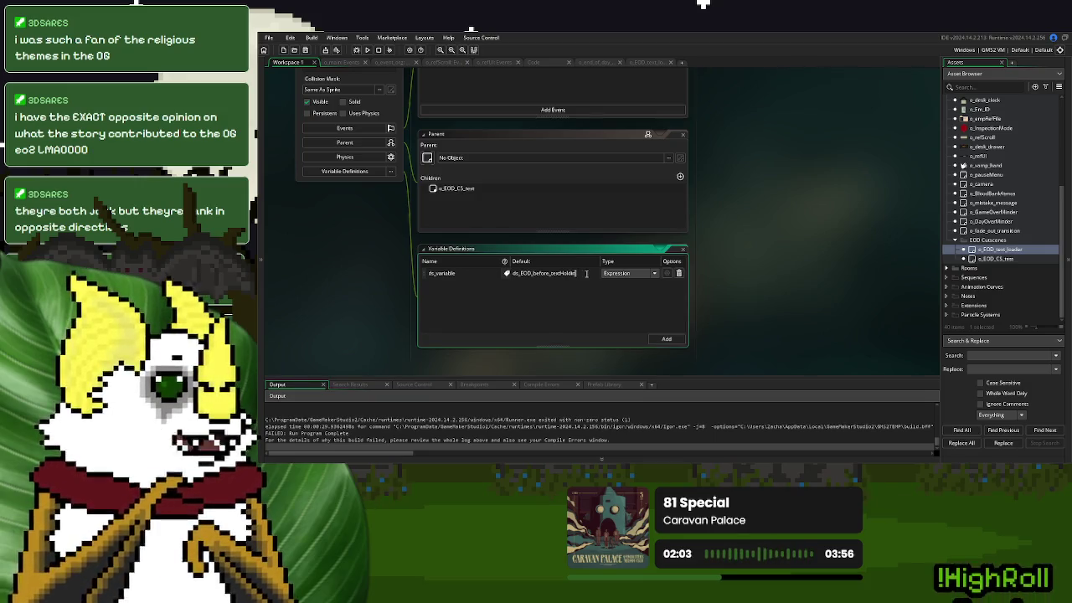
{"action": "key", "text": "BackSpace"}
{"action": "type", "text": "in"}
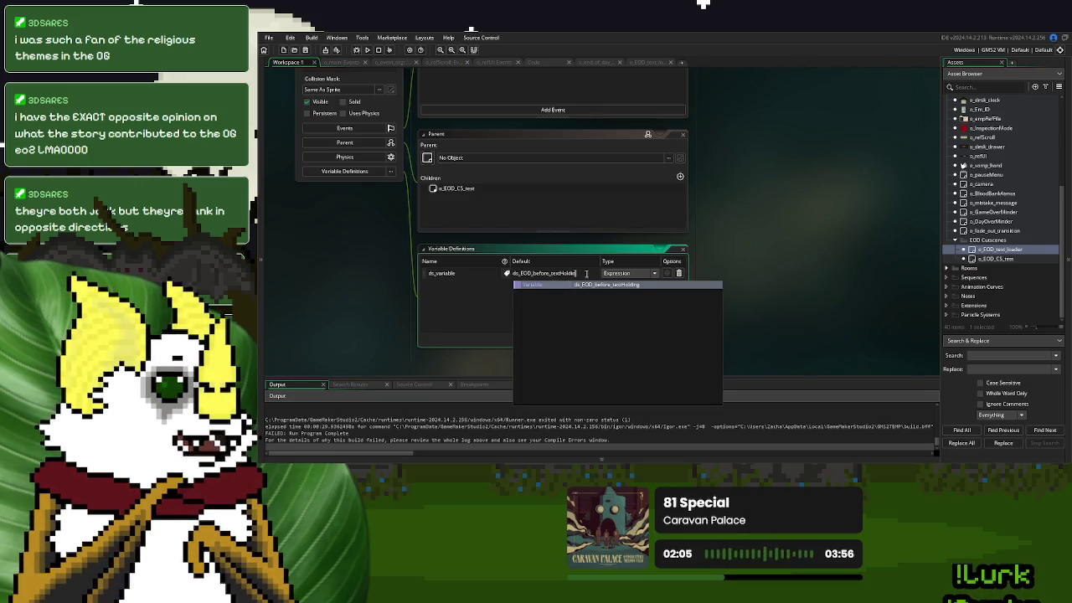
{"action": "type", "text": "g"}
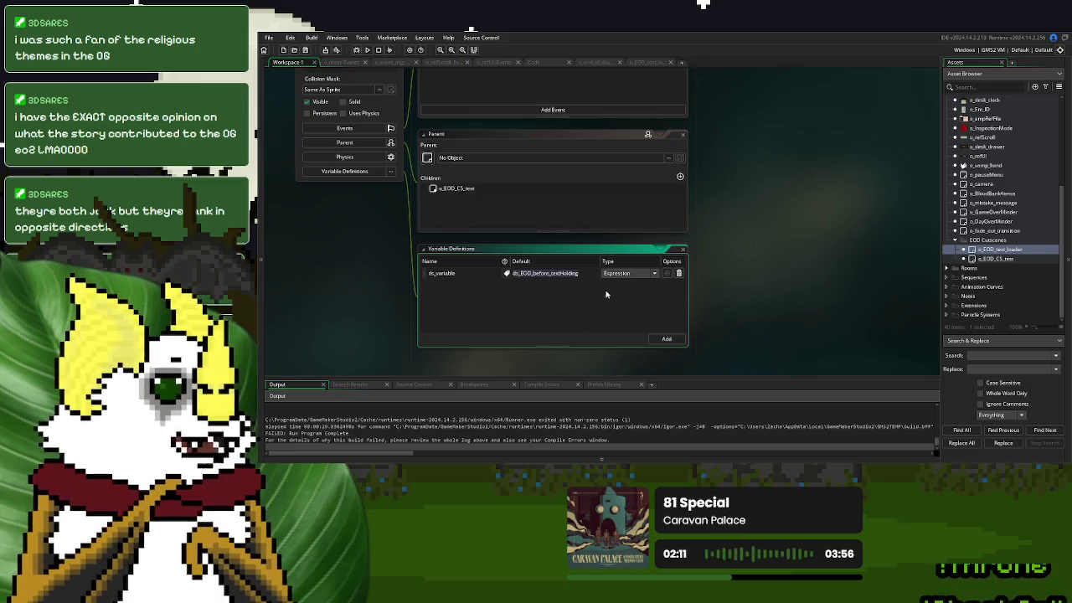
{"action": "left_click", "coordinate": [679, 274]}
Put ds_EOD_before_textHolding back in place of ds_variable in the Begin Step copy line
{"action": "left_click", "coordinate": [645, 63]}
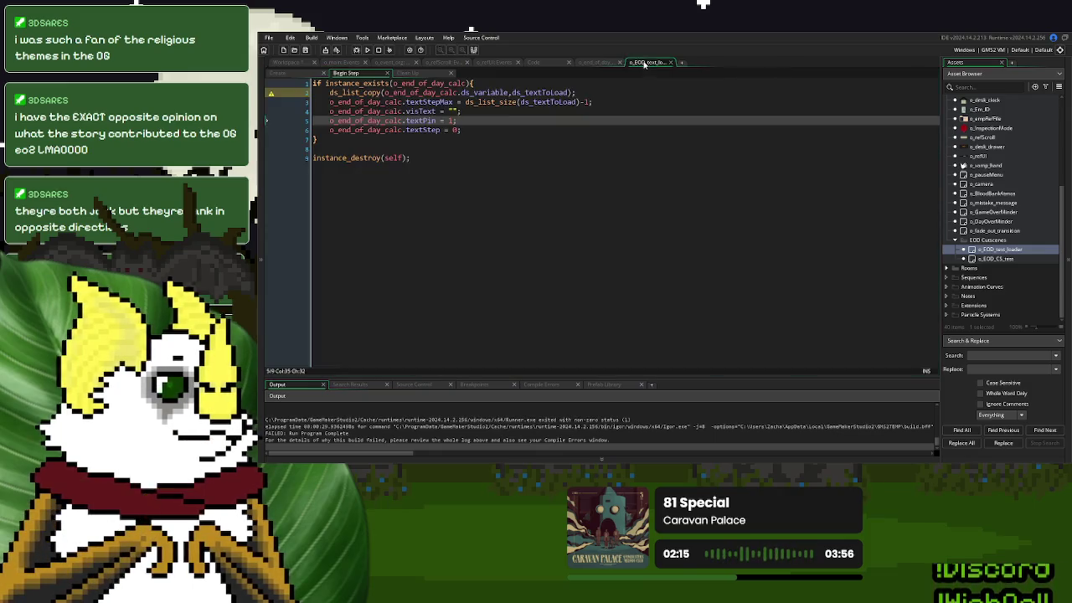
{"action": "left_click", "coordinate": [490, 92]}
{"action": "double_click", "coordinate": [491, 92]}
{"action": "type", "text": "ds_EOD_before_textHolding"}
{"action": "left_click", "coordinate": [523, 120]}
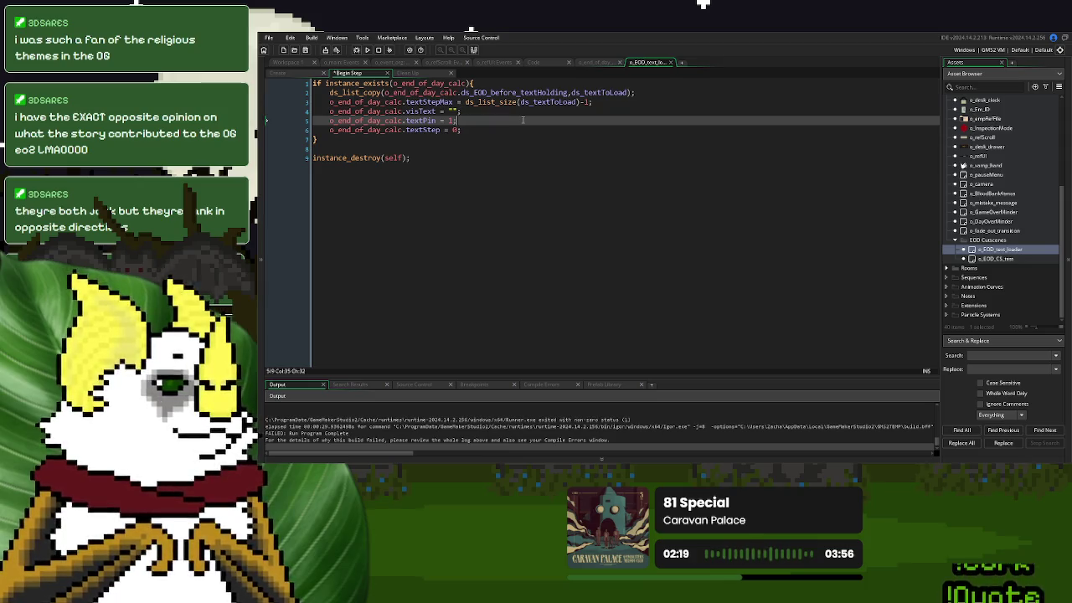
Duplicate o_EOD_text_loader and rename the original to o_EOD_BEFORE_text_loader
{"action": "right_click", "coordinate": [1007, 251]}
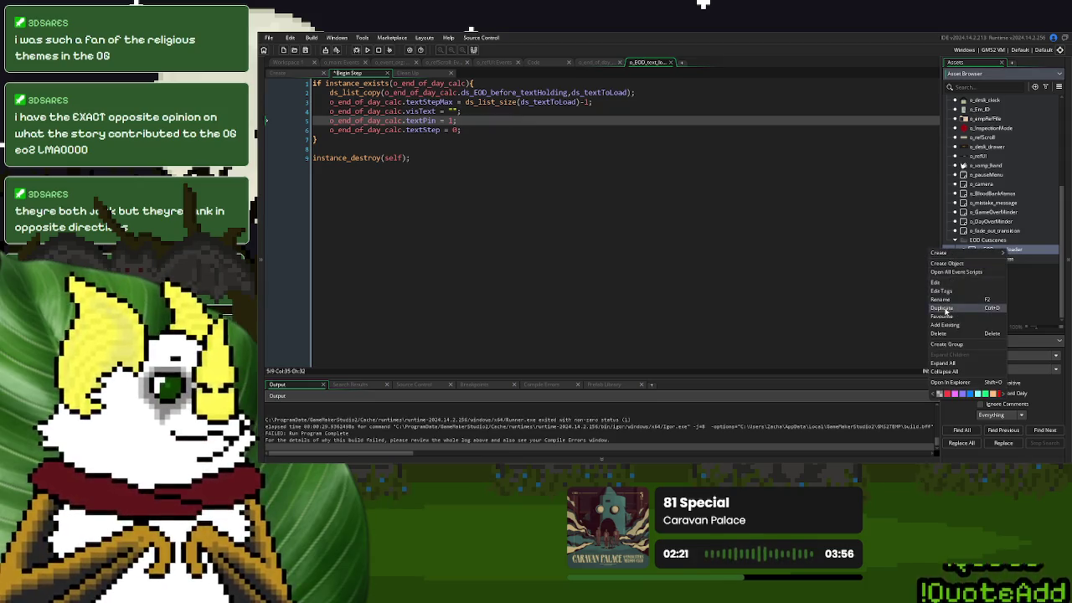
{"action": "left_click", "coordinate": [956, 308]}
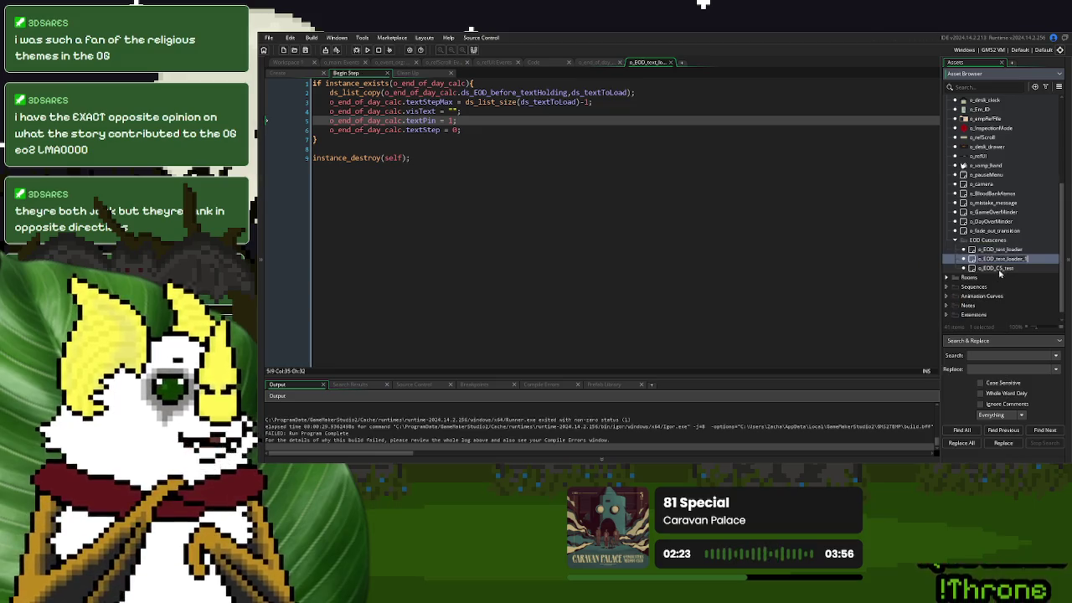
{"action": "double_click", "coordinate": [1011, 250]}
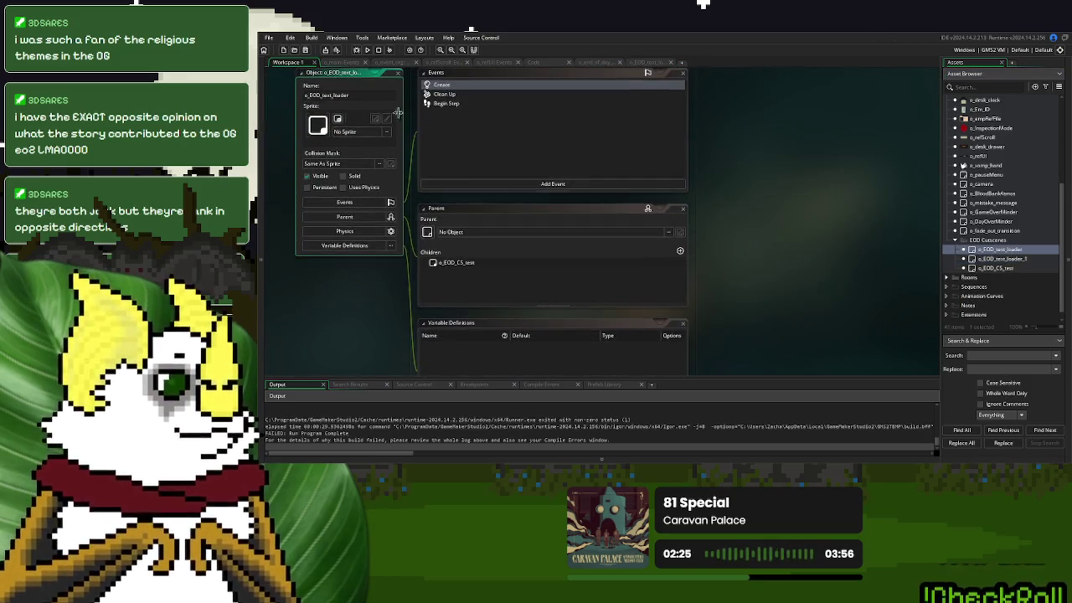
{"action": "double_click", "coordinate": [333, 96]}
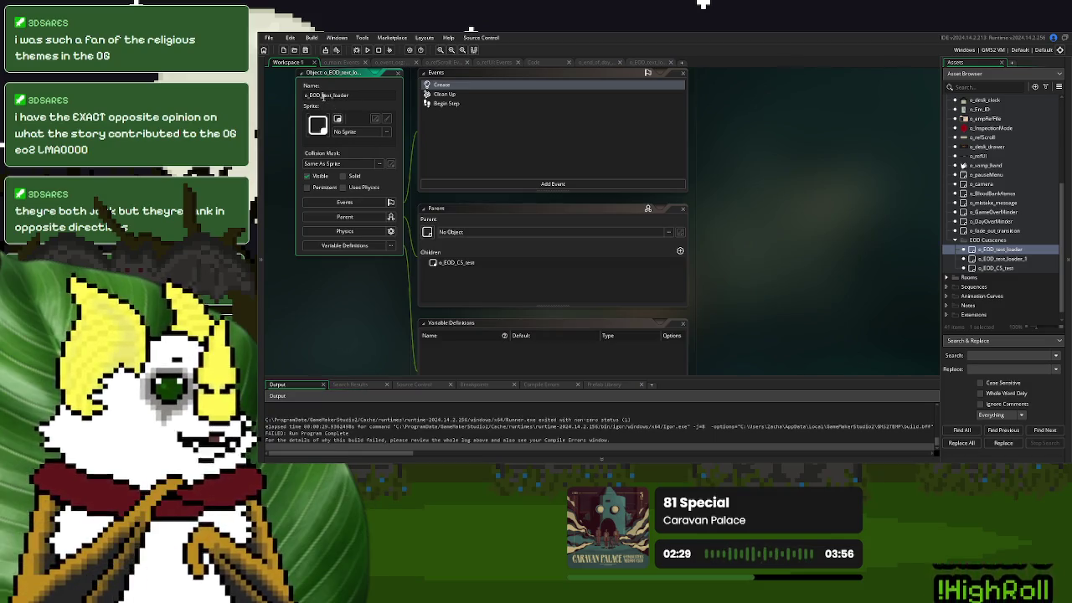
{"action": "type", "text": "BEFORE"}
{"action": "type", "text": "_"}
{"action": "key", "text": "Return"}
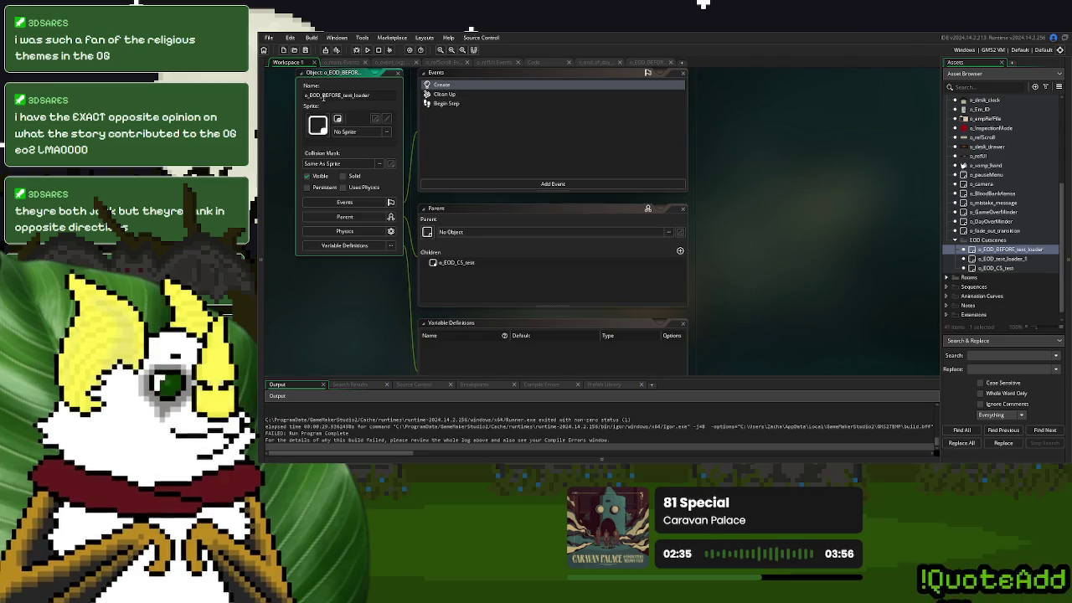
Rename the duplicate o_EOD_text_loader_1 to o_EOD_AFTER_text_loader
{"action": "double_click", "coordinate": [999, 261]}
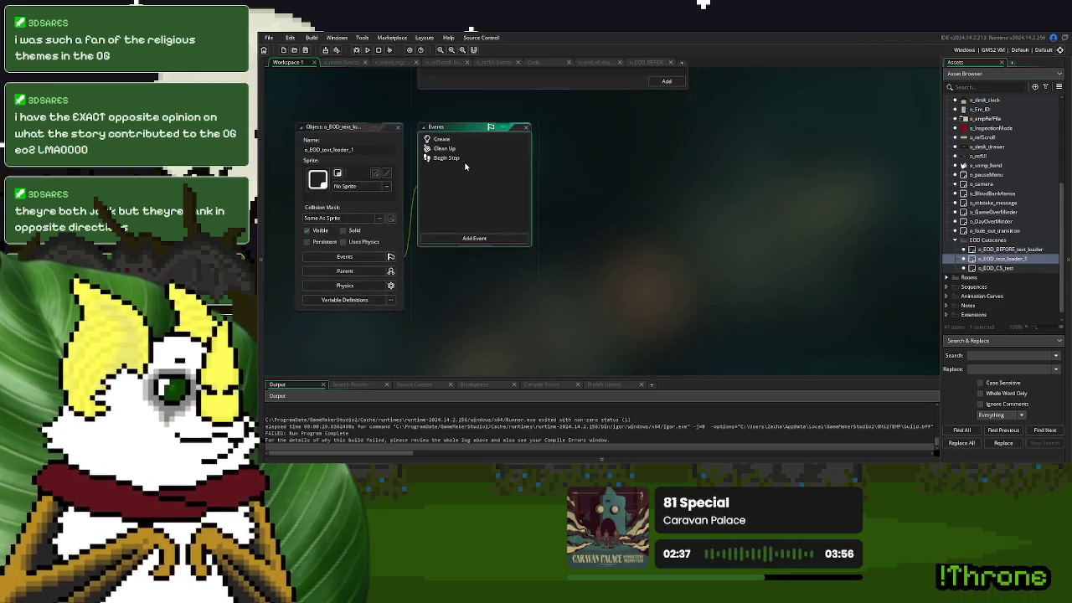
{"action": "left_click", "coordinate": [323, 150]}
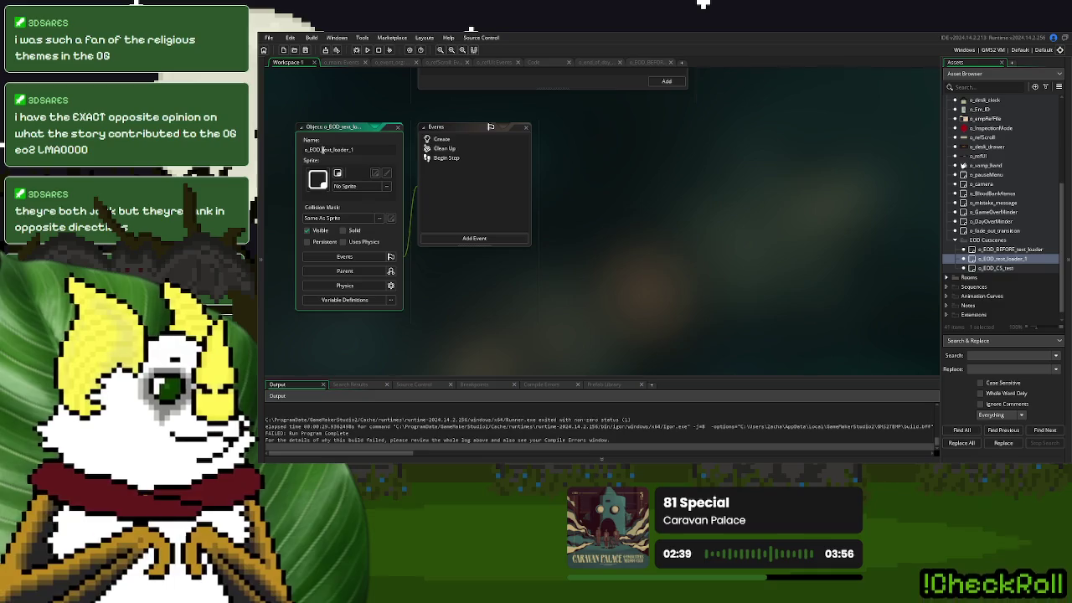
{"action": "type", "text": "AFTER_"}
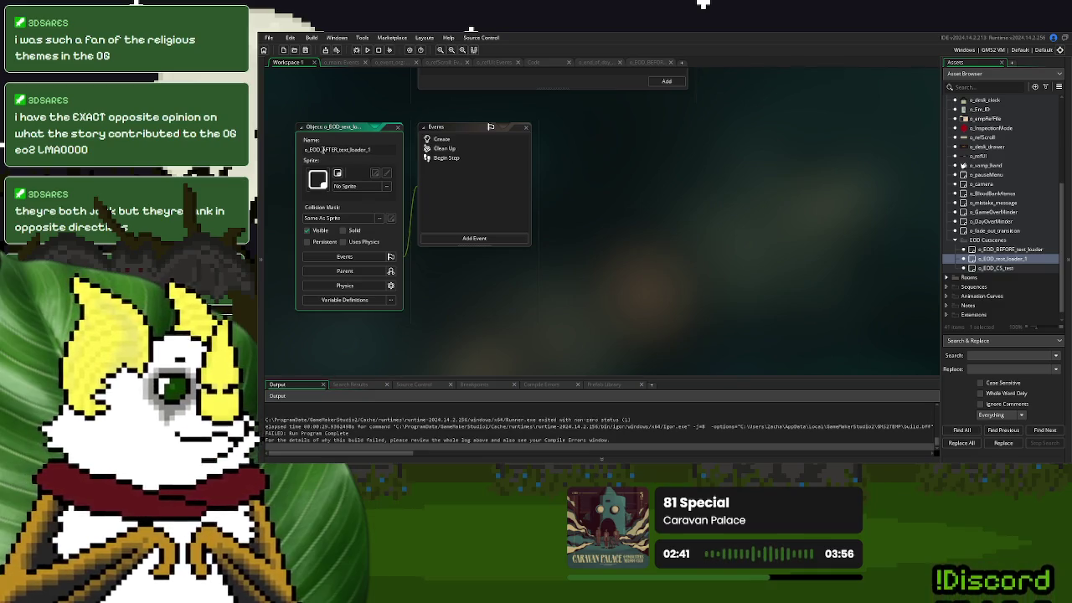
{"action": "key", "text": "Return"}
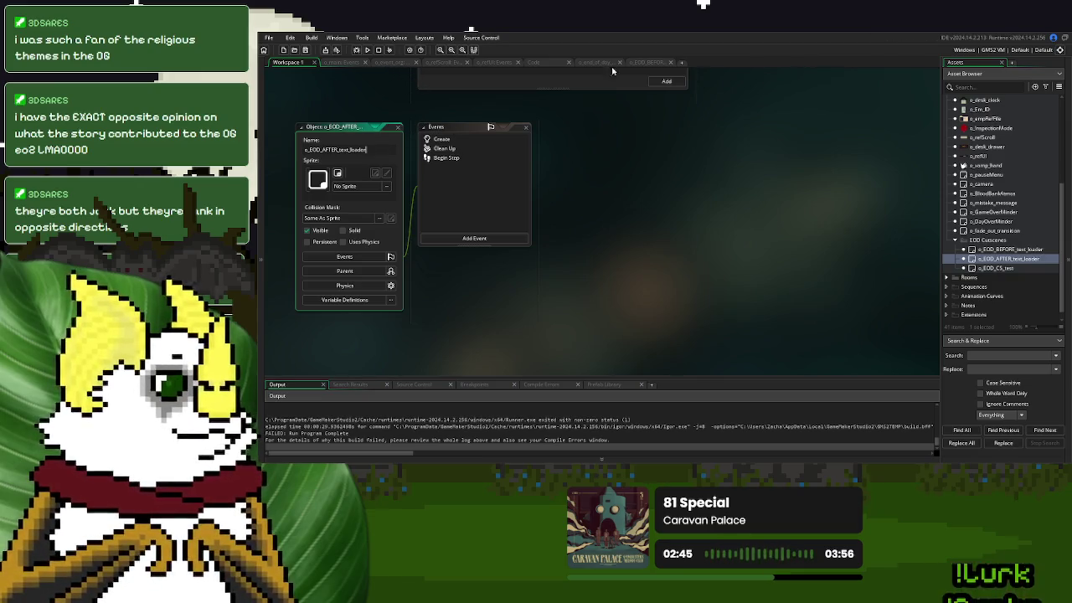
Change the AFTER loader's Begin Step to copy ds_EOD_after_textHolding
{"action": "left_click", "coordinate": [595, 64]}
{"action": "left_click", "coordinate": [431, 84]}
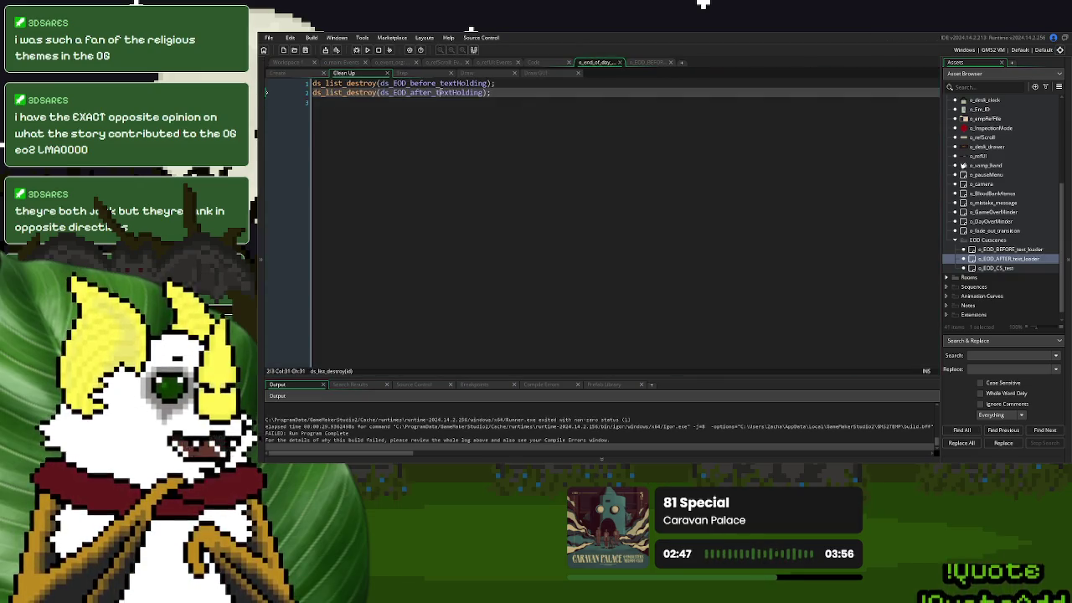
{"action": "left_click", "coordinate": [285, 64]}
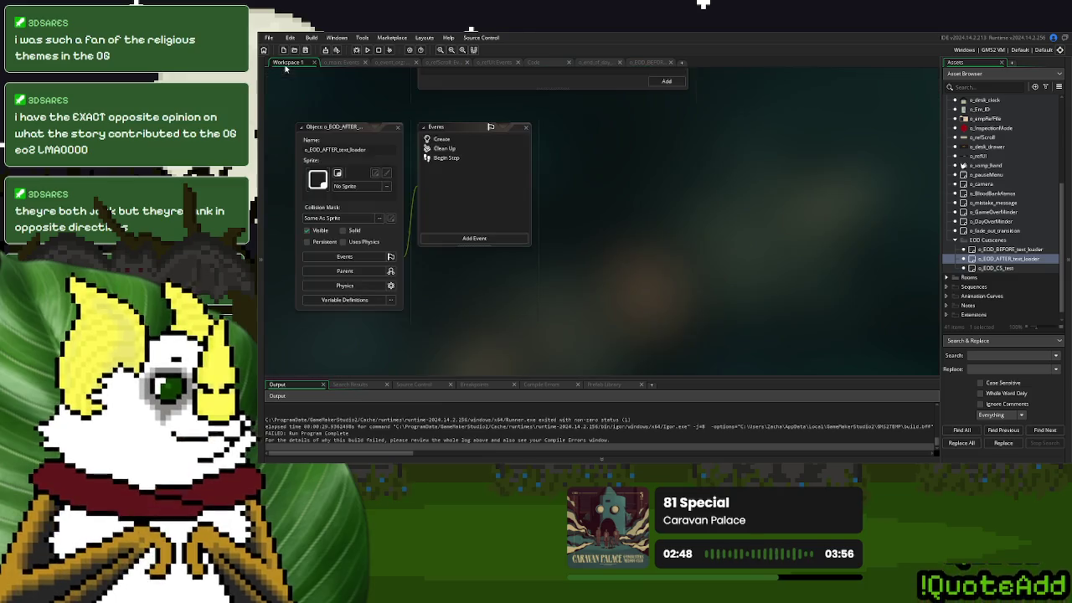
{"action": "double_click", "coordinate": [463, 160]}
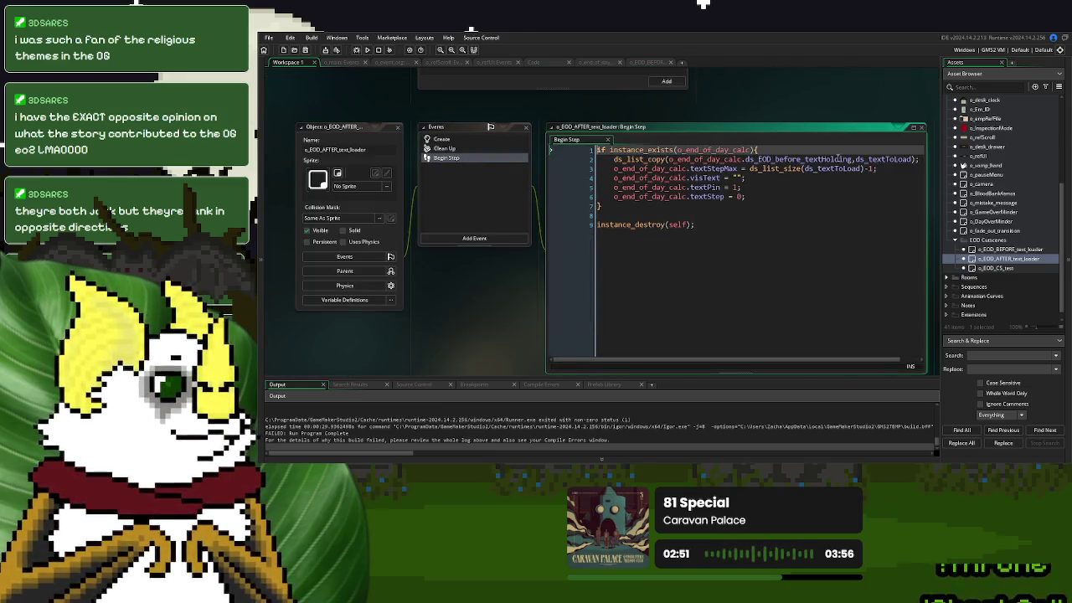
{"action": "double_click", "coordinate": [788, 160]}
{"action": "type", "text": "after"}
{"action": "left_click", "coordinate": [871, 206]}
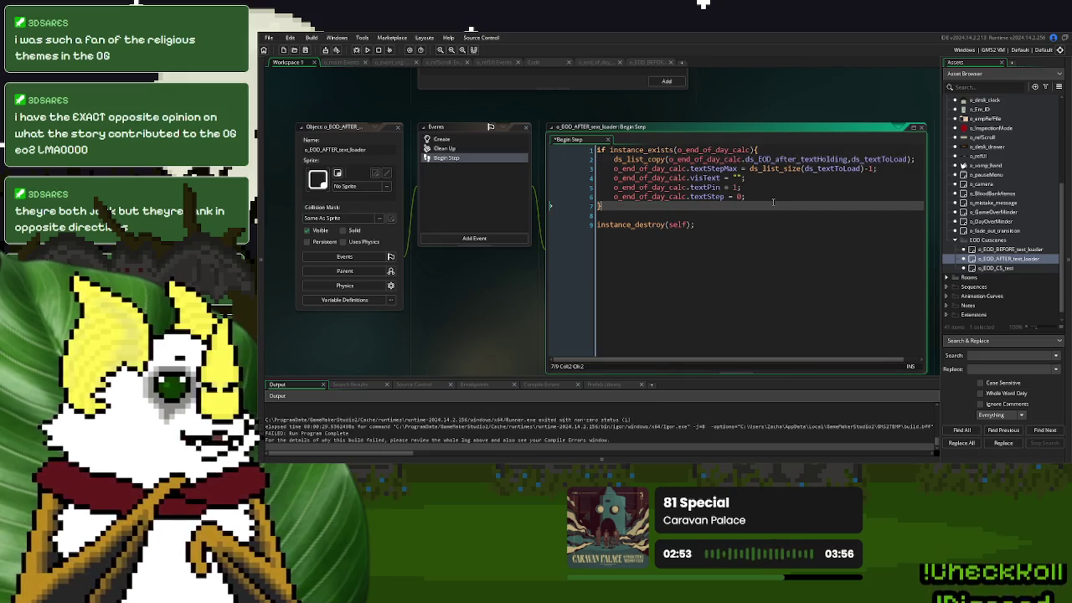
Close all editor windows, open o_EOD_CS_test, and run the game
{"action": "left_click_drag", "start_coordinate": [905, 72], "coordinate": [711, 115]}
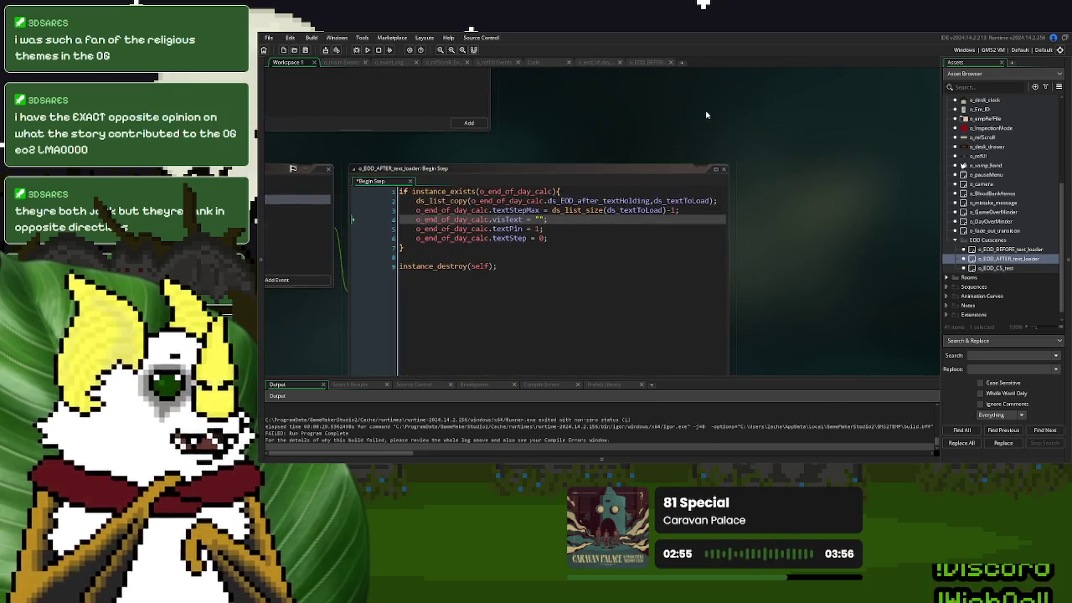
{"action": "right_click", "coordinate": [708, 113]}
{"action": "mouse_move", "coordinate": [723, 126]}
{"action": "left_click", "coordinate": [791, 164]}
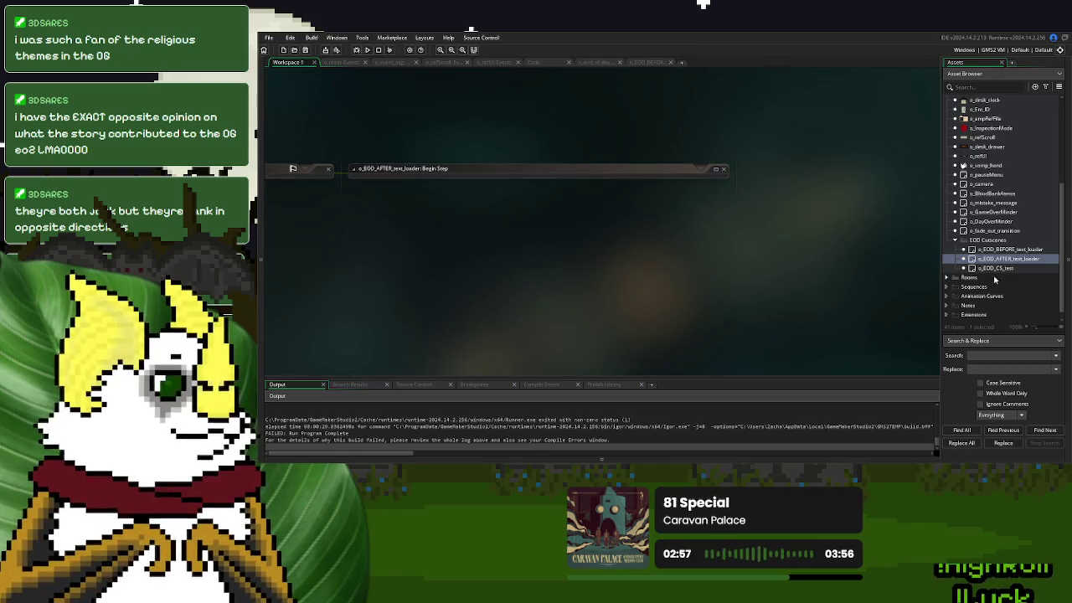
{"action": "double_click", "coordinate": [1015, 270]}
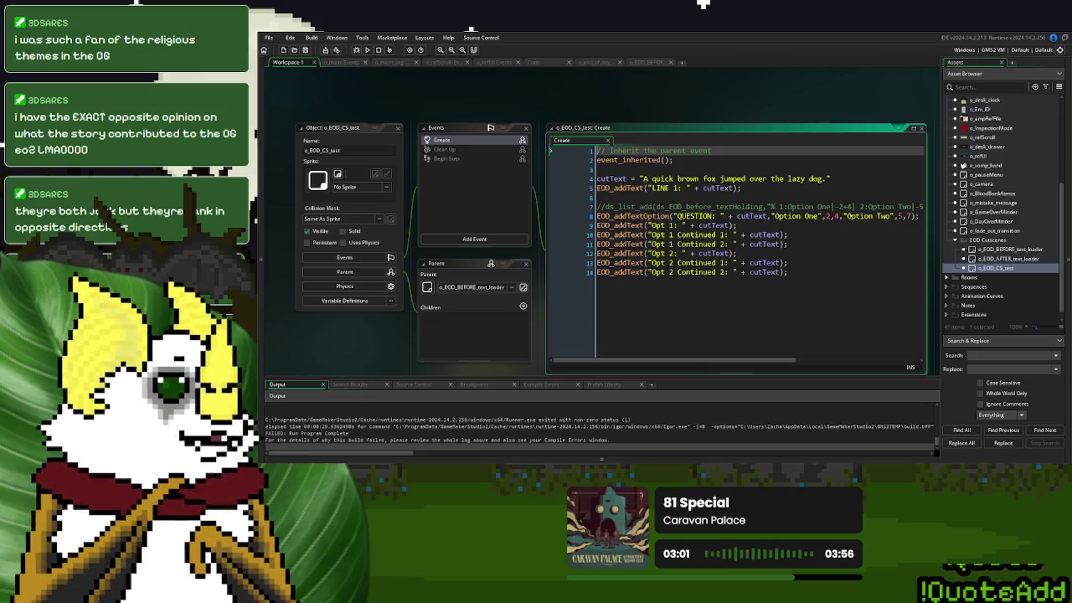
{"action": "left_click", "coordinate": [356, 50]}
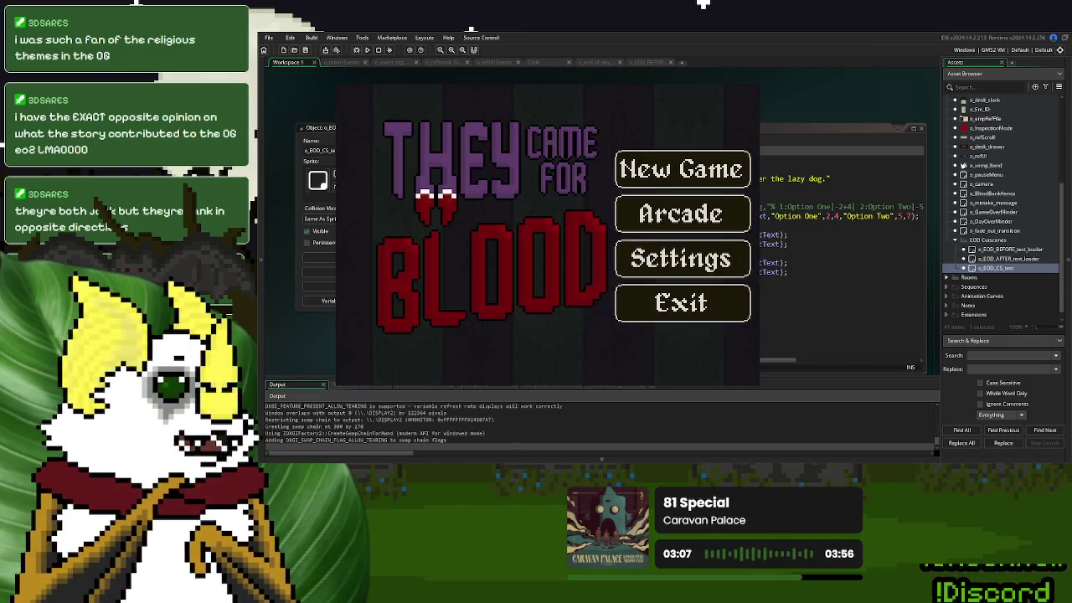
Start a new game and play day 1 through to the Day 1 Over screen
{"action": "key", "text": "Return"}
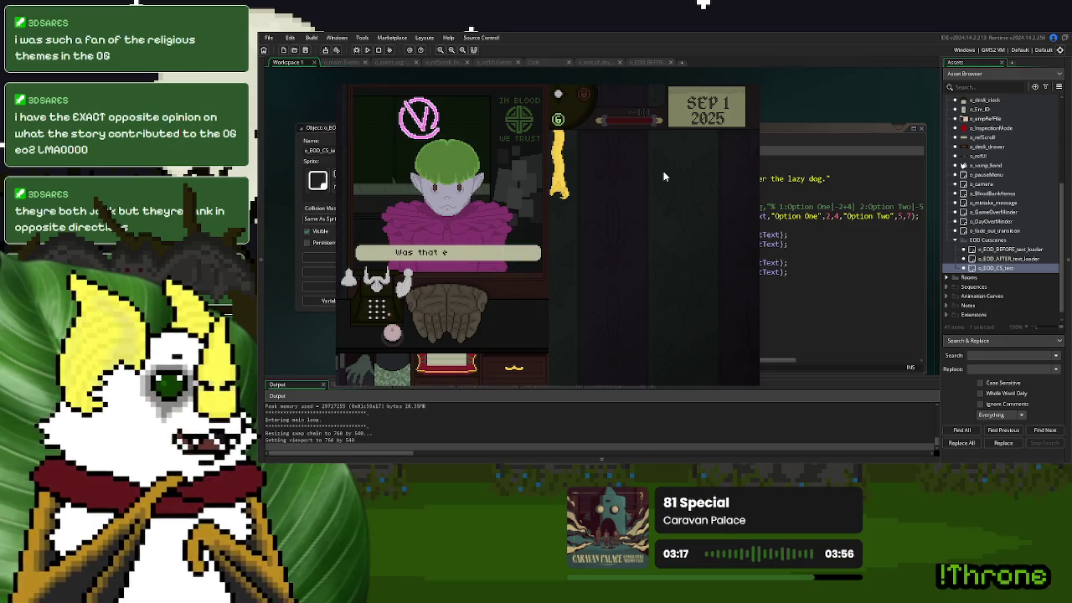
{"action": "left_click", "coordinate": [392, 333]}
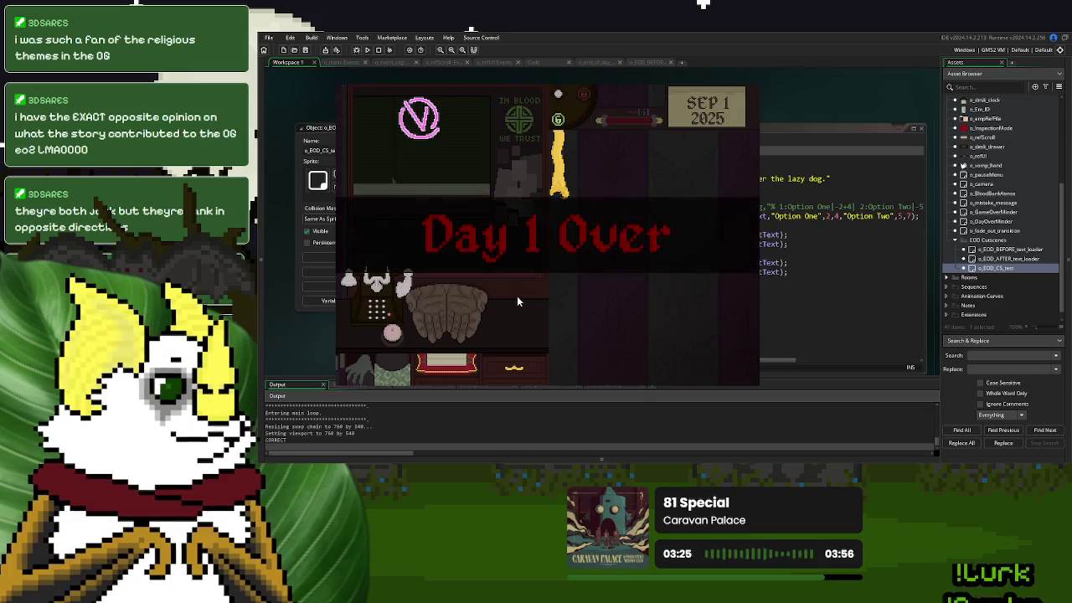
{"action": "left_click", "coordinate": [551, 309]}
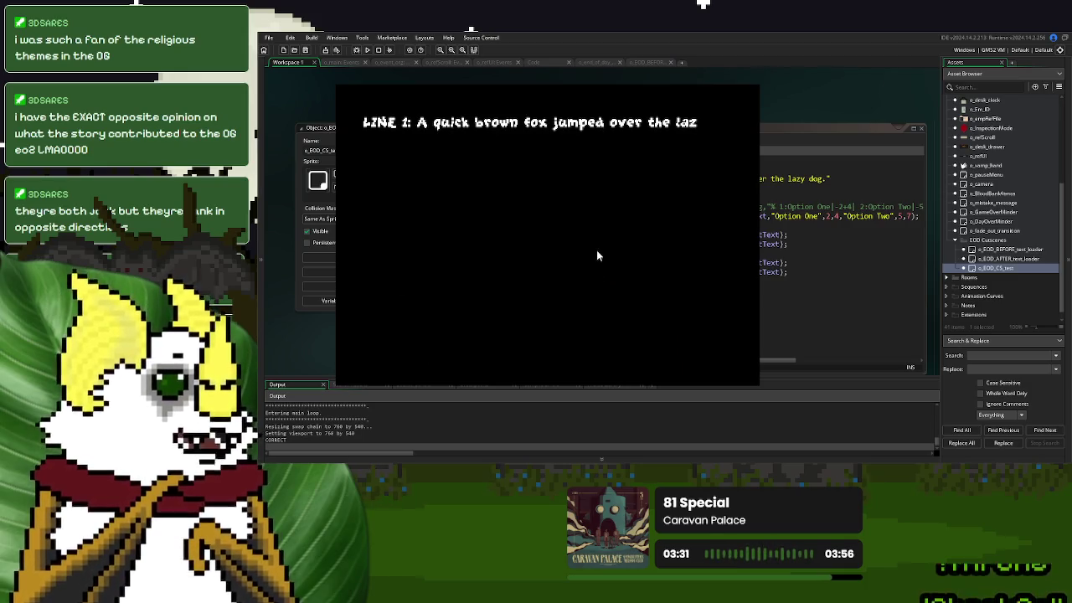
Step through the end-of-day text, choose Option Two, and end day 1 at the summary
{"action": "left_click", "coordinate": [390, 345]}
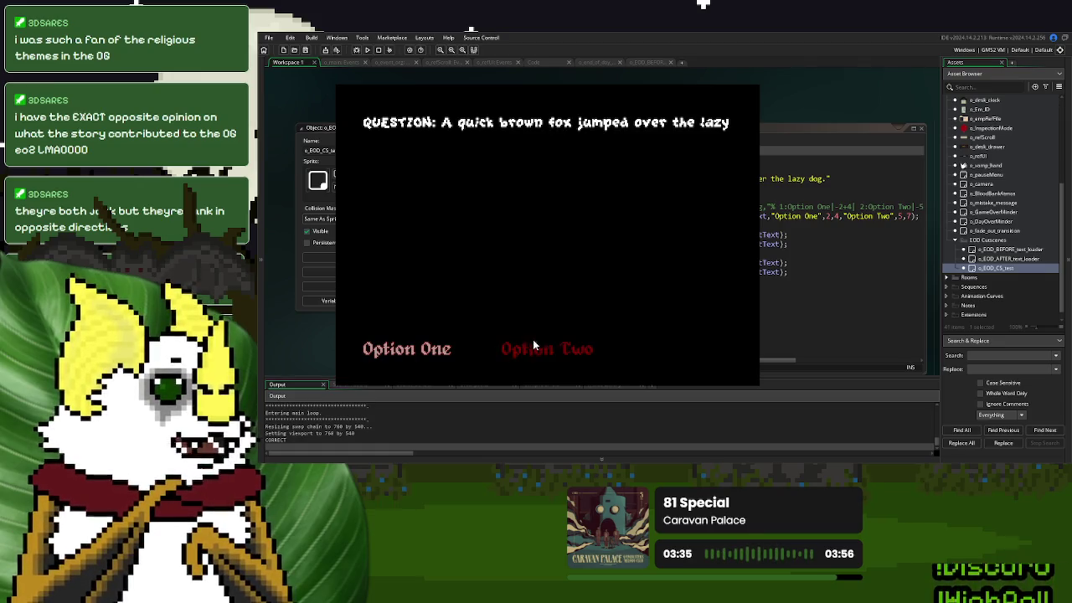
{"action": "left_click", "coordinate": [542, 352]}
{"action": "left_click", "coordinate": [394, 344]}
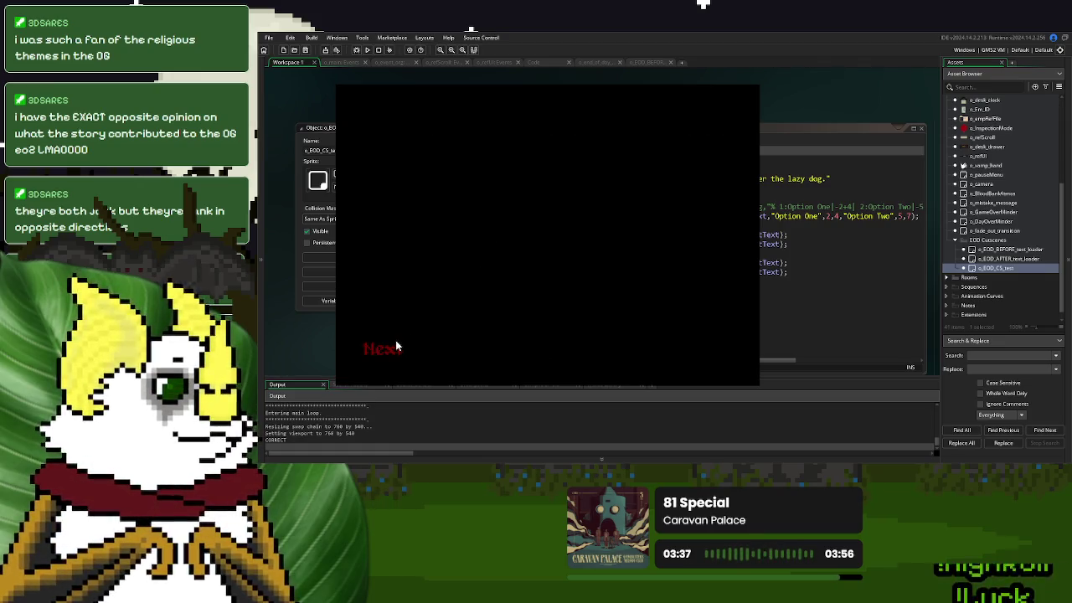
{"action": "left_click", "coordinate": [394, 346]}
{"action": "left_click", "coordinate": [695, 349]}
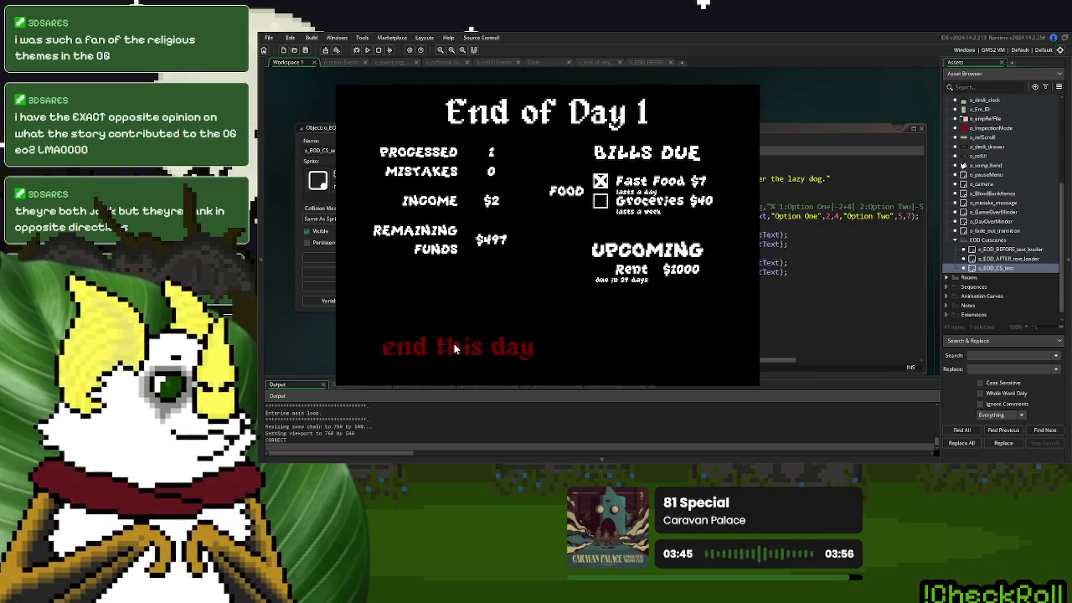
{"action": "left_click", "coordinate": [466, 342]}
Save and continue, finish day 2, then save, quit and exit the game
{"action": "left_click", "coordinate": [541, 268]}
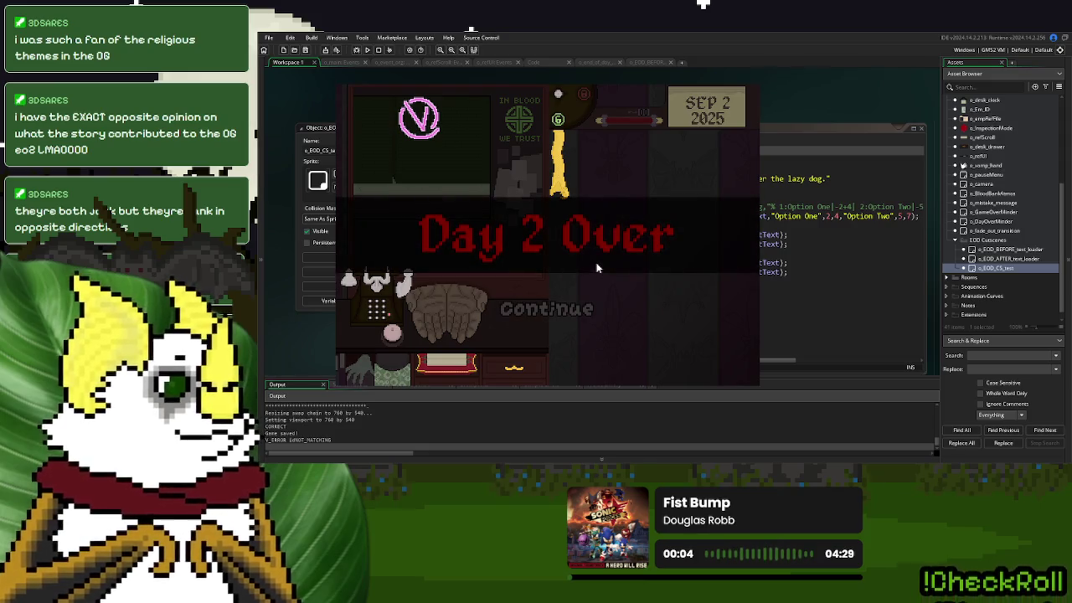
{"action": "left_click", "coordinate": [551, 307]}
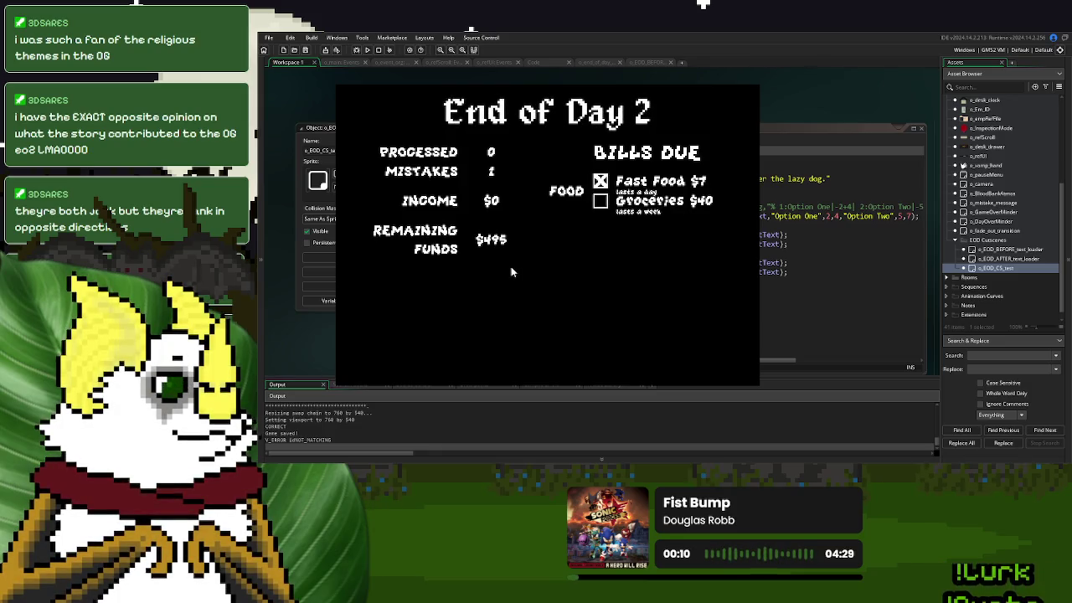
{"action": "left_click", "coordinate": [492, 346]}
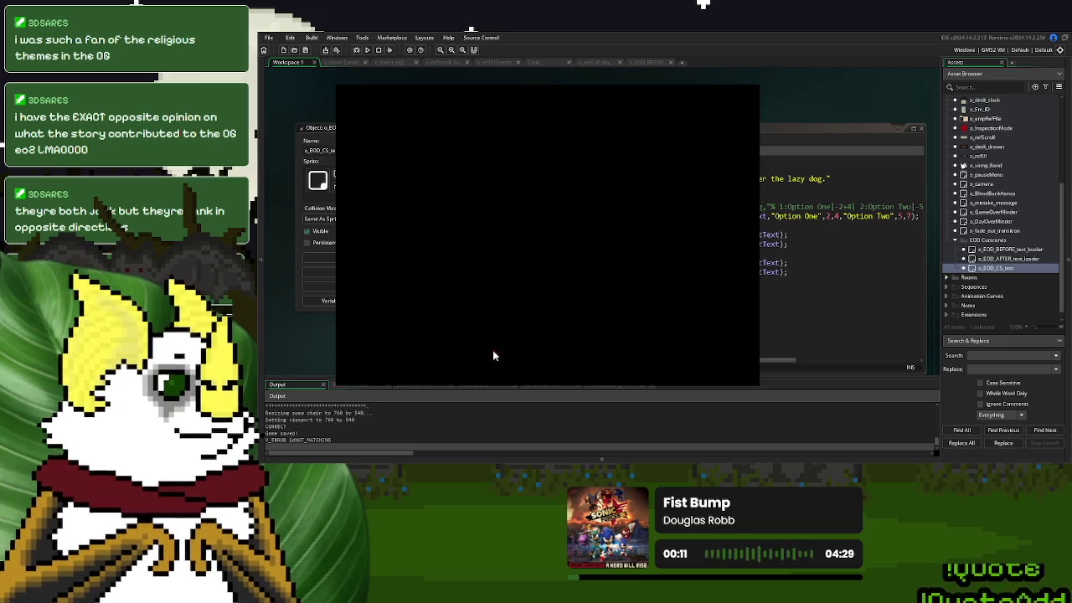
{"action": "left_click", "coordinate": [604, 322]}
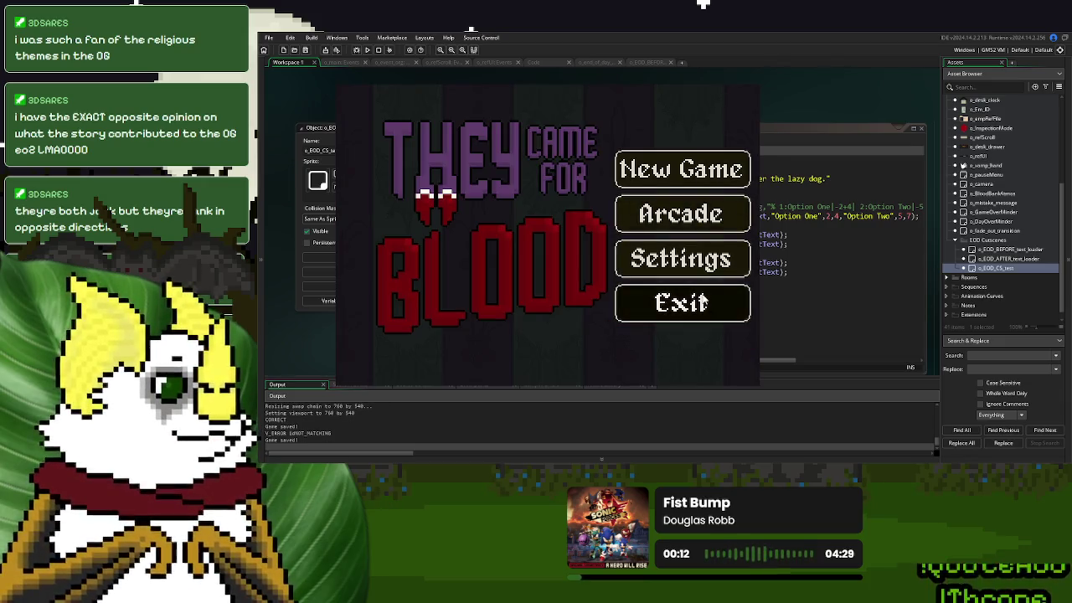
{"action": "left_click", "coordinate": [703, 301]}
Close all open editor windows in the workspace
{"action": "right_click", "coordinate": [755, 145]}
{"action": "mouse_move", "coordinate": [772, 156]}
{"action": "left_click", "coordinate": [823, 180]}
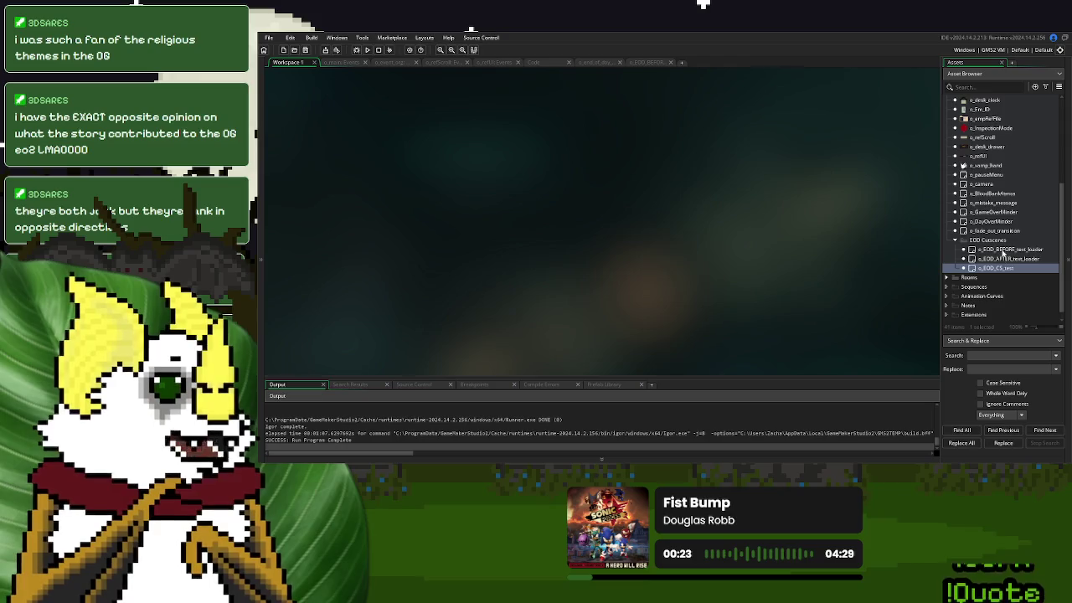
Review the EOD loader objects and their code tabs, ending on the EOD_text_obj_storage script
{"action": "left_click", "coordinate": [1003, 251]}
{"action": "left_click", "coordinate": [1003, 259]}
{"action": "left_click", "coordinate": [1004, 268]}
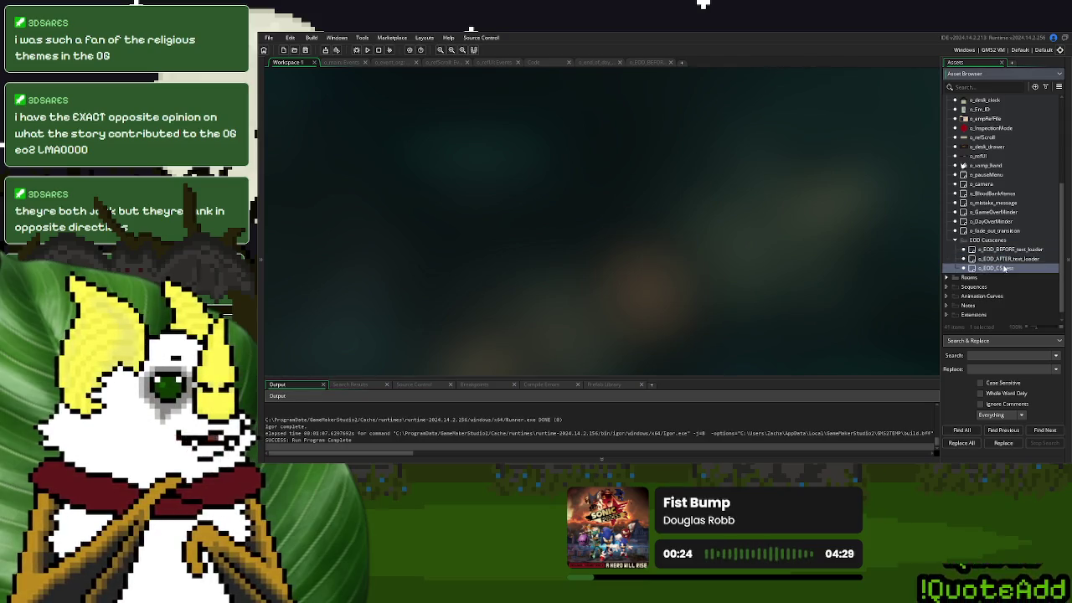
{"action": "left_click", "coordinate": [639, 65]}
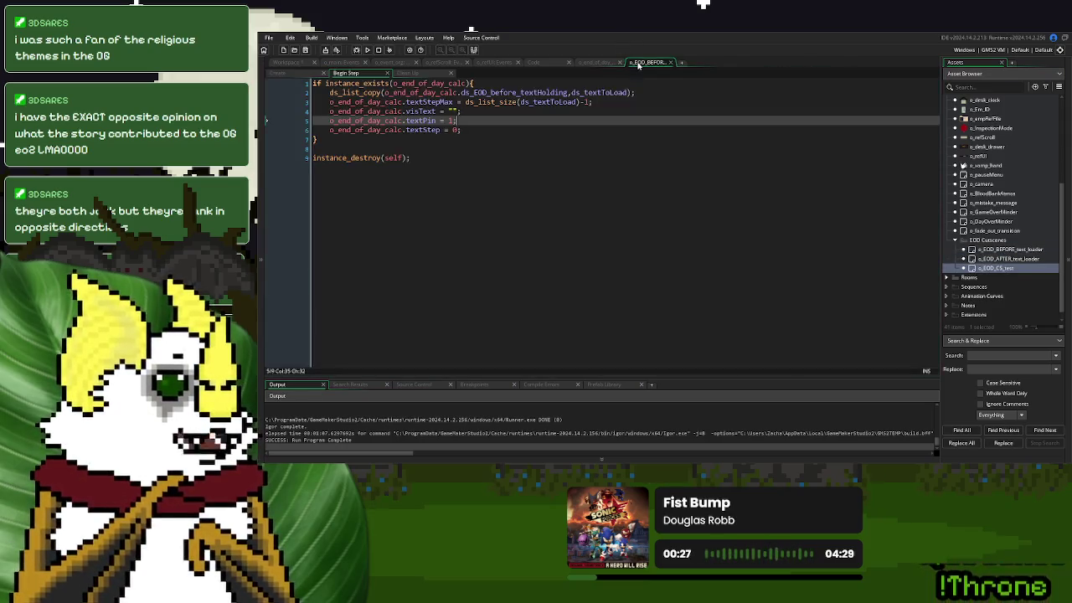
{"action": "left_click", "coordinate": [594, 64]}
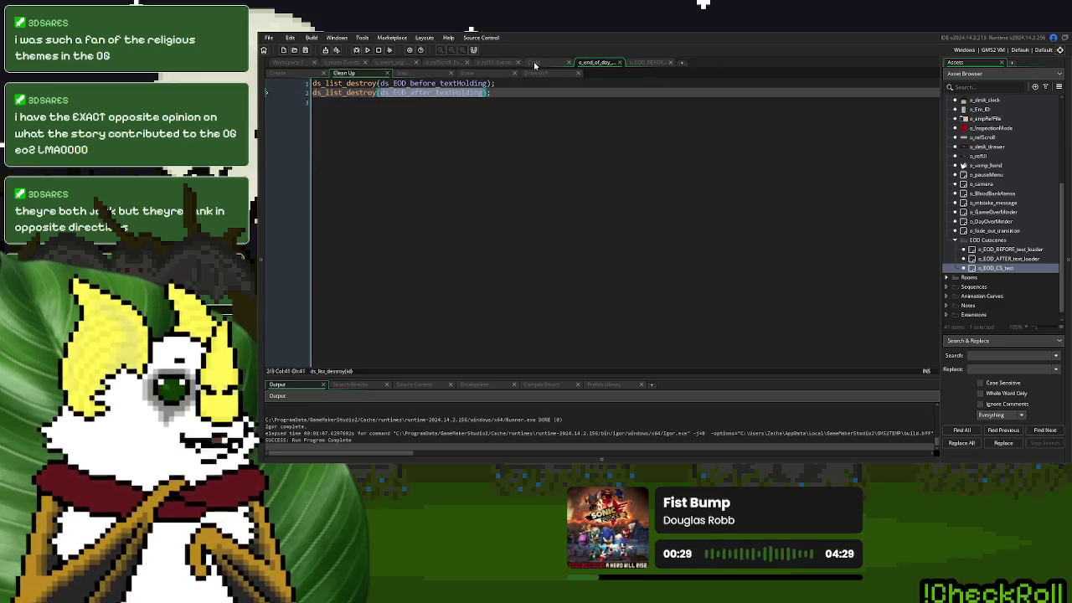
{"action": "left_click", "coordinate": [534, 64]}
{"action": "left_click", "coordinate": [590, 64]}
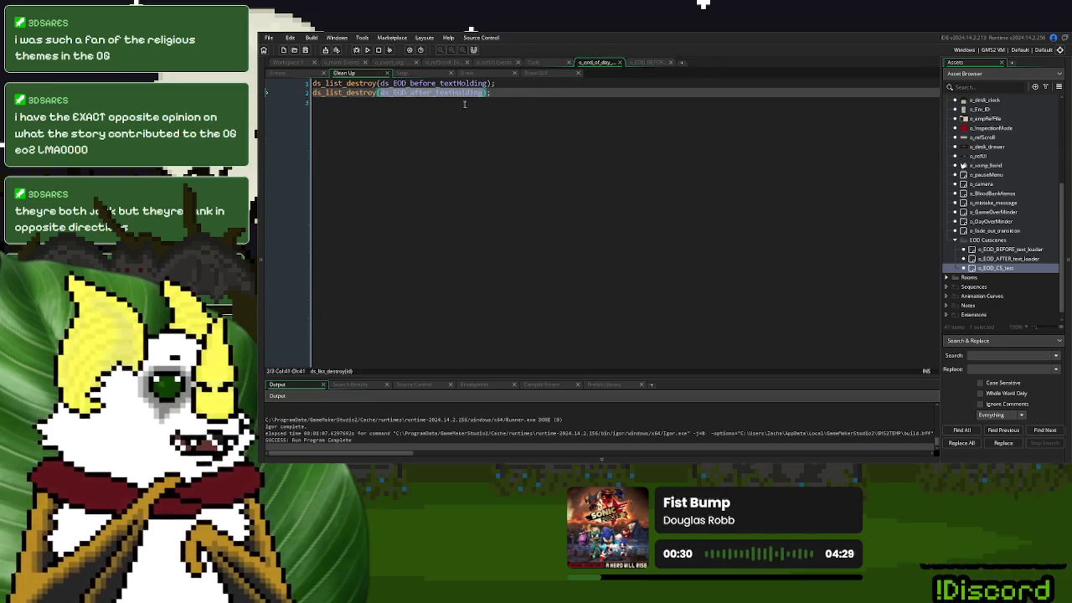
{"action": "left_click", "coordinate": [536, 64]}
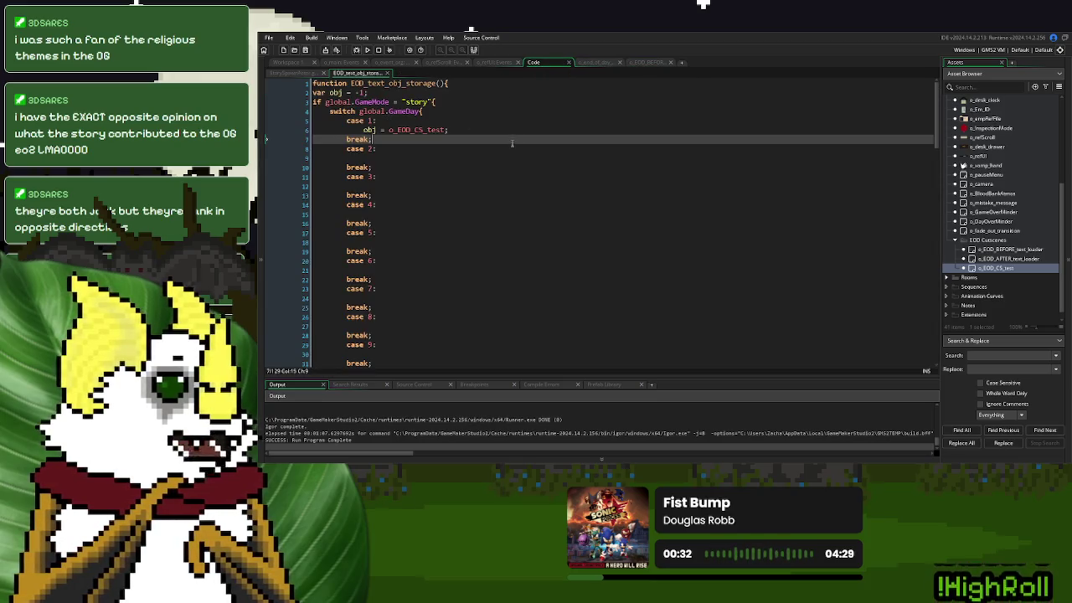
Rename the script's function from EOD_text_obj_storage to EOD_BEFORE_text_storage
{"action": "scroll", "coordinate": [1037, 247], "scroll_direction": "up", "scroll_amount": 5}
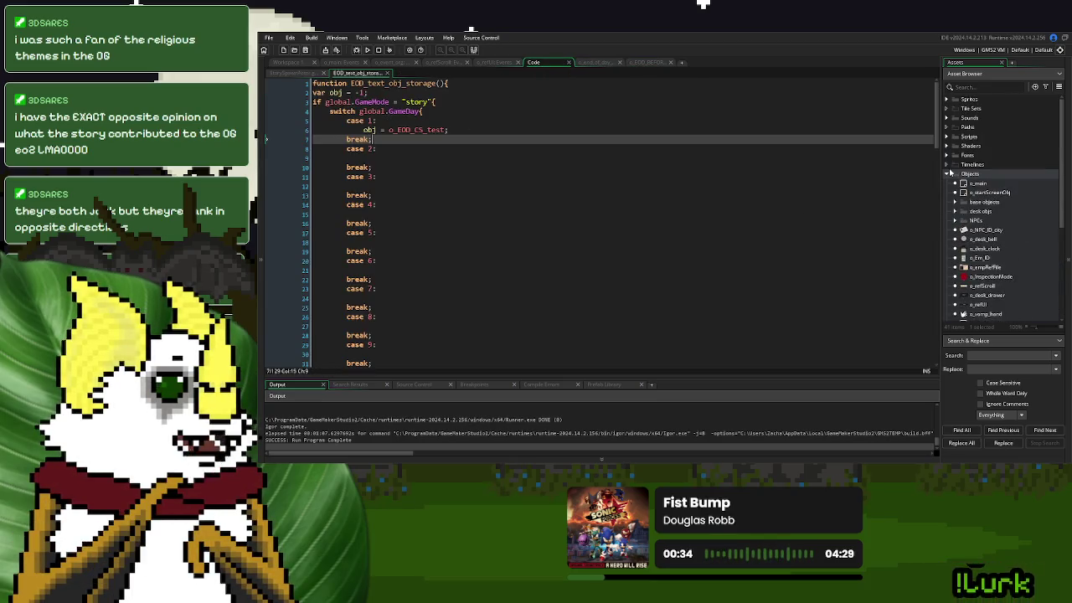
{"action": "left_click", "coordinate": [951, 172]}
{"action": "left_click", "coordinate": [952, 137]}
{"action": "scroll", "coordinate": [1005, 243], "scroll_direction": "down", "scroll_amount": 5}
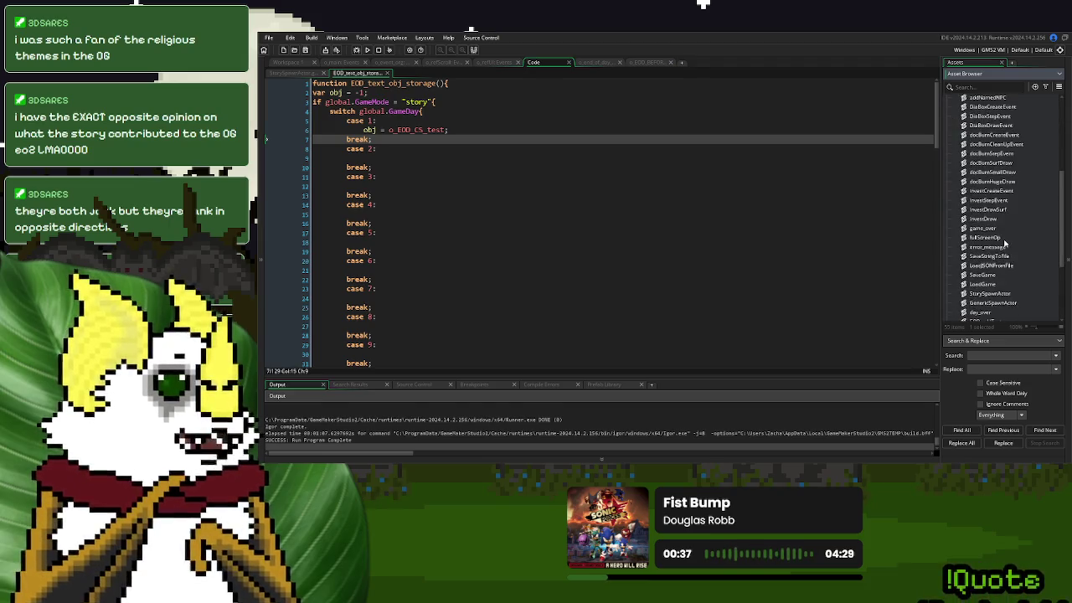
{"action": "scroll", "coordinate": [1005, 243], "scroll_direction": "down", "scroll_amount": 4}
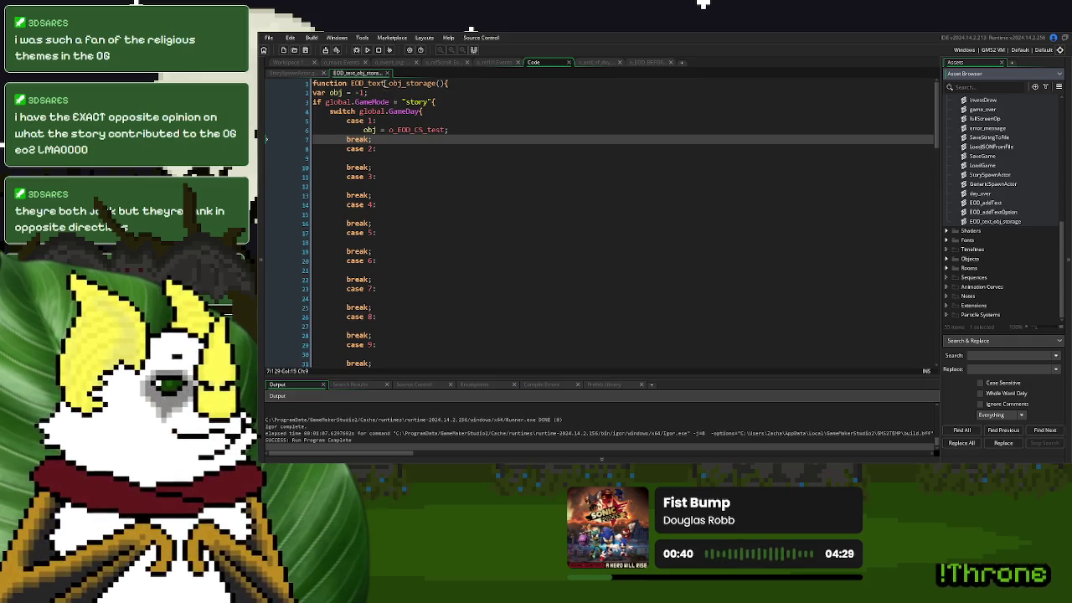
{"action": "left_click", "coordinate": [384, 83]}
{"action": "left_click_drag", "start_coordinate": [403, 85], "coordinate": [367, 84]}
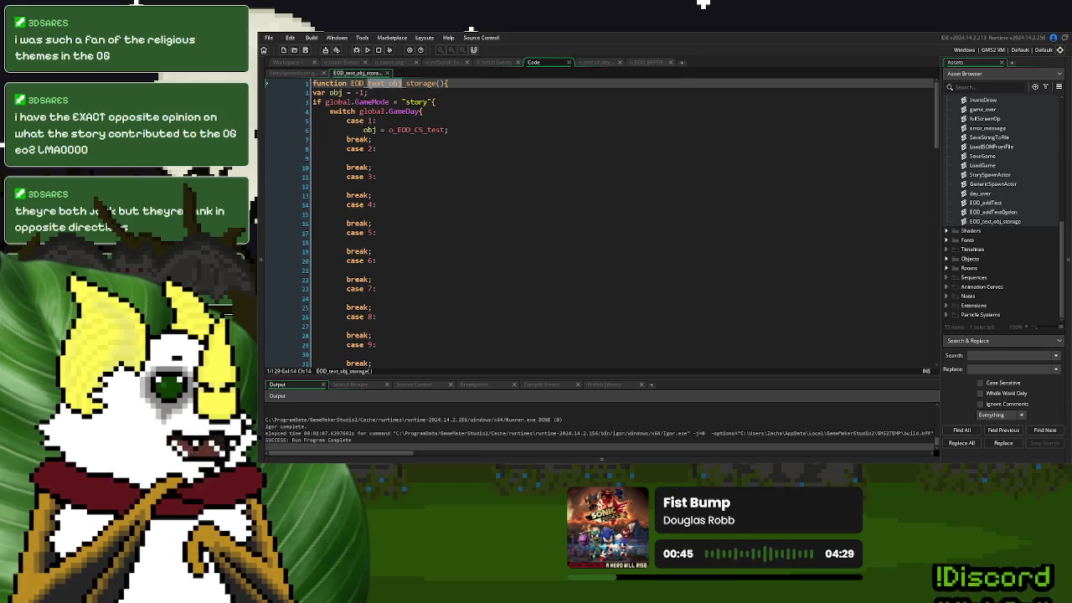
{"action": "type", "text": "BEFORE_text"}
{"action": "double_click", "coordinate": [368, 84]}
{"action": "key", "text": "ctrl+c"}
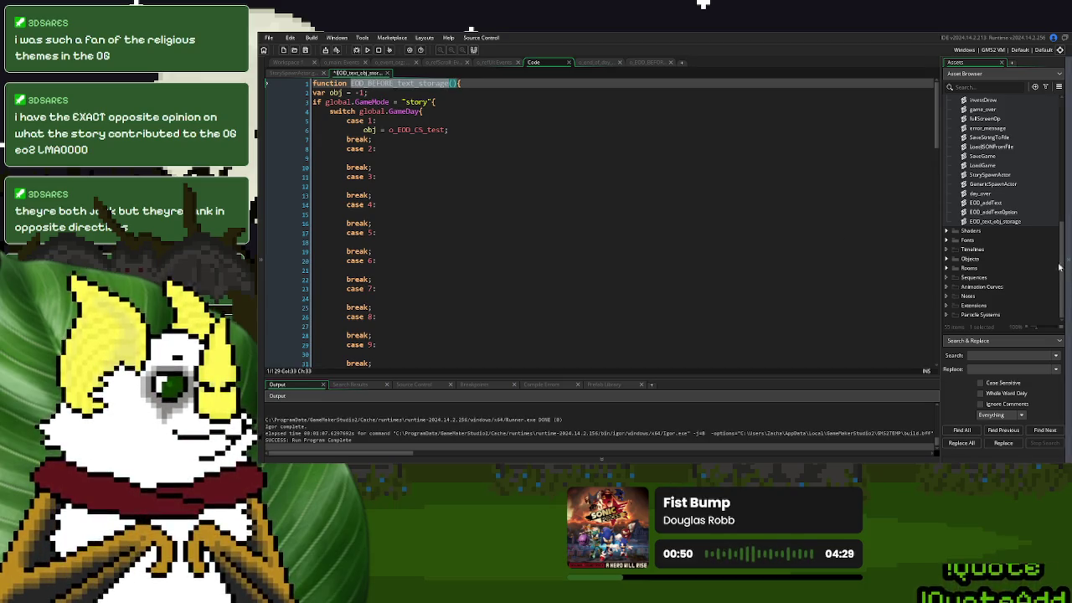
Rename the storage script asset to EOD_BEFORE_text_storage
{"action": "right_click", "coordinate": [991, 224]}
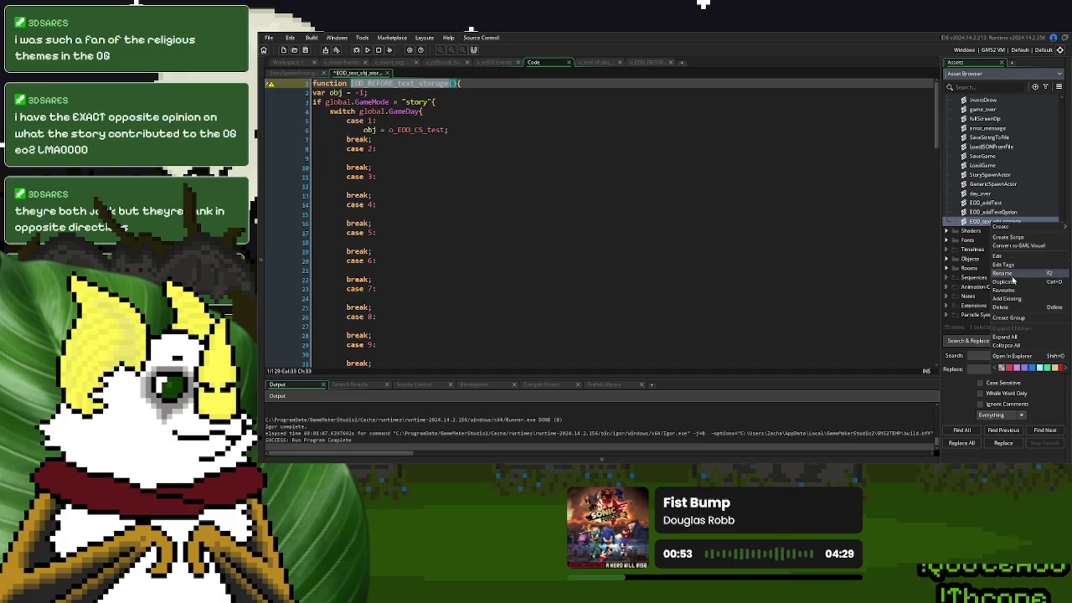
{"action": "left_click", "coordinate": [1013, 275]}
{"action": "key", "text": "ctrl+v"}
{"action": "key", "text": "Return"}
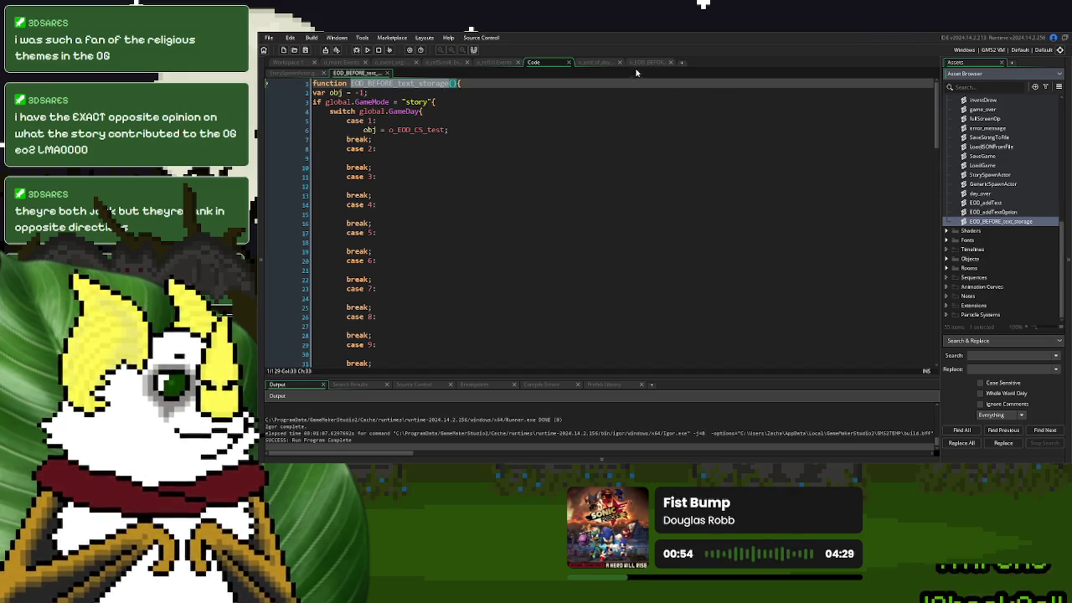
Update the line 121 call in o_end_of_day's Create event to EOD_BEFORE_text_storage
{"action": "left_click", "coordinate": [600, 62]}
{"action": "left_click", "coordinate": [288, 73]}
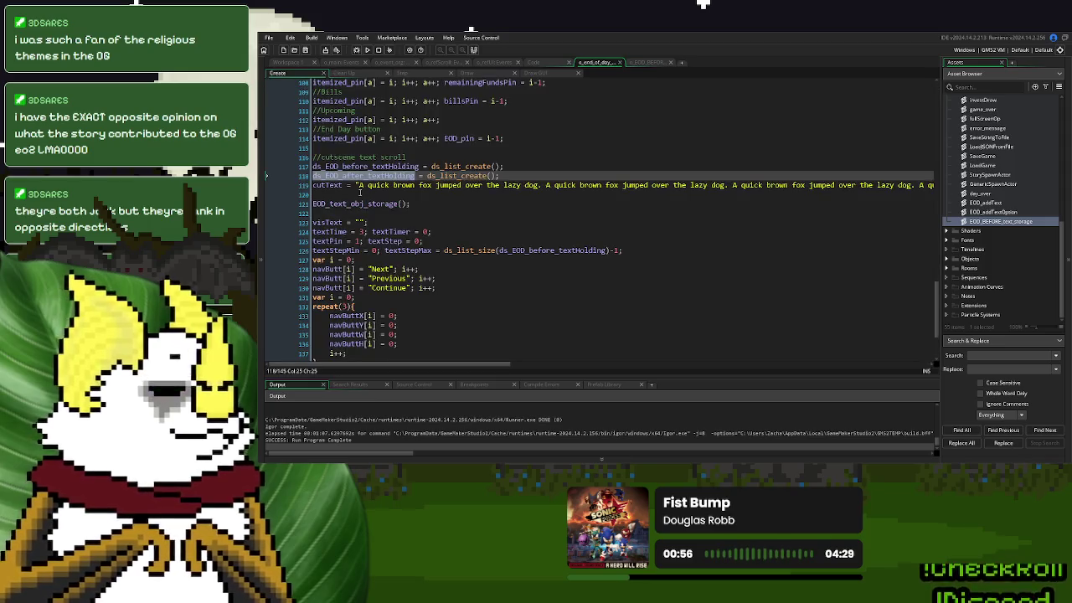
{"action": "double_click", "coordinate": [381, 204]}
{"action": "key", "text": "ctrl+v"}
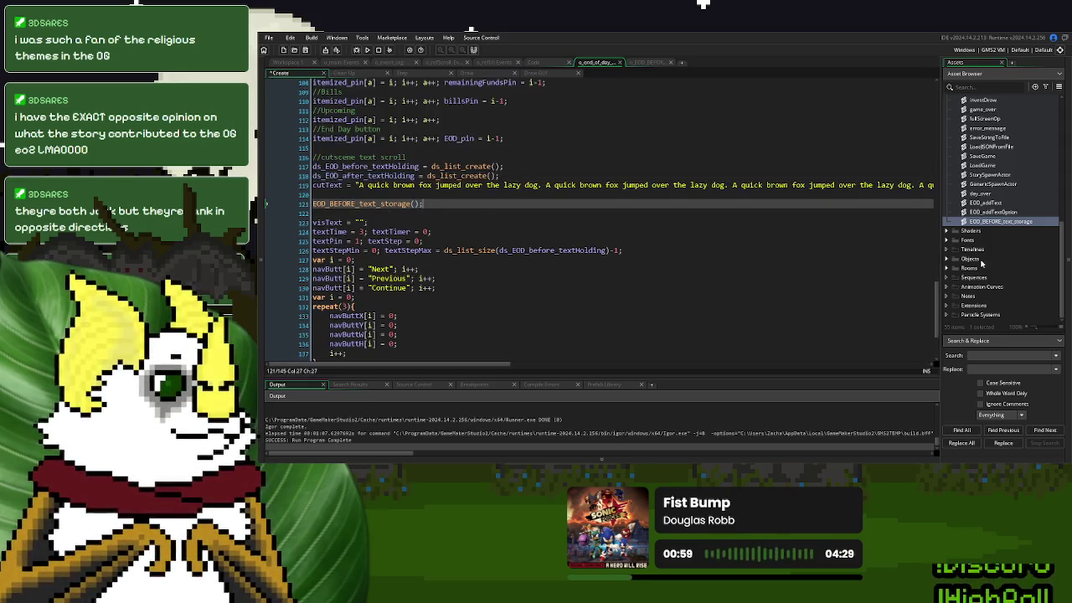
{"action": "left_click", "coordinate": [540, 63]}
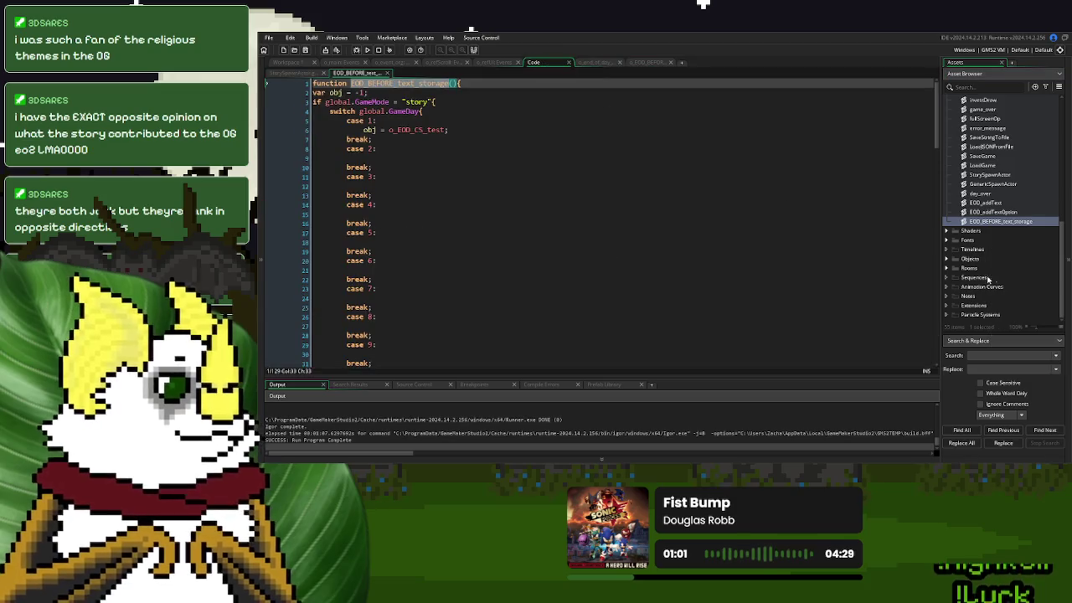
Create a new script asset named EOD_AFTER_text_storage
{"action": "right_click", "coordinate": [999, 222]}
{"action": "left_click", "coordinate": [971, 237]}
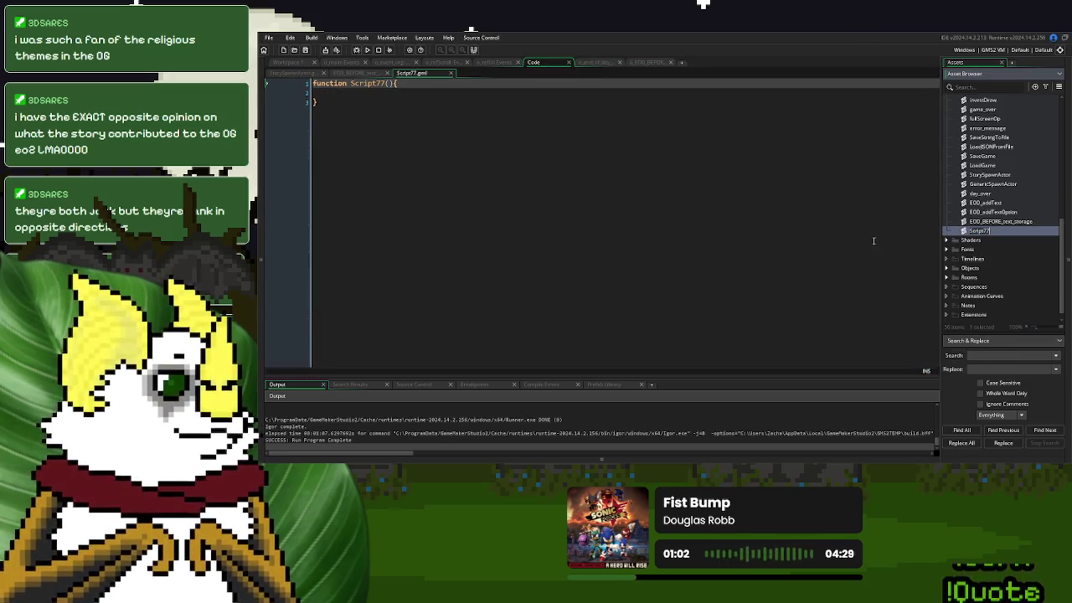
{"action": "type", "text": "EOD_AF"}
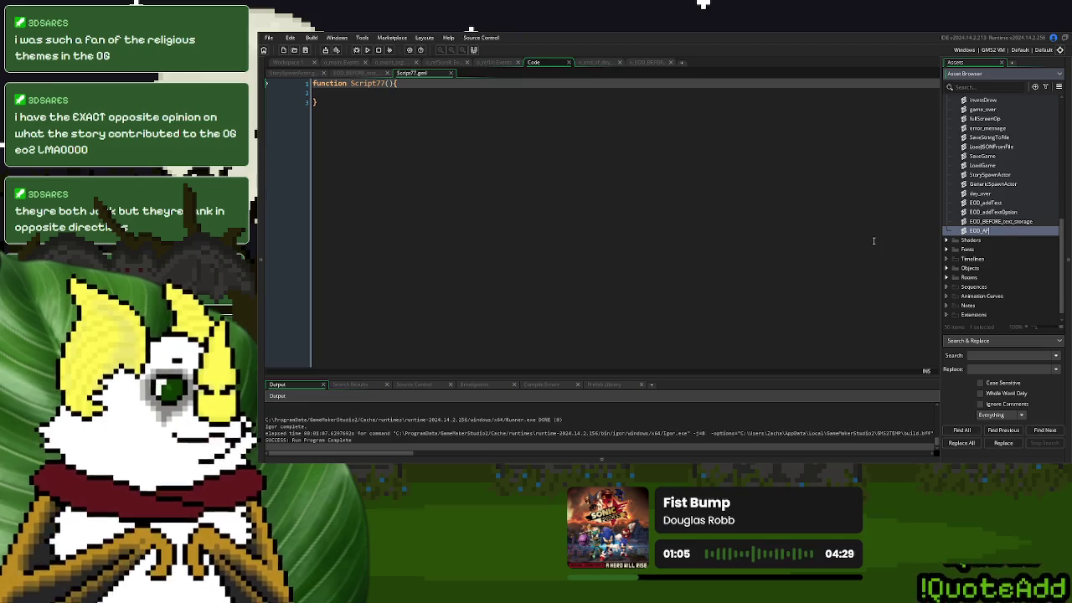
{"action": "type", "text": "TER_text_"}
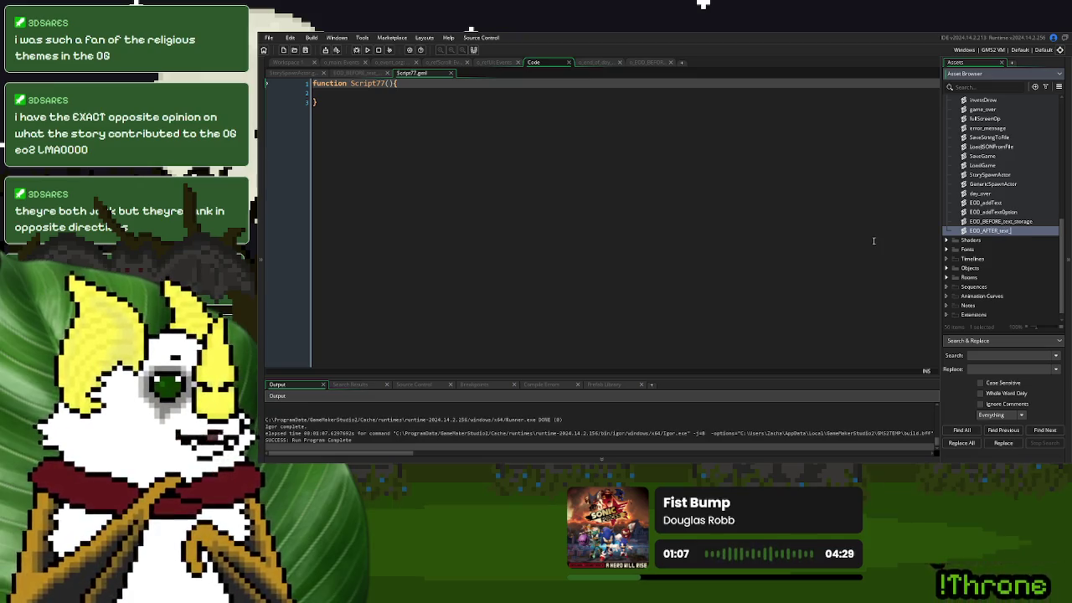
{"action": "type", "text": "storage"}
{"action": "key", "text": "Return"}
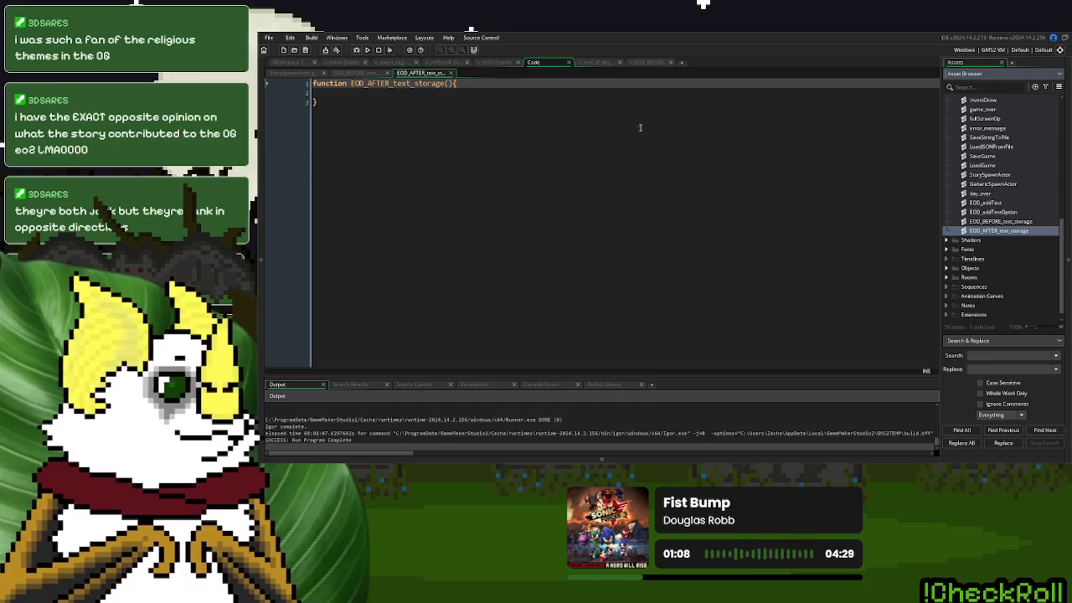
Copy the whole EOD_BEFORE_text_storage code over the placeholder function in EOD_AFTER_text_storage
{"action": "left_click", "coordinate": [347, 73]}
{"action": "scroll", "coordinate": [407, 223], "scroll_direction": "down", "scroll_amount": 10}
{"action": "scroll", "coordinate": [407, 222], "scroll_direction": "down", "scroll_amount": 18}
{"action": "left_click", "coordinate": [409, 334]}
{"action": "mouse_move", "coordinate": [421, 278]}
{"action": "left_mouse_down"}
{"action": "mouse_move", "coordinate": [440, 77]}
{"action": "mouse_move", "coordinate": [460, 86]}
{"action": "left_mouse_up"}
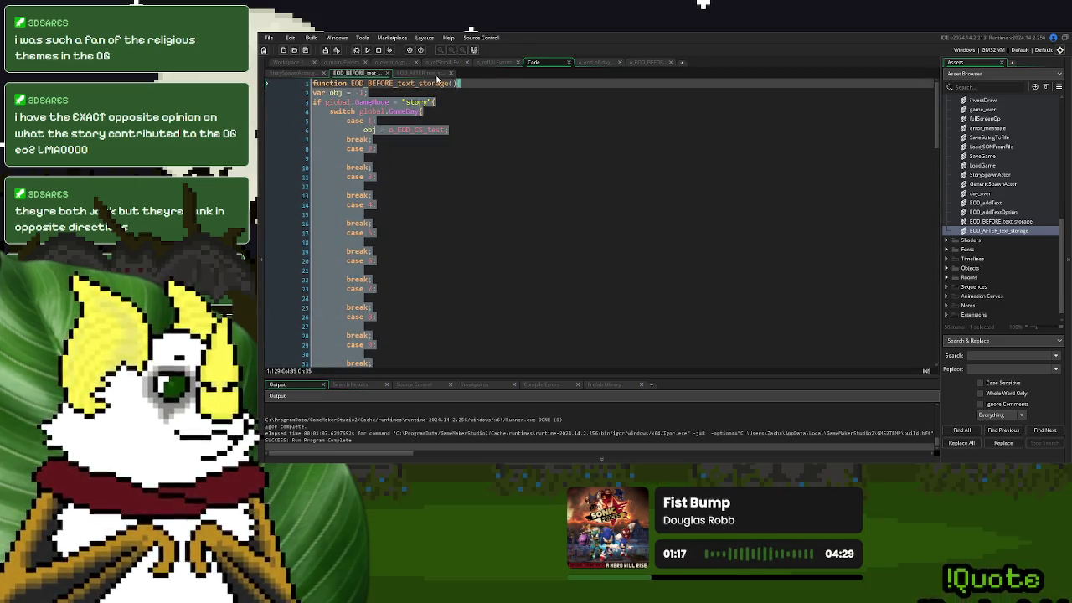
{"action": "left_click", "coordinate": [435, 73]}
{"action": "key", "text": "ctrl+a"}
{"action": "key", "text": "ctrl+v"}
Delete the case 1 object assignment on line 6 of the AFTER script
{"action": "scroll", "coordinate": [442, 197], "scroll_direction": "up", "scroll_amount": 20}
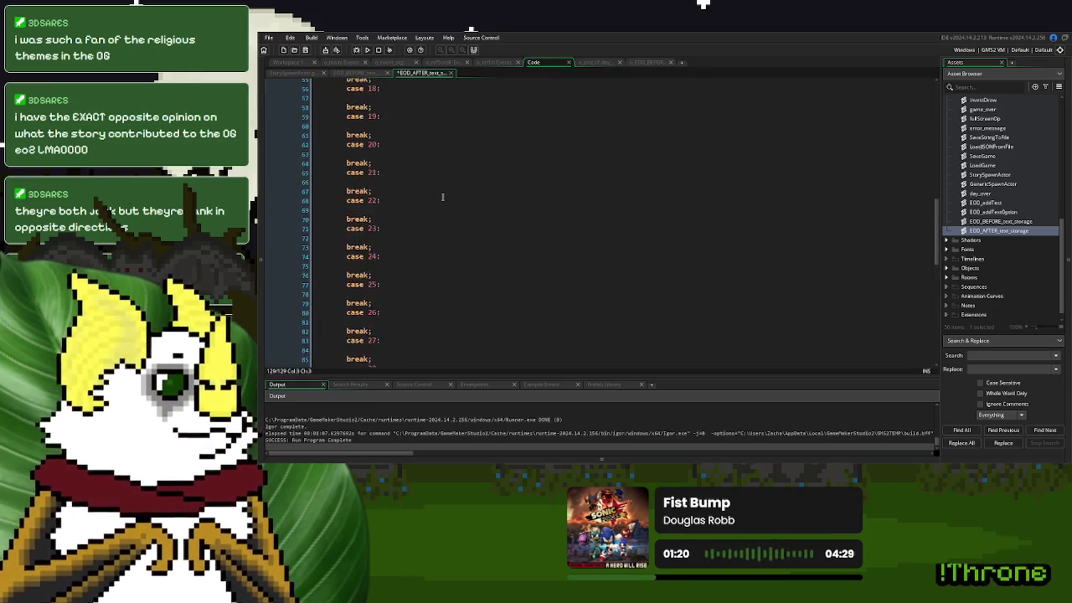
{"action": "scroll", "coordinate": [442, 197], "scroll_direction": "up", "scroll_amount": 4}
{"action": "left_click_drag", "start_coordinate": [461, 129], "coordinate": [365, 130]}
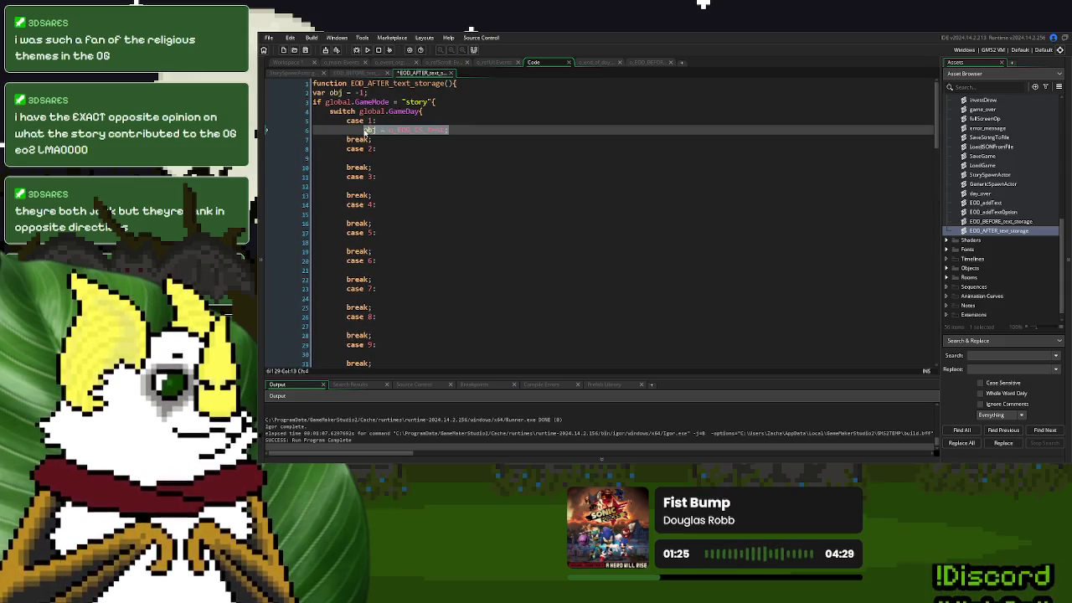
{"action": "key", "text": "Delete"}
{"action": "left_click", "coordinate": [391, 89]}
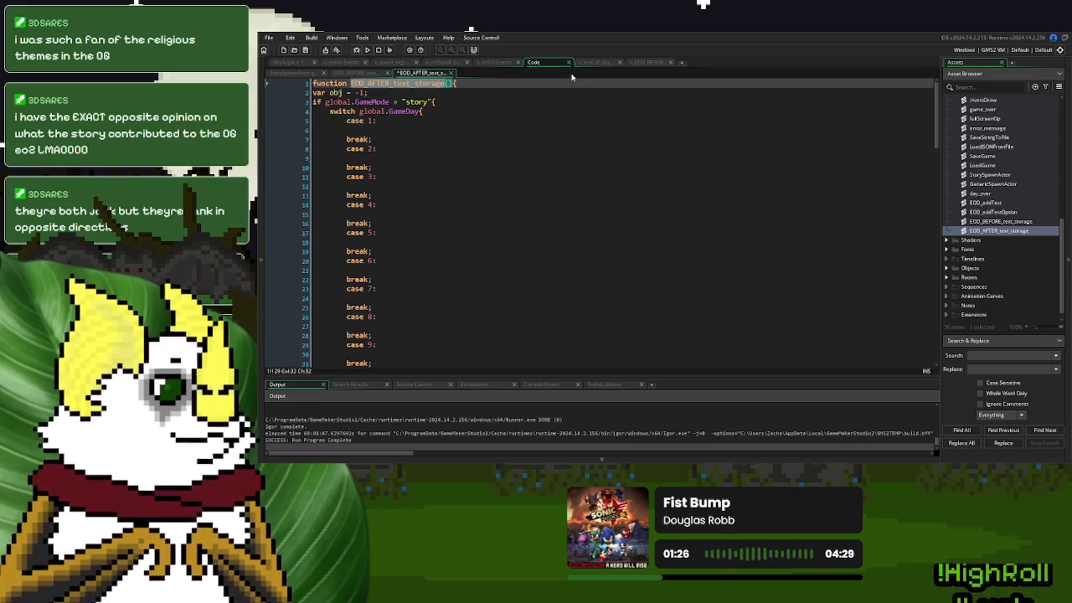
{"action": "left_click", "coordinate": [591, 66]}
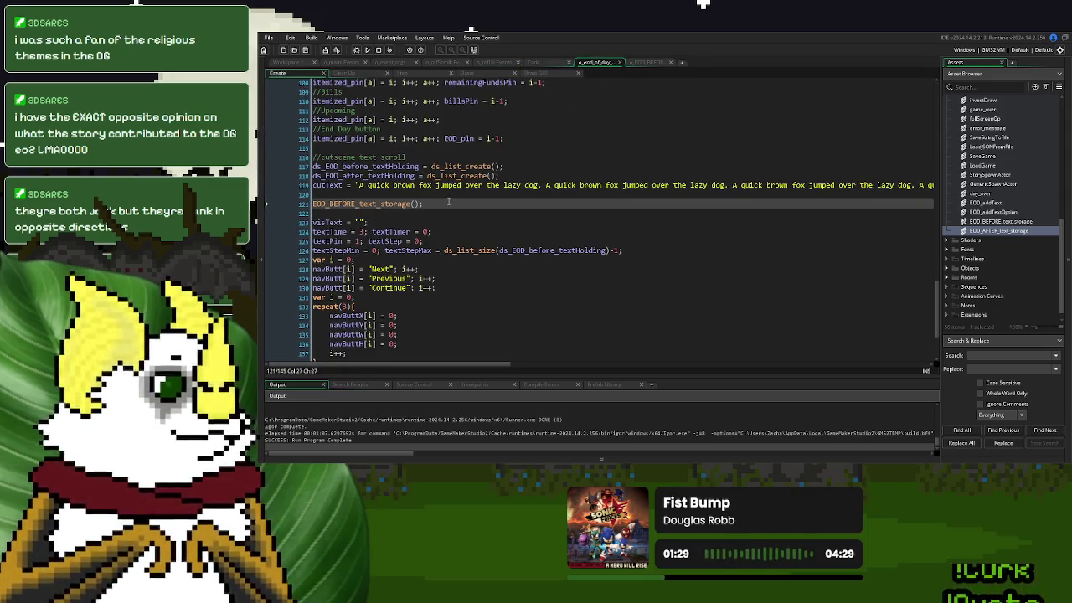
Add an EOD_AFTER_text_storage() call on the line below the before-storage call
{"action": "key", "text": "Return"}
{"action": "type", "text": "EOD_AFTER_text_storage();"}
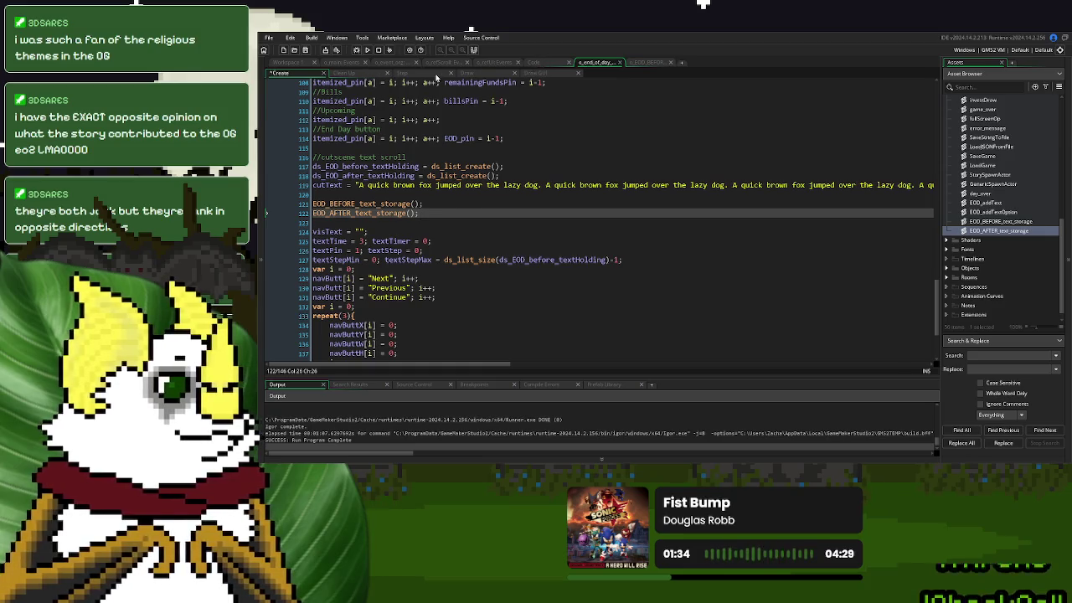
{"action": "left_click", "coordinate": [436, 74]}
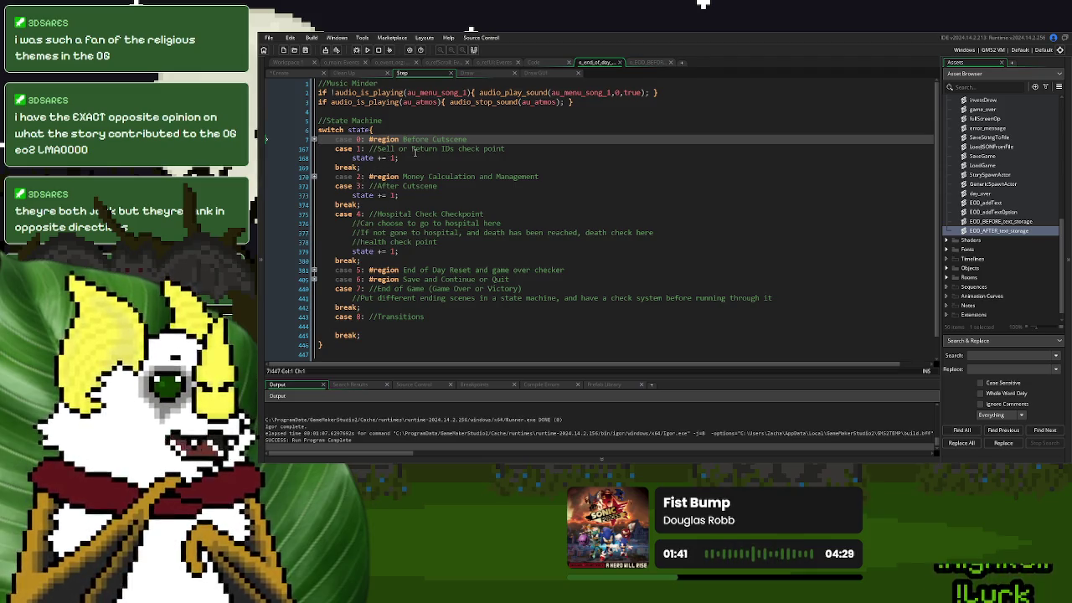
Read through the Step event's case comments, then open and close the before-text loader's Begin Step code
{"action": "left_click_drag", "start_coordinate": [414, 150], "coordinate": [373, 149]}
{"action": "left_click_drag", "start_coordinate": [437, 242], "coordinate": [388, 213]}
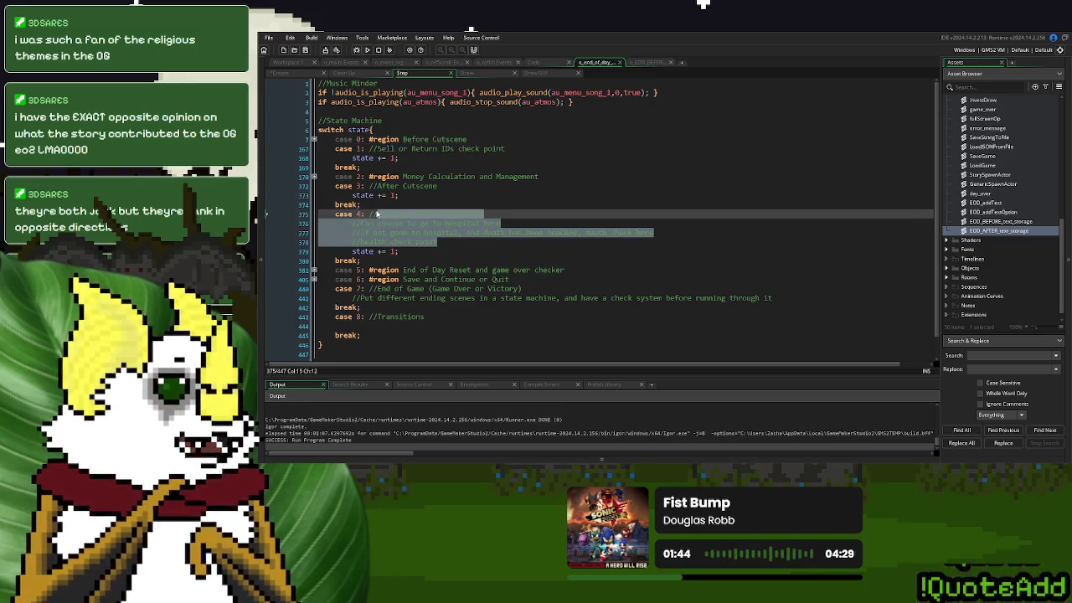
{"action": "key", "text": "Down"}
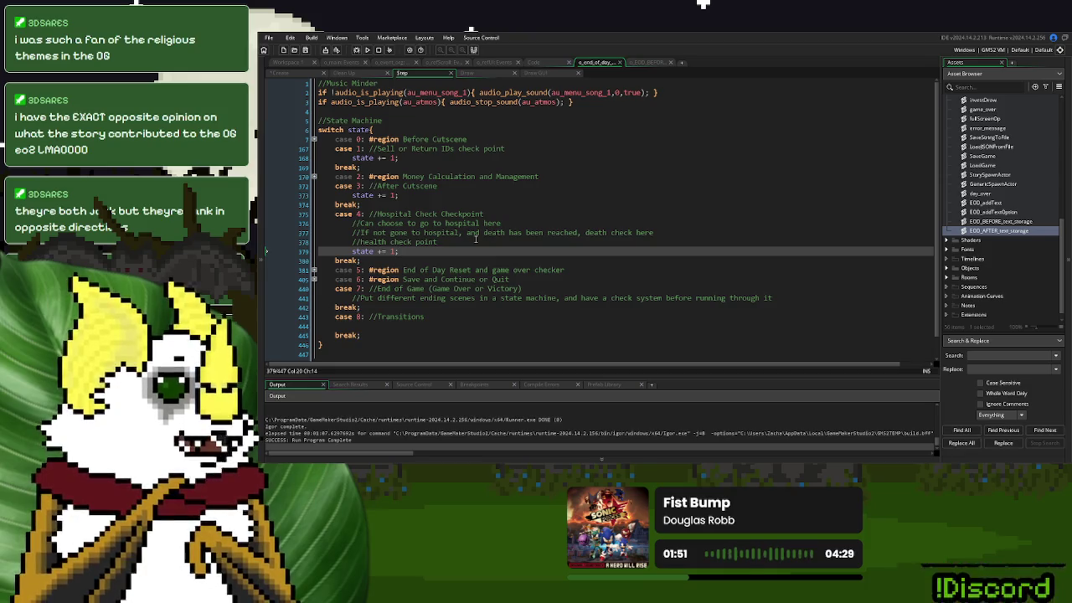
{"action": "left_click_drag", "start_coordinate": [490, 297], "coordinate": [371, 291]}
{"action": "left_click", "coordinate": [416, 306]}
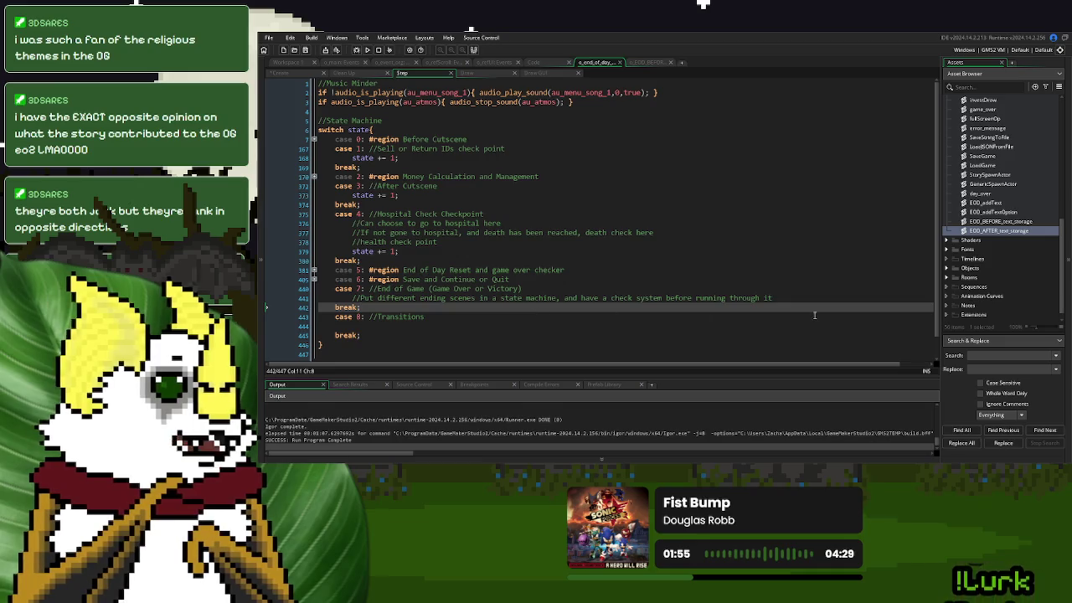
{"action": "left_click_drag", "start_coordinate": [791, 296], "coordinate": [371, 289]}
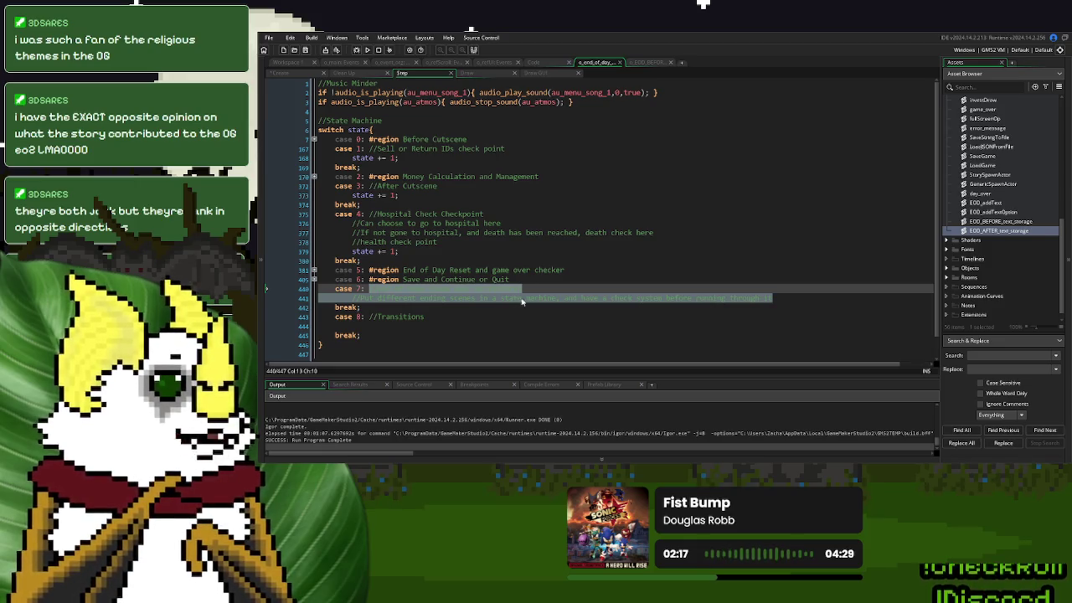
{"action": "left_click", "coordinate": [640, 63]}
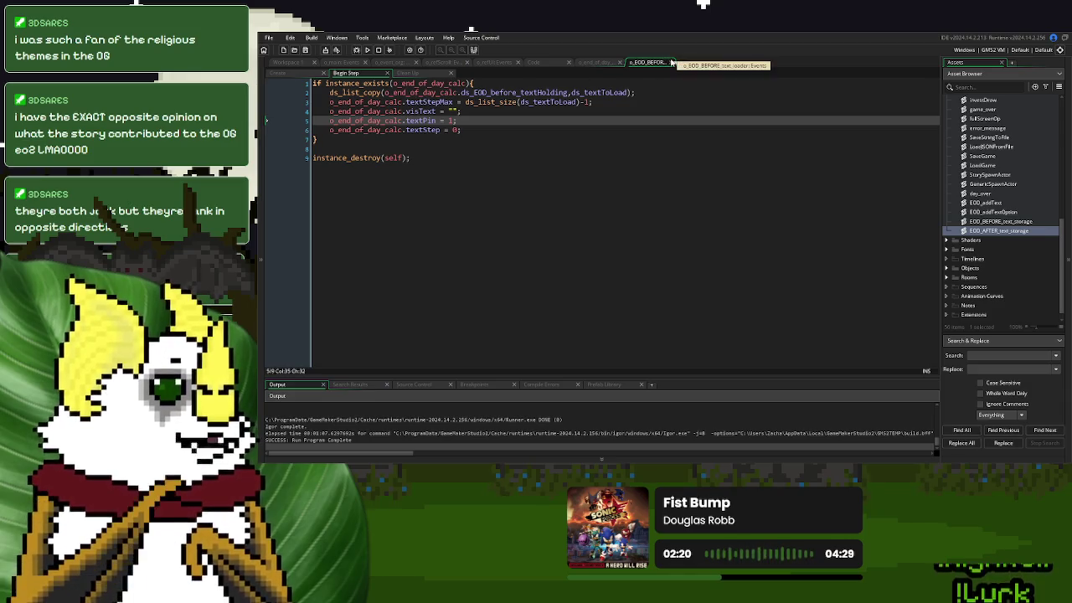
{"action": "left_click", "coordinate": [670, 62]}
Close the Step event code and recheck lines 6 and case 2 of EOD_AFTER_text_storage
{"action": "left_click", "coordinate": [289, 63]}
{"action": "right_click", "coordinate": [705, 196]}
{"action": "mouse_move", "coordinate": [720, 206]}
{"action": "left_click", "coordinate": [763, 248]}
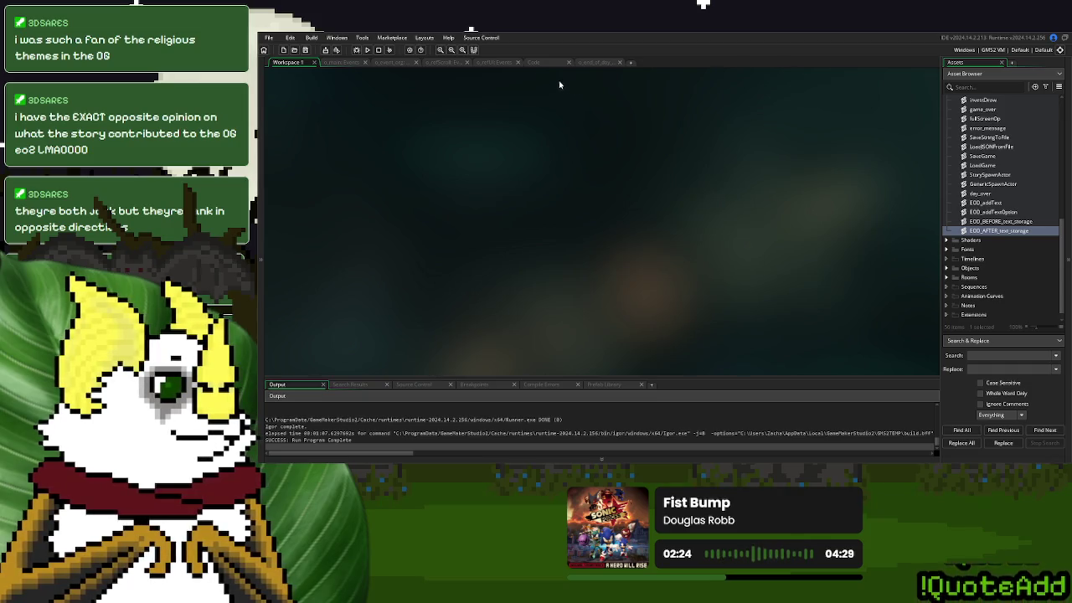
{"action": "left_click", "coordinate": [534, 62]}
{"action": "left_click", "coordinate": [434, 123]}
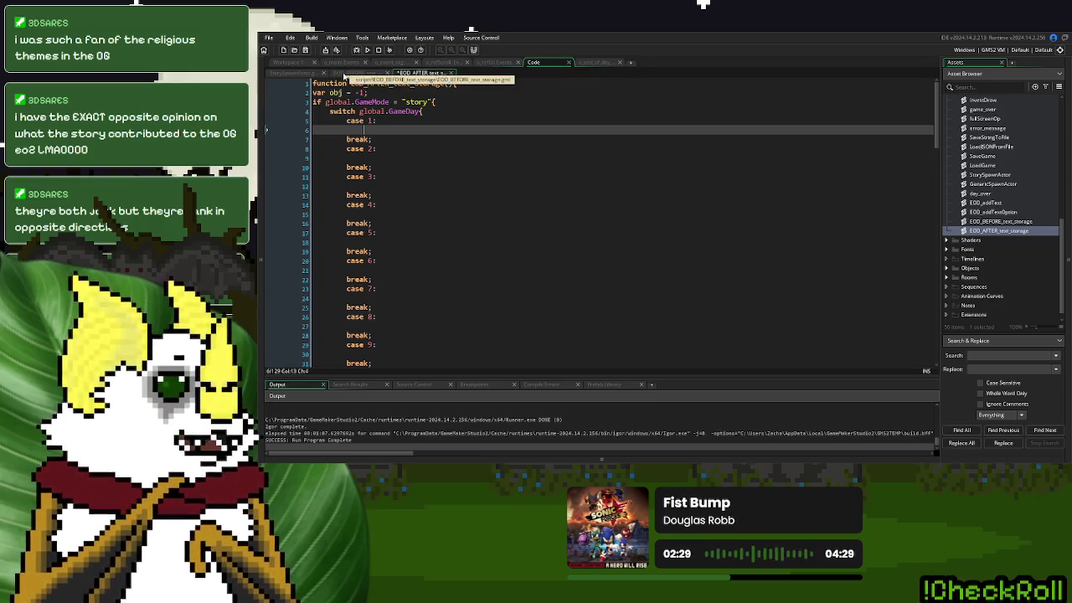
{"action": "left_click", "coordinate": [442, 148]}
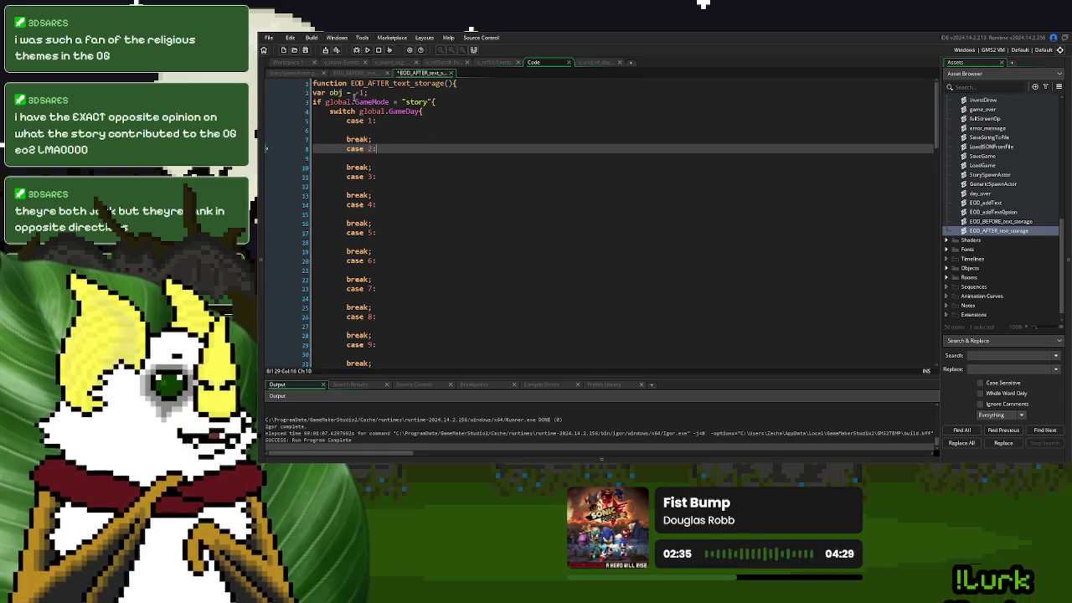
Inspect how StorySpawnActor's Blood Donor case 1 region sets _actor, then return to EOD_BEFORE_text_storage
{"action": "left_click", "coordinate": [290, 75]}
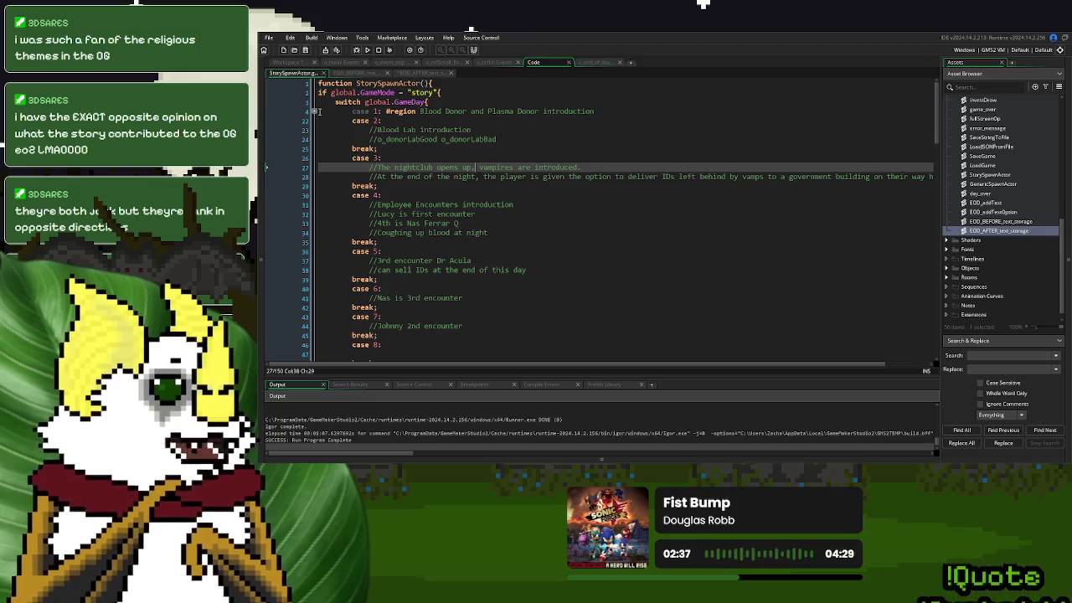
{"action": "left_click", "coordinate": [317, 111]}
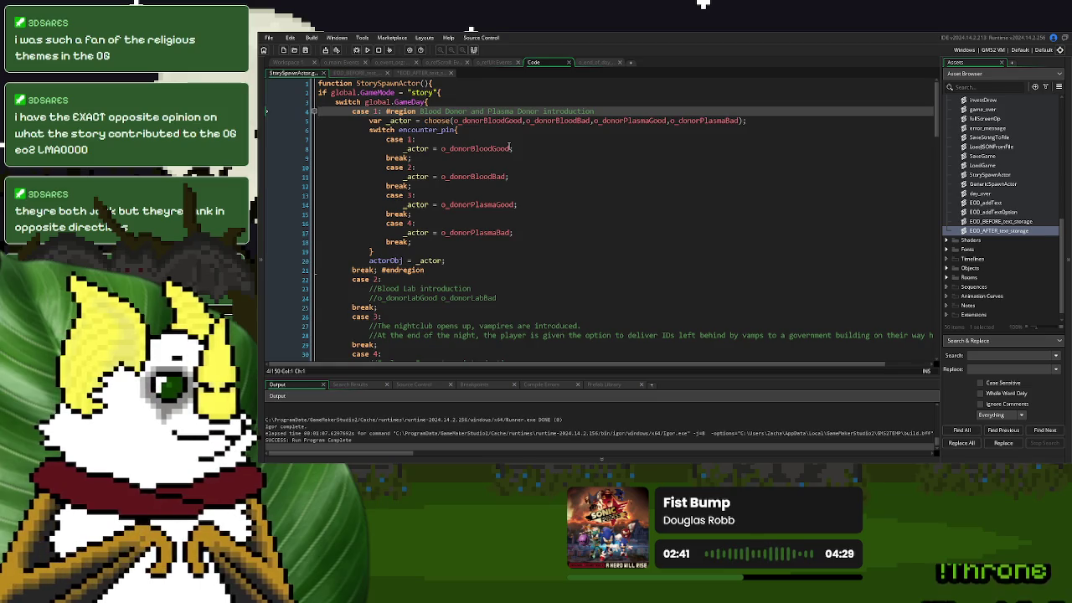
{"action": "double_click", "coordinate": [399, 121]}
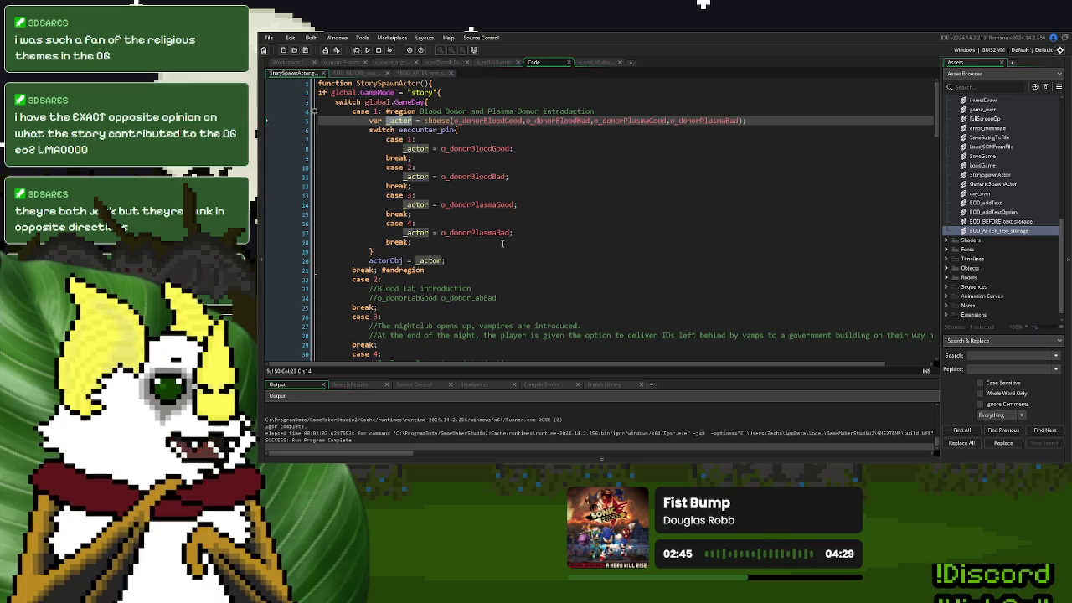
{"action": "left_click", "coordinate": [314, 111]}
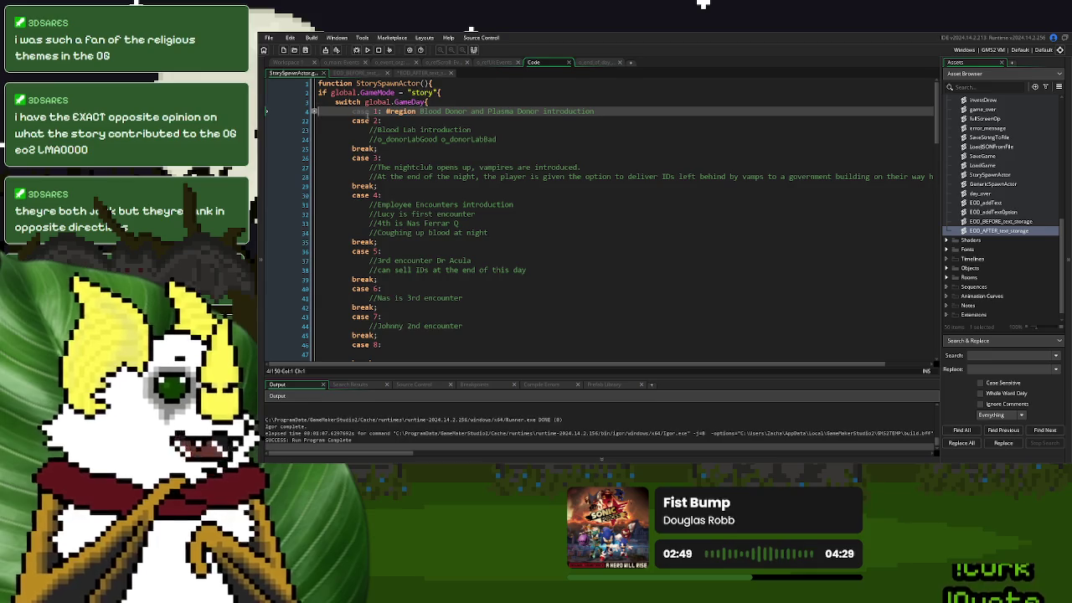
{"action": "left_click", "coordinate": [314, 111]}
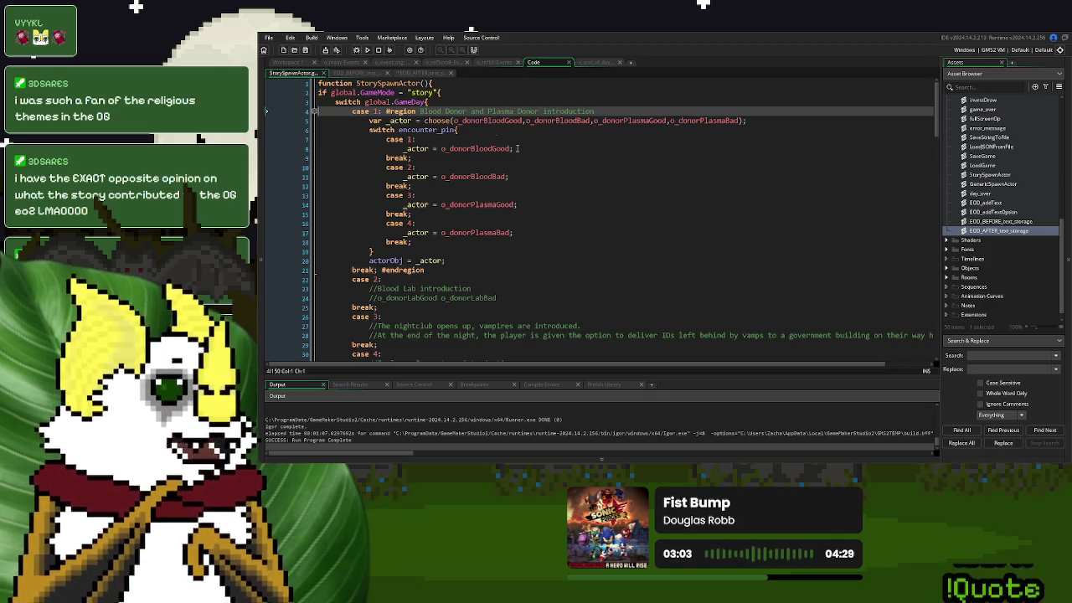
{"action": "left_click", "coordinate": [360, 73]}
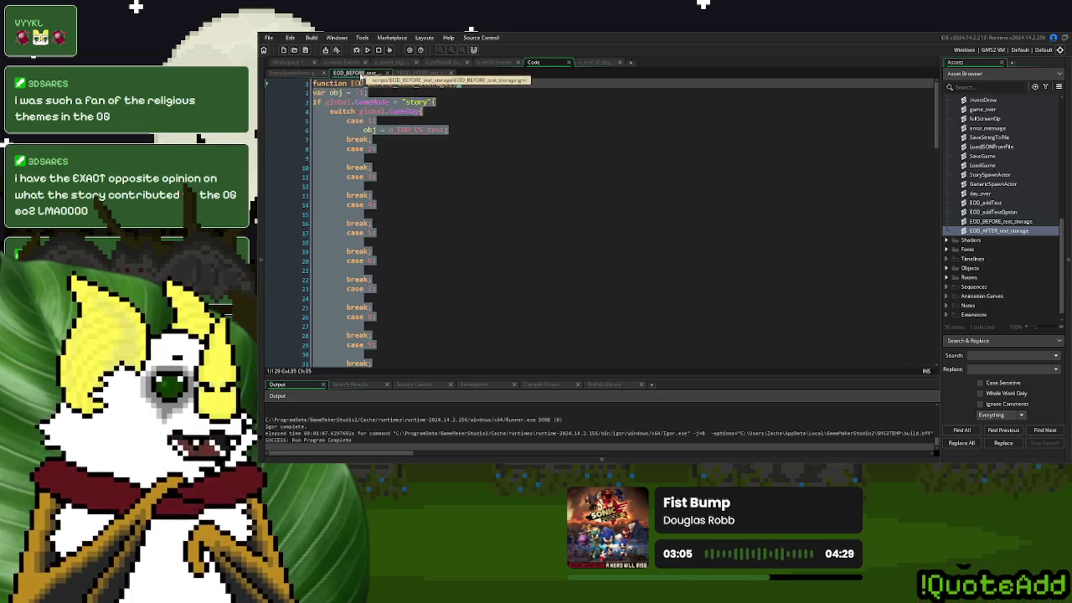
Glance at the EOD_AFTER_text_storage script, then open o_end_of_day's Step event state machine
{"action": "left_click", "coordinate": [404, 148]}
{"action": "left_click", "coordinate": [421, 74]}
{"action": "left_click", "coordinate": [435, 209]}
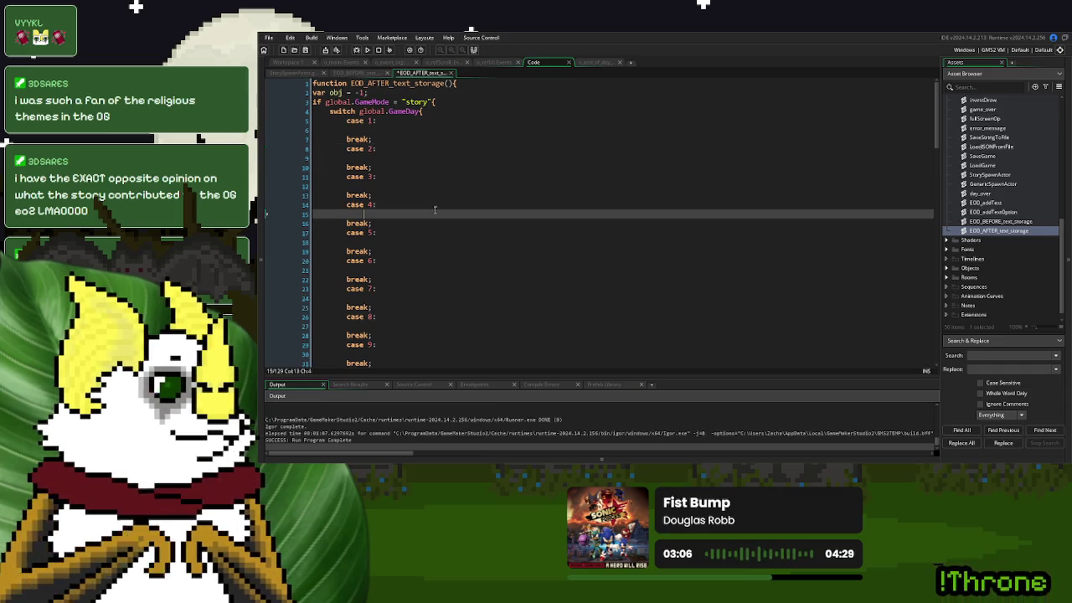
{"action": "left_click", "coordinate": [600, 62]}
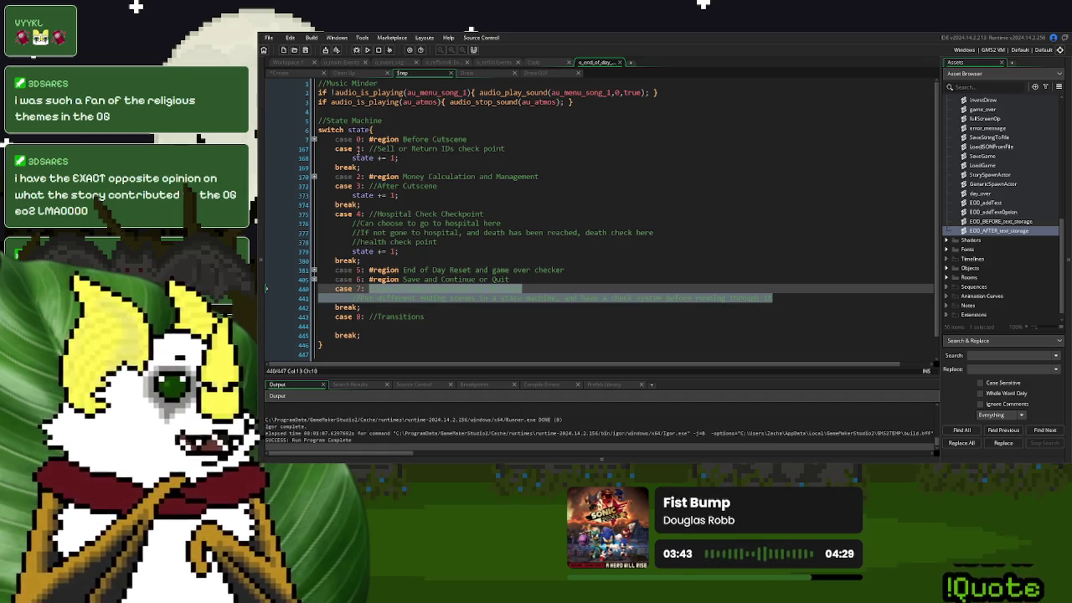
Expand the Before Cutscene region and hide the output panel to read its code
{"action": "left_click", "coordinate": [314, 139]}
{"action": "scroll", "coordinate": [482, 216], "scroll_direction": "down", "scroll_amount": 4}
{"action": "scroll", "coordinate": [483, 207], "scroll_direction": "down", "scroll_amount": 20}
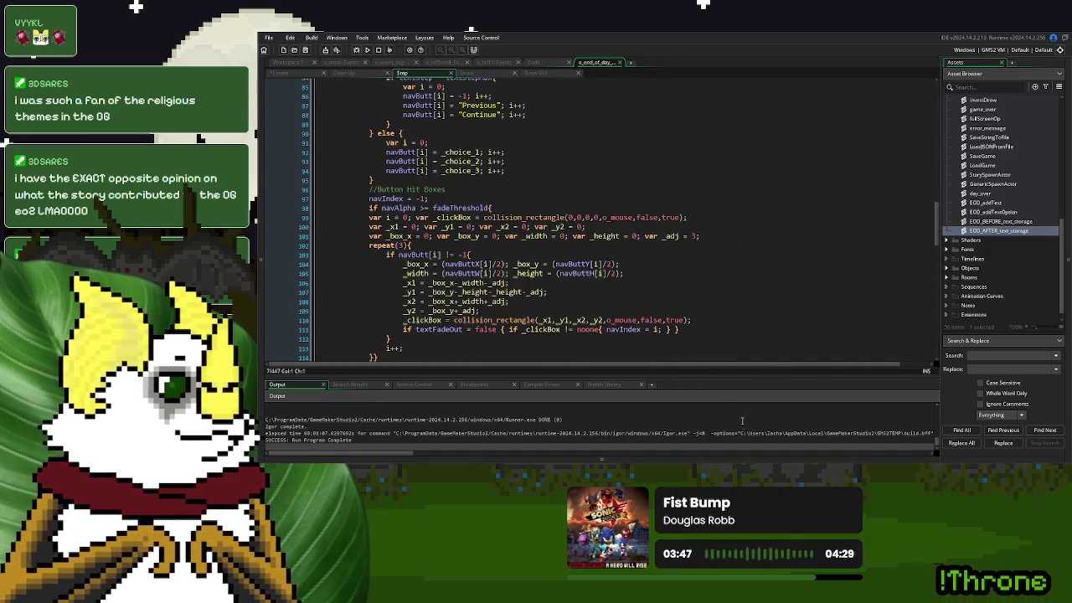
{"action": "left_click", "coordinate": [602, 459]}
{"action": "scroll", "coordinate": [568, 303], "scroll_direction": "down", "scroll_amount": 7}
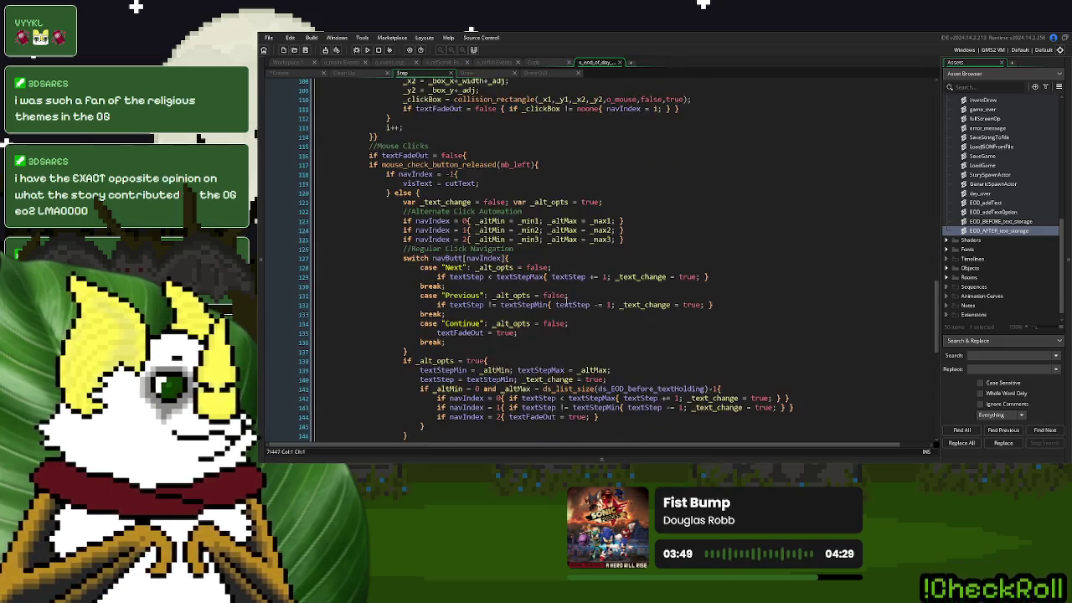
{"action": "scroll", "coordinate": [566, 299], "scroll_direction": "up", "scroll_amount": 20}
{"action": "scroll", "coordinate": [566, 297], "scroll_direction": "up", "scroll_amount": 14}
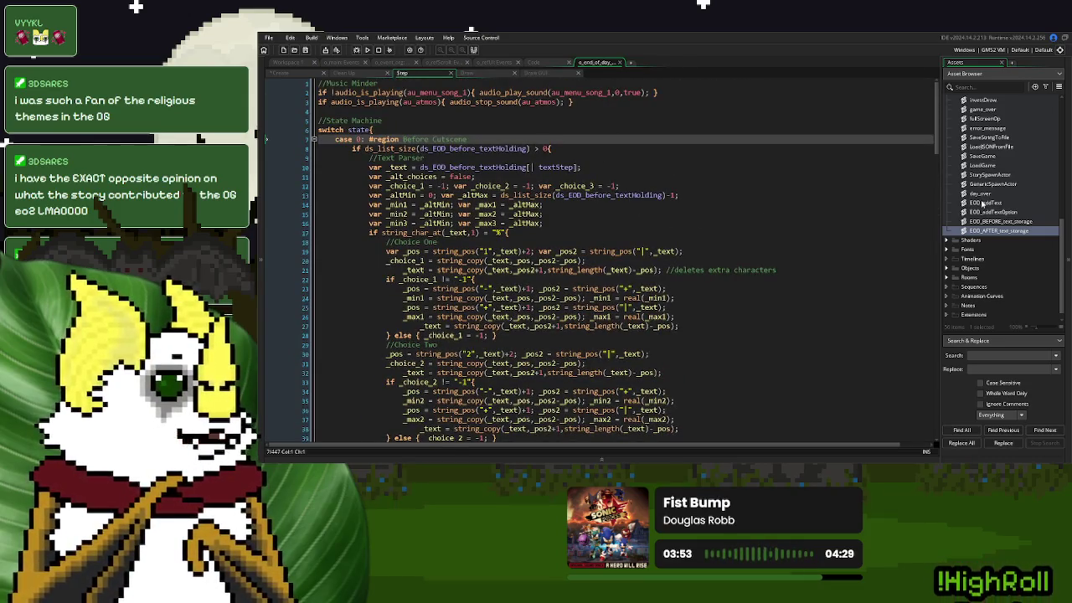
{"action": "scroll", "coordinate": [985, 206], "scroll_direction": "up", "scroll_amount": 3}
{"action": "scroll", "coordinate": [989, 209], "scroll_direction": "up", "scroll_amount": 7}
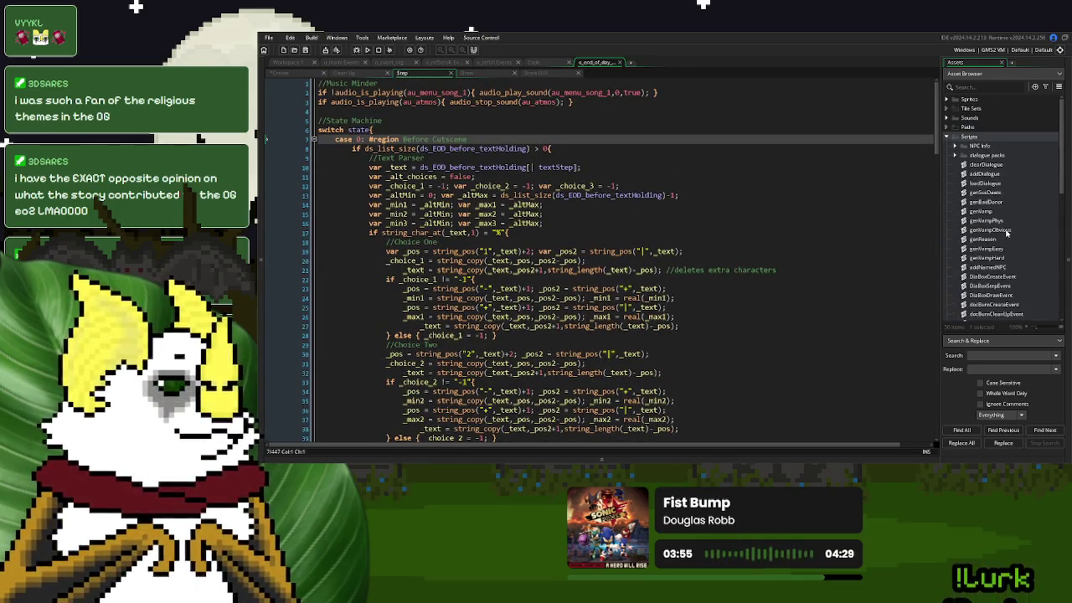
Add a new script asset in the Scripts folder named EOD_text_handler
{"action": "left_click", "coordinate": [949, 135]}
{"action": "left_click", "coordinate": [949, 135]}
{"action": "scroll", "coordinate": [959, 168], "scroll_direction": "down", "scroll_amount": 8}
{"action": "scroll", "coordinate": [999, 221], "scroll_direction": "up", "scroll_amount": 5}
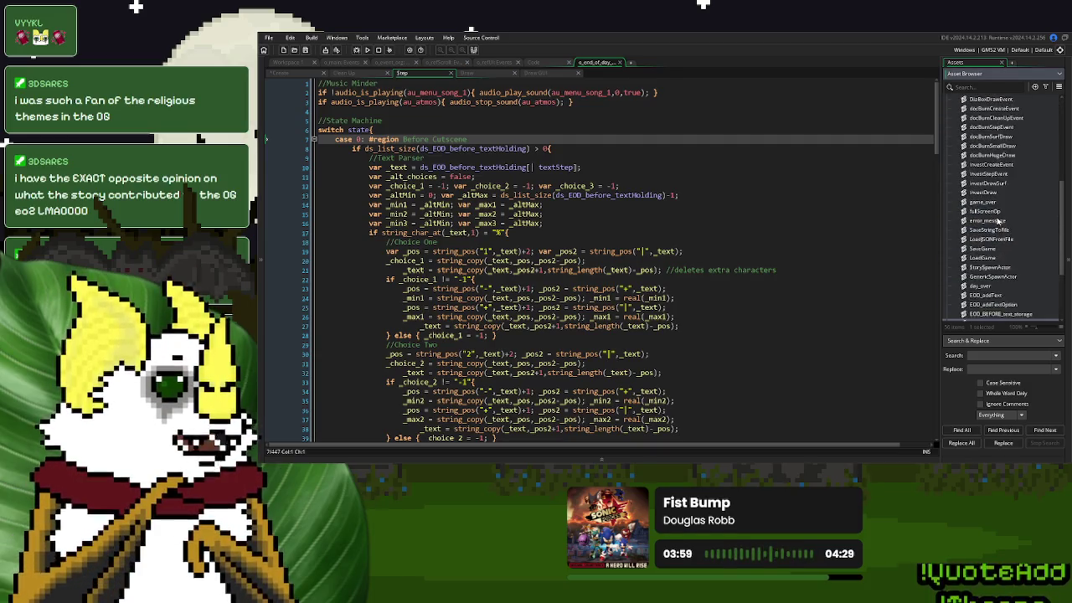
{"action": "scroll", "coordinate": [999, 222], "scroll_direction": "down", "scroll_amount": 7}
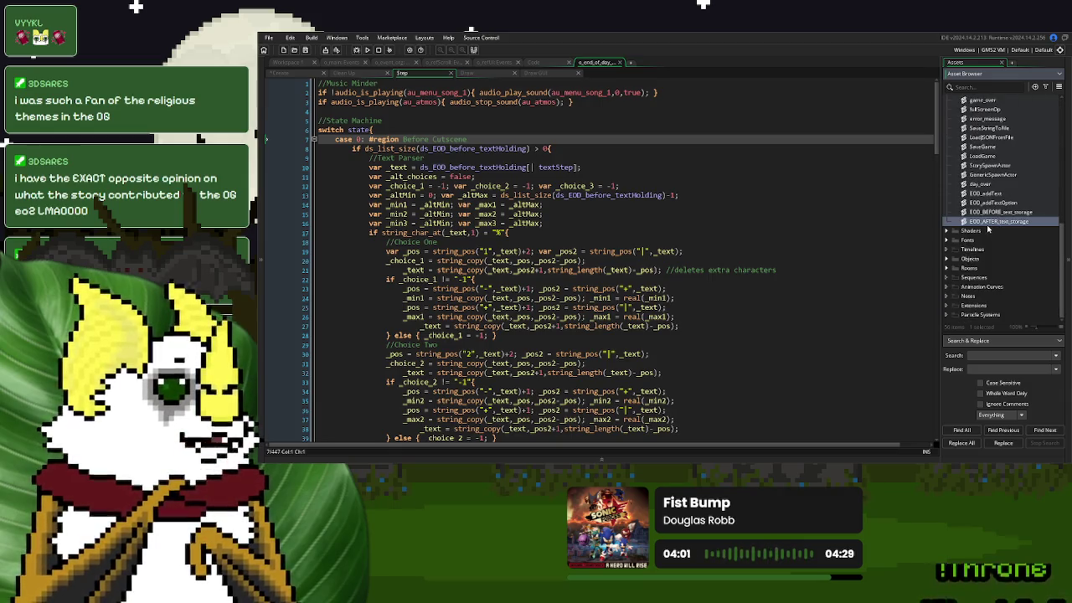
{"action": "right_click", "coordinate": [987, 223]}
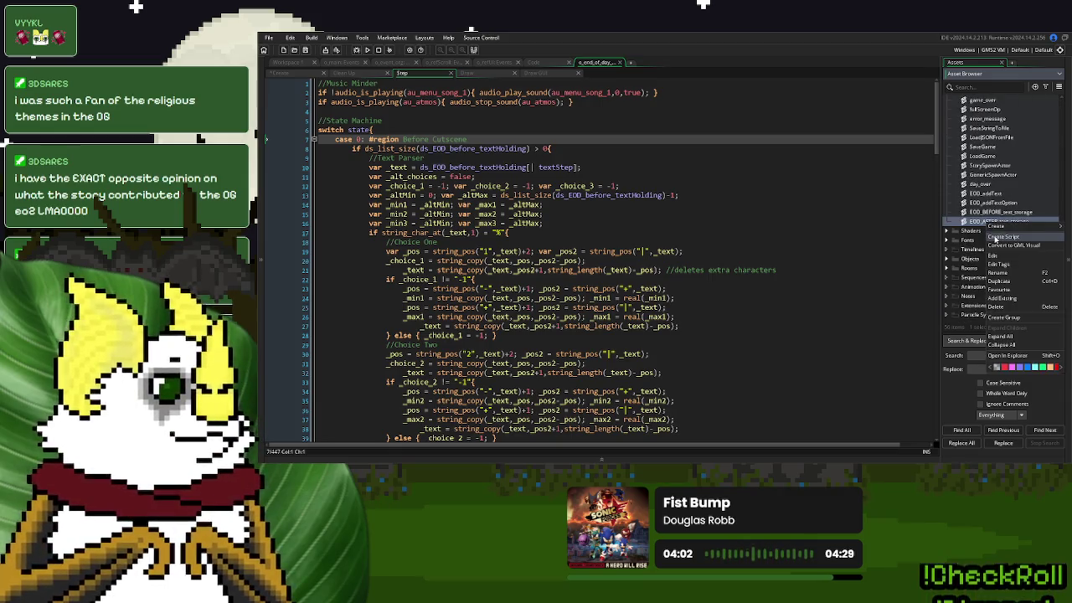
{"action": "left_click", "coordinate": [1004, 238]}
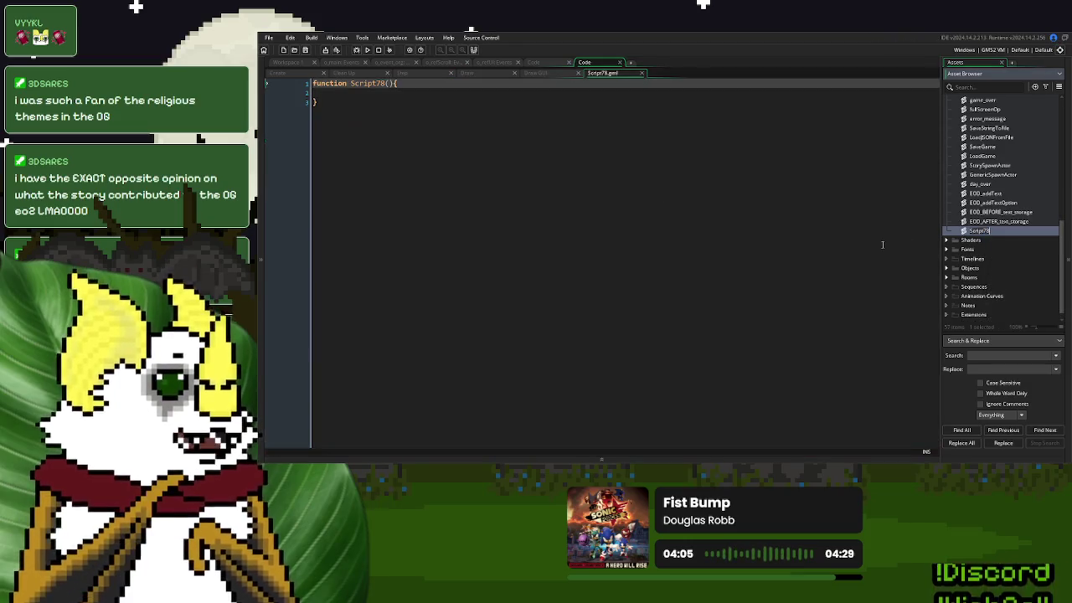
{"action": "type", "text": "EOD_"}
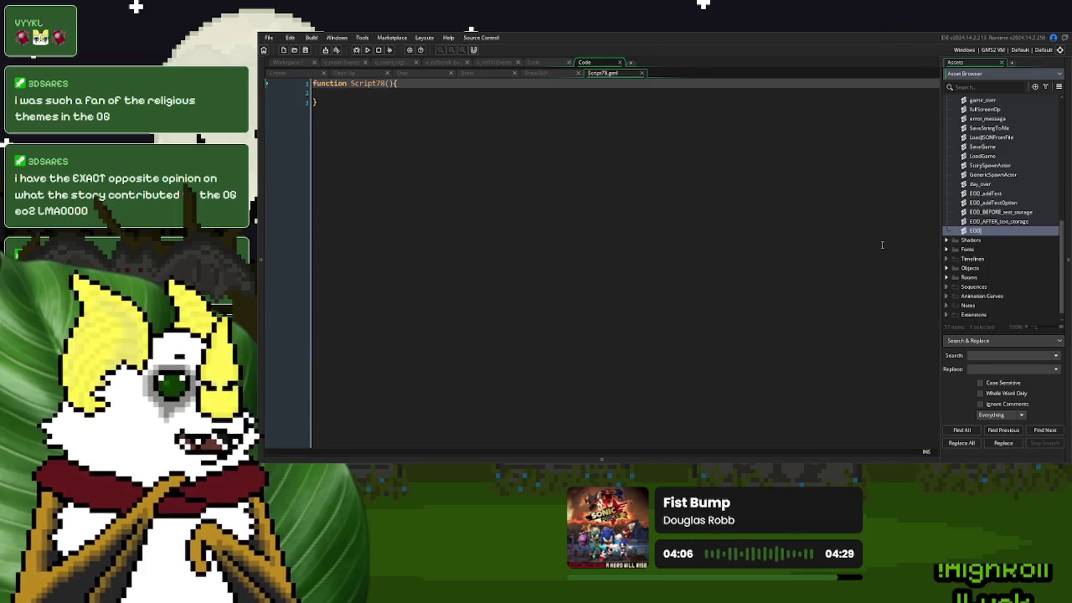
{"action": "type", "text": "text"}
{"action": "type", "text": "_fun"}
{"action": "key", "text": "Return"}
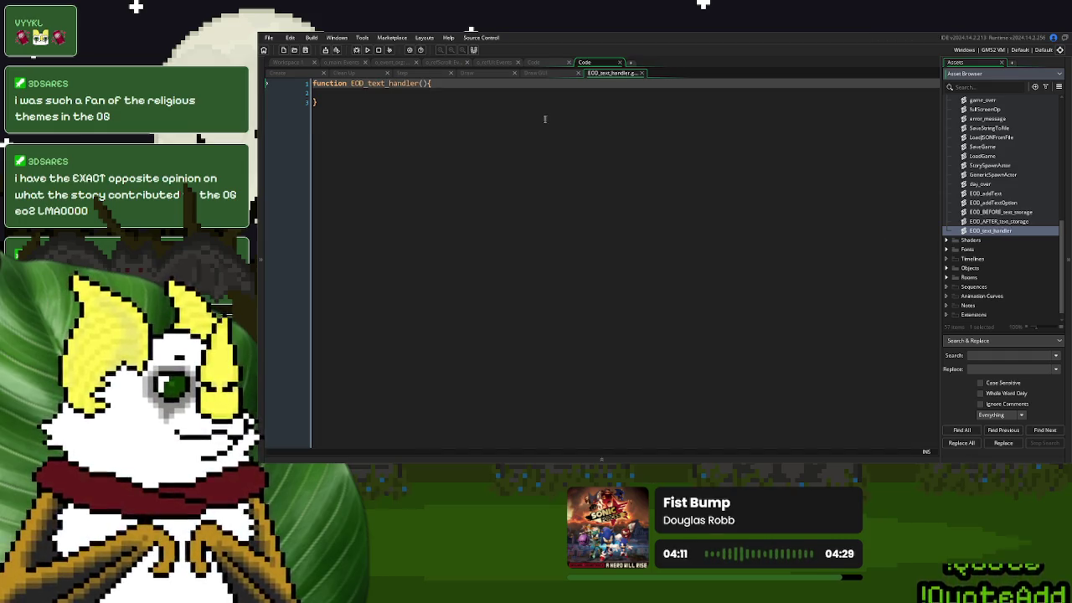
Copy the Before Cutscene code into EOD_text_handler and shift it one indent level left
{"action": "left_click", "coordinate": [410, 73]}
{"action": "scroll", "coordinate": [413, 210], "scroll_direction": "down", "scroll_amount": 10}
{"action": "scroll", "coordinate": [414, 211], "scroll_direction": "down", "scroll_amount": 20}
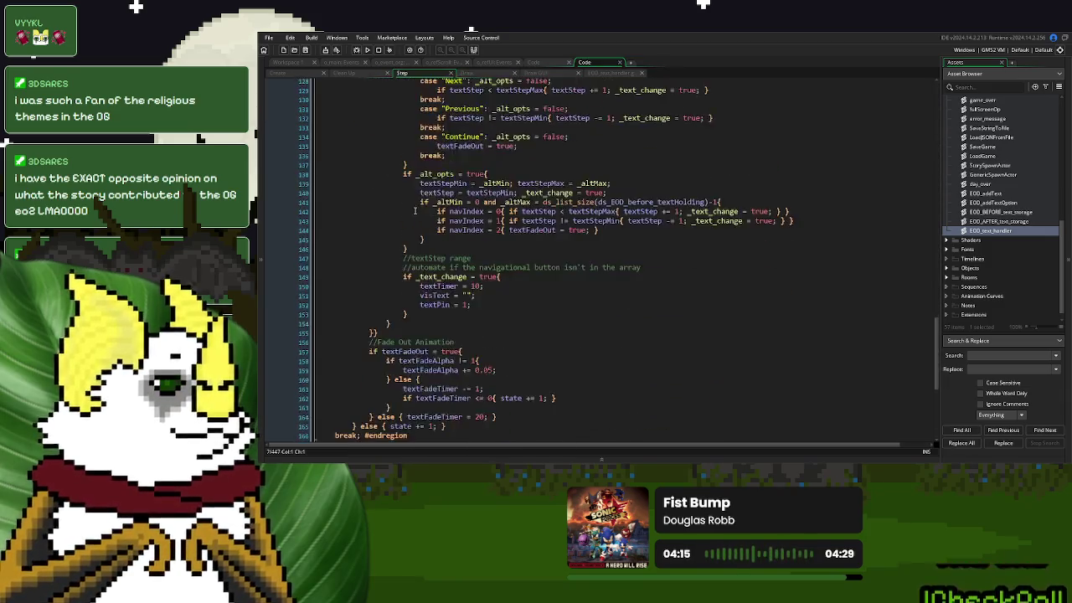
{"action": "scroll", "coordinate": [413, 211], "scroll_direction": "down", "scroll_amount": 5}
{"action": "mouse_move", "coordinate": [451, 276]}
{"action": "left_mouse_down"}
{"action": "mouse_move", "coordinate": [435, 209]}
{"action": "mouse_move", "coordinate": [377, 80]}
{"action": "mouse_move", "coordinate": [310, 69]}
{"action": "mouse_move", "coordinate": [355, 150]}
{"action": "left_mouse_up"}
{"action": "left_click", "coordinate": [611, 74]}
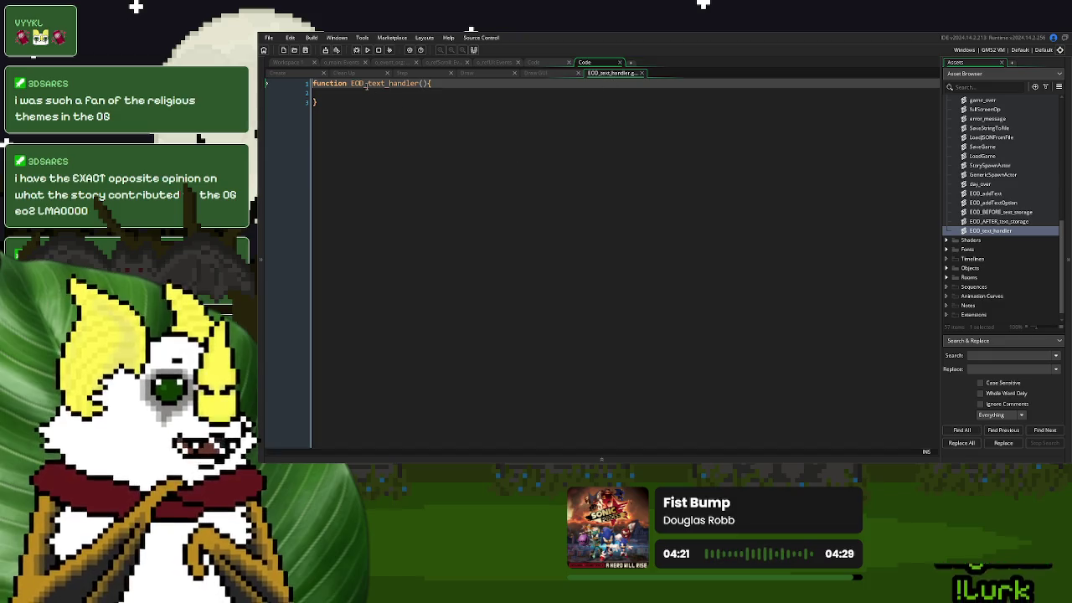
{"action": "mouse_move", "coordinate": [452, 416]}
{"action": "left_mouse_down"}
{"action": "mouse_move", "coordinate": [364, 57]}
{"action": "mouse_move", "coordinate": [351, 99]}
{"action": "left_mouse_up"}
{"action": "key", "text": "shift+Tab"}
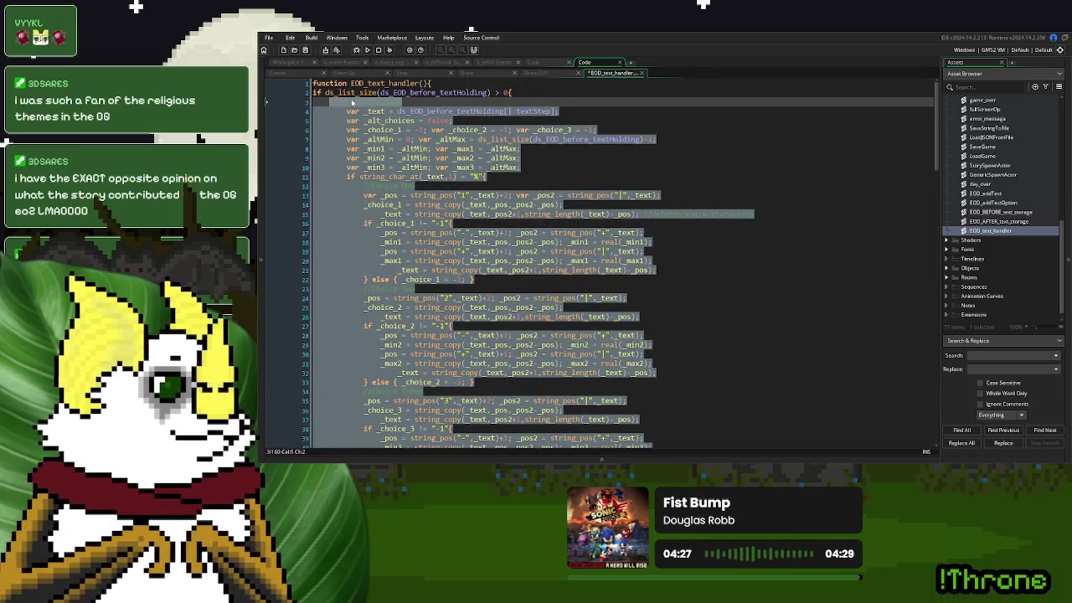
Fix the list-size check's indentation and add a _ds_list parameter to EOD_text_handler()
{"action": "left_click", "coordinate": [313, 92]}
{"action": "key", "text": "Tab"}
{"action": "left_click", "coordinate": [385, 120]}
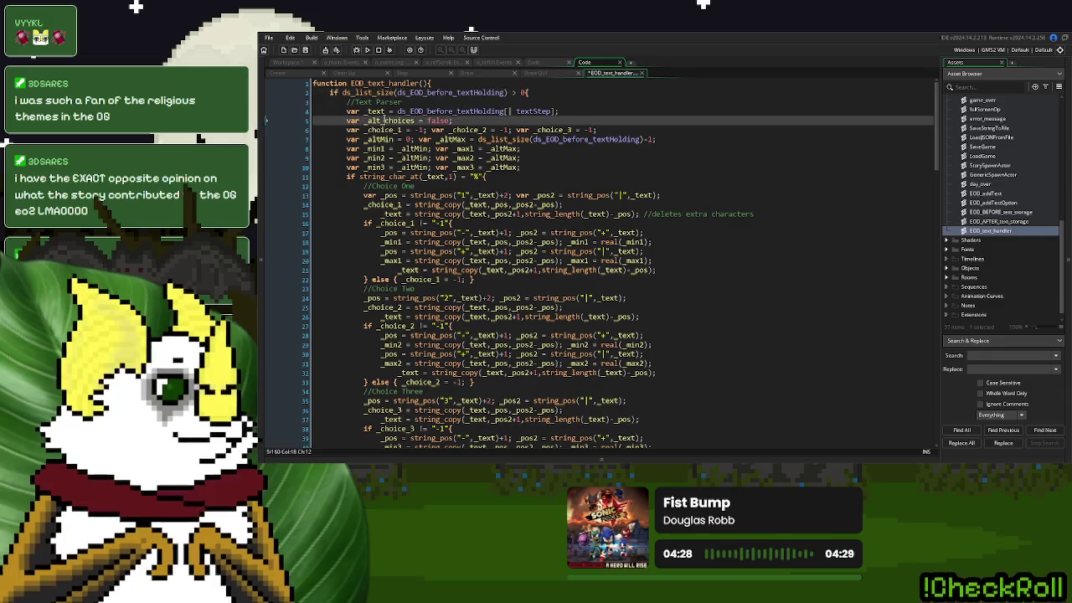
{"action": "left_click", "coordinate": [425, 83]}
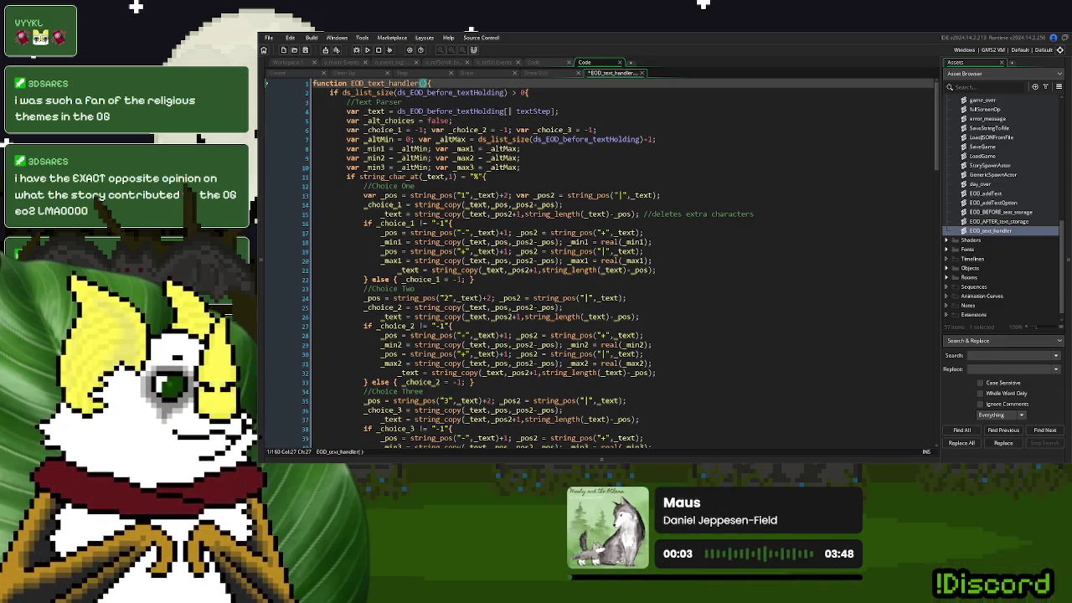
{"action": "type", "text": "_ds_list"}
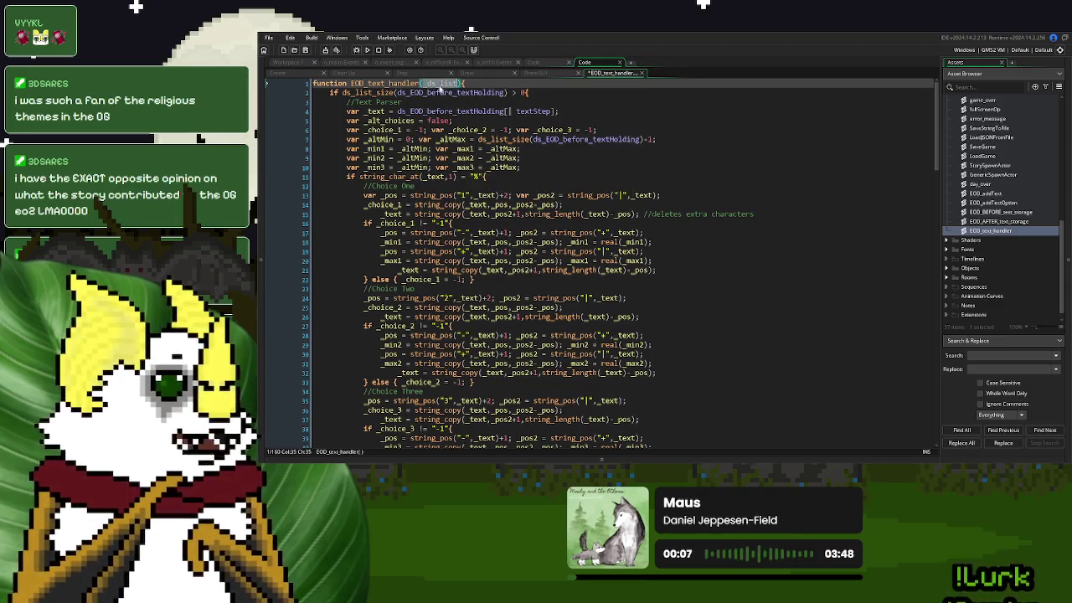
Step through the ds_EOD_before_textHolding references in the handler using F3
{"action": "left_click", "coordinate": [481, 112]}
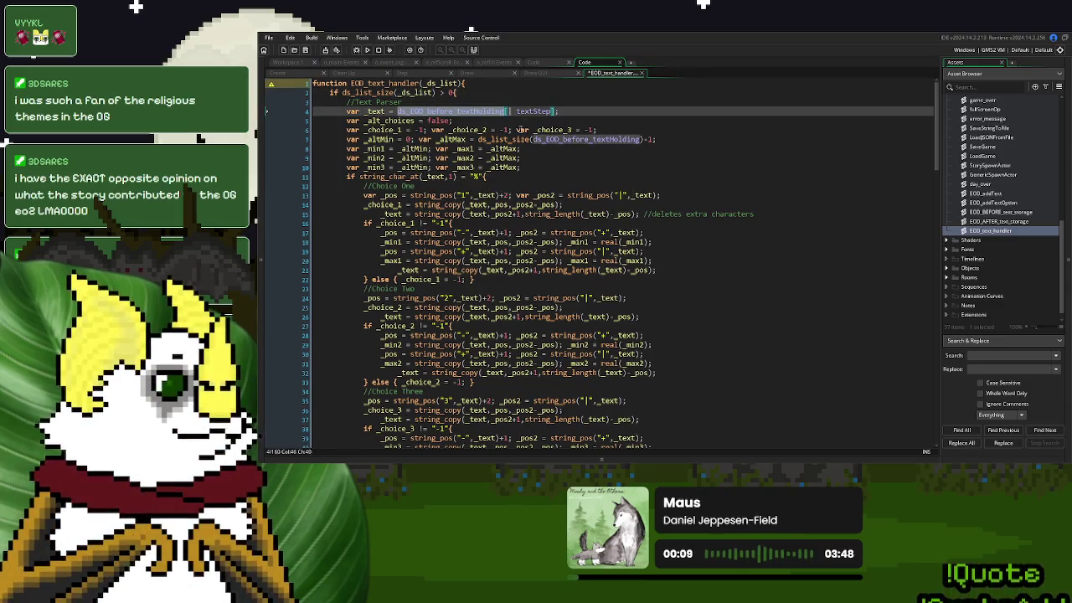
{"action": "key", "text": "F3"}
{"action": "key", "text": "F3"}
{"action": "scroll", "coordinate": [595, 216], "scroll_direction": "down", "scroll_amount": 5}
{"action": "scroll", "coordinate": [595, 216], "scroll_direction": "up", "scroll_amount": 10}
{"action": "scroll", "coordinate": [595, 216], "scroll_direction": "down", "scroll_amount": 10}
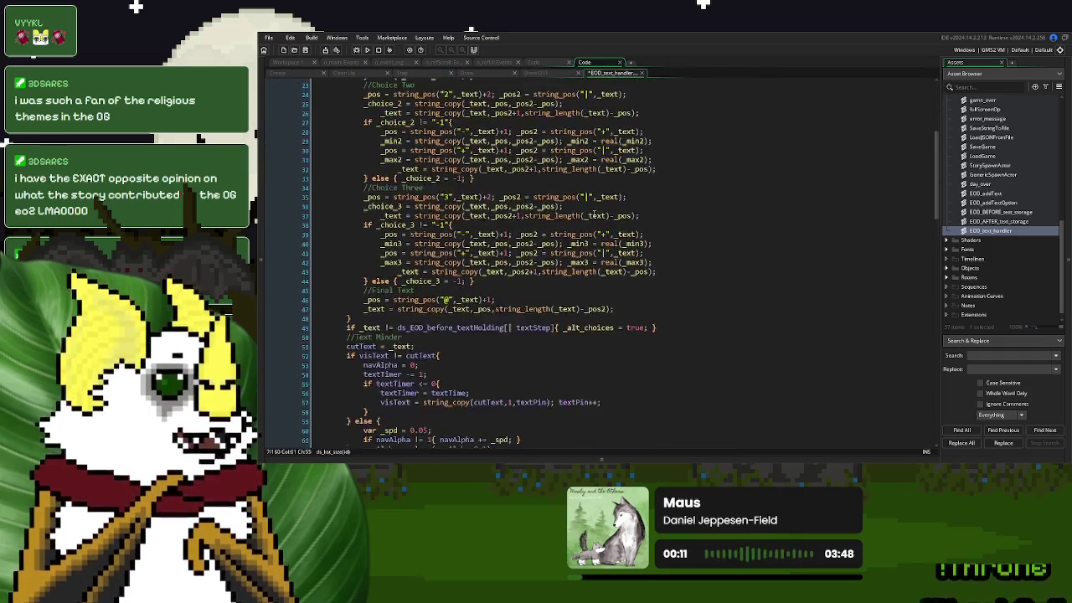
{"action": "key", "text": "F3"}
{"action": "scroll", "coordinate": [630, 283], "scroll_direction": "down", "scroll_amount": 20}
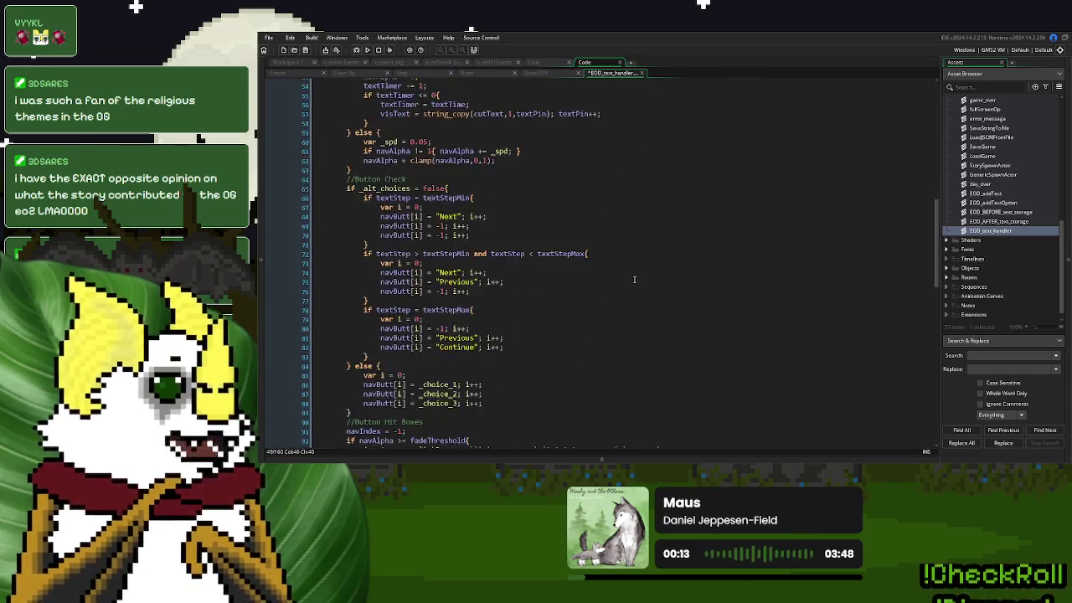
{"action": "scroll", "coordinate": [635, 274], "scroll_direction": "down", "scroll_amount": 6}
{"action": "scroll", "coordinate": [634, 274], "scroll_direction": "up", "scroll_amount": 11}
{"action": "scroll", "coordinate": [634, 274], "scroll_direction": "down", "scroll_amount": 8}
{"action": "scroll", "coordinate": [634, 274], "scroll_direction": "up", "scroll_amount": 10}
{"action": "scroll", "coordinate": [628, 284], "scroll_direction": "down", "scroll_amount": 12}
Replace ds_EOD_before_textHolding with _ds_list in line 135's ds_list_size check
{"action": "double_click", "coordinate": [628, 292]}
{"action": "scroll", "coordinate": [630, 293], "scroll_direction": "down", "scroll_amount": 4}
{"action": "type", "text": "ds_list_size(_ds_list)-1{"}
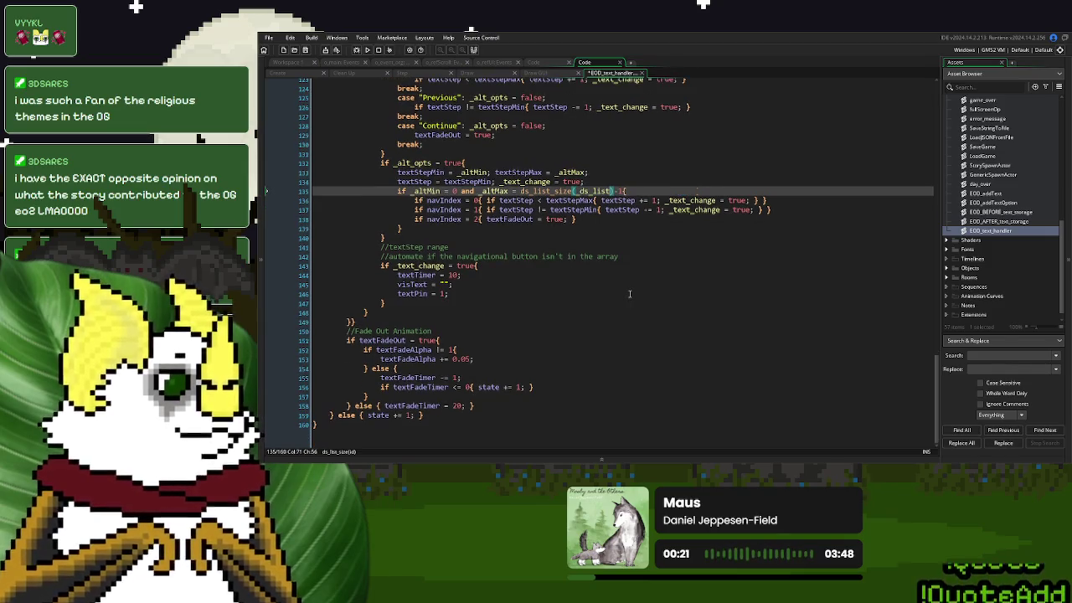
{"action": "scroll", "coordinate": [630, 293], "scroll_direction": "up", "scroll_amount": 1}
{"action": "scroll", "coordinate": [630, 292], "scroll_direction": "down", "scroll_amount": 1}
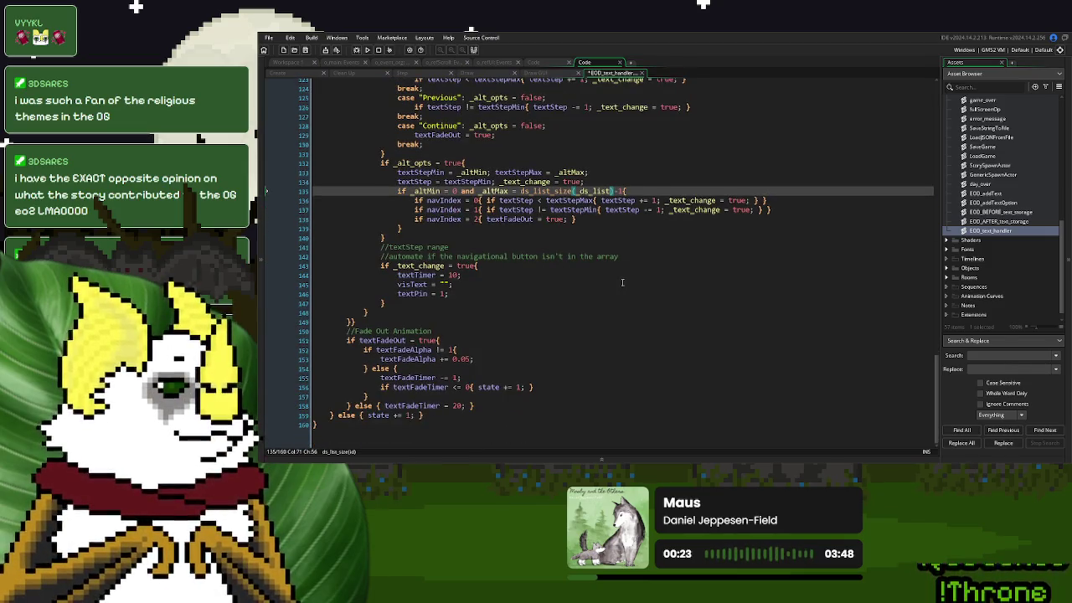
{"action": "scroll", "coordinate": [622, 282], "scroll_direction": "up", "scroll_amount": 20}
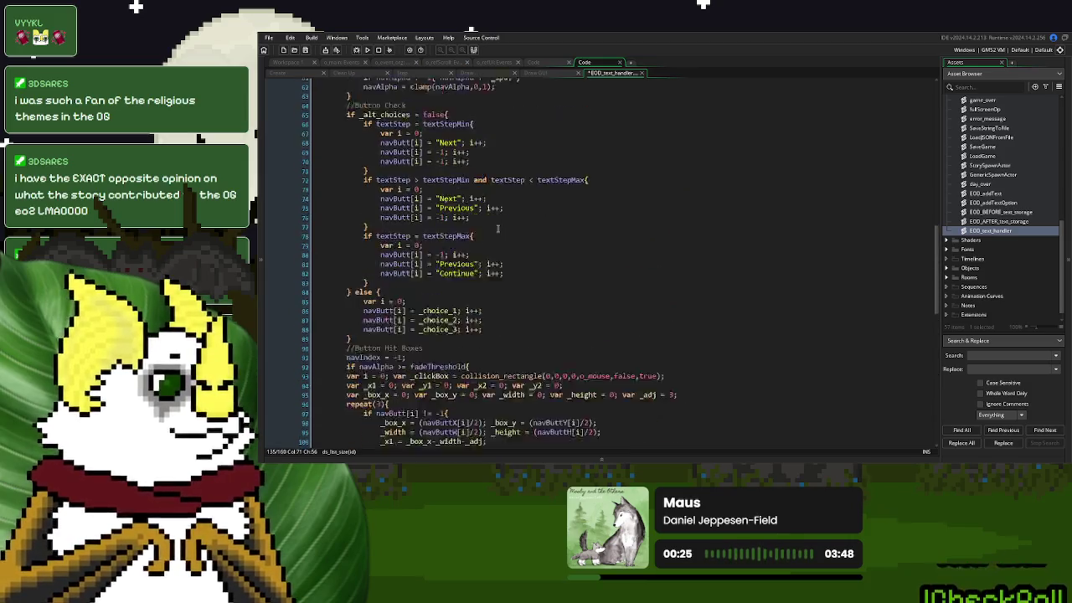
{"action": "scroll", "coordinate": [499, 228], "scroll_direction": "up", "scroll_amount": 20}
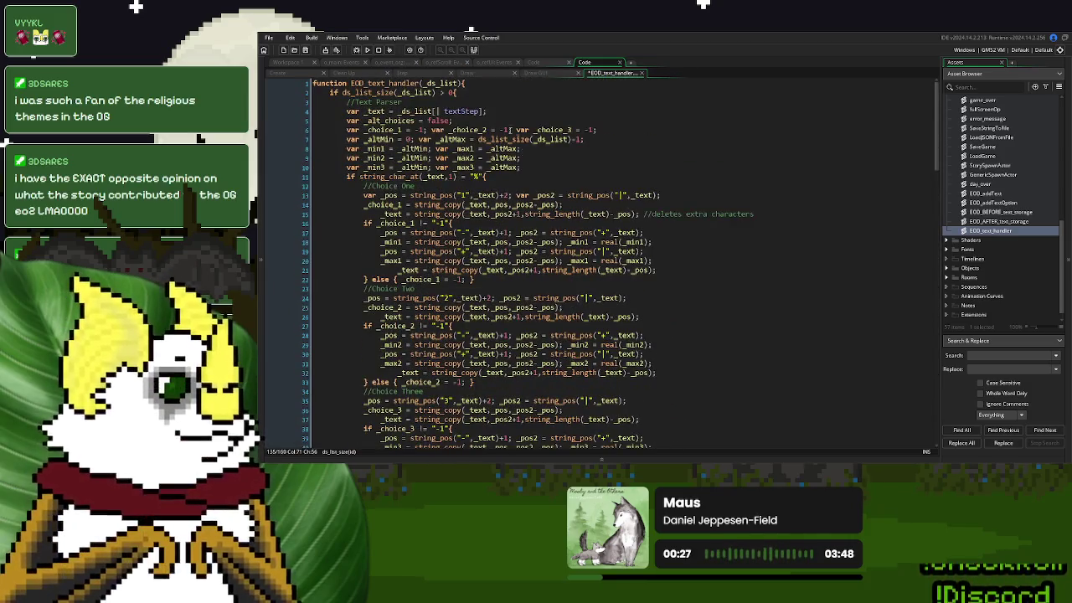
Replace case 0's old text-handling code in the Step event with an EOD_text_handler call
{"action": "left_click", "coordinate": [419, 84]}
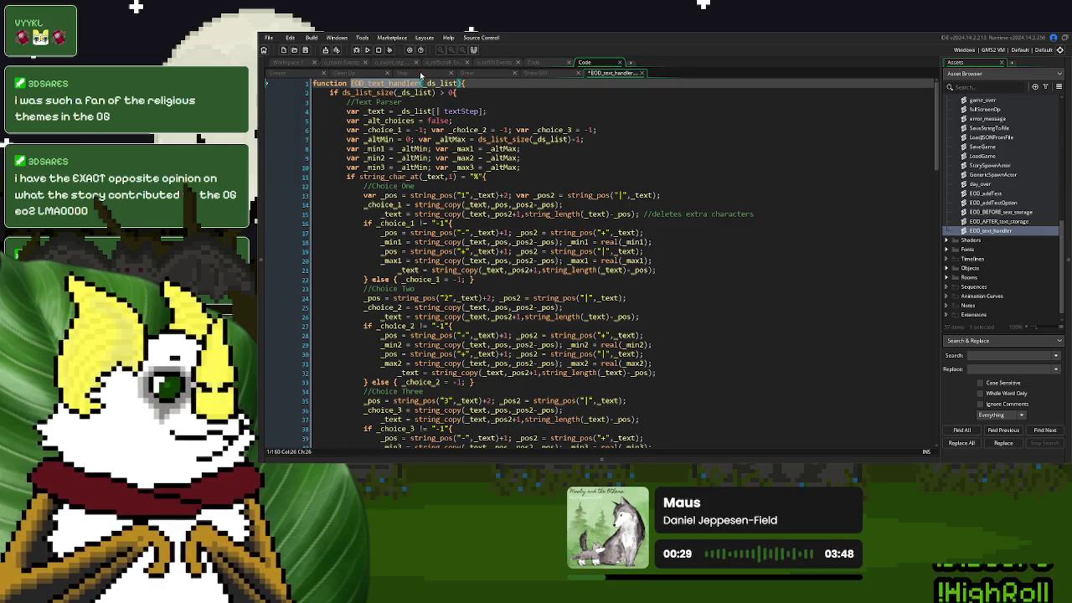
{"action": "left_click", "coordinate": [420, 74]}
{"action": "scroll", "coordinate": [480, 256], "scroll_direction": "down", "scroll_amount": 15}
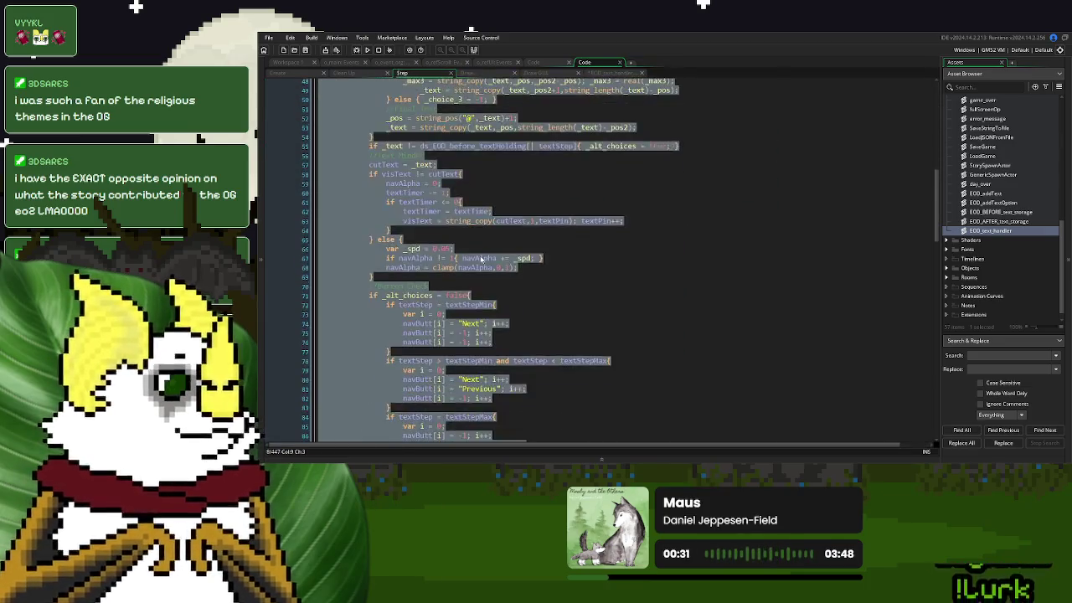
{"action": "scroll", "coordinate": [480, 255], "scroll_direction": "down", "scroll_amount": 20}
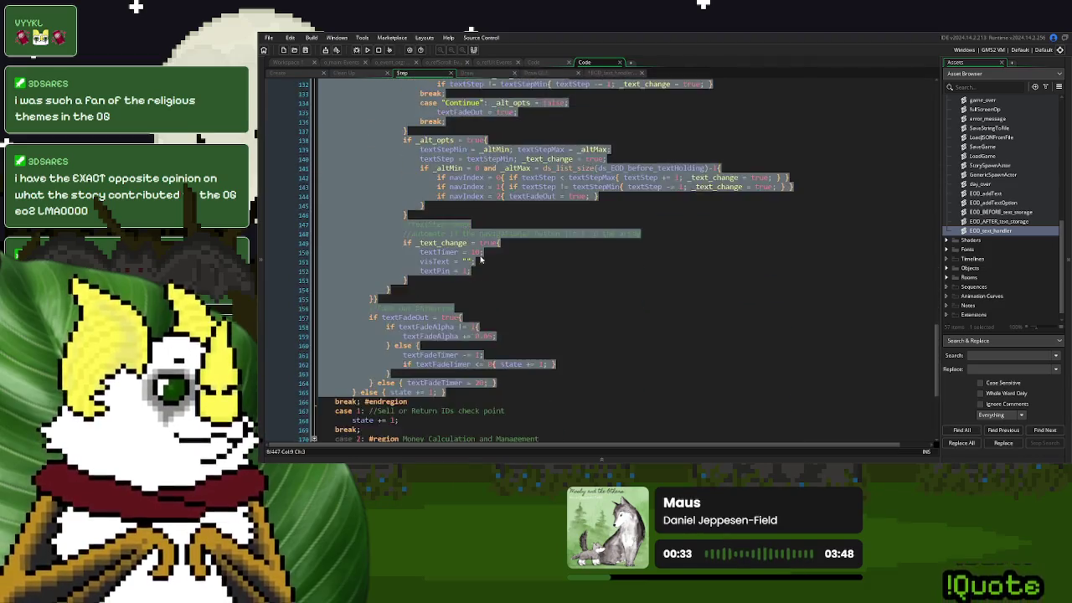
{"action": "scroll", "coordinate": [480, 259], "scroll_direction": "up", "scroll_amount": 17}
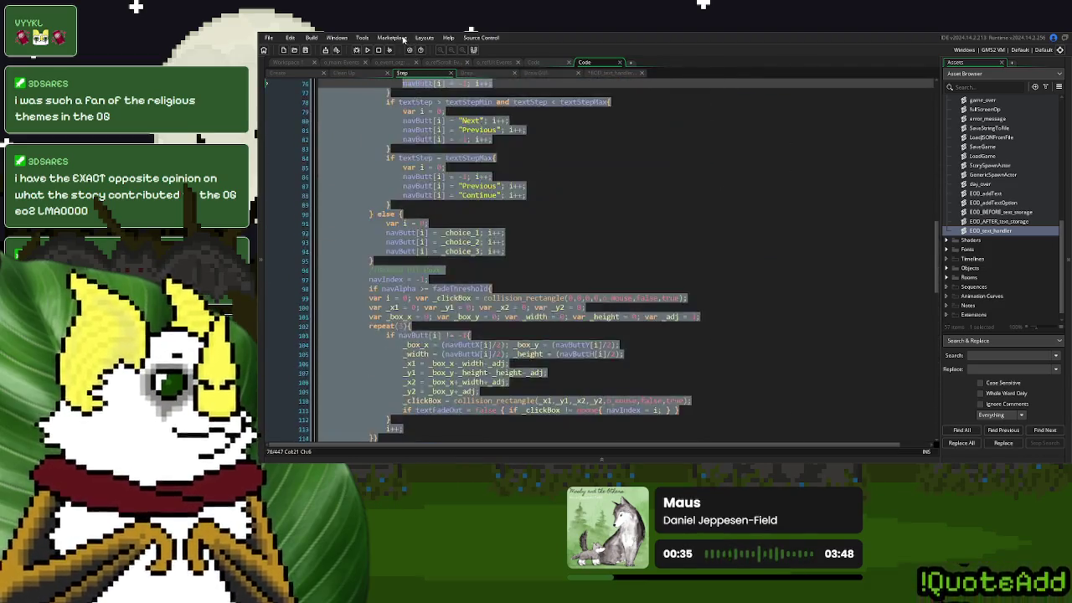
{"action": "scroll", "coordinate": [353, 150], "scroll_direction": "up", "scroll_amount": 20}
{"action": "left_click", "coordinate": [352, 151], "text": "shift"}
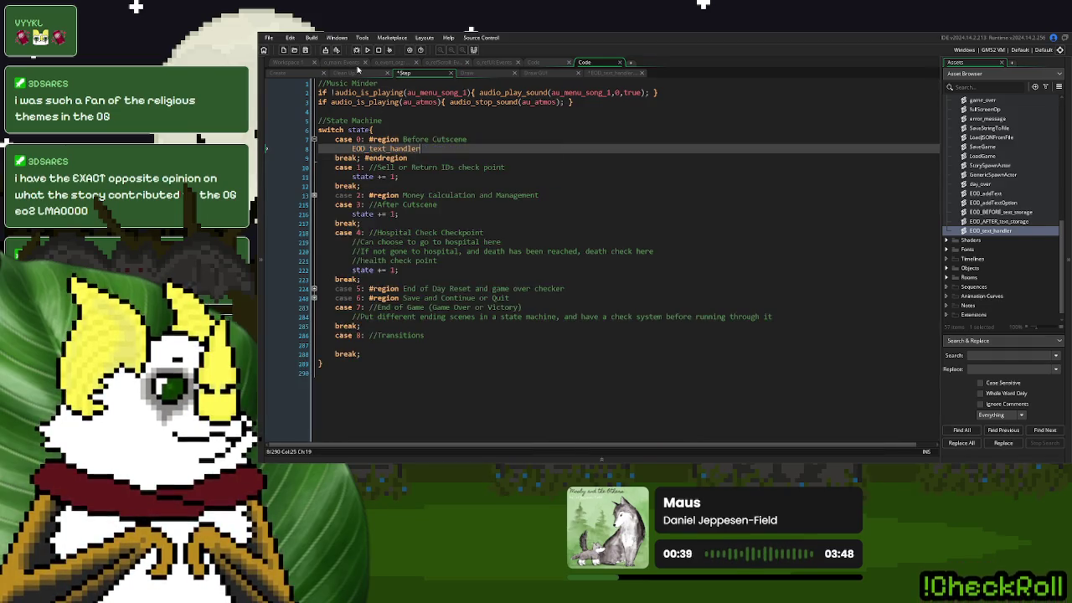
Pass ds_EOD_before_textHolding, copied from the Clean Up event, as the handler's argument
{"action": "left_click", "coordinate": [360, 74]}
{"action": "double_click", "coordinate": [437, 83]}
{"action": "key", "text": "ctrl+c"}
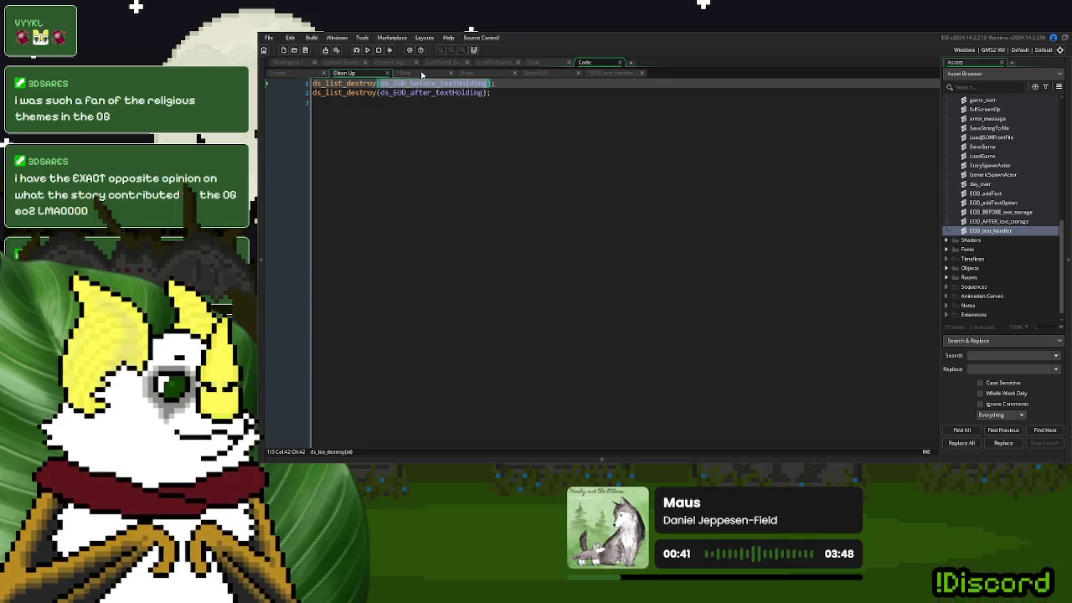
{"action": "left_click", "coordinate": [422, 73]}
{"action": "type", "text": "("}
{"action": "key", "text": "ctrl+v"}
{"action": "type", "text": ");"}
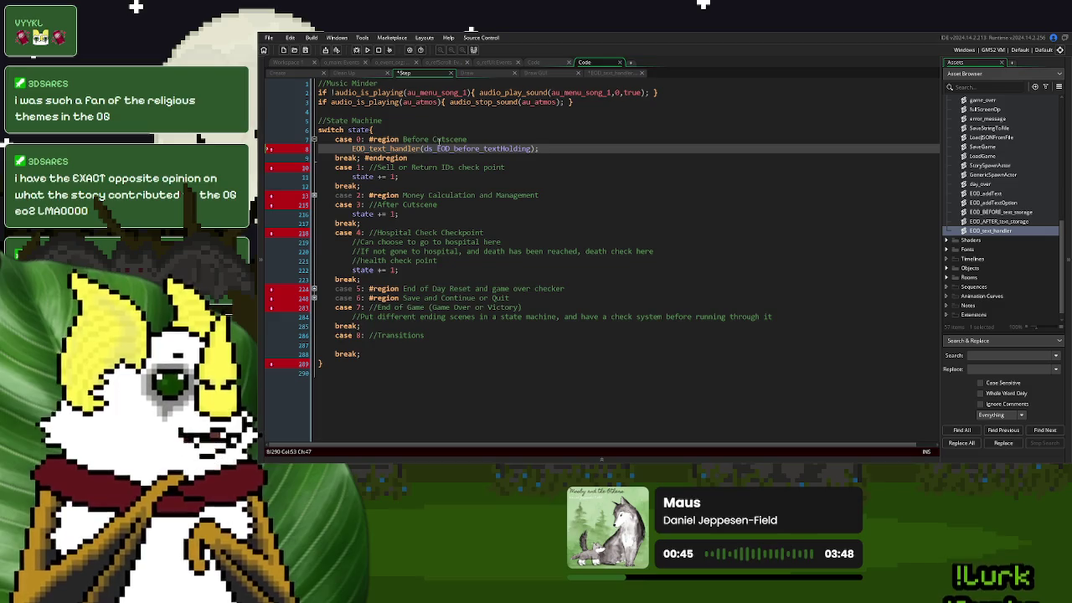
Remove the Before Cutscene region label from case 0 and test-run the game
{"action": "left_click", "coordinate": [362, 157]}
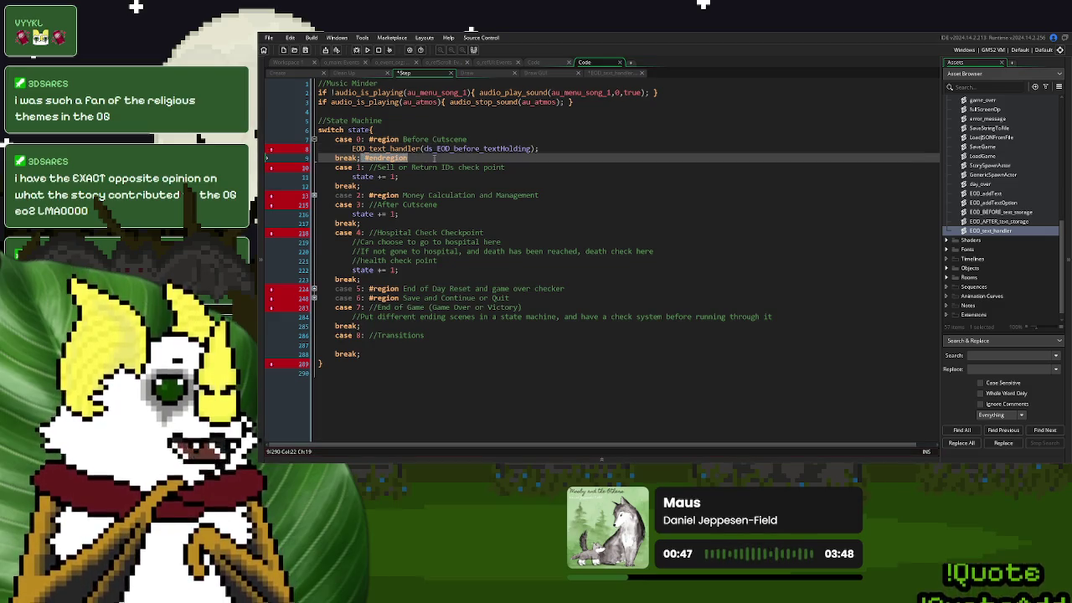
{"action": "left_click_drag", "start_coordinate": [465, 139], "coordinate": [366, 139]}
{"action": "key", "text": "BackSpace"}
{"action": "left_click", "coordinate": [367, 50]}
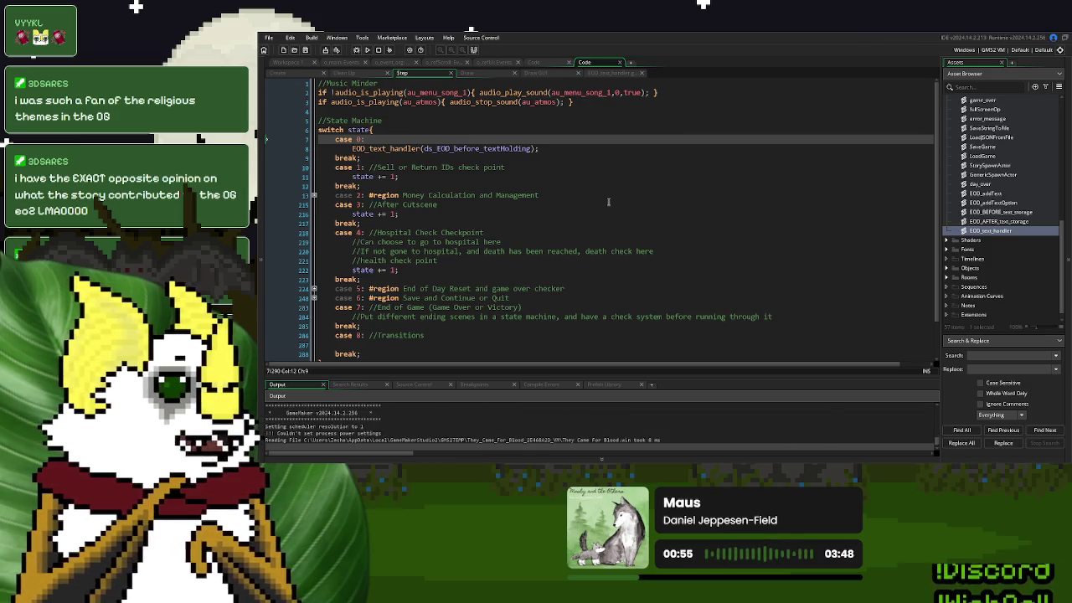
{"action": "left_click", "coordinate": [658, 165]}
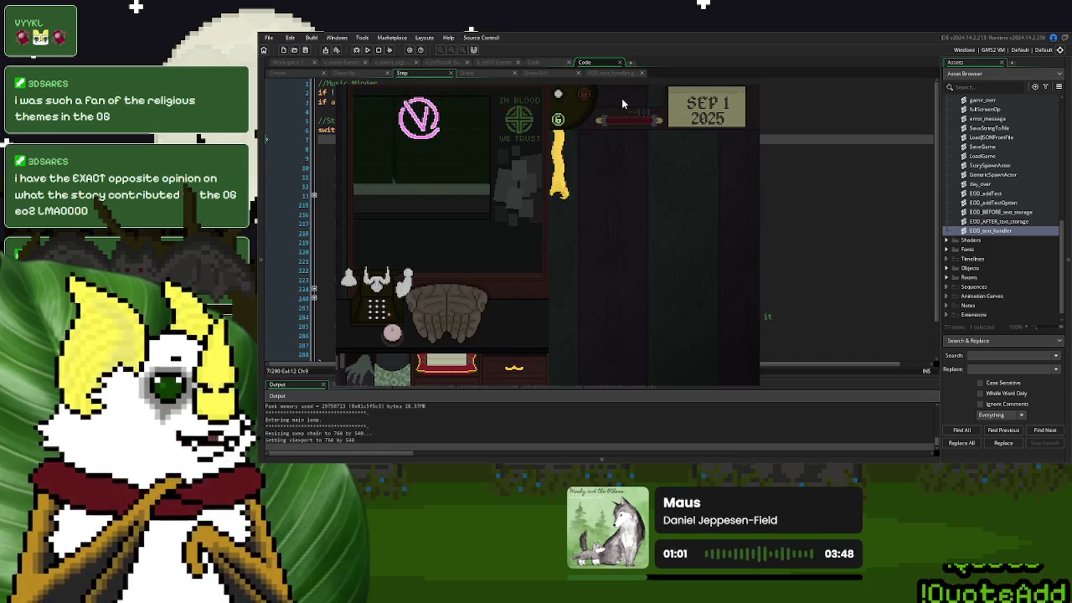
{"action": "left_click", "coordinate": [394, 335]}
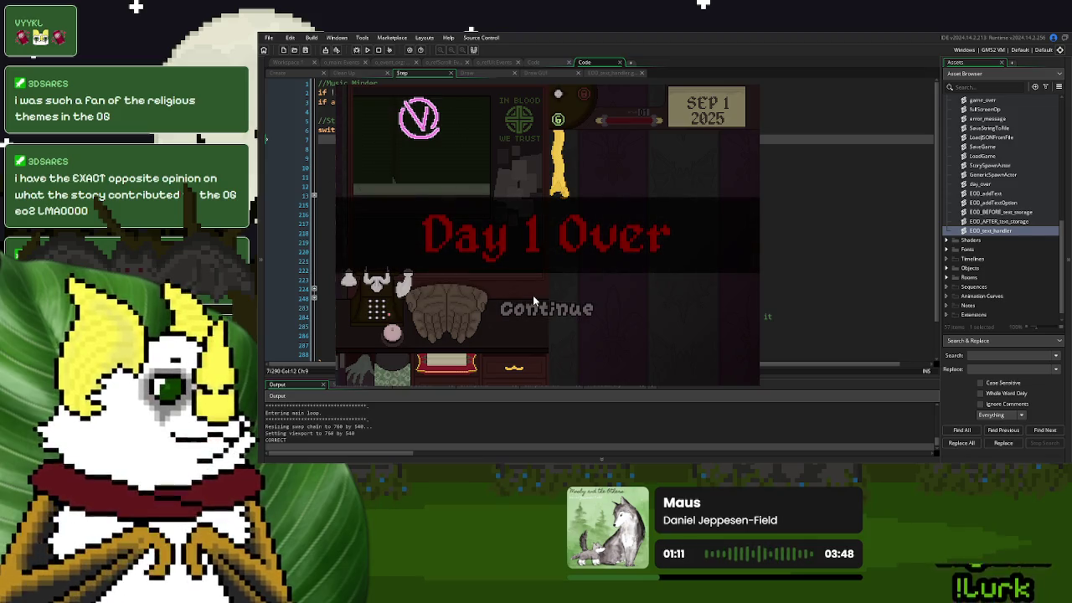
{"action": "left_click", "coordinate": [532, 310]}
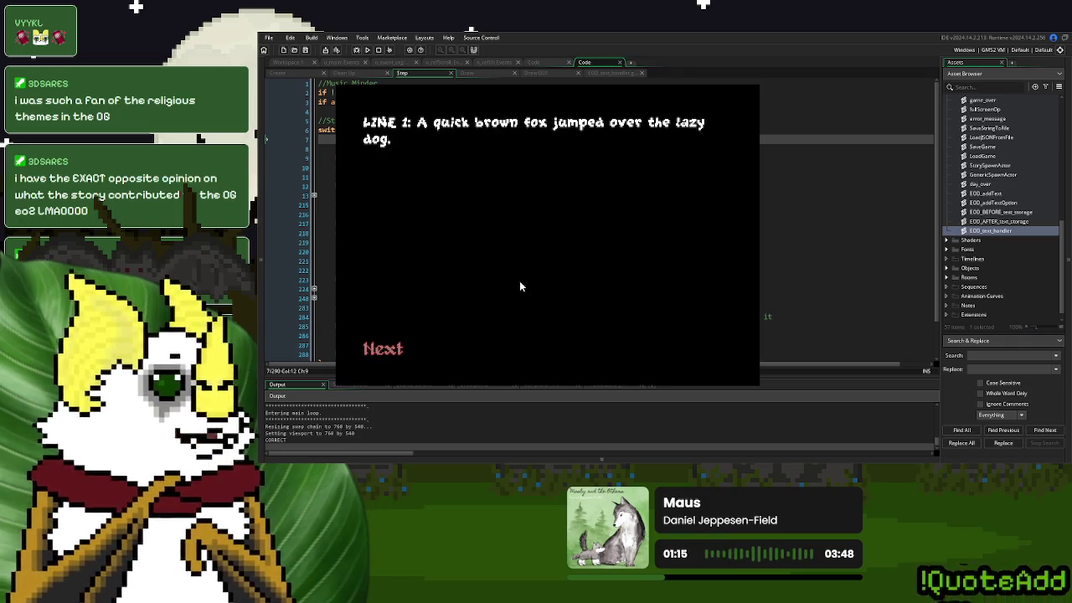
{"action": "left_click", "coordinate": [391, 352]}
{"action": "left_click", "coordinate": [526, 350]}
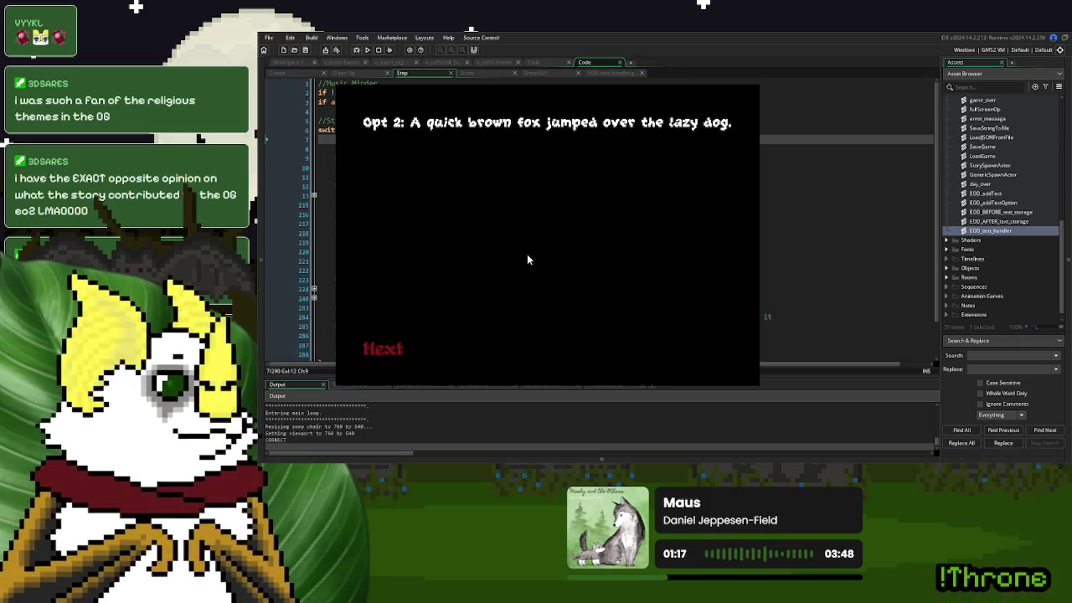
{"action": "left_click", "coordinate": [383, 346]}
{"action": "left_click", "coordinate": [361, 223]}
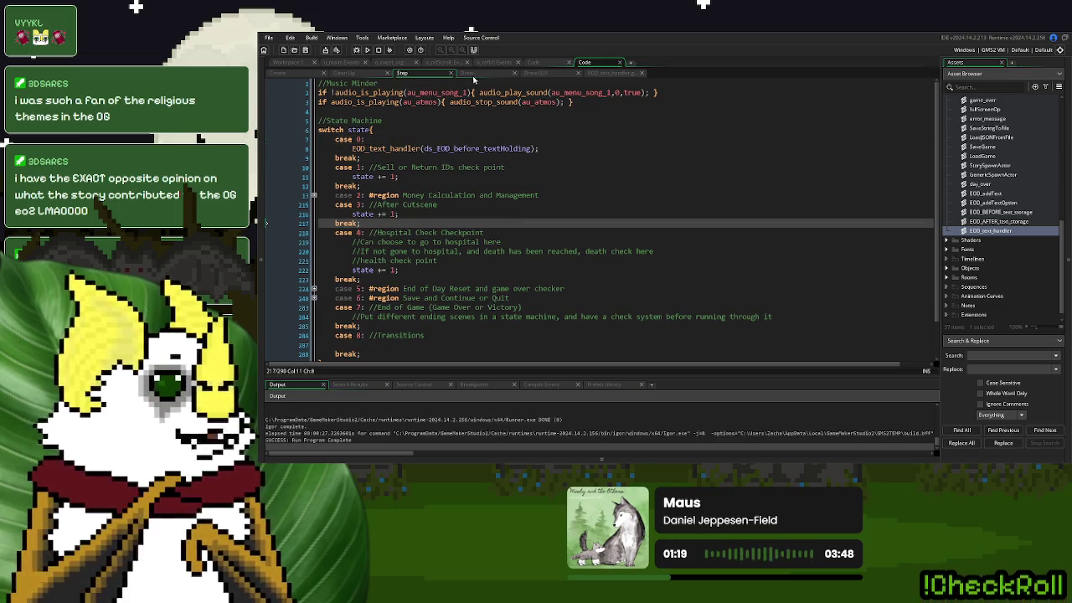
Create a new script below EOD_text_handler and name it EOD_text_render
{"action": "left_click", "coordinate": [993, 231]}
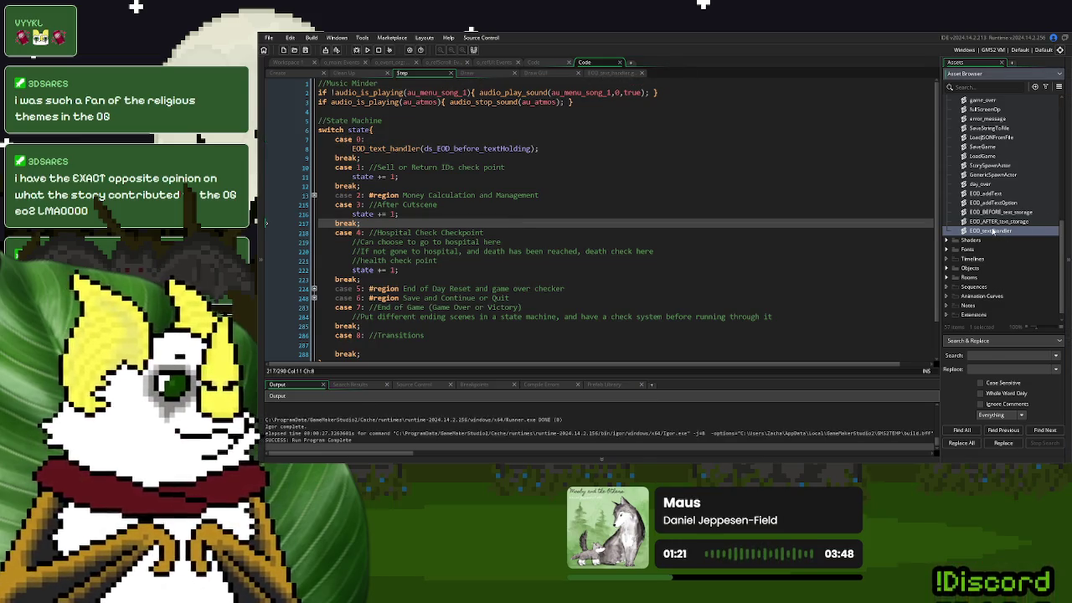
{"action": "key", "text": "alt+c"}
{"action": "type", "text": "EOD_d"}
{"action": "type", "text": "text_"}
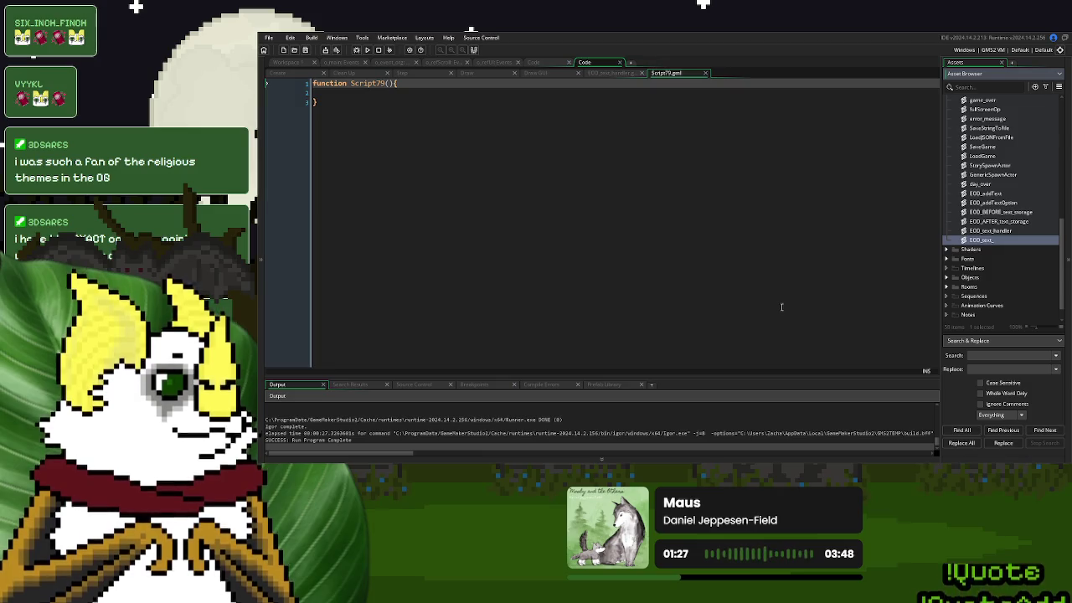
{"action": "type", "text": "erer"}
{"action": "key", "text": "Return"}
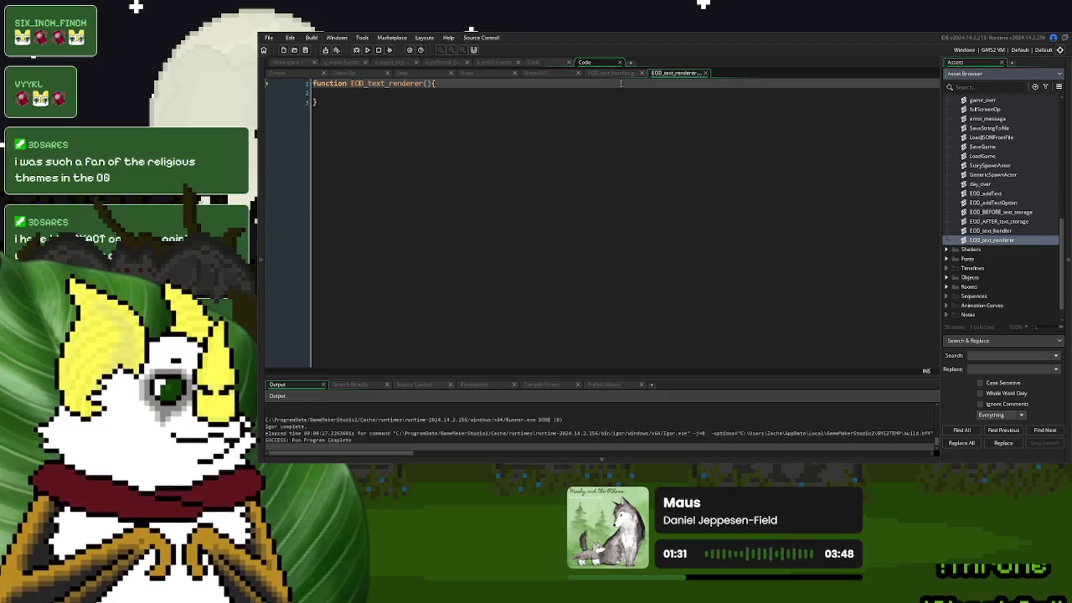
{"action": "right_click", "coordinate": [1005, 240]}
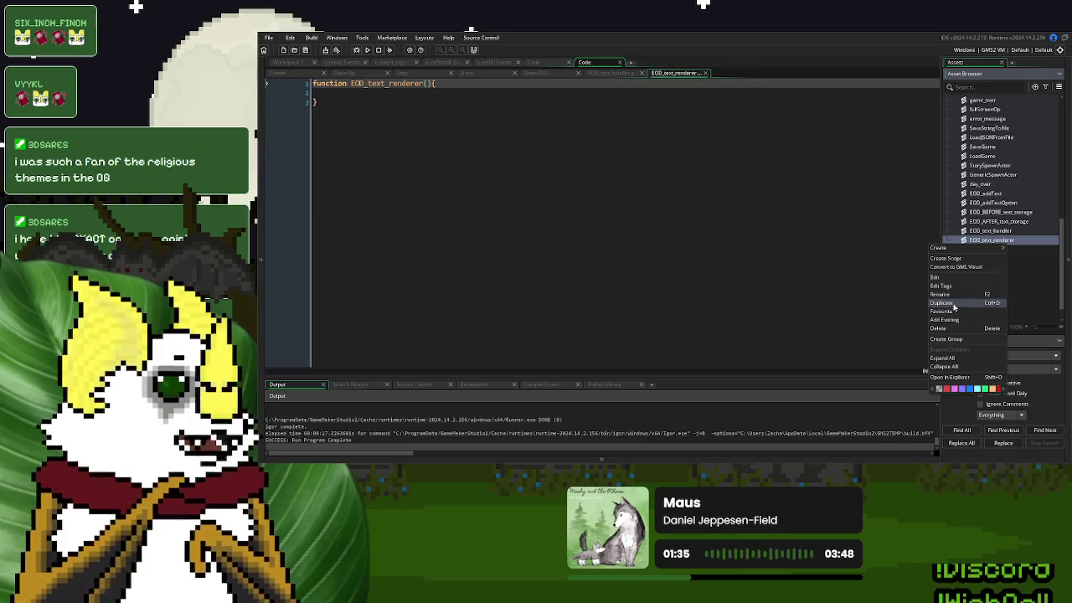
{"action": "left_click", "coordinate": [952, 294]}
{"action": "key", "text": "End"}
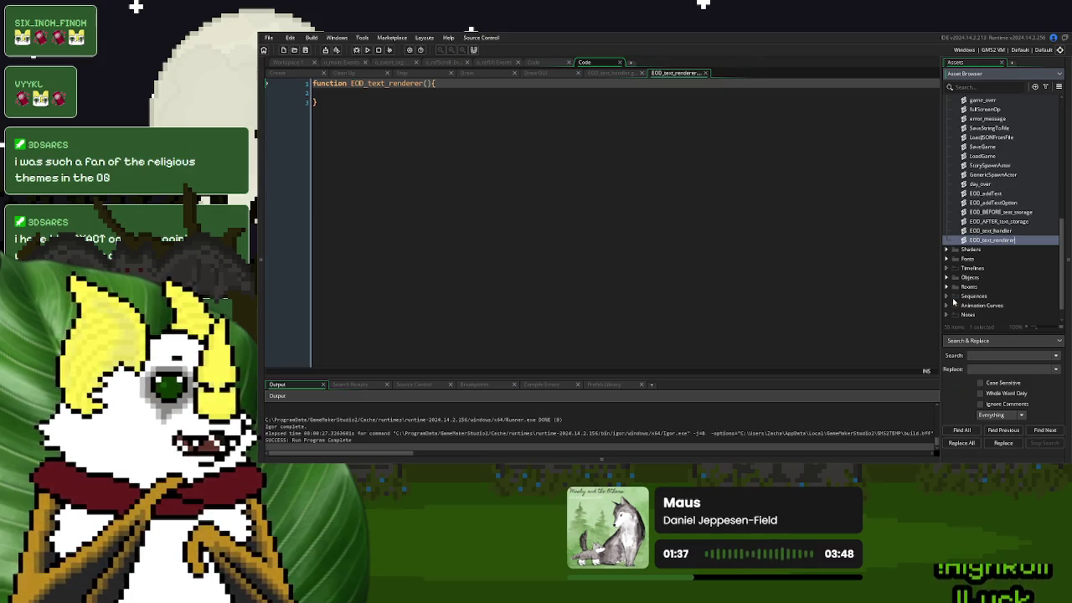
{"action": "key", "text": "Return"}
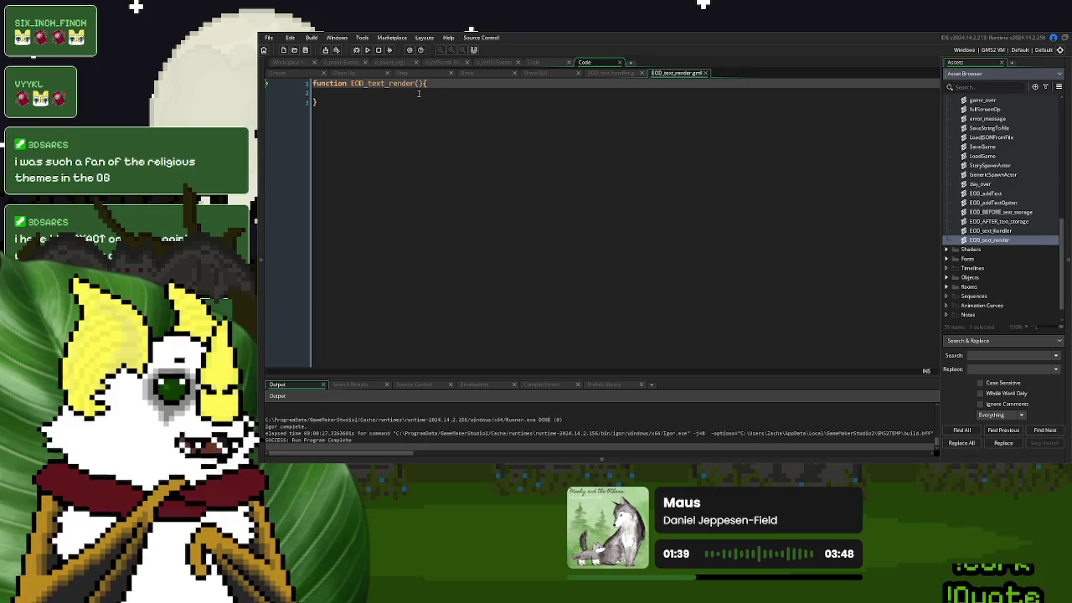
{"action": "left_click", "coordinate": [483, 72]}
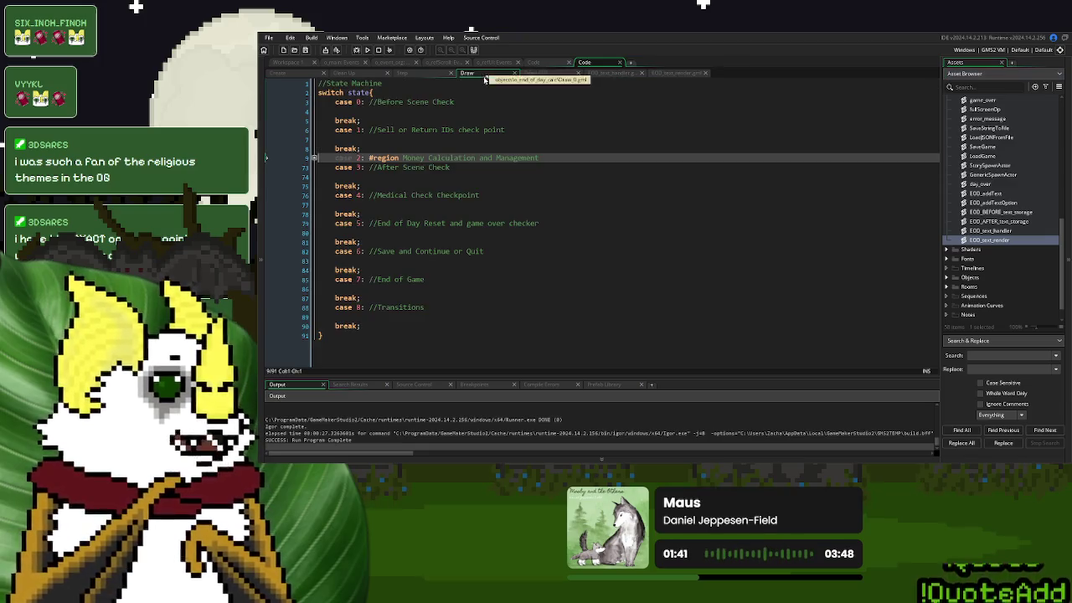
In Draw GUI, unfold the Before Cutscene region and select its drawing code
{"action": "left_click", "coordinate": [546, 74]}
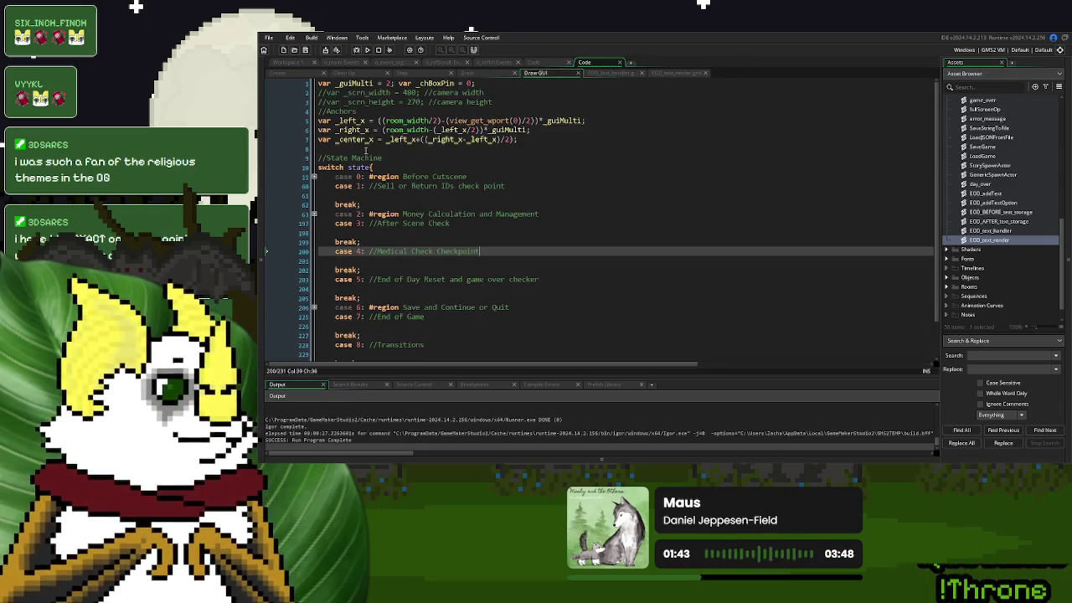
{"action": "left_click", "coordinate": [315, 176]}
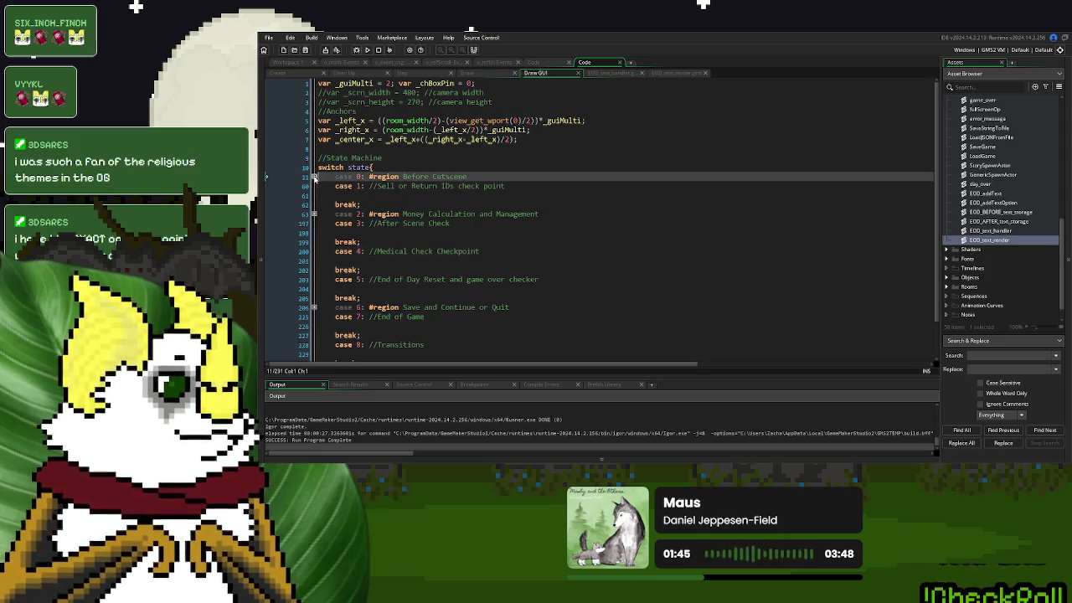
{"action": "scroll", "coordinate": [389, 206], "scroll_direction": "down", "scroll_amount": 12}
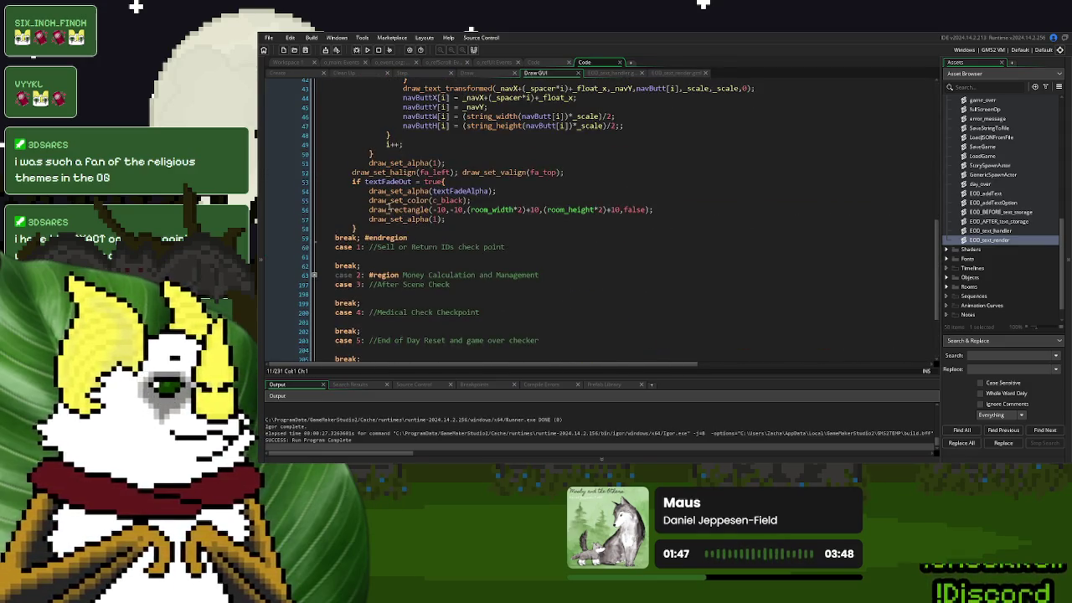
{"action": "mouse_move", "coordinate": [364, 226]}
{"action": "left_mouse_down"}
{"action": "mouse_move", "coordinate": [352, 84]}
{"action": "mouse_move", "coordinate": [348, 189]}
{"action": "left_mouse_up"}
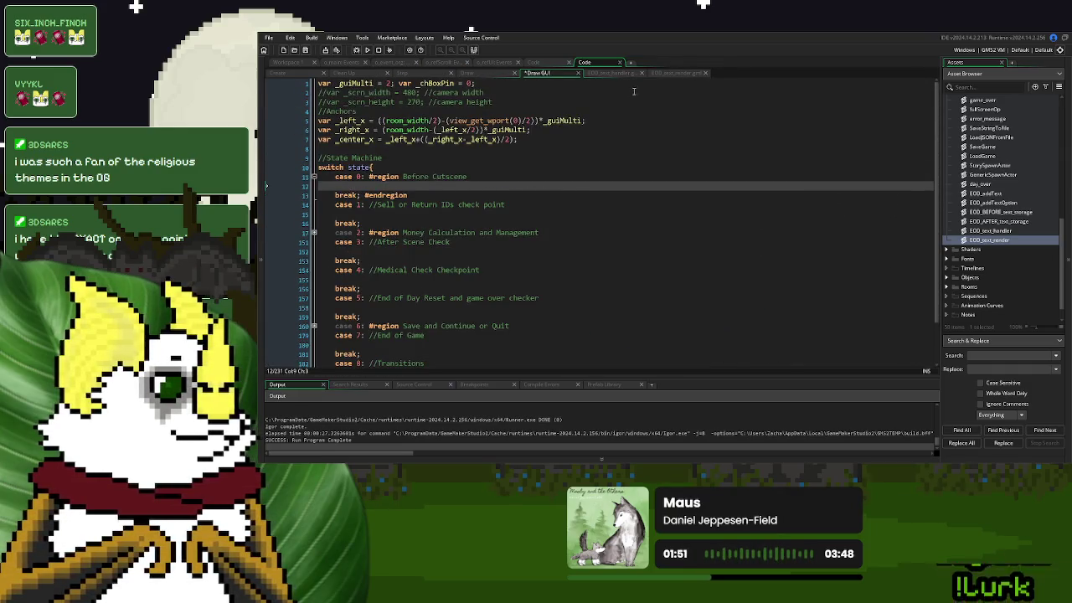
Paste the drawing code into the EOD_text_render function and un-indent it one level
{"action": "left_click", "coordinate": [666, 74]}
{"action": "left_click", "coordinate": [345, 92]}
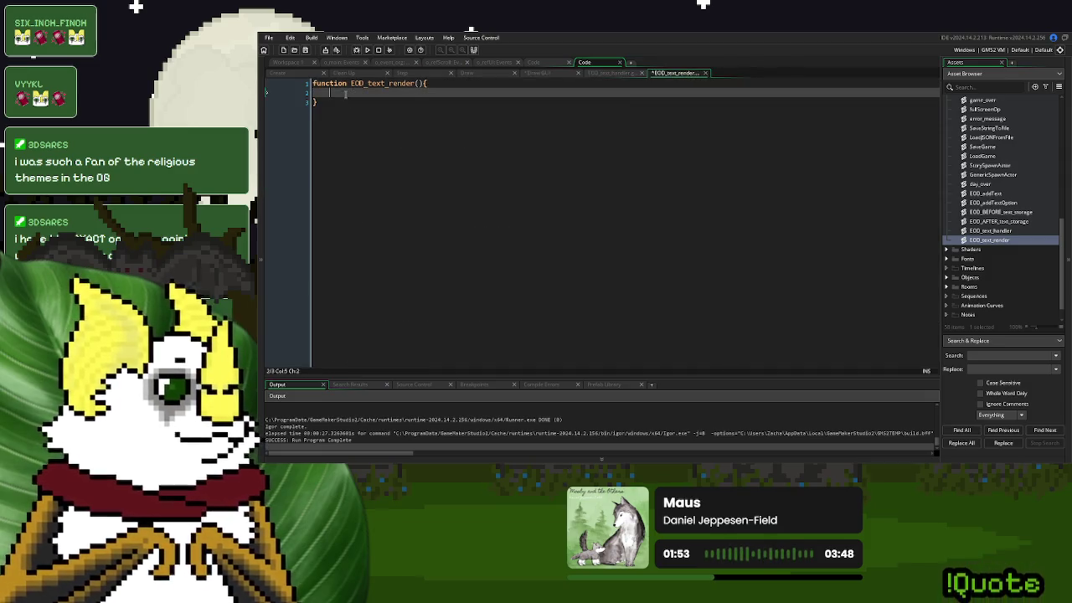
{"action": "key", "text": "ctrl+v"}
{"action": "scroll", "coordinate": [396, 223], "scroll_direction": "down", "scroll_amount": 1}
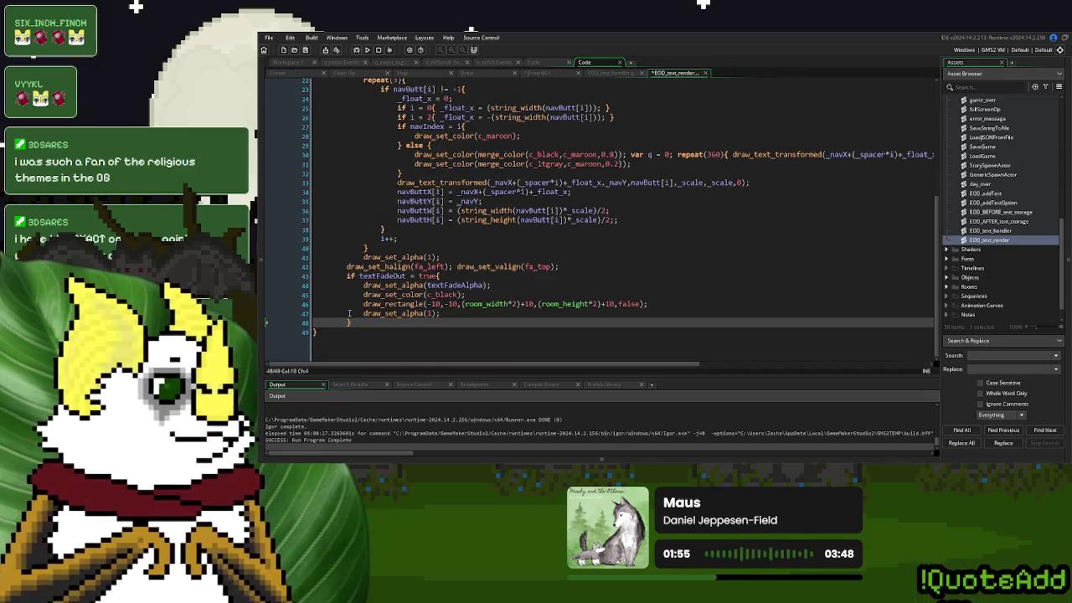
{"action": "mouse_move", "coordinate": [349, 314]}
{"action": "left_mouse_down"}
{"action": "mouse_move", "coordinate": [348, 80]}
{"action": "mouse_move", "coordinate": [349, 102]}
{"action": "left_mouse_up"}
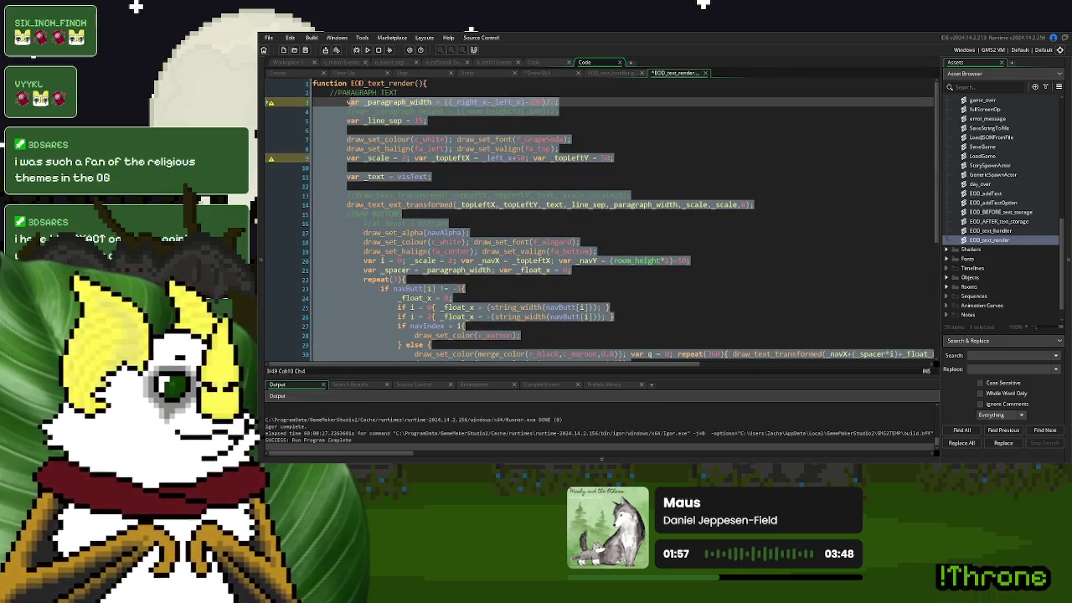
{"action": "key", "text": "shift+Tab"}
{"action": "left_click", "coordinate": [421, 149]}
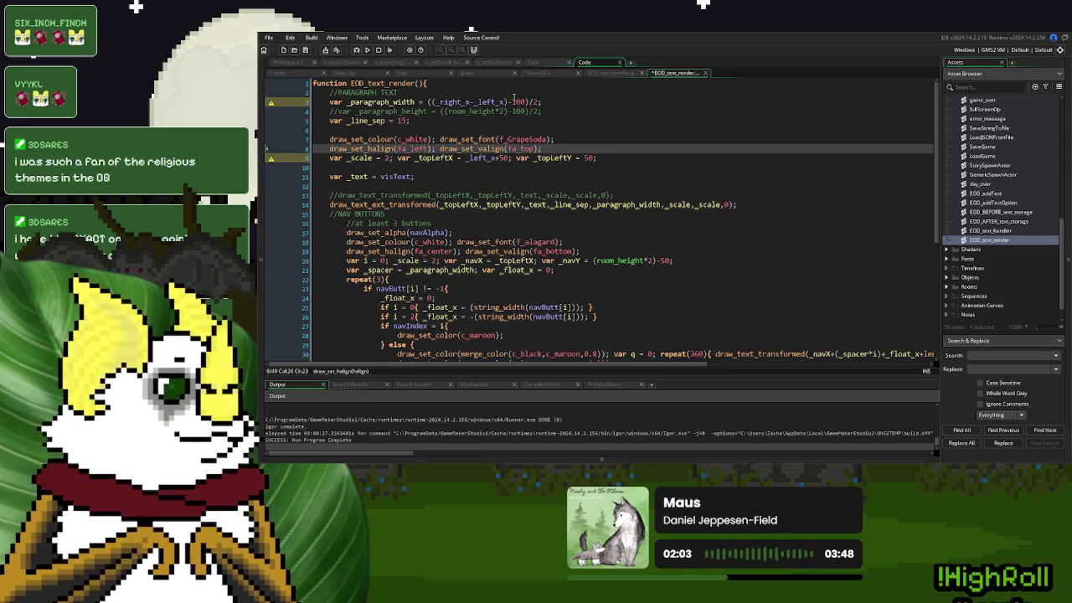
Copy the _left_x and _right_x lines from Draw GUI into EOD_text_render
{"action": "left_click", "coordinate": [537, 73]}
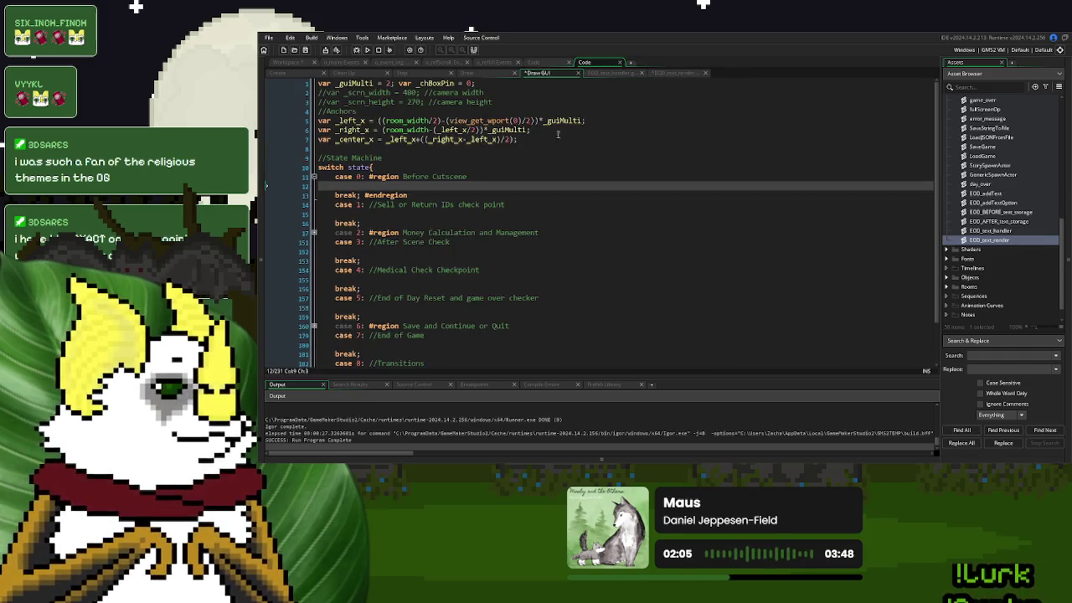
{"action": "left_click_drag", "start_coordinate": [585, 120], "coordinate": [318, 120]}
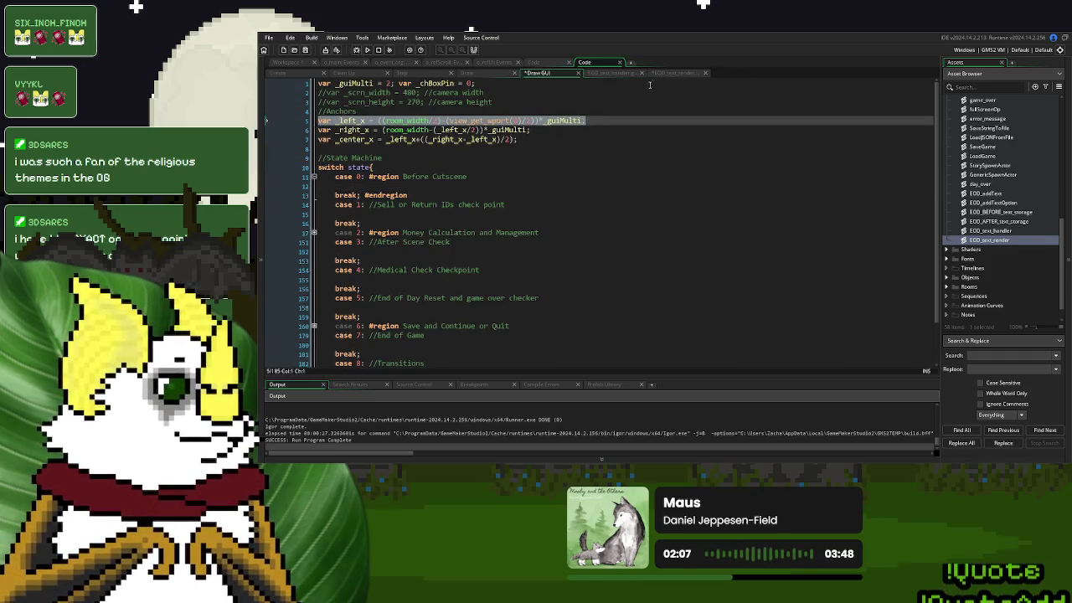
{"action": "left_click", "coordinate": [675, 73]}
{"action": "left_click", "coordinate": [331, 92]}
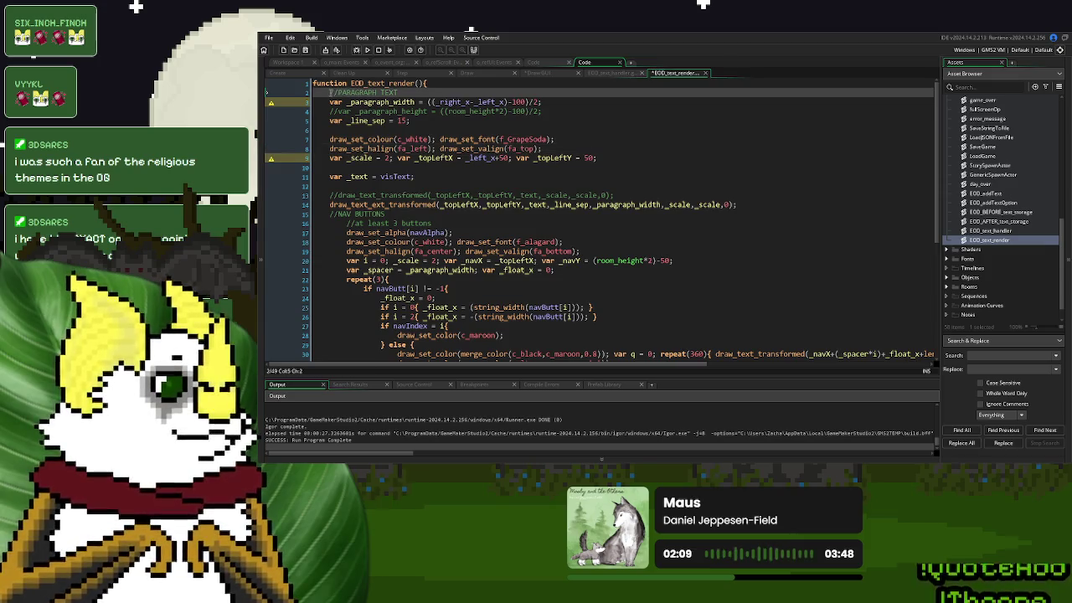
{"action": "type", "text": "var _left_x = ((room_width/2)-(view_get_wport(0)/2))*_guiMulti;"}
{"action": "left_click", "coordinate": [551, 75]}
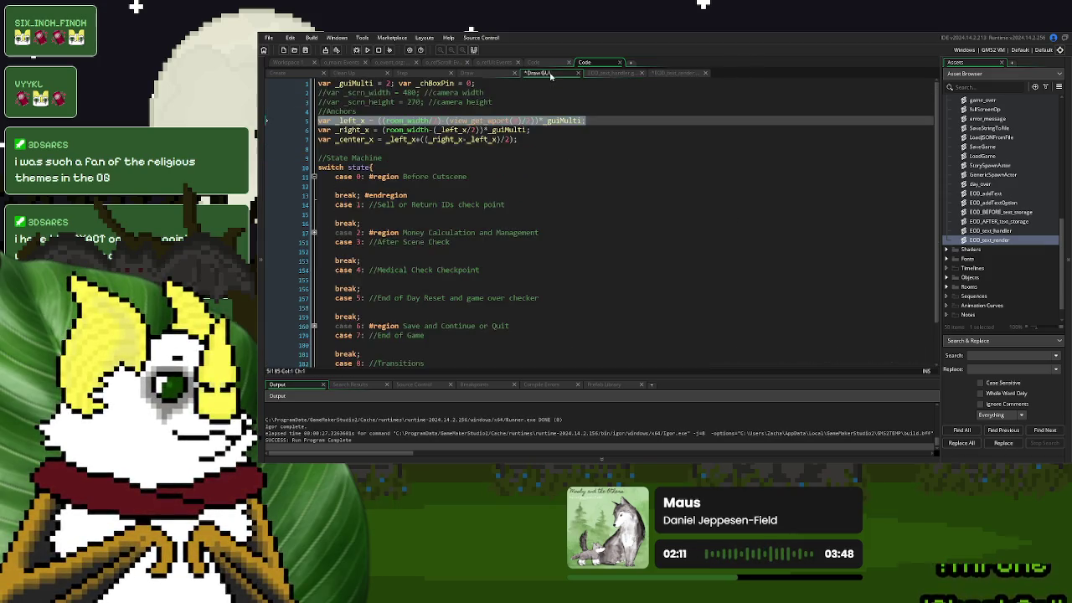
{"action": "left_click", "coordinate": [543, 131]}
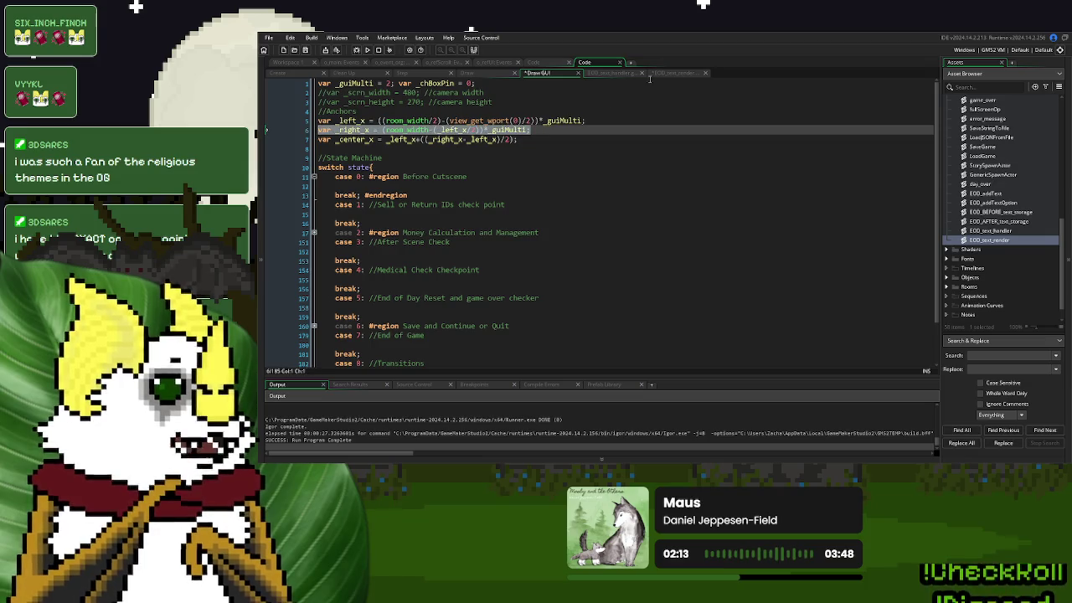
{"action": "left_click", "coordinate": [678, 74]}
{"action": "key", "text": "ctrl+v"}
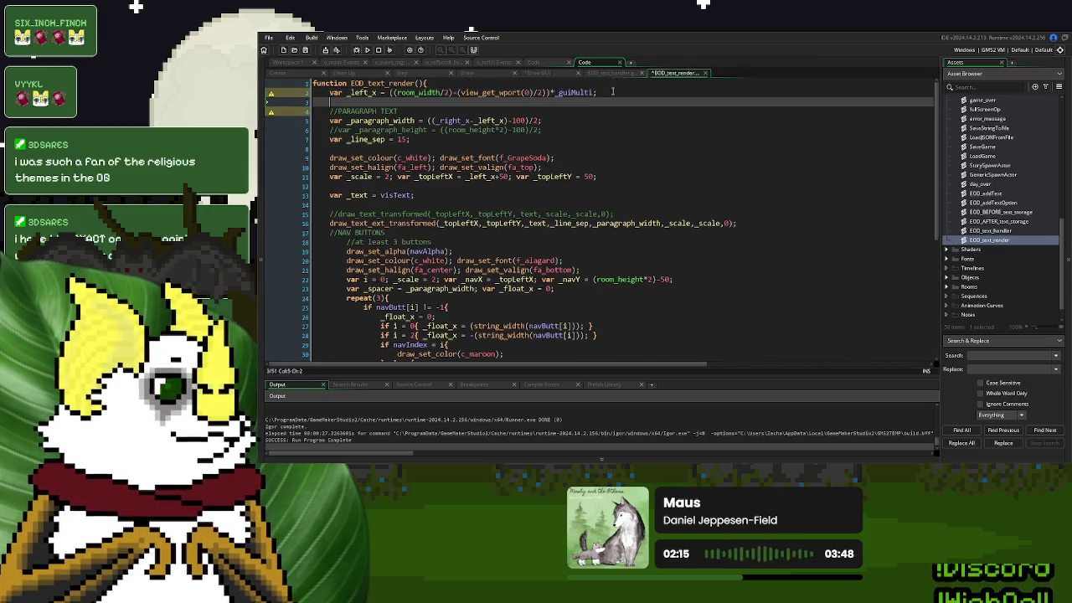
Add the _guiMulti = 2 declaration under EOD_text_render's function header
{"action": "left_click", "coordinate": [606, 73]}
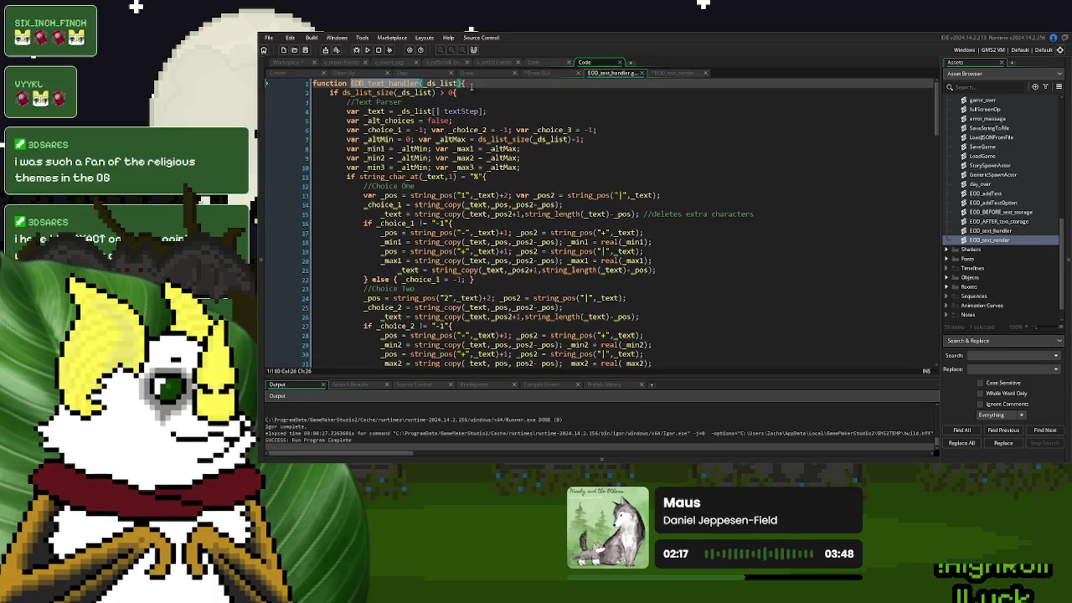
{"action": "left_click", "coordinate": [542, 75]}
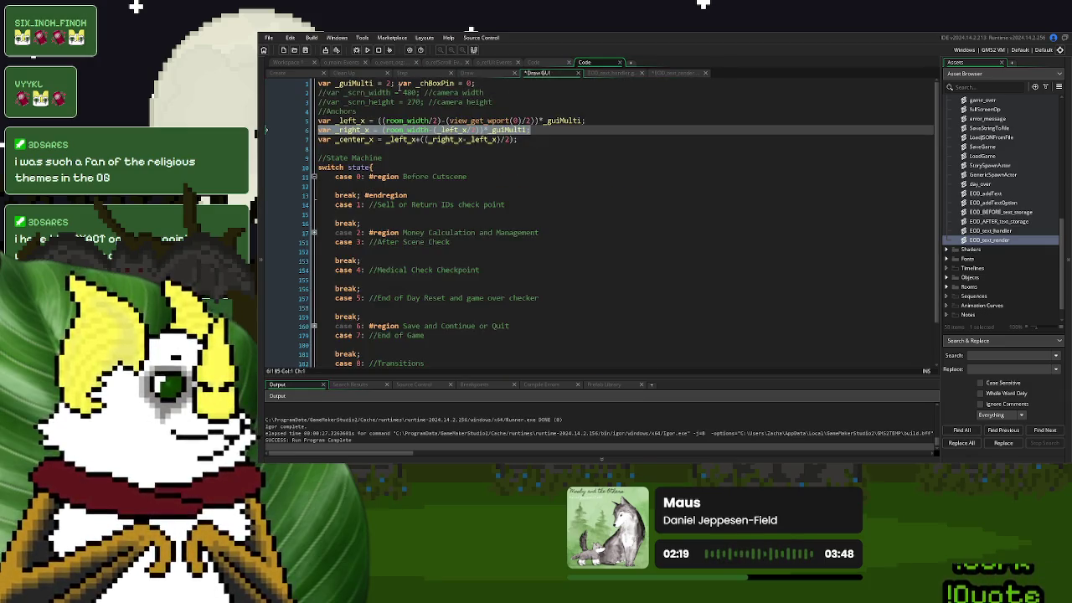
{"action": "left_click", "coordinate": [398, 84]}
{"action": "key", "text": "shift+Home"}
{"action": "key", "text": "ctrl+c"}
{"action": "left_click", "coordinate": [674, 72]}
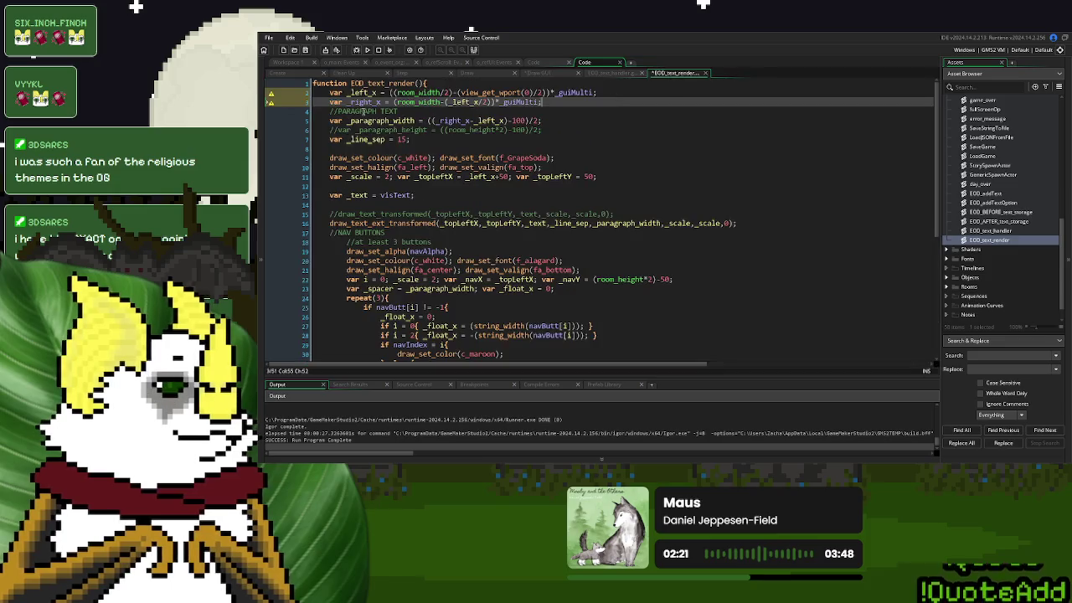
{"action": "left_click", "coordinate": [326, 90]}
{"action": "key", "text": "Return"}
{"action": "key", "text": "Up"}
{"action": "key", "text": "ctrl+v"}
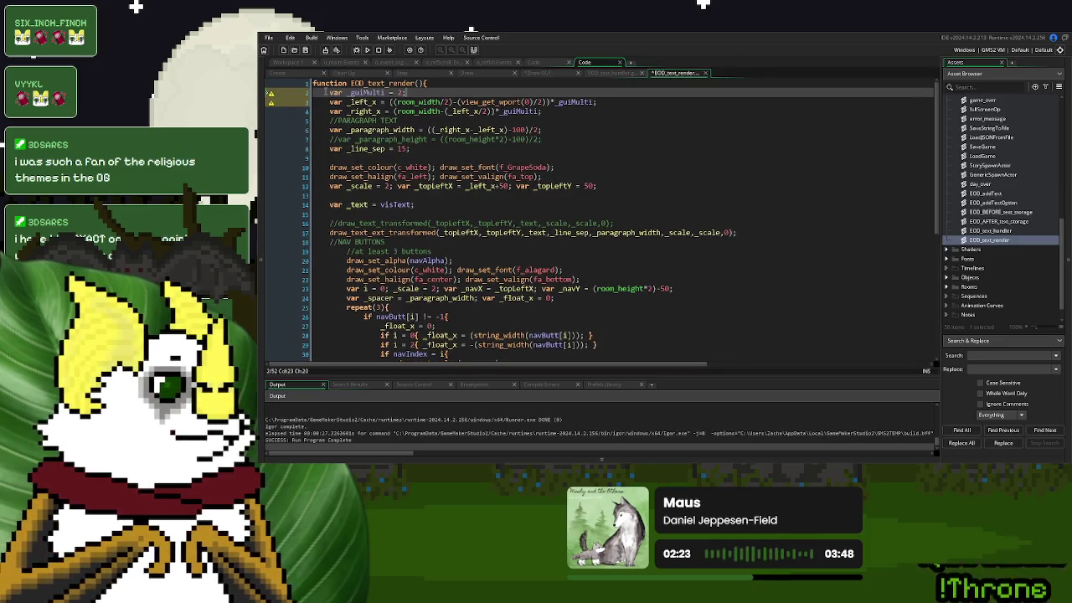
Review EOD_text_render down to its textFadeOut block using textFadeAlpha
{"action": "left_click", "coordinate": [601, 158]}
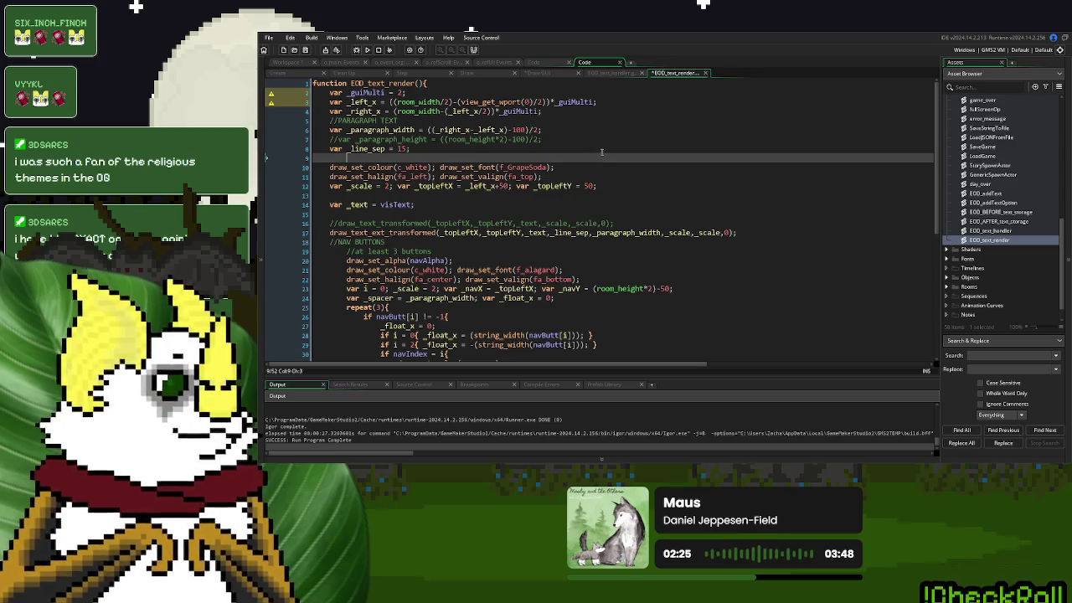
{"action": "scroll", "coordinate": [601, 159], "scroll_direction": "down", "scroll_amount": 6}
{"action": "scroll", "coordinate": [601, 149], "scroll_direction": "down", "scroll_amount": 2}
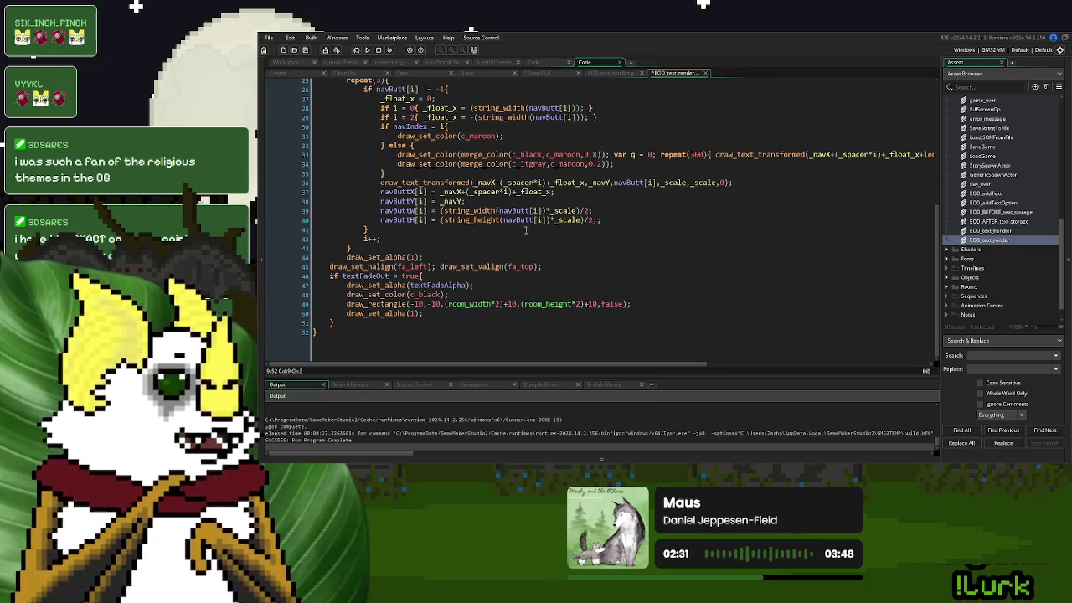
{"action": "scroll", "coordinate": [526, 229], "scroll_direction": "up", "scroll_amount": 9}
{"action": "scroll", "coordinate": [500, 252], "scroll_direction": "down", "scroll_amount": 9}
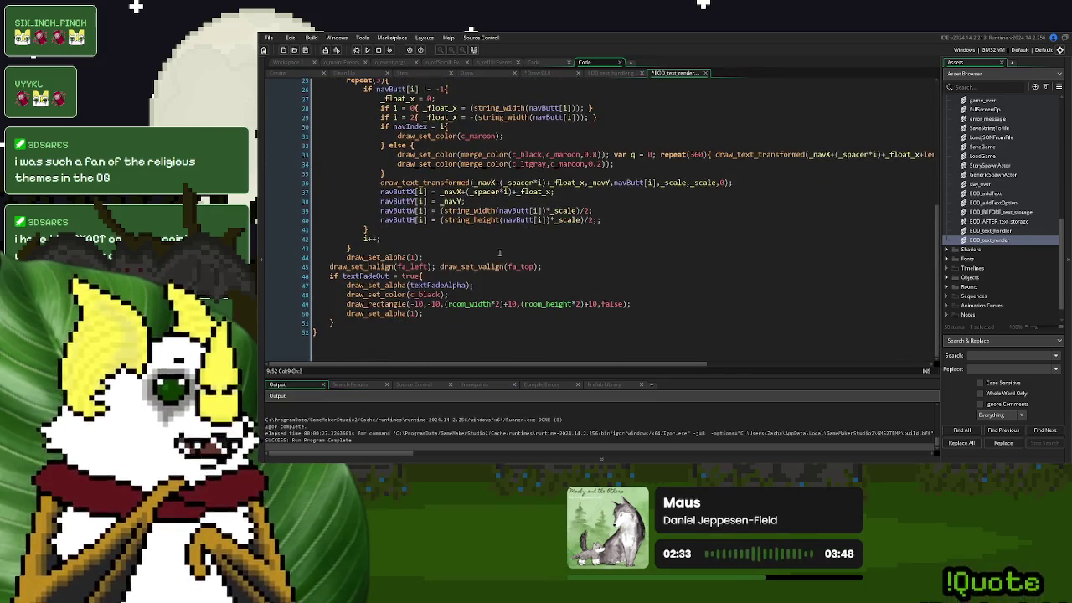
{"action": "scroll", "coordinate": [499, 252], "scroll_direction": "up", "scroll_amount": 1}
{"action": "double_click", "coordinate": [439, 291]}
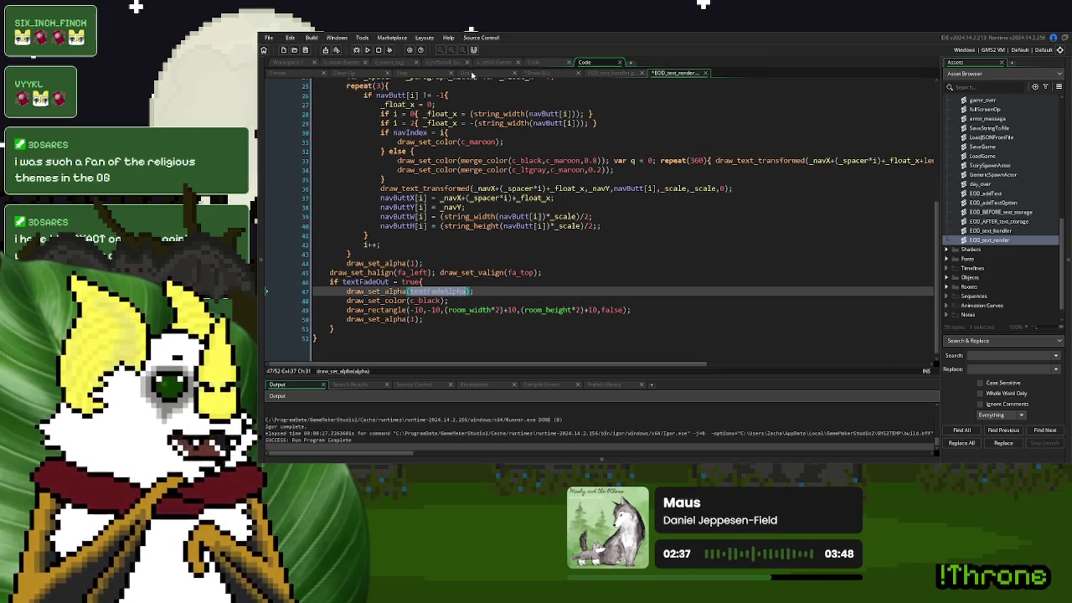
{"action": "left_click", "coordinate": [472, 74]}
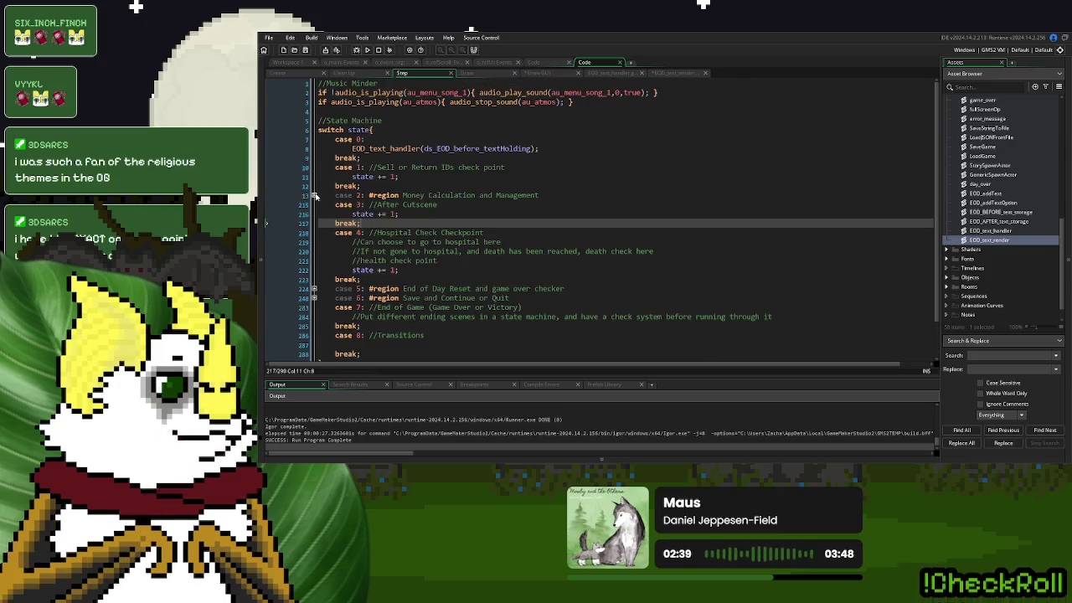
Add 'textFadeAlpha = 0; navAlpha = 0;' to the final else block on line 159
{"action": "left_click", "coordinate": [607, 74]}
{"action": "scroll", "coordinate": [454, 242], "scroll_direction": "down", "scroll_amount": 10}
{"action": "scroll", "coordinate": [454, 242], "scroll_direction": "down", "scroll_amount": 20}
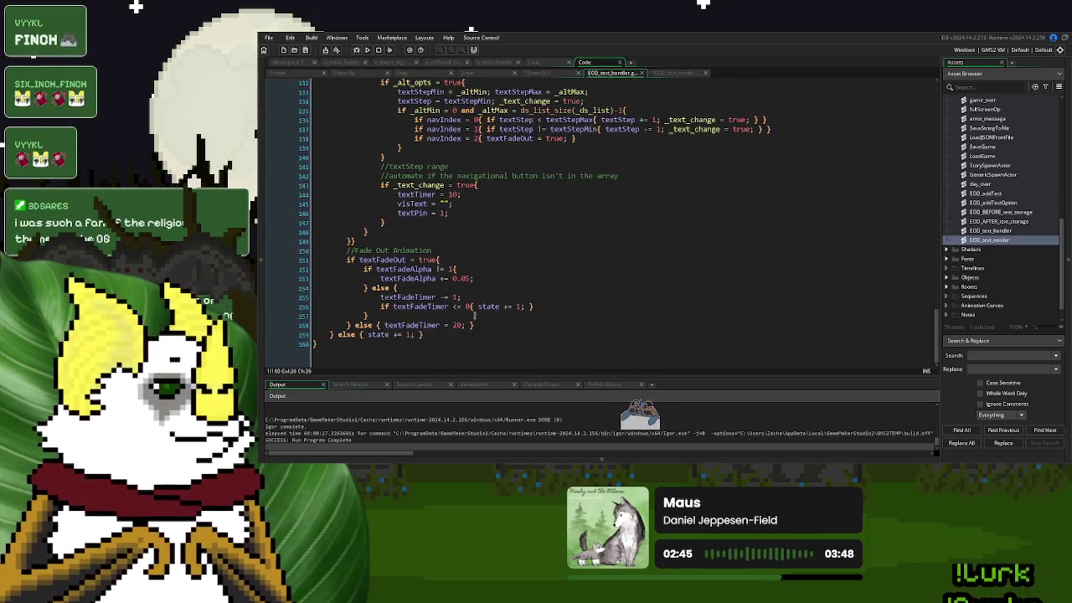
{"action": "left_click", "coordinate": [412, 335]}
{"action": "type", "text": "textFadeAlpha "}
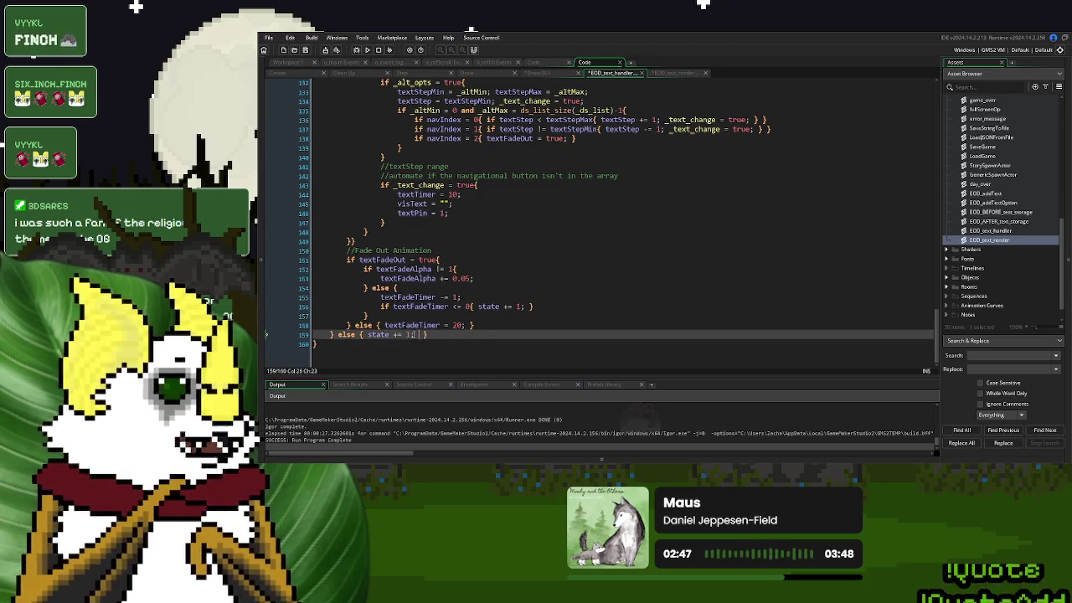
{"action": "type", "text": "= 0;"}
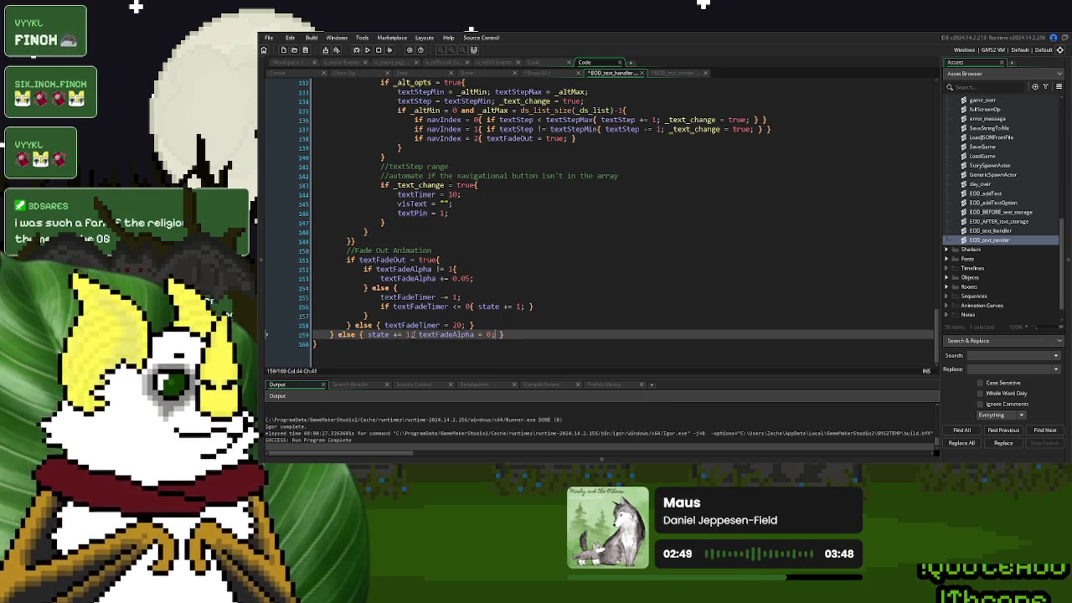
{"action": "left_click", "coordinate": [669, 72]}
{"action": "scroll", "coordinate": [441, 189], "scroll_direction": "up", "scroll_amount": 3}
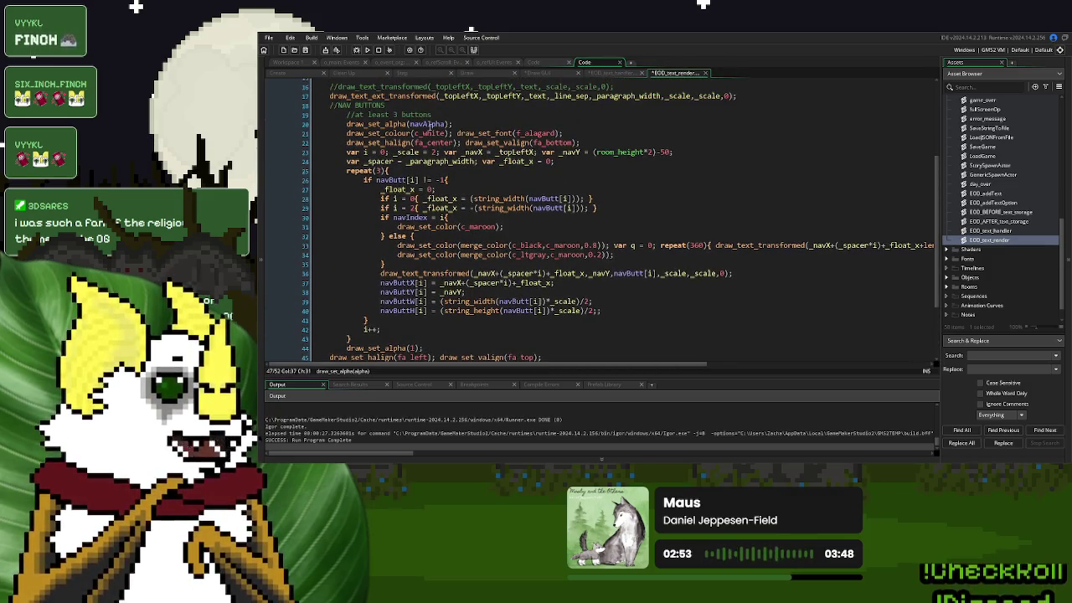
{"action": "double_click", "coordinate": [429, 124]}
{"action": "left_click", "coordinate": [612, 73]}
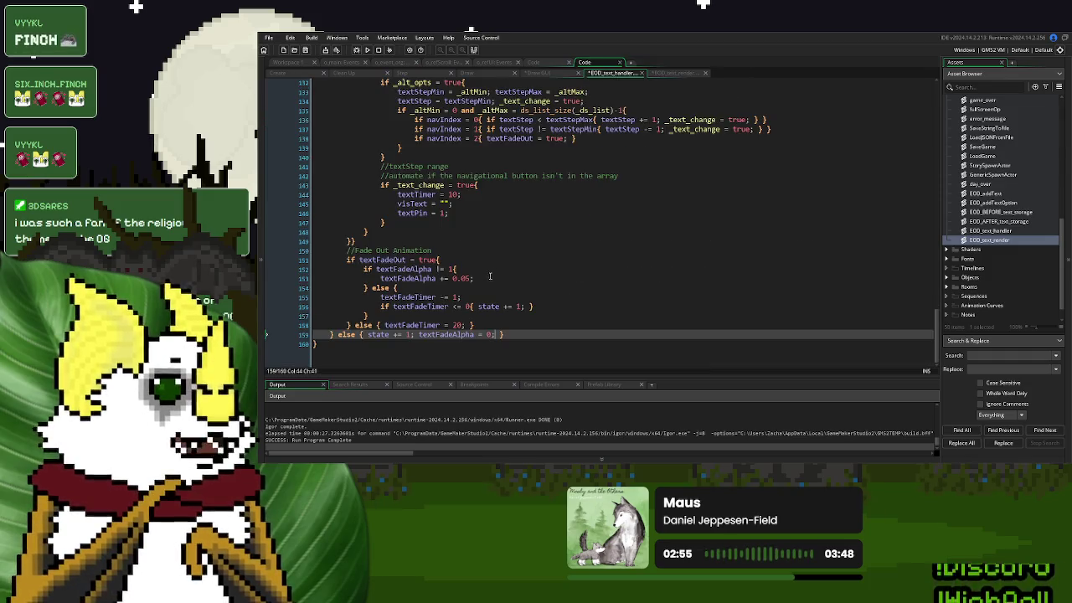
{"action": "type", "text": "navAlpha = 0;"}
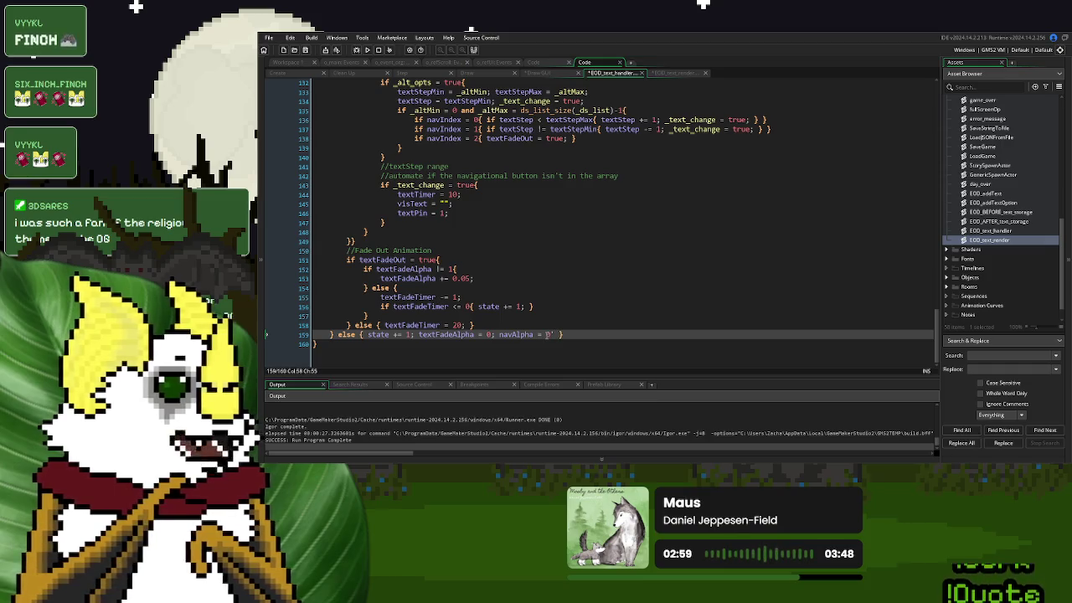
{"action": "scroll", "coordinate": [519, 285], "scroll_direction": "up", "scroll_amount": 2}
{"action": "scroll", "coordinate": [519, 281], "scroll_direction": "down", "scroll_amount": 2}
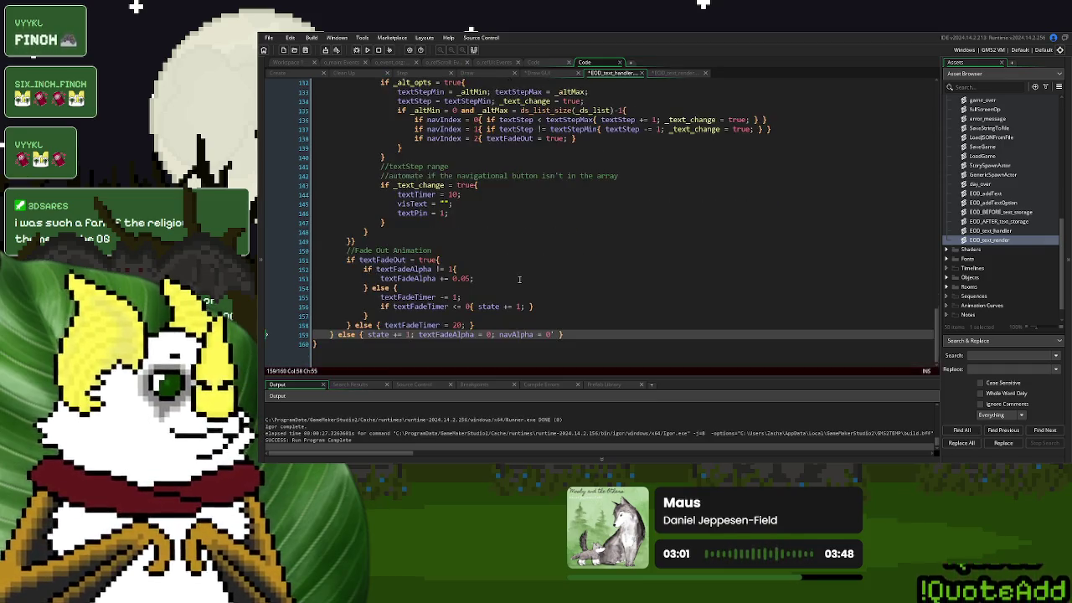
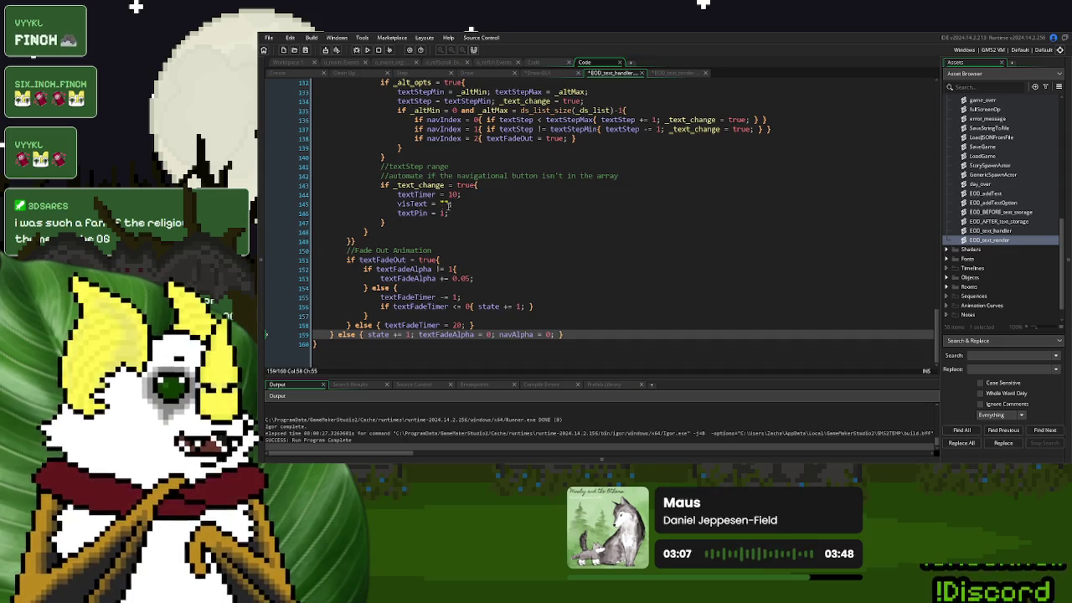
Break the final else branch onto separate lines and add a //variable reset comment above the alpha resets
{"action": "left_click_drag", "start_coordinate": [453, 212], "coordinate": [398, 215]}
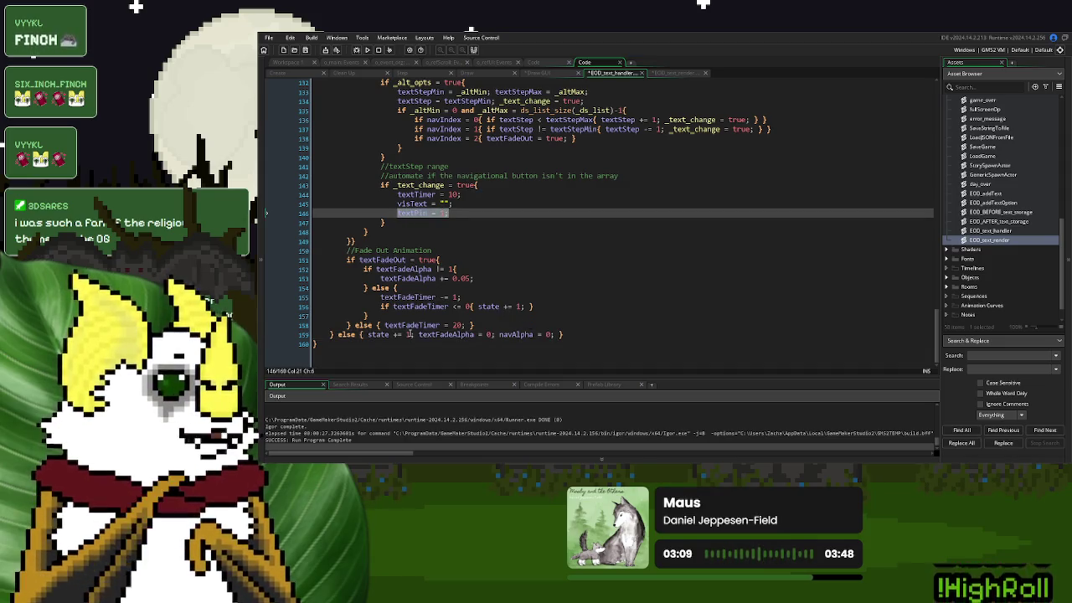
{"action": "left_click", "coordinate": [366, 334]}
{"action": "key", "text": "Return"}
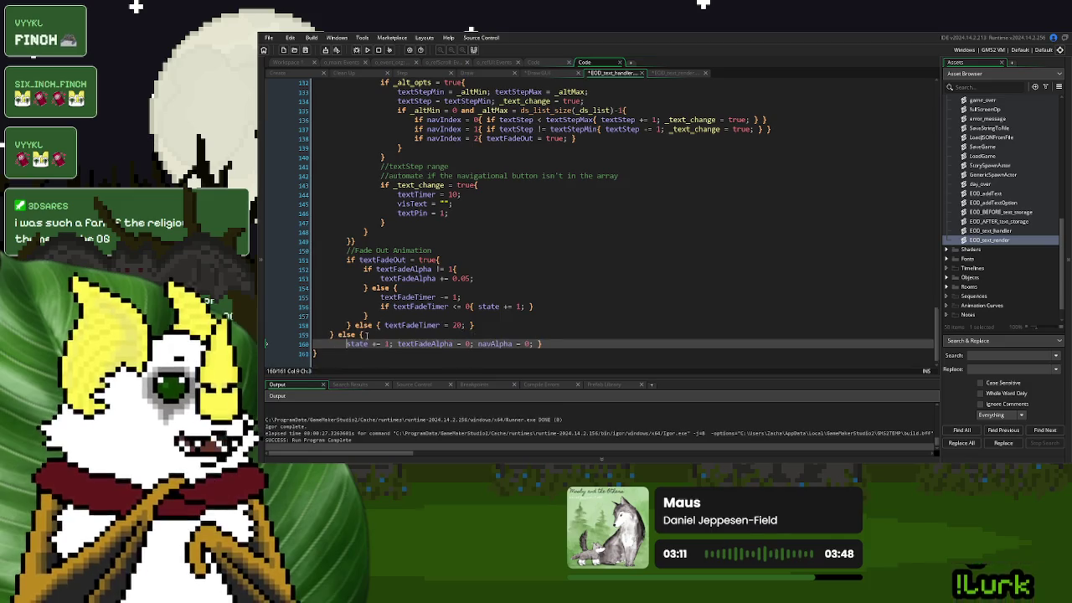
{"action": "key", "text": "End"}
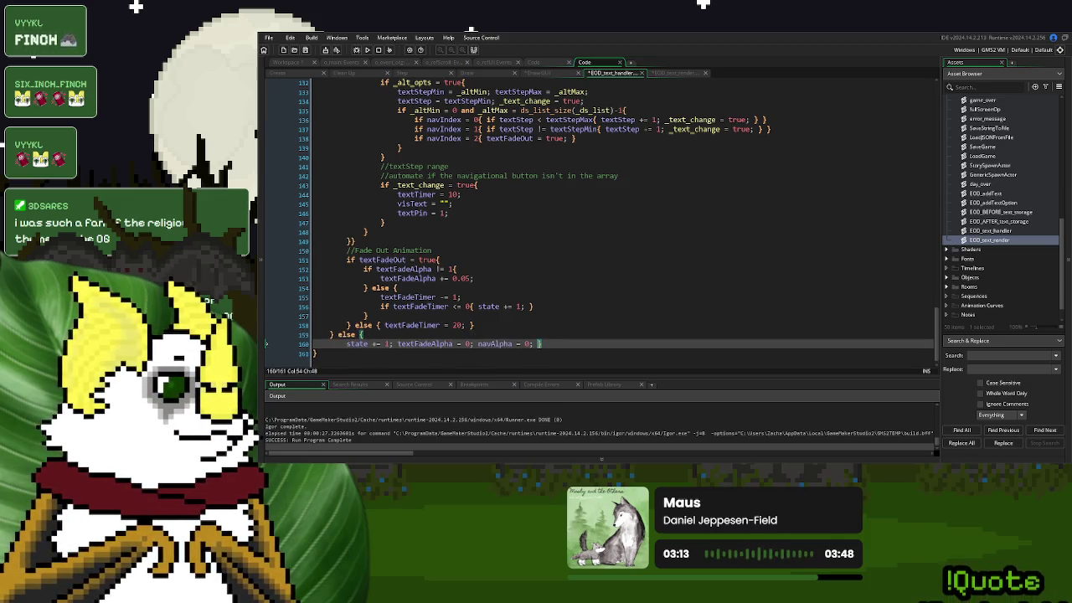
{"action": "key", "text": "Return"}
{"action": "key", "text": "BackSpace"}
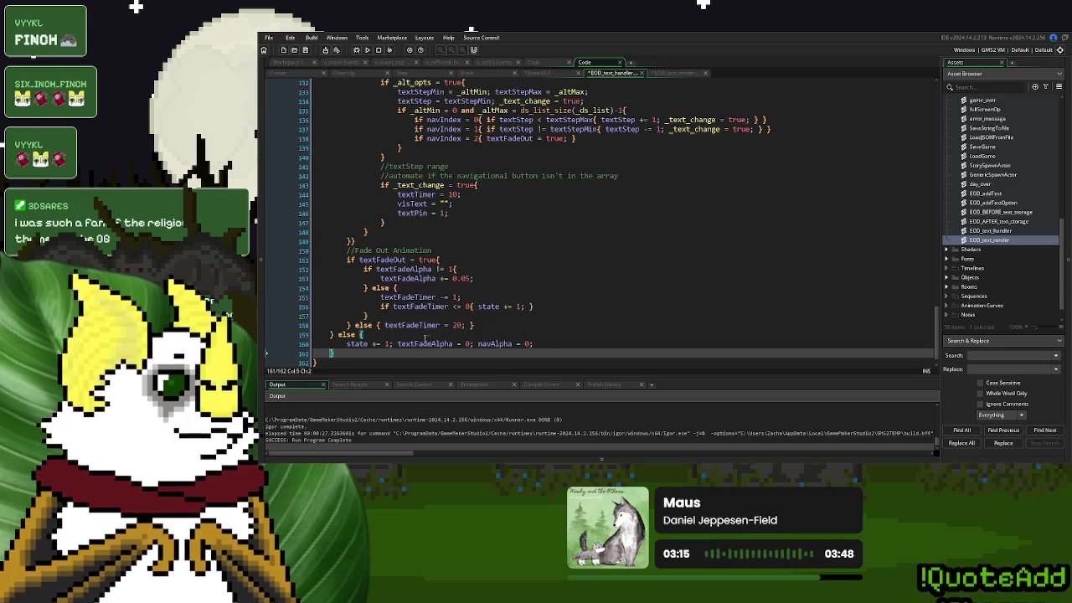
{"action": "left_click", "coordinate": [399, 343]}
{"action": "key", "text": "Return"}
{"action": "key", "text": "Return"}
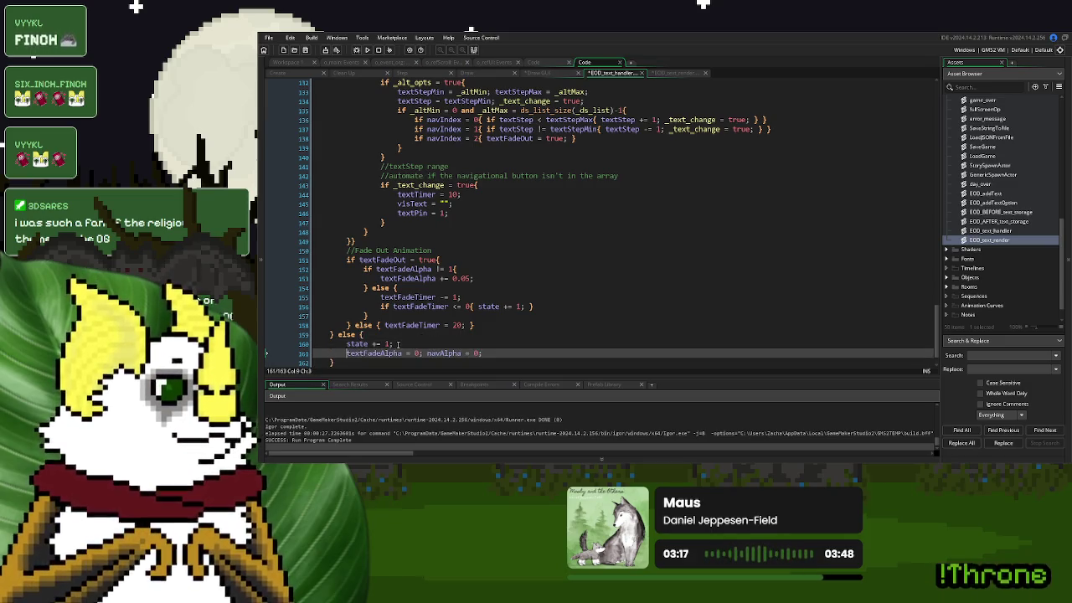
{"action": "key", "text": "Up"}
{"action": "type", "text": "//"}
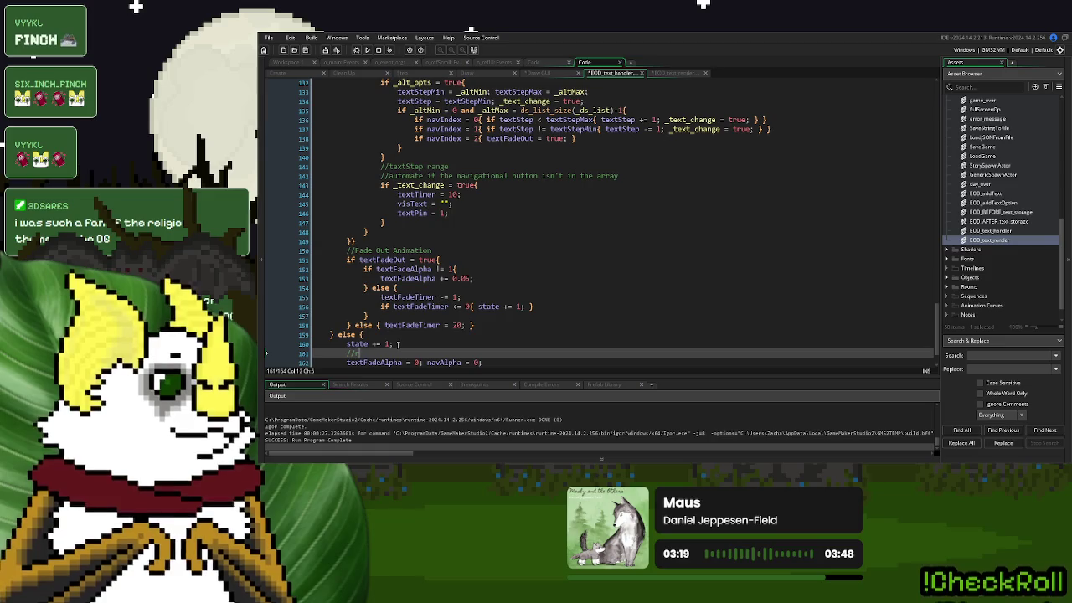
{"action": "type", "text": "variable reset"}
Paste the textTimer, visText and textPin resets below navAlpha = 0 and align their indentation
{"action": "scroll", "coordinate": [402, 335], "scroll_direction": "down", "scroll_amount": 2}
{"action": "left_click", "coordinate": [423, 325]}
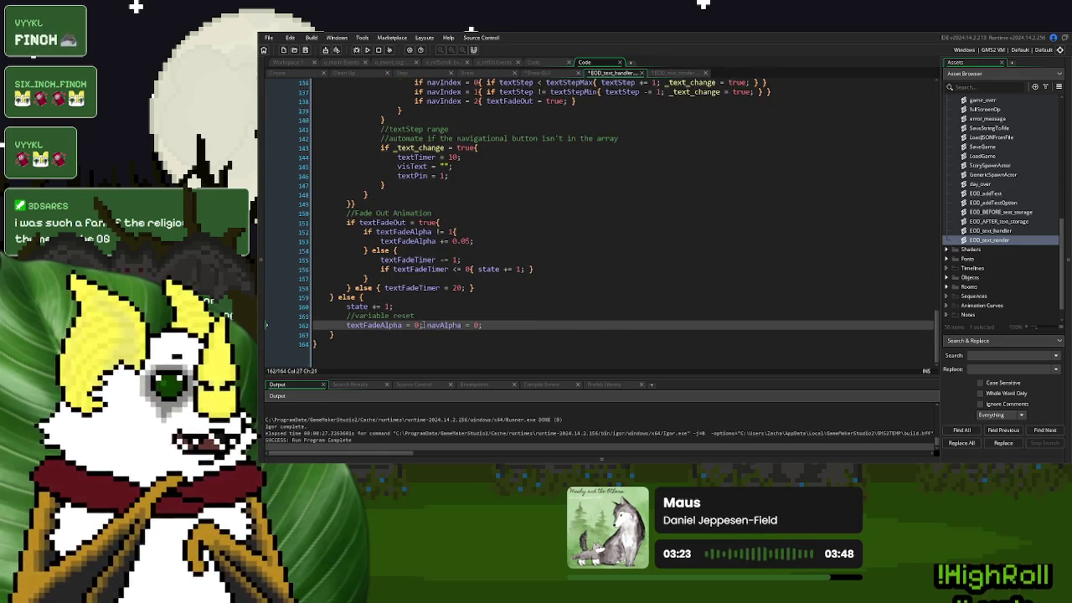
{"action": "key", "text": "Return"}
{"action": "scroll", "coordinate": [538, 259], "scroll_direction": "up", "scroll_amount": 4}
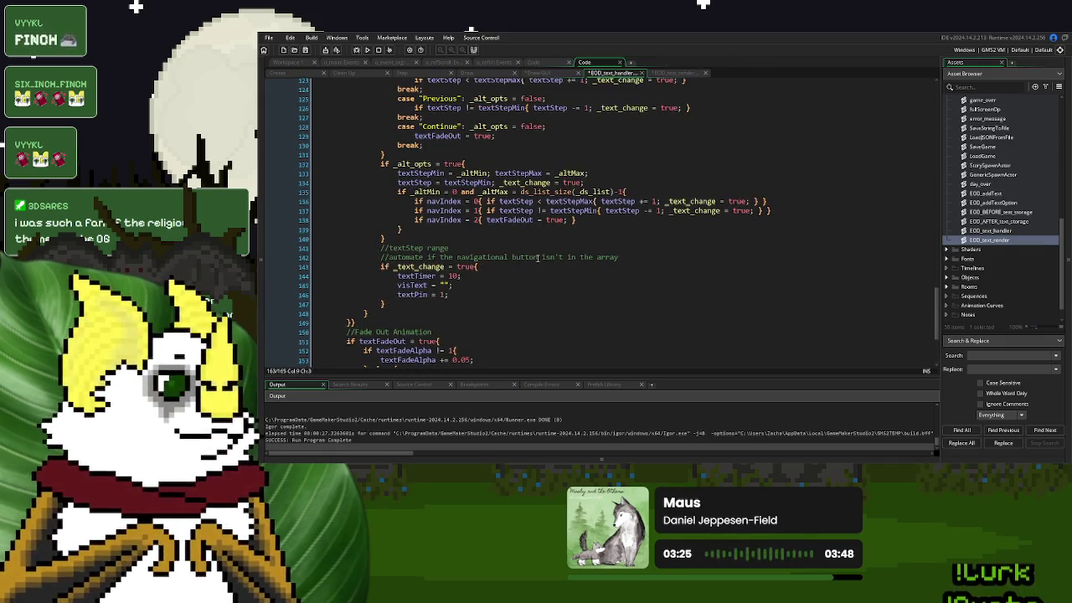
{"action": "scroll", "coordinate": [433, 287], "scroll_direction": "down", "scroll_amount": 4}
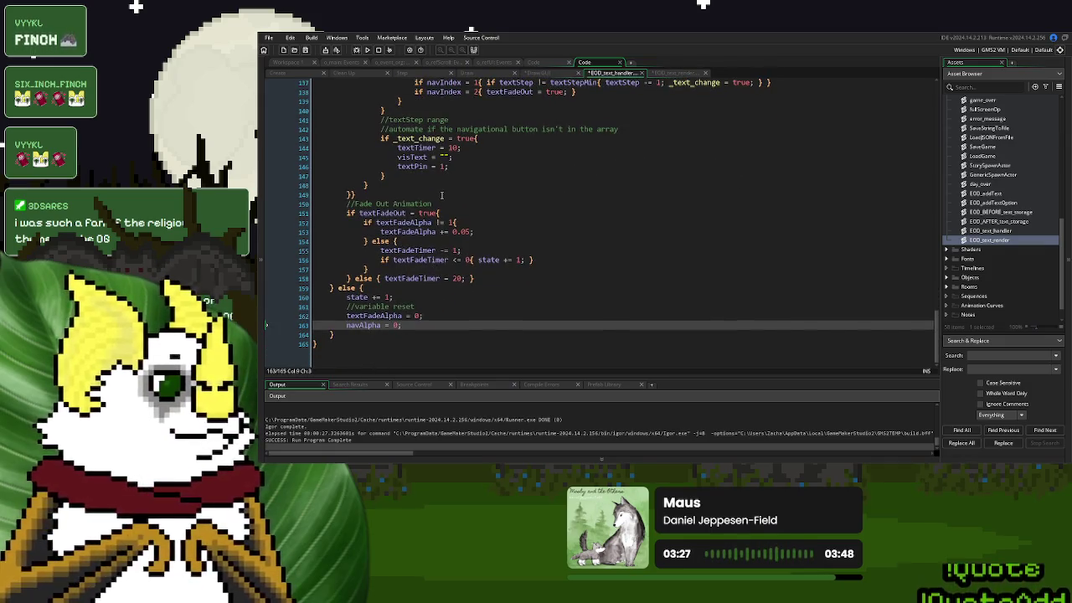
{"action": "left_click_drag", "start_coordinate": [455, 166], "coordinate": [396, 148]}
{"action": "key", "text": "ctrl+c"}
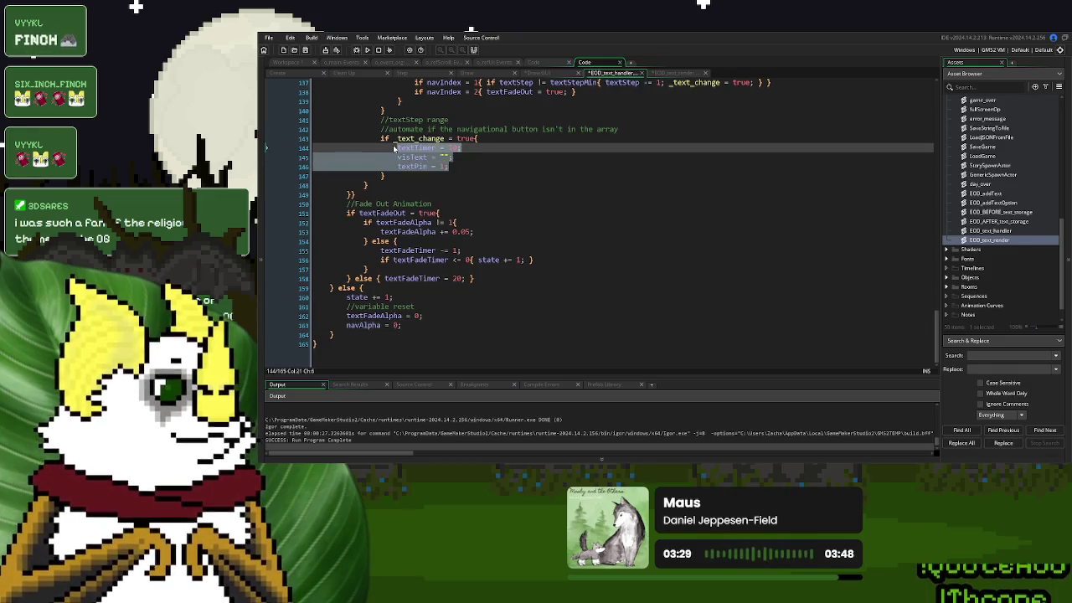
{"action": "left_click", "coordinate": [422, 324]}
{"action": "key", "text": "Return"}
{"action": "key", "text": "ctrl+v"}
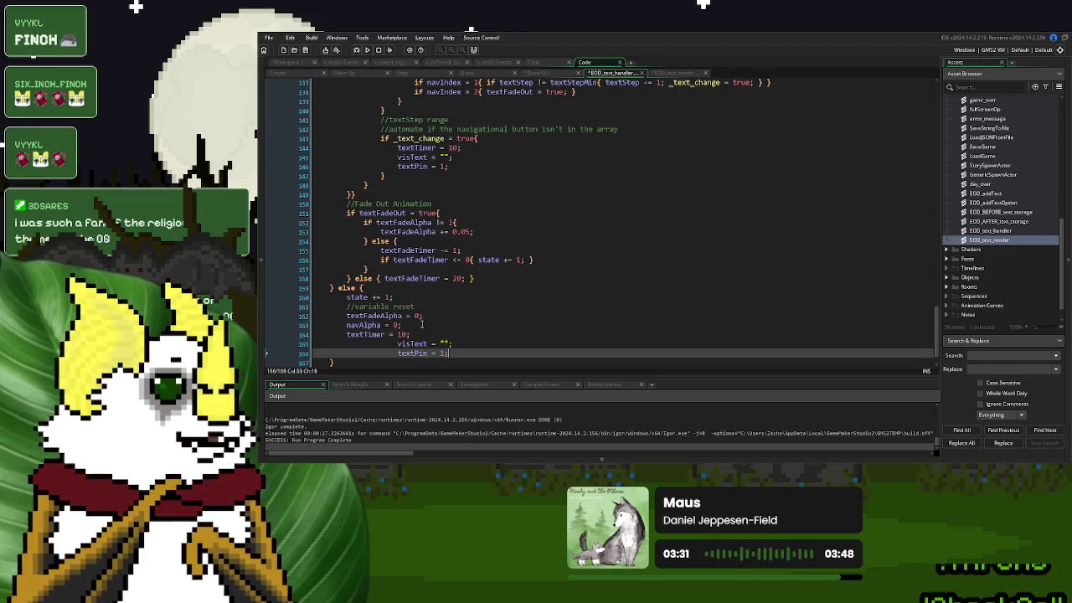
{"action": "left_click_drag", "start_coordinate": [449, 353], "coordinate": [395, 342]}
{"action": "key", "text": "shift+Tab"}
{"action": "key", "text": "shift+Tab"}
{"action": "key", "text": "shift+Tab"}
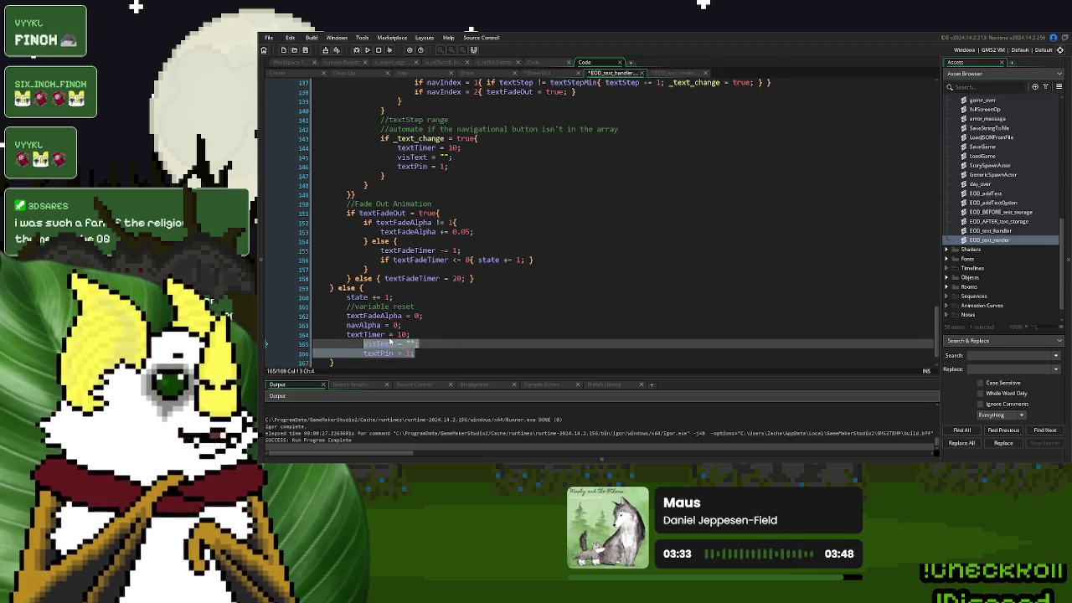
{"action": "left_click", "coordinate": [460, 334]}
{"action": "scroll", "coordinate": [460, 335], "scroll_direction": "up", "scroll_amount": 20}
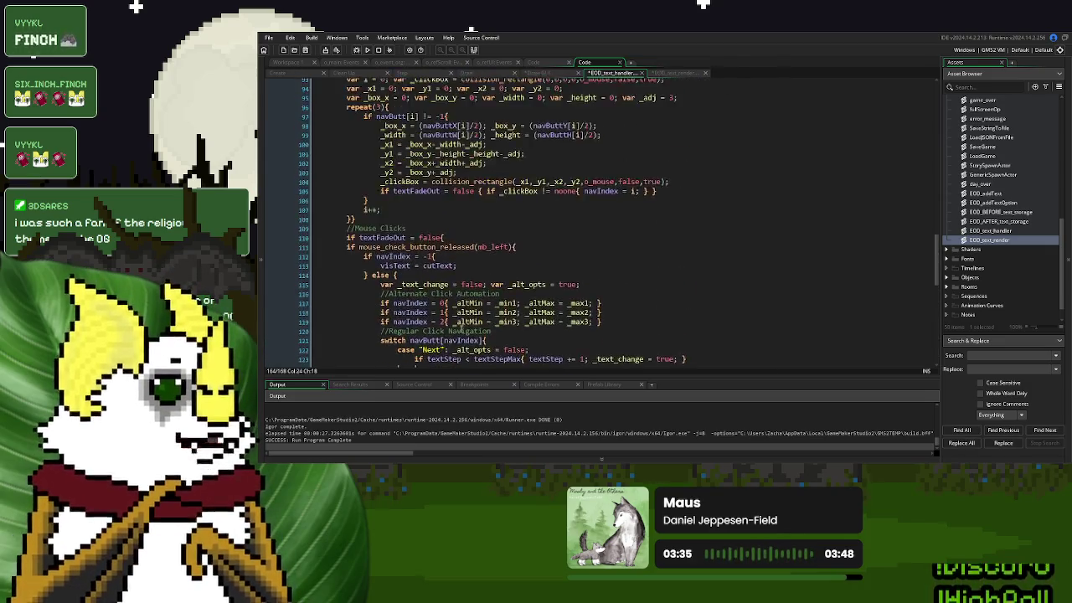
Add textStep = 0; after textPin = 1 in the else branch's reset block
{"action": "scroll", "coordinate": [460, 328], "scroll_direction": "up", "scroll_amount": 4}
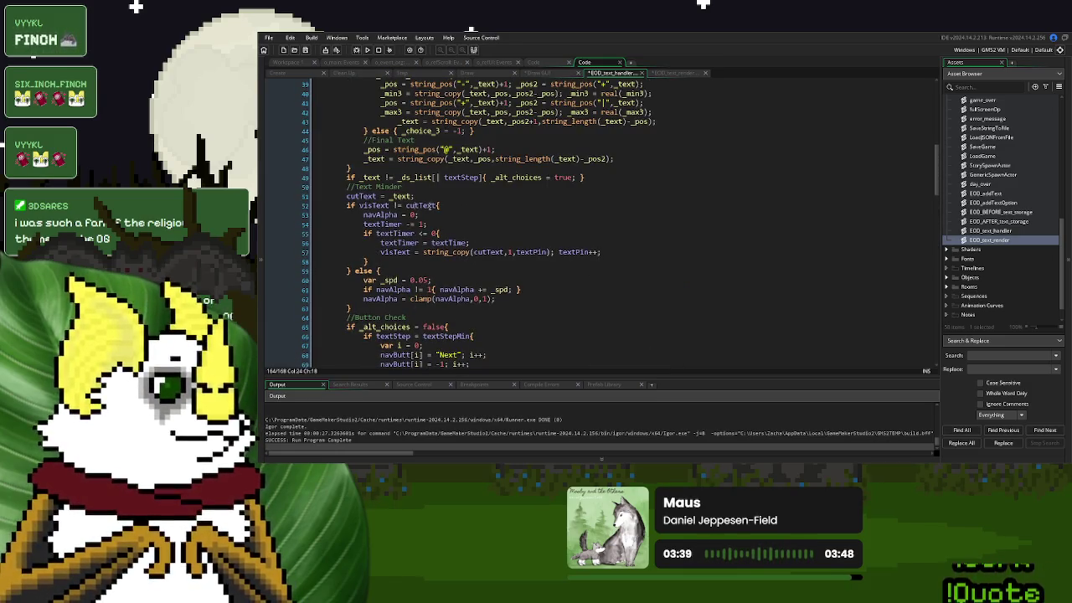
{"action": "scroll", "coordinate": [433, 205], "scroll_direction": "up", "scroll_amount": 13}
{"action": "left_click", "coordinate": [463, 111]}
{"action": "scroll", "coordinate": [507, 174], "scroll_direction": "down", "scroll_amount": 20}
{"action": "scroll", "coordinate": [506, 174], "scroll_direction": "down", "scroll_amount": 20}
{"action": "left_click", "coordinate": [411, 322]}
{"action": "key", "text": "Return"}
{"action": "type", "text": "textStep = 0;"}
Check the navIndex usages, then bring up the EOD_text_render script and the Draw GUI event
{"action": "scroll", "coordinate": [412, 320], "scroll_direction": "up", "scroll_amount": 8}
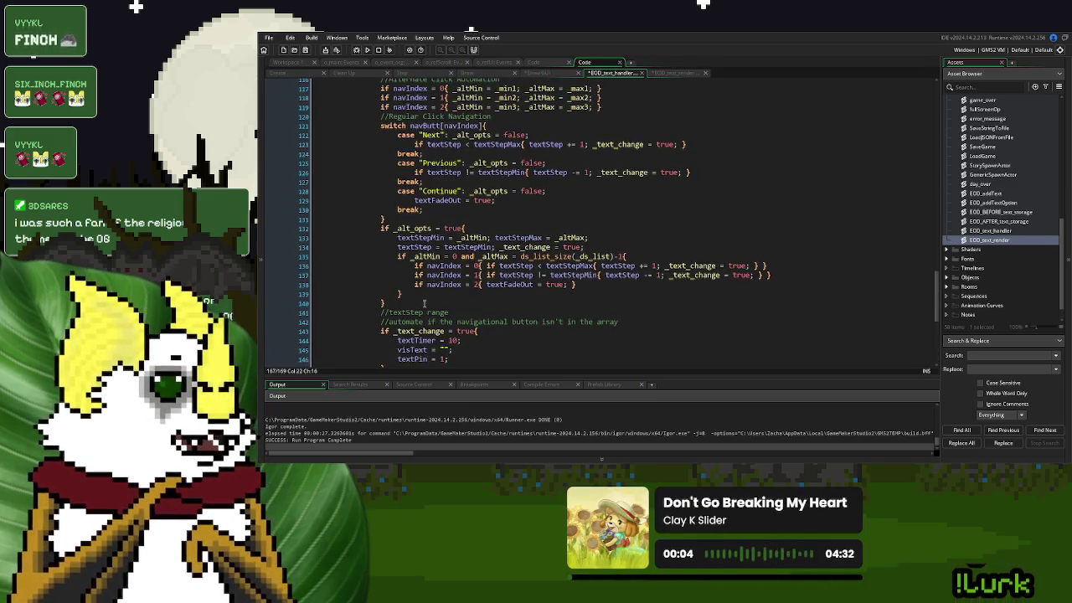
{"action": "double_click", "coordinate": [444, 266]}
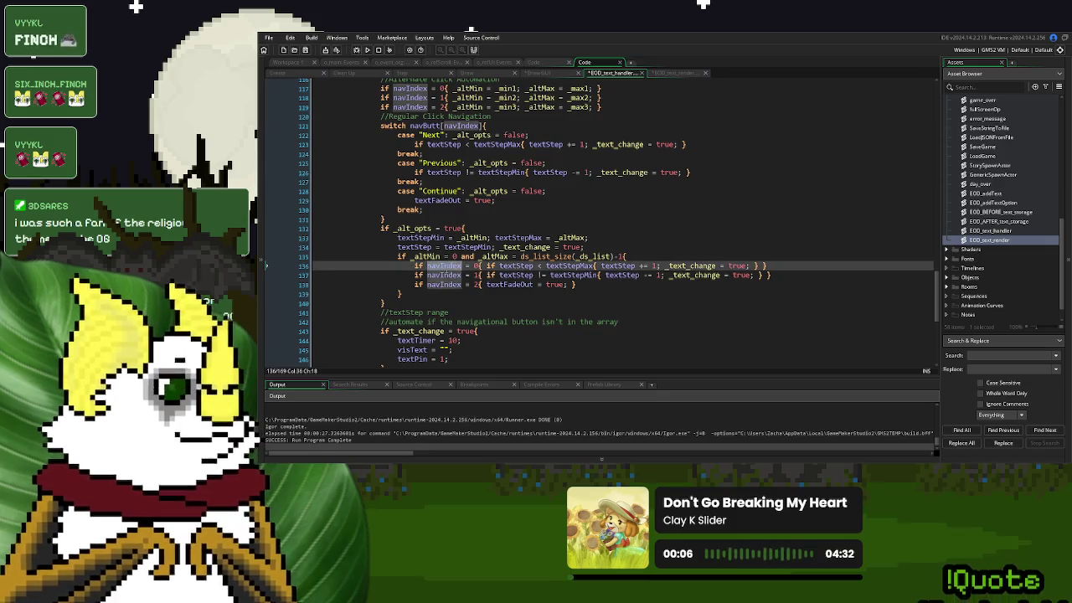
{"action": "scroll", "coordinate": [455, 240], "scroll_direction": "up", "scroll_amount": 2}
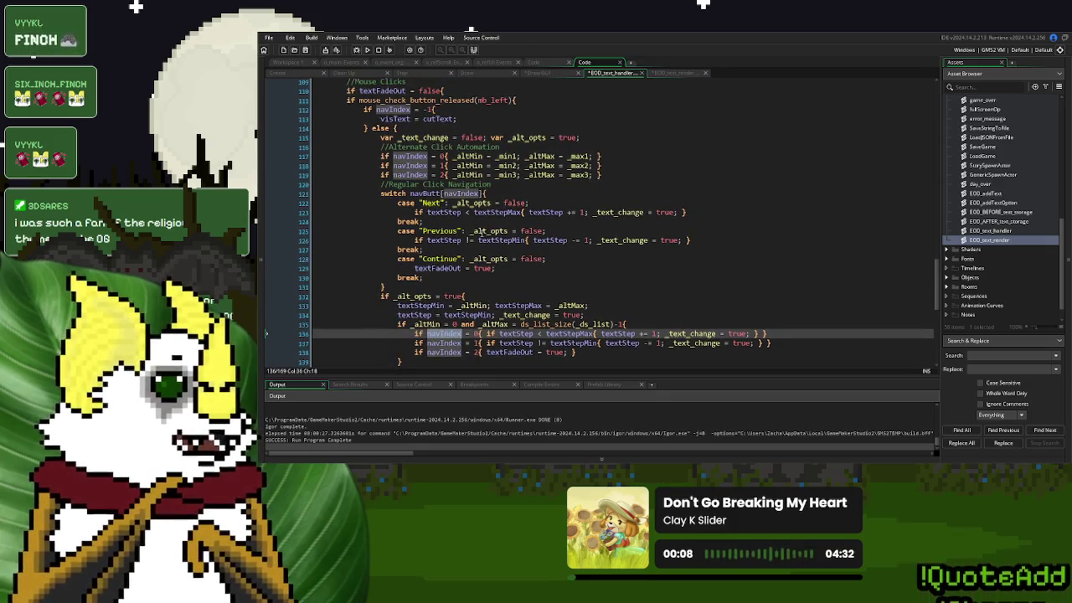
{"action": "scroll", "coordinate": [480, 231], "scroll_direction": "up", "scroll_amount": 8}
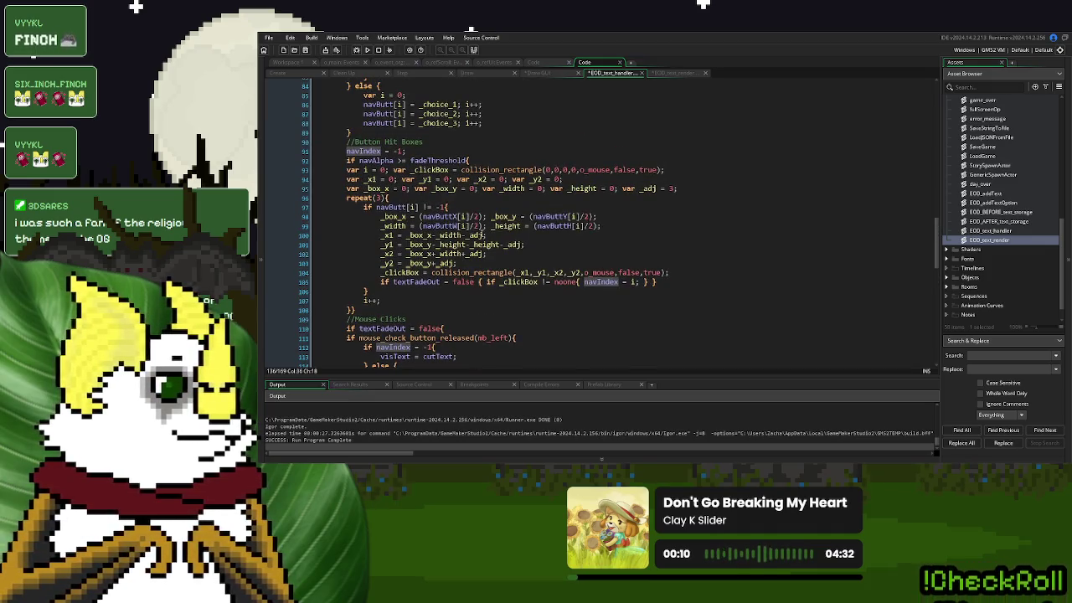
{"action": "scroll", "coordinate": [483, 234], "scroll_direction": "up", "scroll_amount": 20}
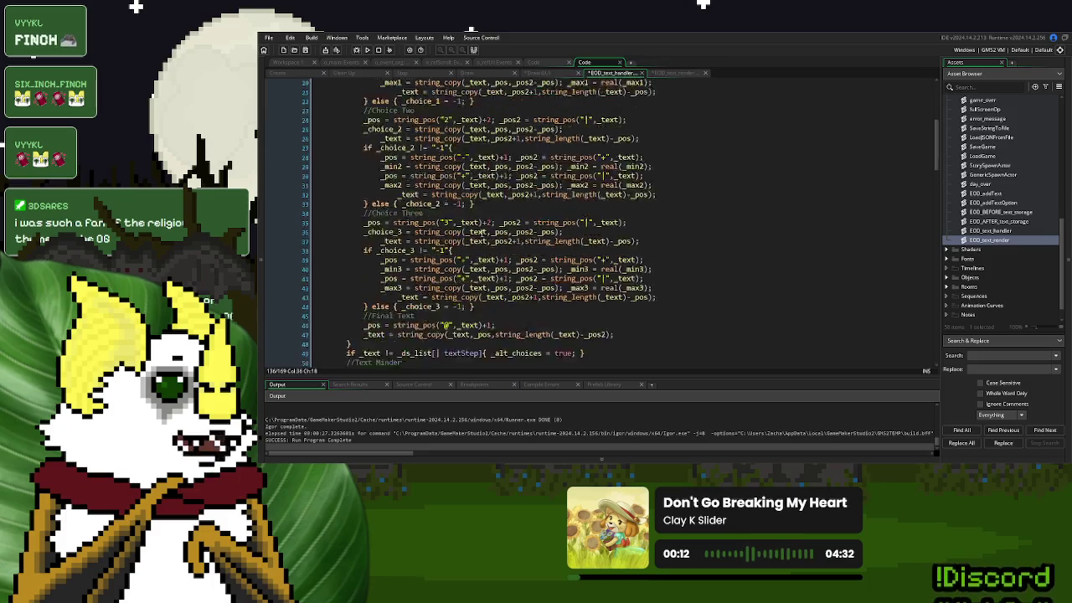
{"action": "scroll", "coordinate": [482, 232], "scroll_direction": "up", "scroll_amount": 6}
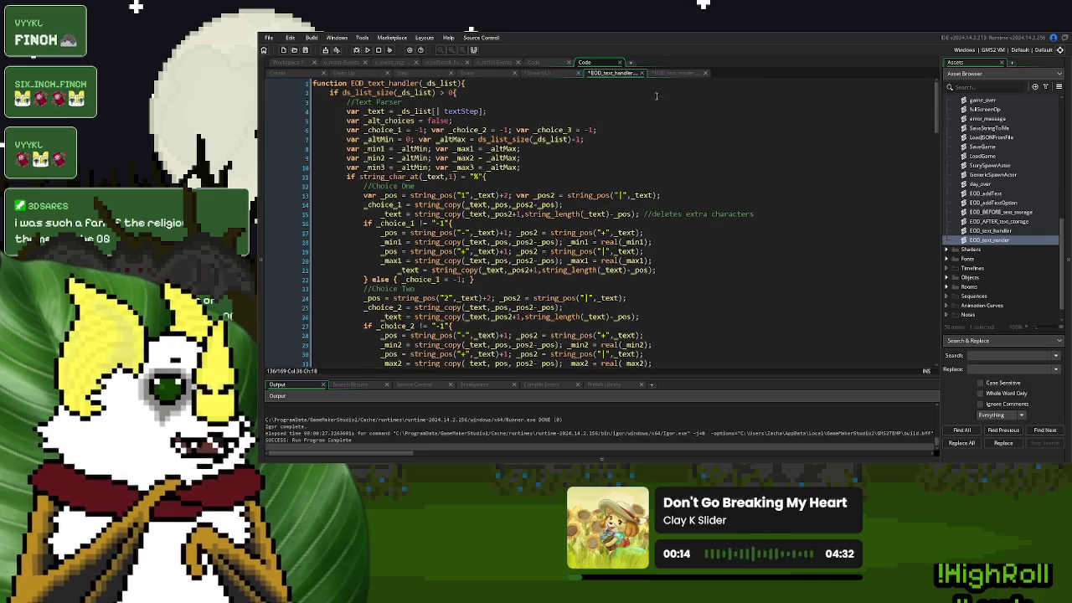
{"action": "left_click", "coordinate": [670, 74]}
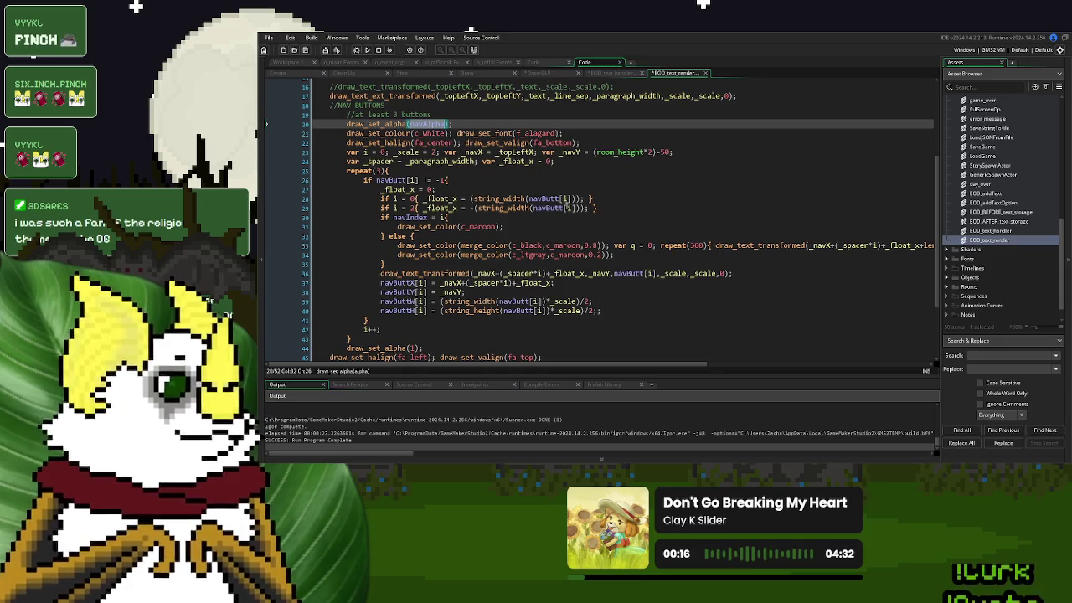
{"action": "scroll", "coordinate": [569, 223], "scroll_direction": "up", "scroll_amount": 5}
{"action": "left_click", "coordinate": [414, 81]}
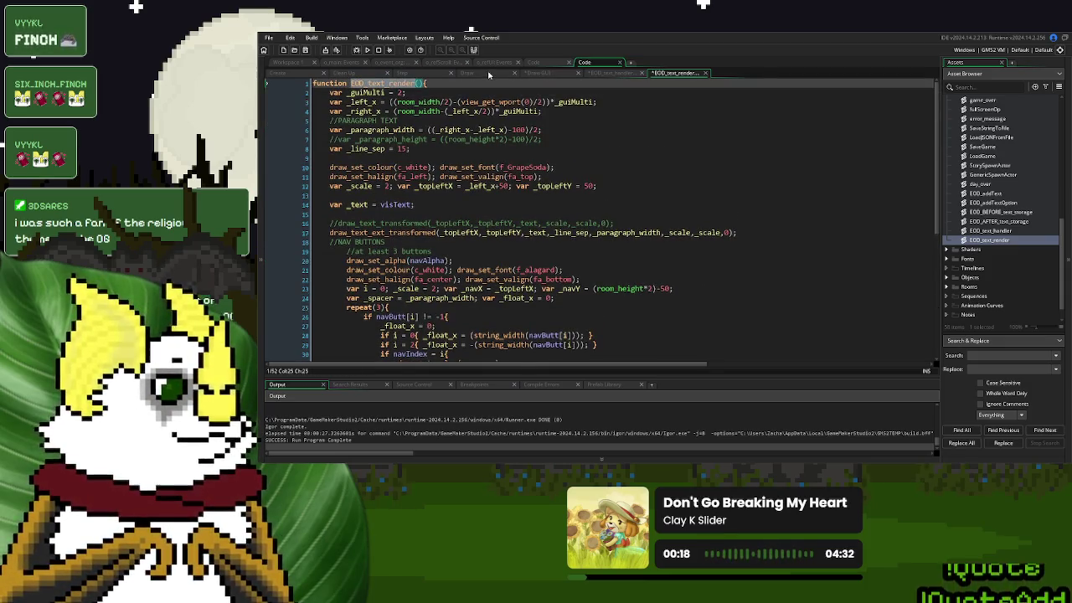
{"action": "left_click", "coordinate": [549, 74]}
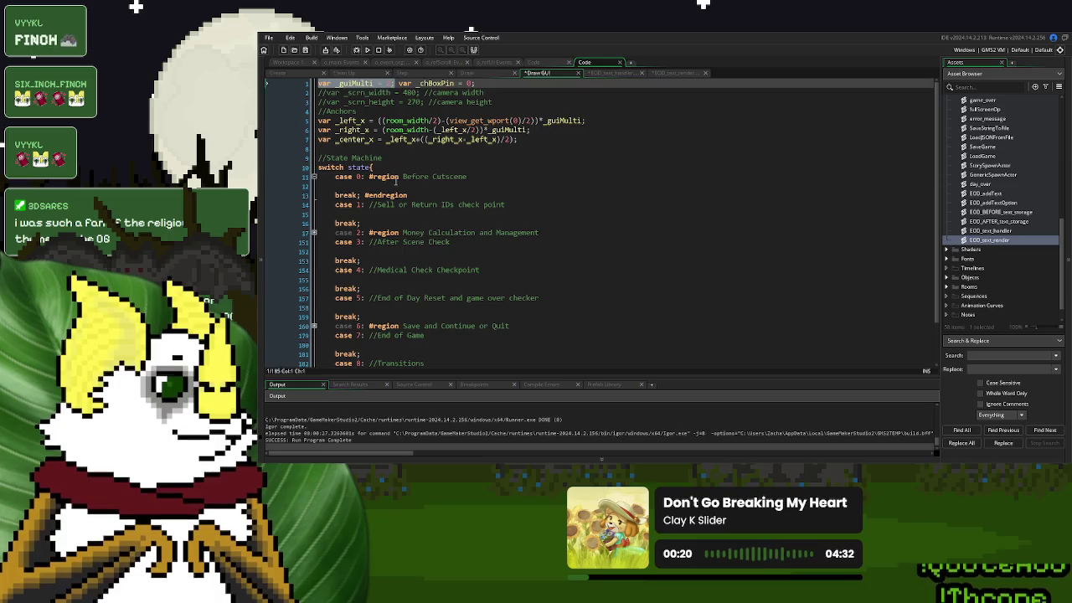
Replace case 0's #region/#endregion markers with an EOD_text_render(); call
{"action": "left_click", "coordinate": [396, 180]}
{"action": "left_click_drag", "start_coordinate": [409, 196], "coordinate": [361, 200]}
{"action": "key", "text": "BackSpace"}
{"action": "left_click_drag", "start_coordinate": [466, 178], "coordinate": [364, 178]}
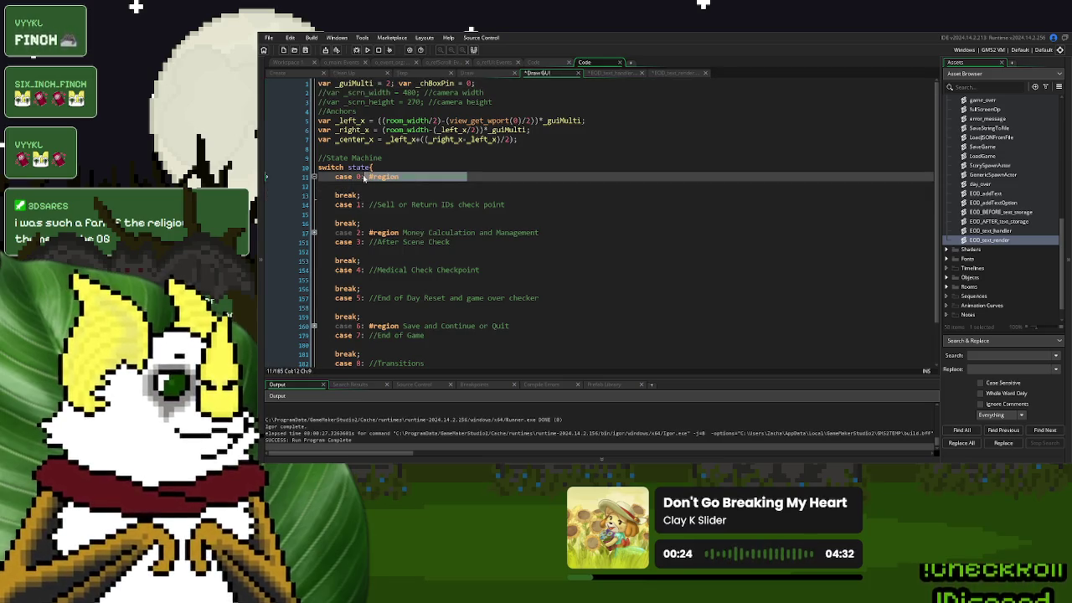
{"action": "key", "text": "BackSpace"}
{"action": "key", "text": "Down"}
{"action": "type", "text": "EOD_text_render"}
{"action": "type", "text": "()"}
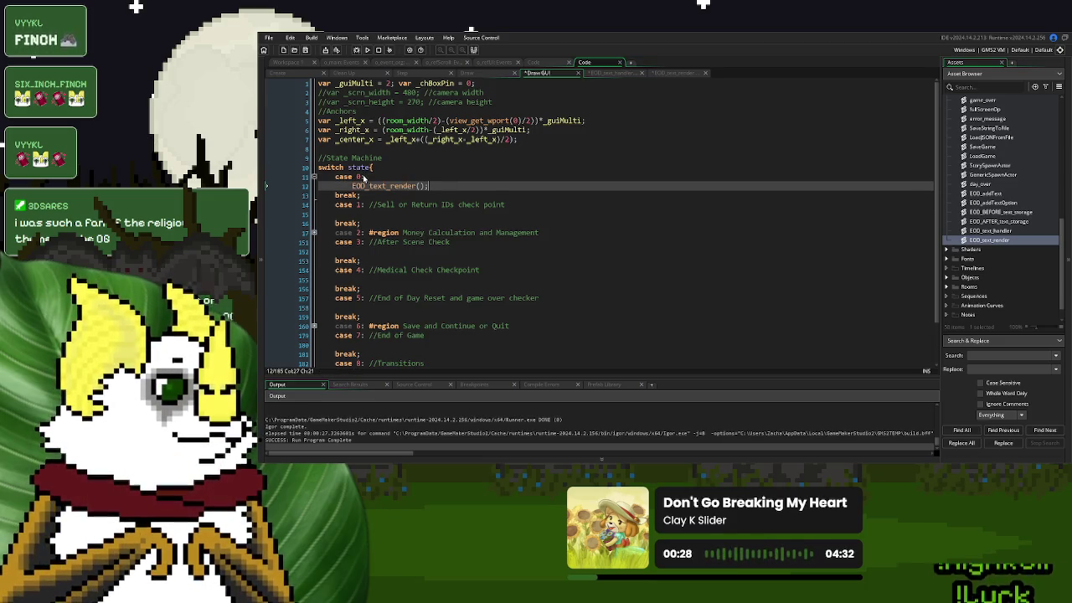
{"action": "left_click_drag", "start_coordinate": [434, 187], "coordinate": [351, 186]}
{"action": "key", "text": "ctrl+c"}
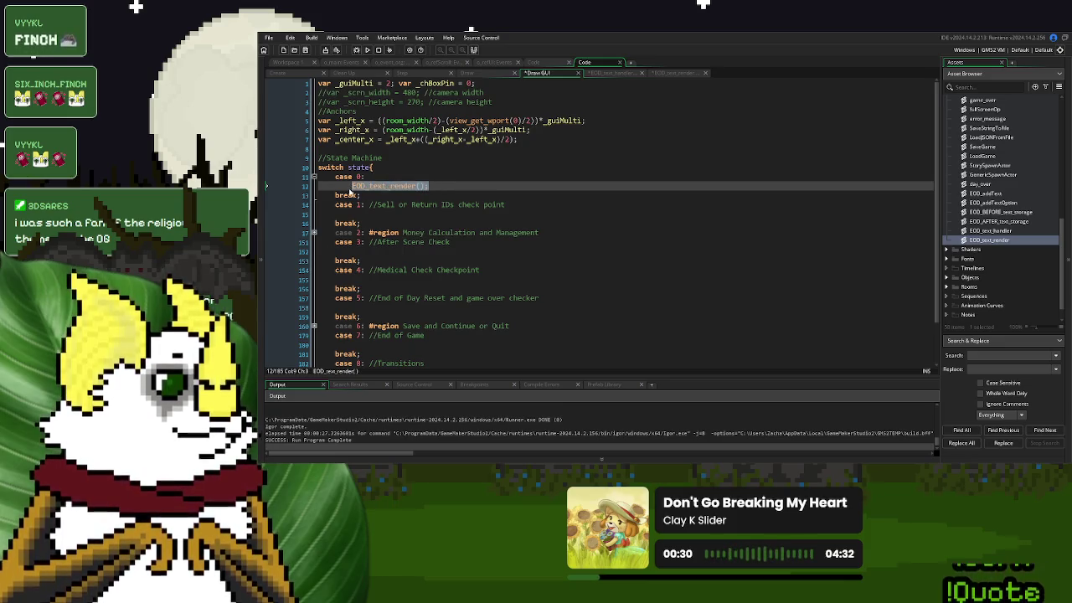
{"action": "left_click", "coordinate": [399, 307]}
Paste the same EOD_text_render() call under case 3
{"action": "scroll", "coordinate": [402, 304], "scroll_direction": "down", "scroll_amount": 2}
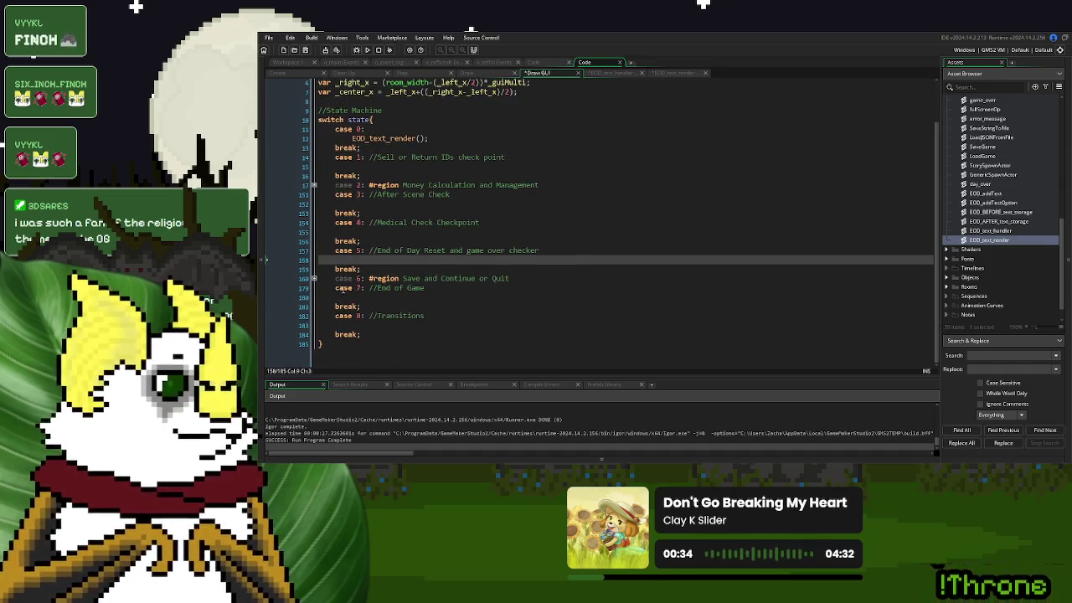
{"action": "left_click", "coordinate": [377, 203]}
{"action": "key", "text": "ctrl+v"}
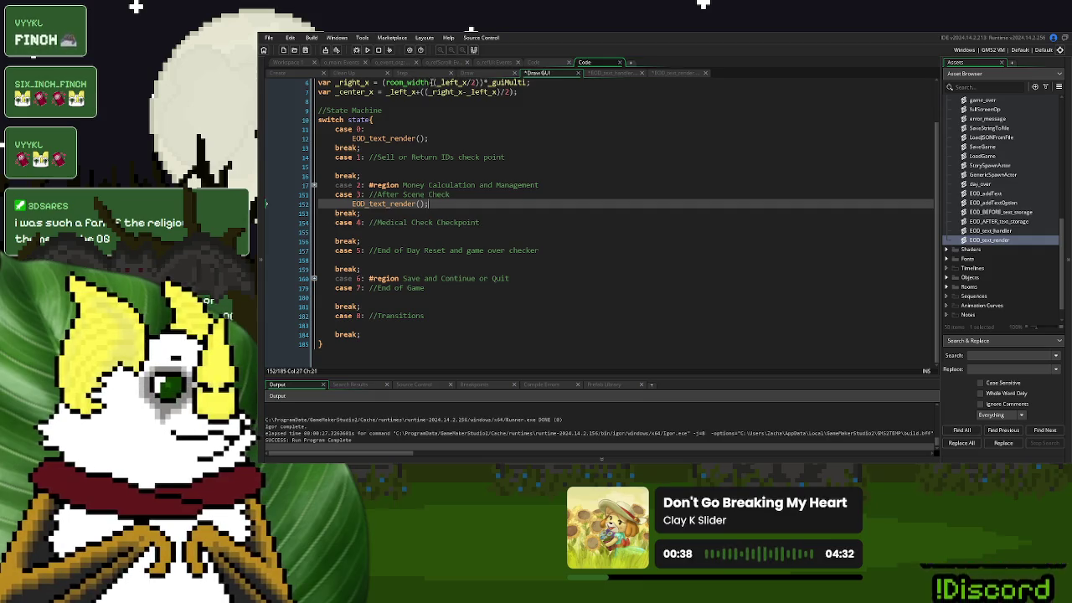
{"action": "left_click", "coordinate": [410, 73]}
{"action": "left_click", "coordinate": [544, 149]}
Replace case 3's state increment with EOD_text_handler(ds_EOD_after_textHolding), taking the list name from Clean Up
{"action": "left_click_drag", "start_coordinate": [544, 148], "coordinate": [353, 148]}
{"action": "key", "text": "ctrl+c"}
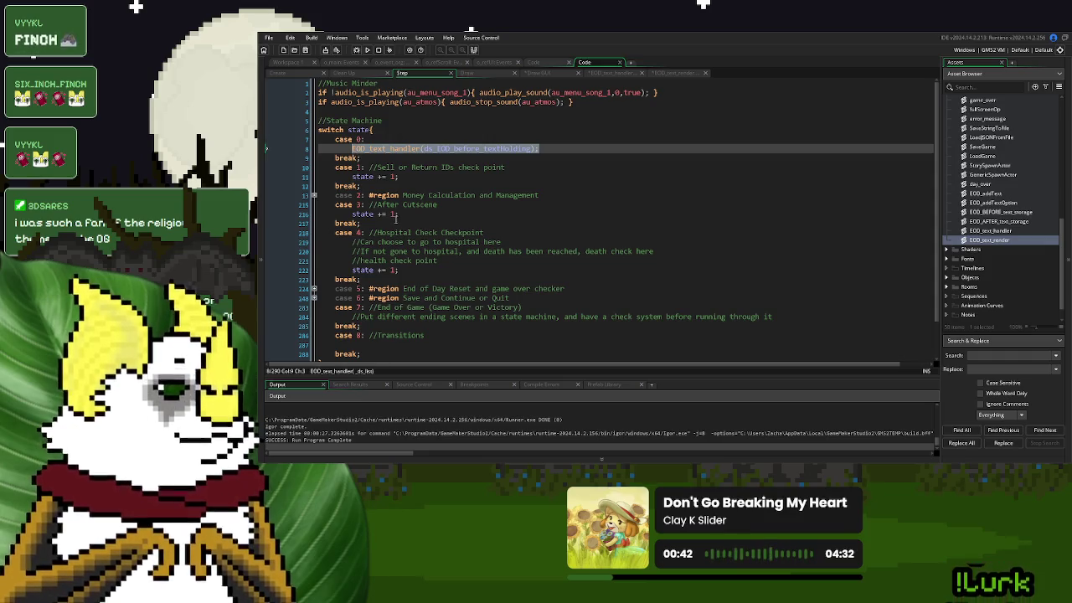
{"action": "left_click_drag", "start_coordinate": [403, 213], "coordinate": [352, 214]}
{"action": "key", "text": "ctrl+v"}
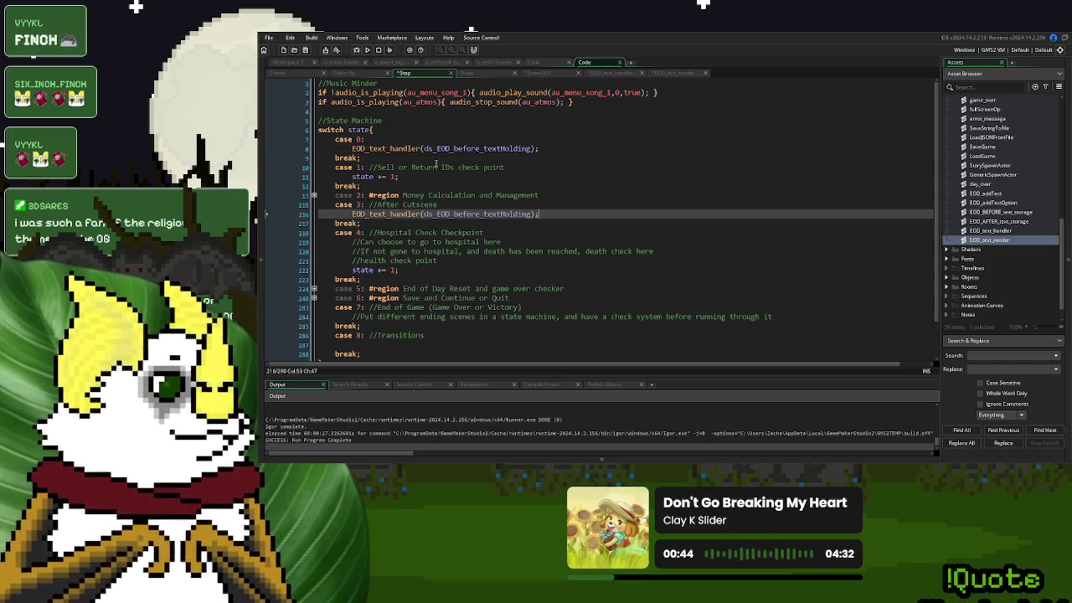
{"action": "left_click", "coordinate": [351, 73]}
{"action": "double_click", "coordinate": [431, 93]}
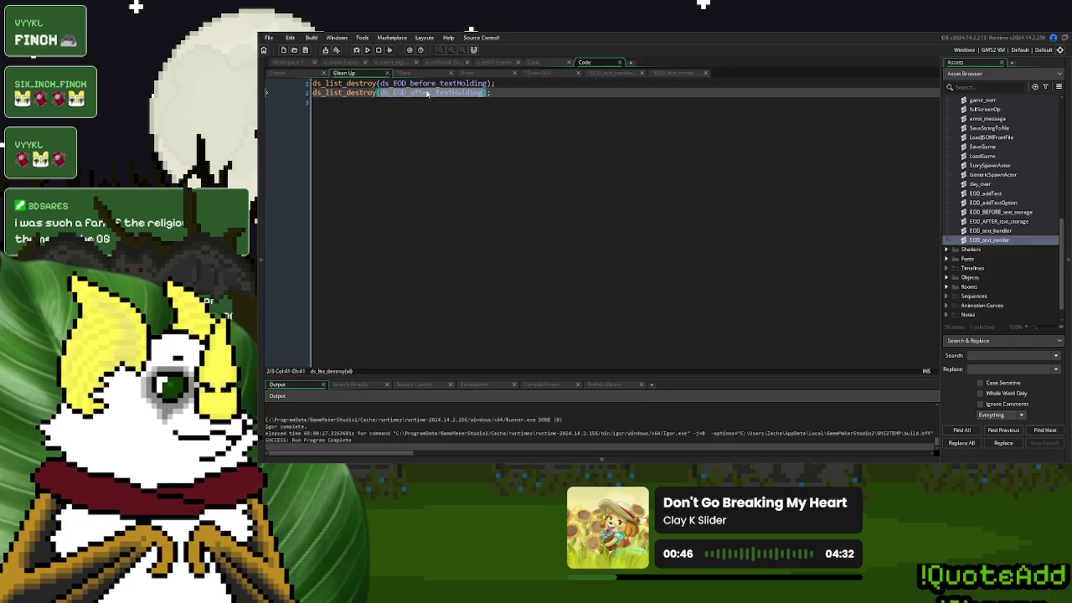
{"action": "left_click", "coordinate": [403, 73]}
{"action": "left_click", "coordinate": [483, 214]}
{"action": "double_click", "coordinate": [482, 213]}
{"action": "key", "text": "ctrl+v"}
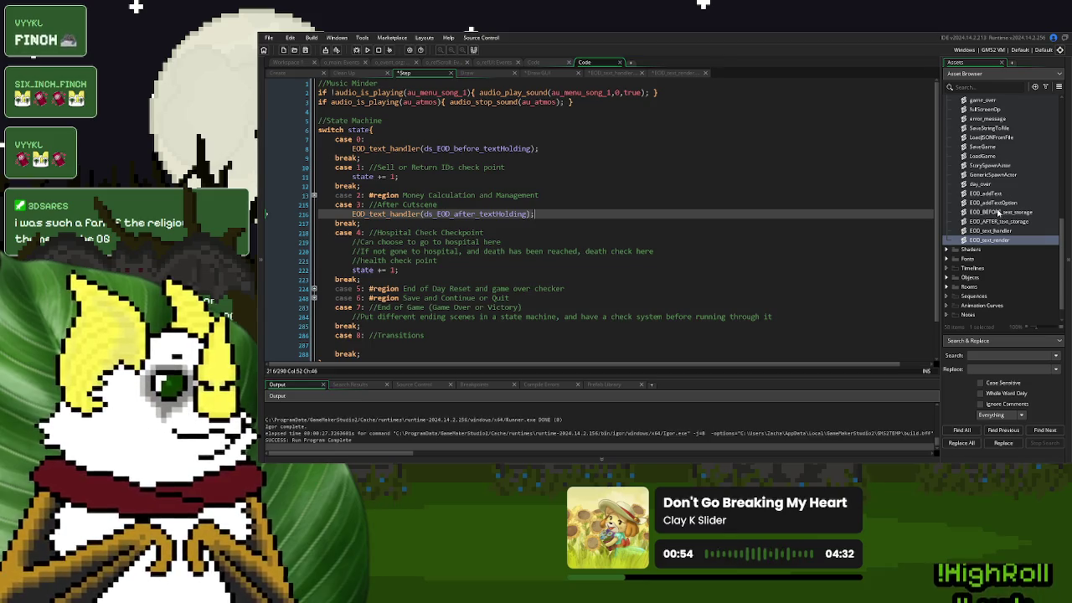
{"action": "scroll", "coordinate": [985, 217], "scroll_direction": "up", "scroll_amount": 10}
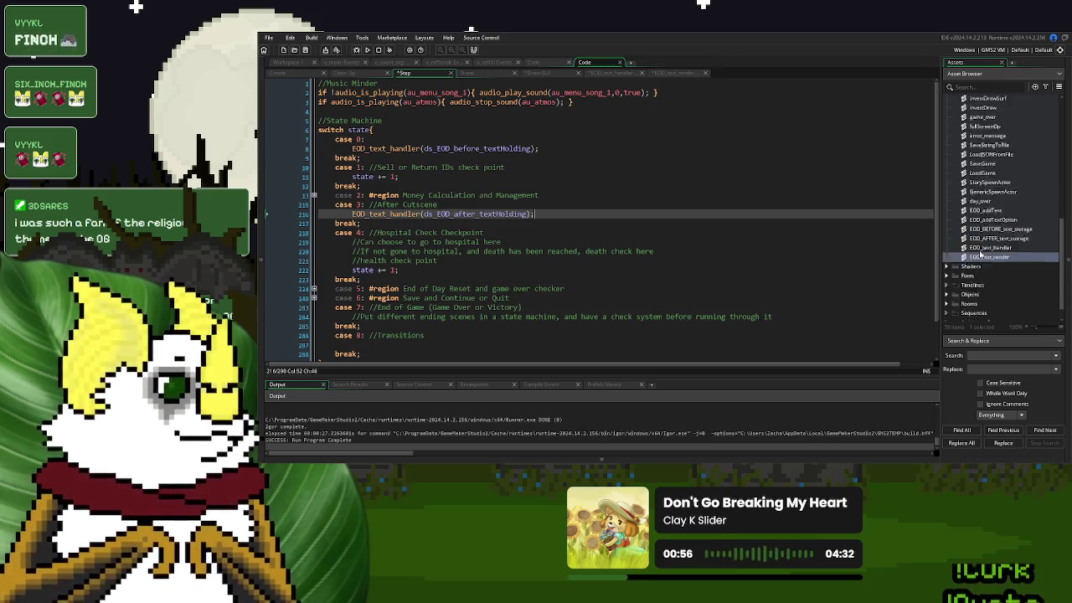
Duplicate o_EOD_CS_test in the Objects folder and open the o_EOD_CS_test_1 copy
{"action": "left_click", "coordinate": [947, 137]}
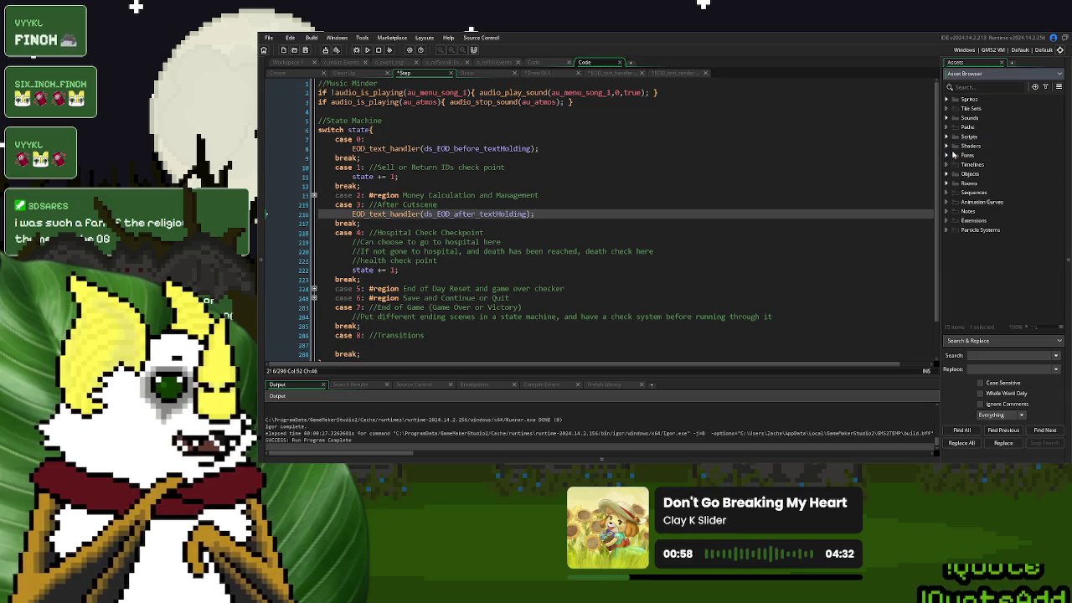
{"action": "left_click", "coordinate": [947, 173]}
{"action": "scroll", "coordinate": [972, 218], "scroll_direction": "down", "scroll_amount": 5}
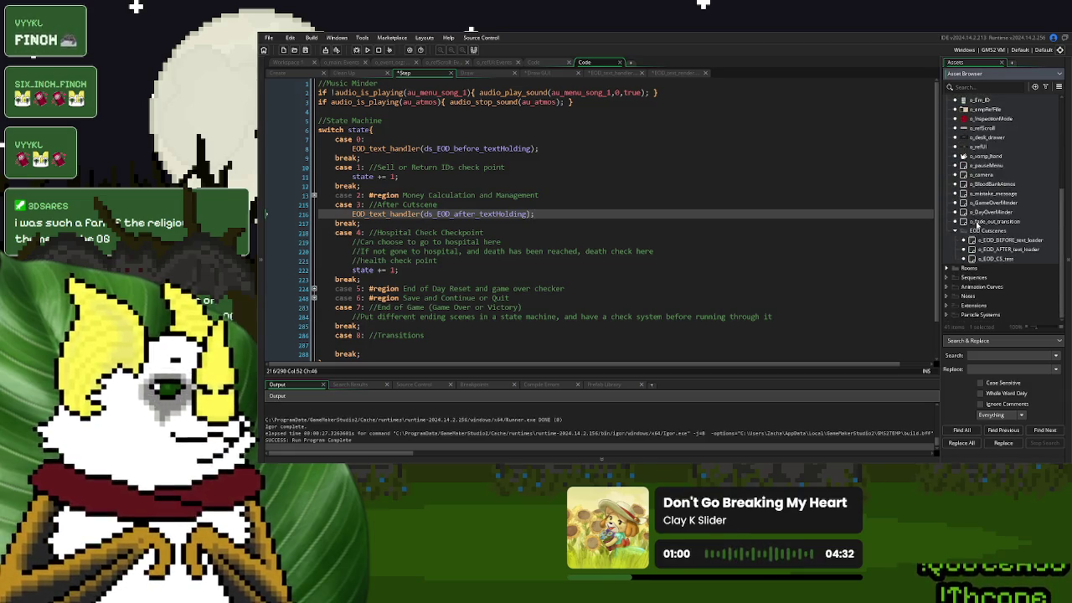
{"action": "right_click", "coordinate": [991, 261]}
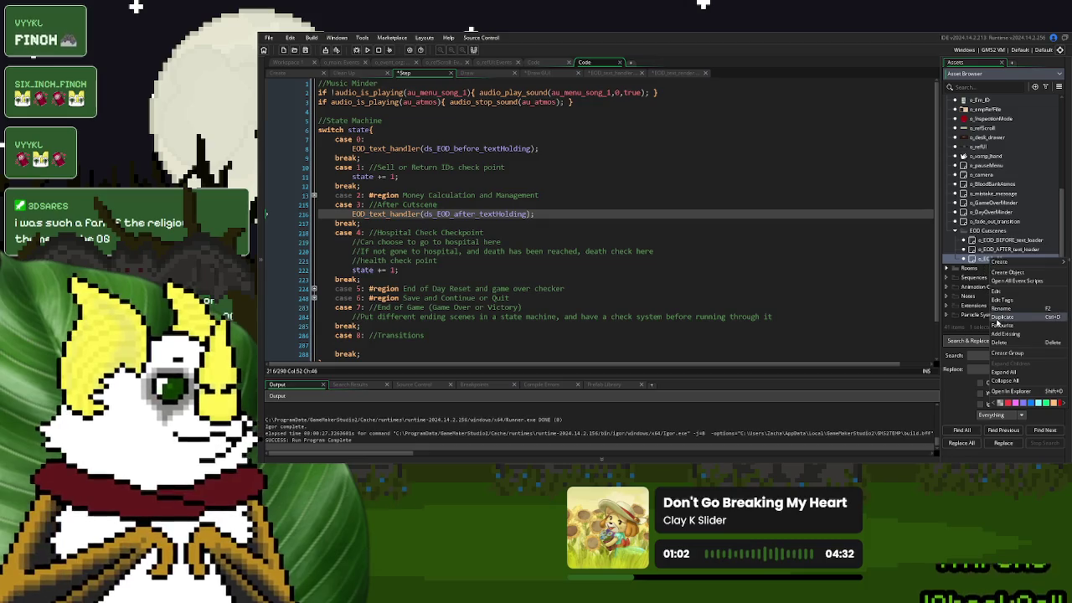
{"action": "left_click", "coordinate": [1001, 324]}
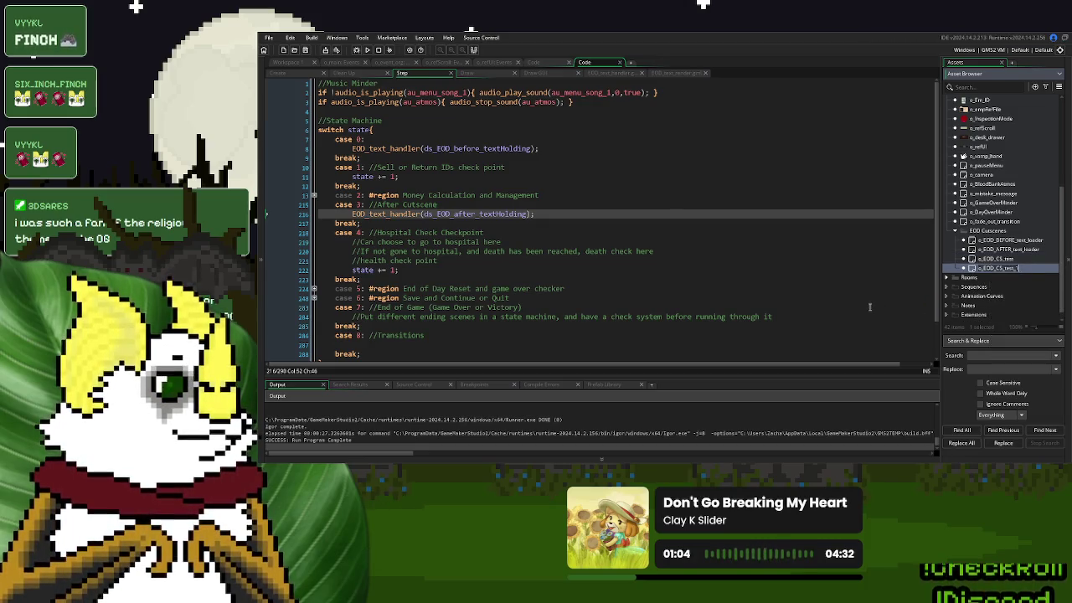
{"action": "double_click", "coordinate": [997, 268]}
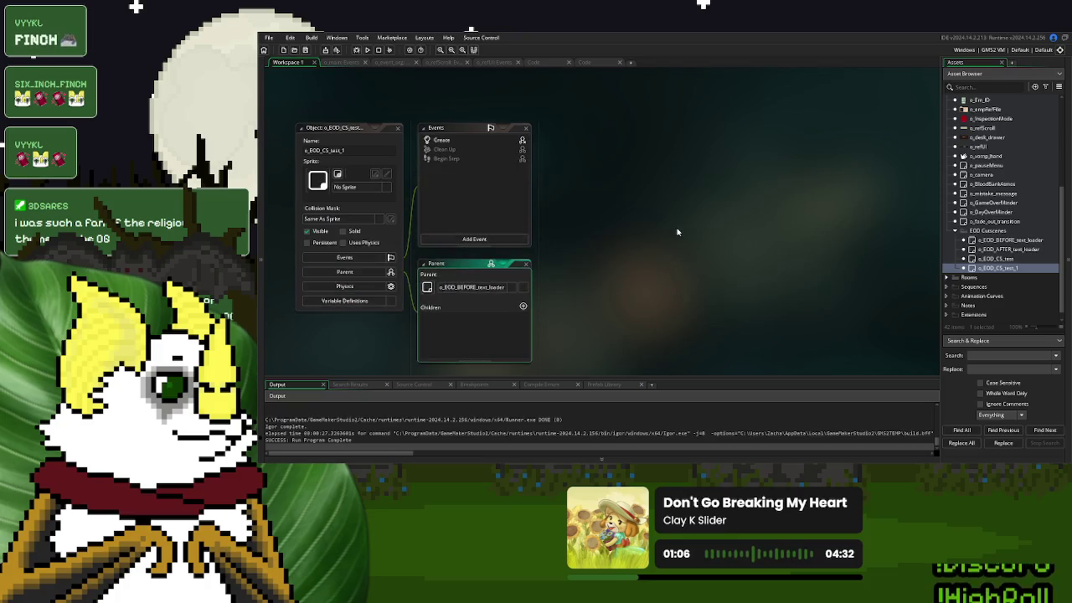
Prefix the copy's Create event cutText with '2nd 2nd 2nd 2nd'
{"action": "double_click", "coordinate": [442, 139]}
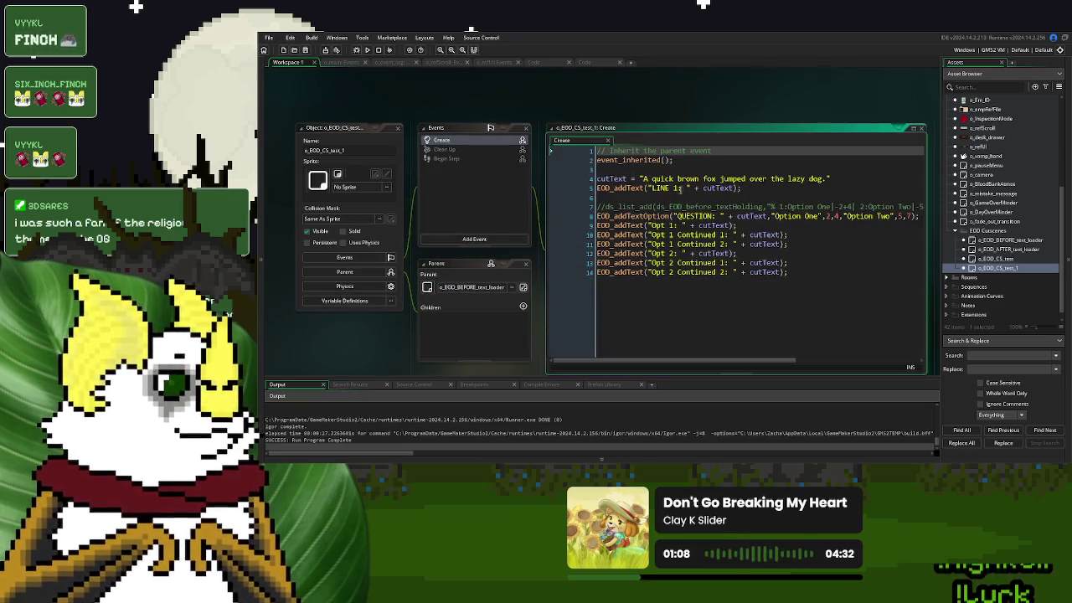
{"action": "left_click", "coordinate": [642, 178]}
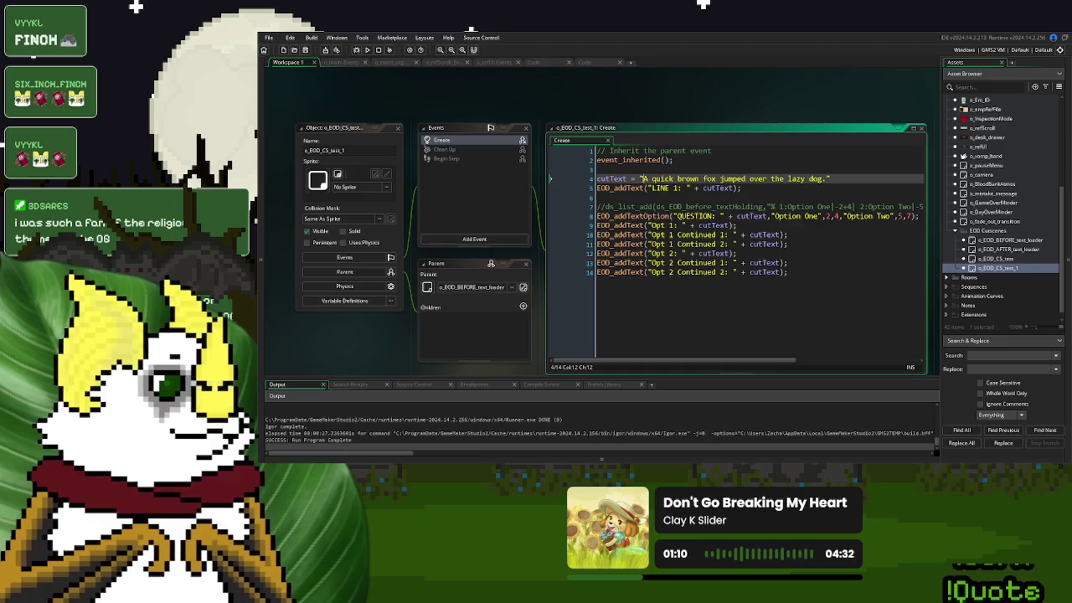
{"action": "type", "text": "2nd 2nd"}
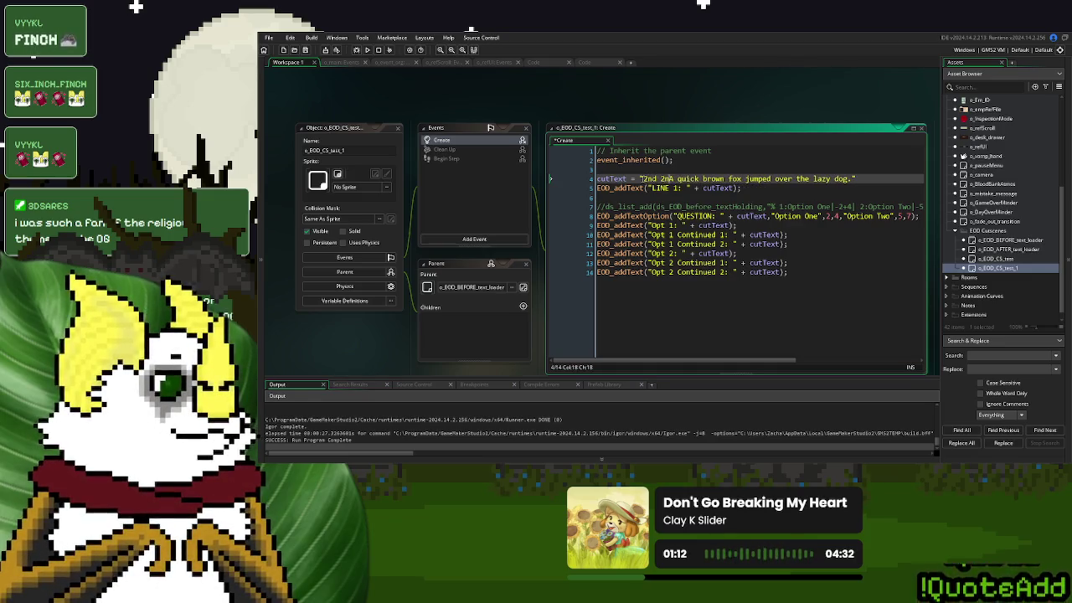
{"action": "type", "text": " 2nd 2nd"}
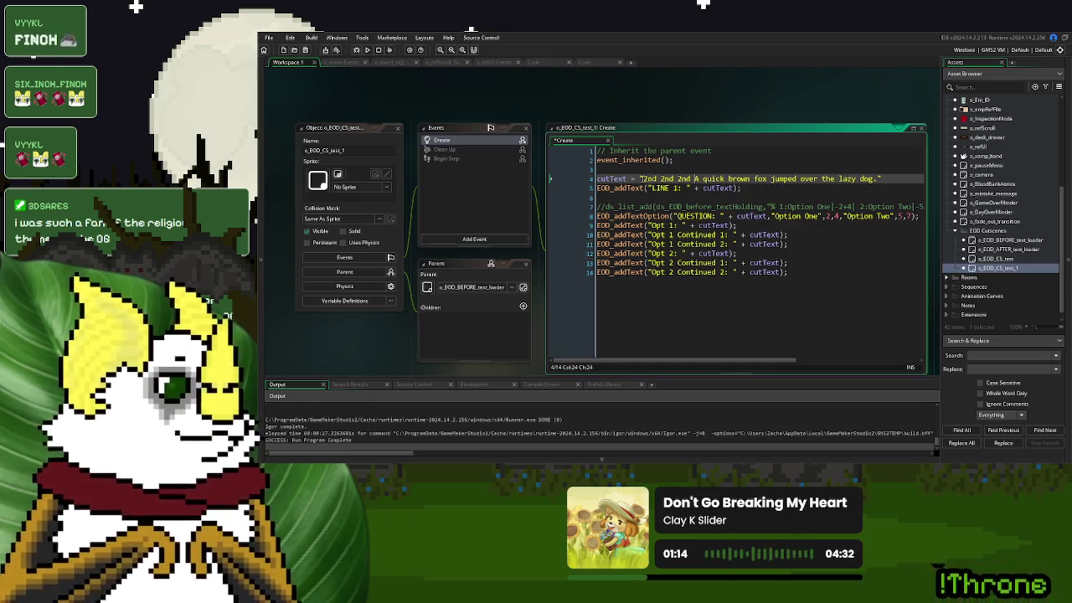
{"action": "type", "text": "2nd"}
{"action": "left_click", "coordinate": [361, 146]}
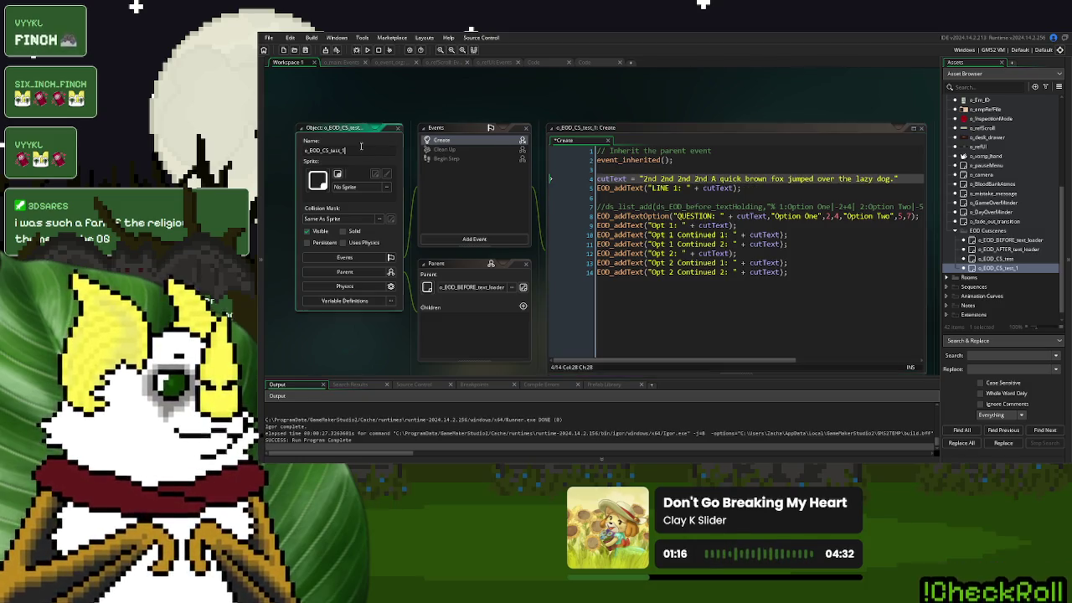
Set obj = o_EOD_CS_test_1 under case 1 of EOD_AFTER_text_storage and run the game
{"action": "left_click", "coordinate": [534, 62]}
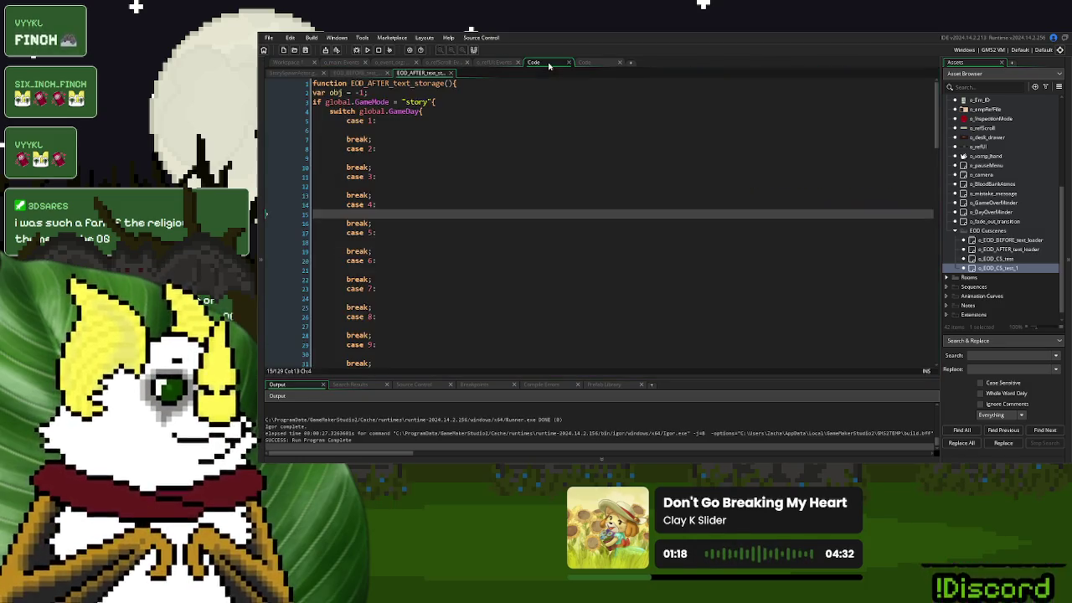
{"action": "left_click", "coordinate": [378, 129]}
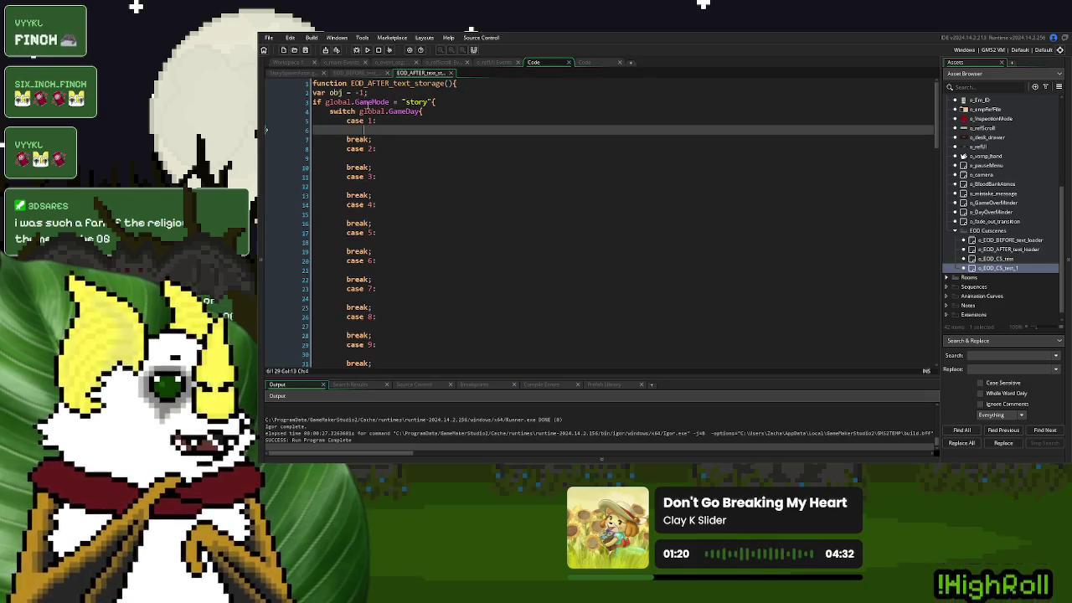
{"action": "type", "text": "obj ="}
{"action": "type", "text": "o_EOD_CS_test_1"}
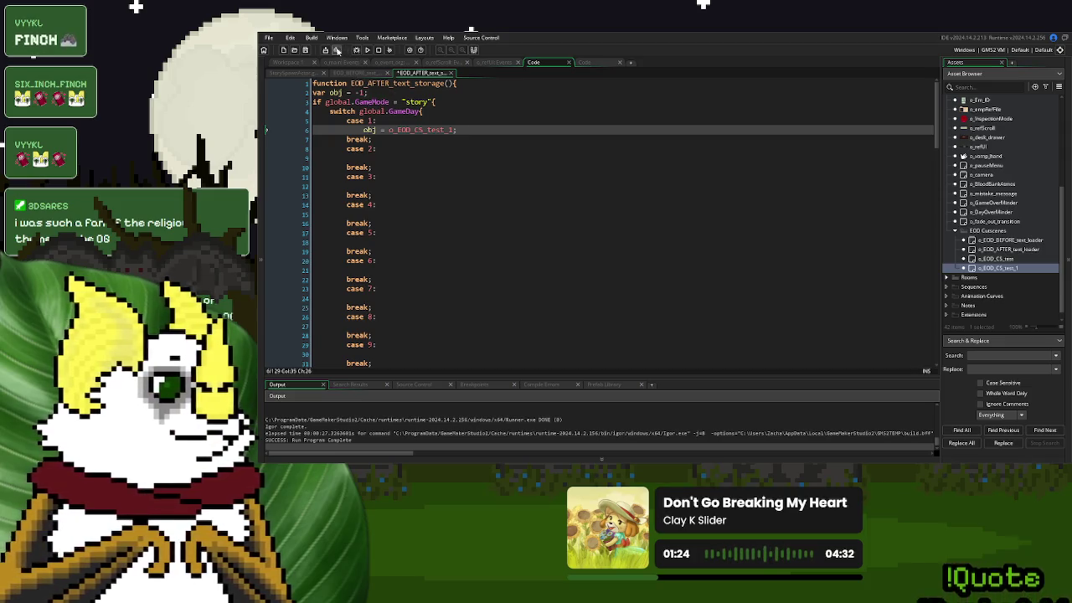
{"action": "left_click", "coordinate": [366, 51]}
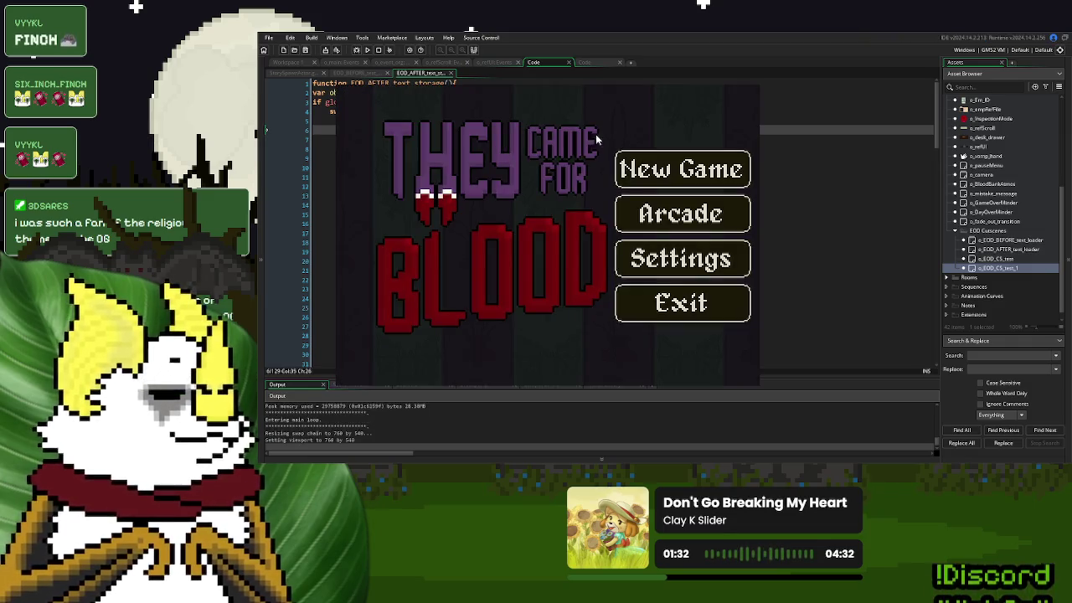
Play a new game through day 1's cutscene choosing Option One, end the day, and close it
{"action": "left_click", "coordinate": [662, 170]}
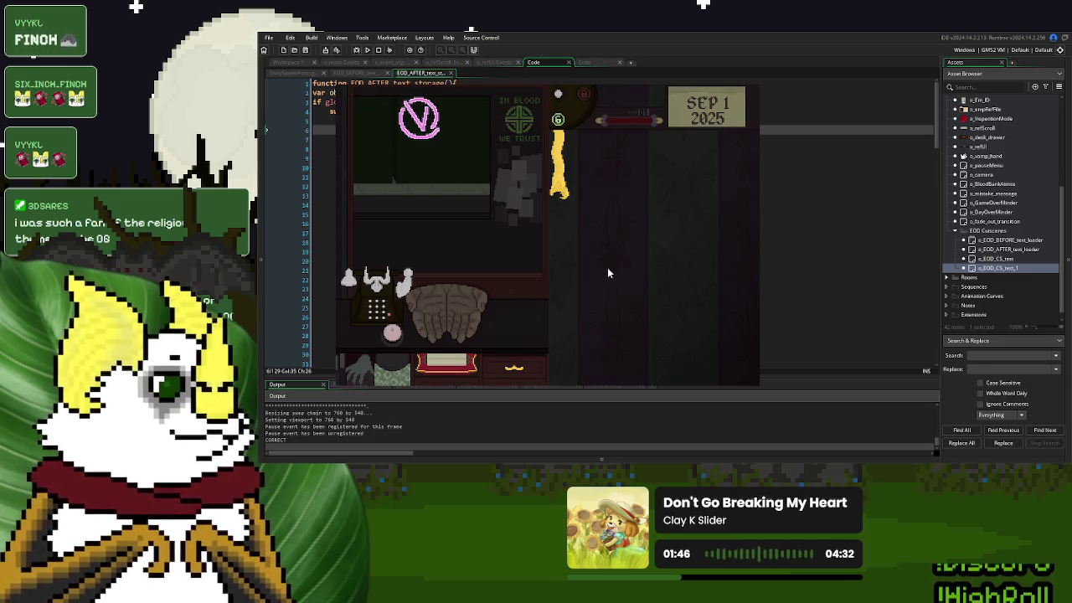
{"action": "left_click", "coordinate": [571, 310]}
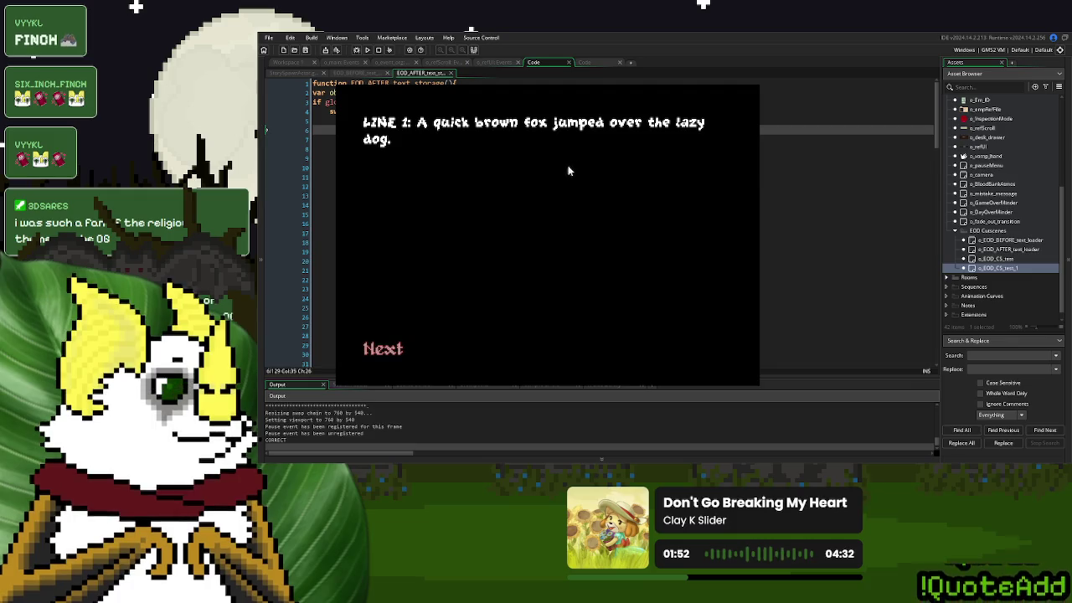
{"action": "left_click", "coordinate": [387, 350]}
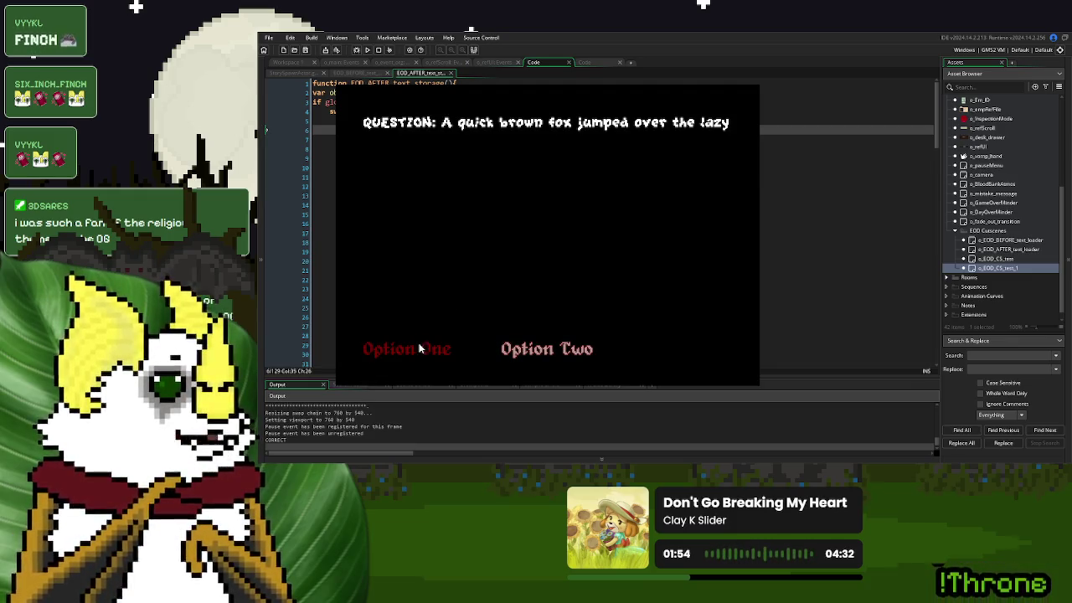
{"action": "left_click", "coordinate": [423, 348]}
{"action": "left_click", "coordinate": [432, 351]}
{"action": "left_click", "coordinate": [416, 345]}
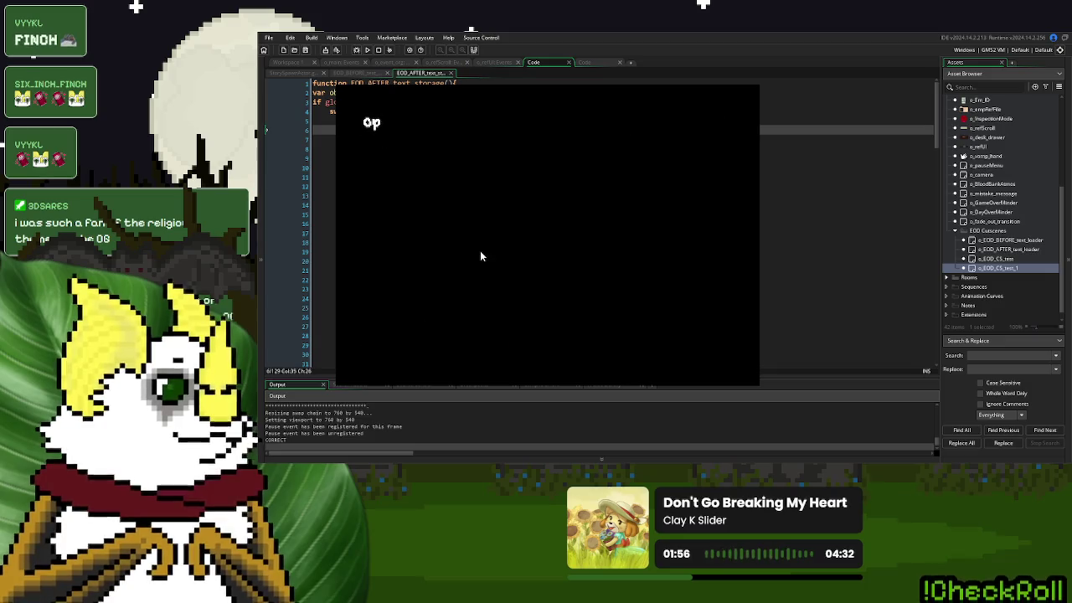
{"action": "left_click", "coordinate": [679, 348]}
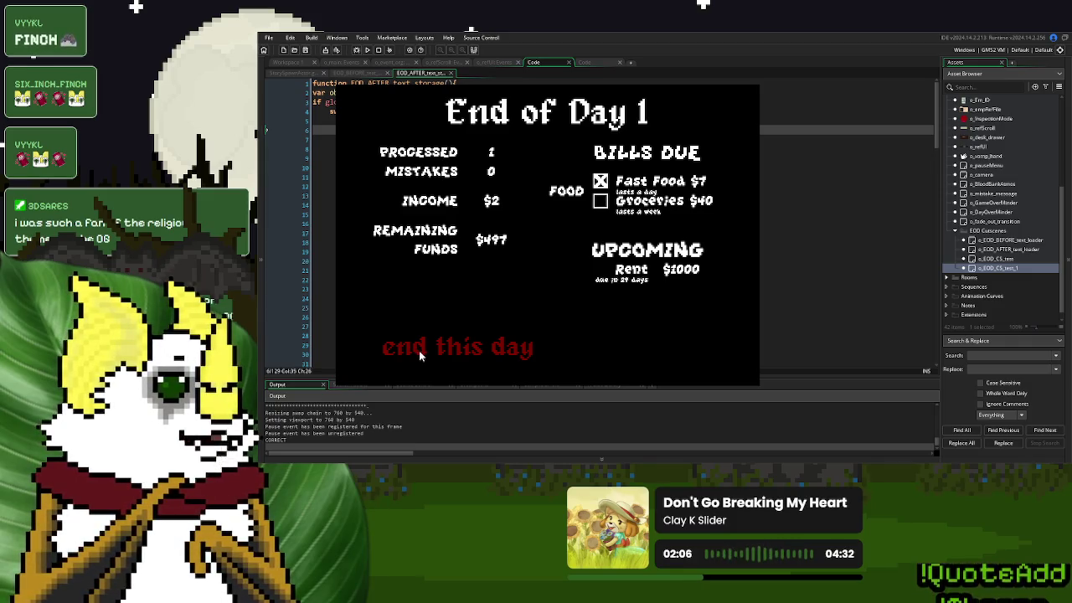
{"action": "left_click", "coordinate": [421, 355]}
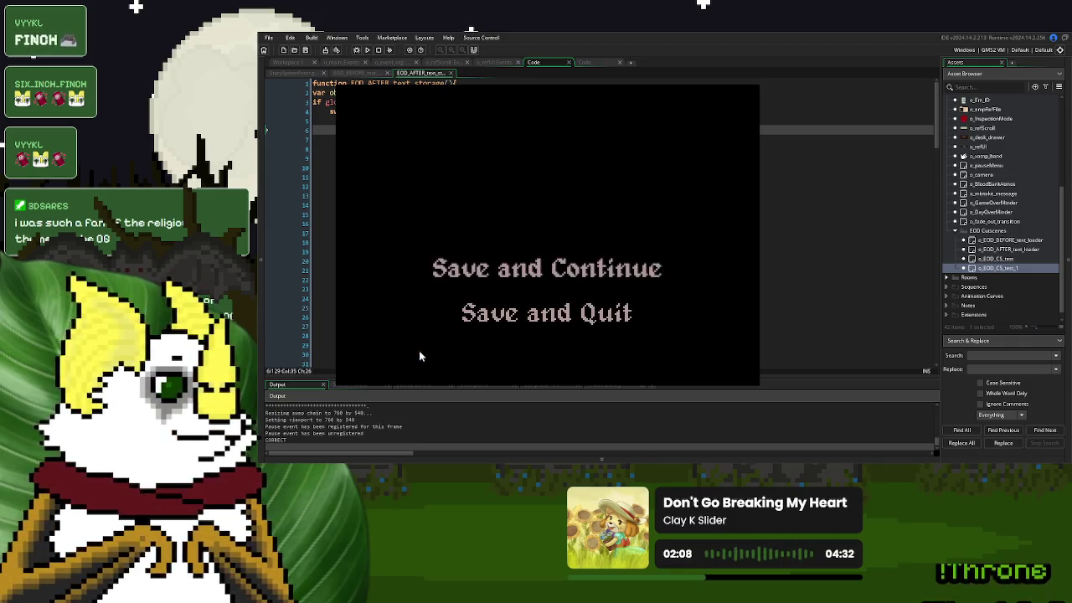
{"action": "left_click", "coordinate": [756, 85]}
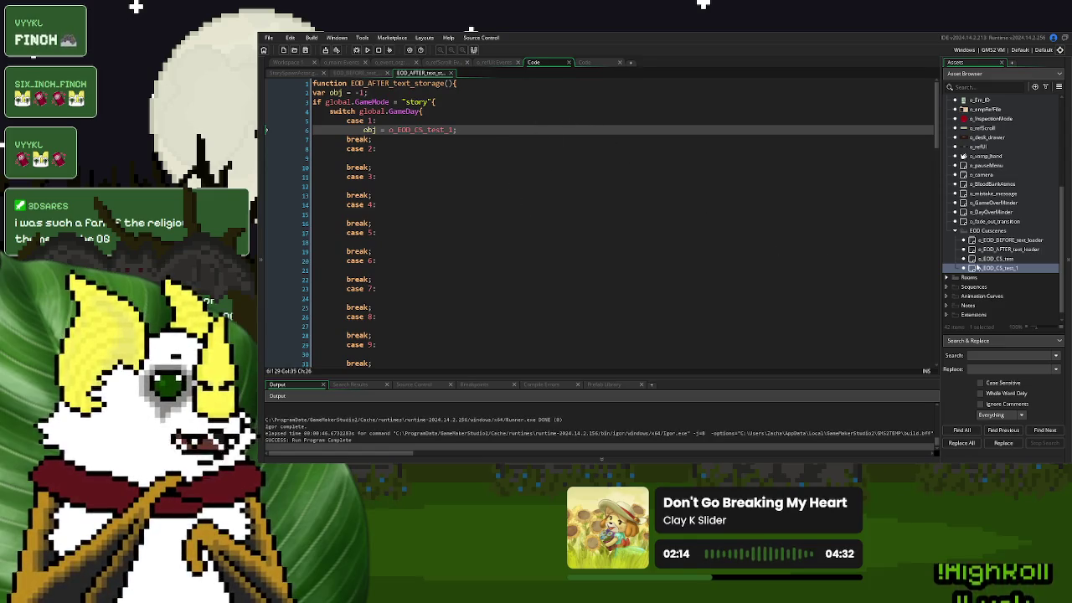
Set o_EOD_AFTER_text_loader as o_EOD_CS_test_1's parent, rerun the game and start a new game
{"action": "double_click", "coordinate": [997, 268]}
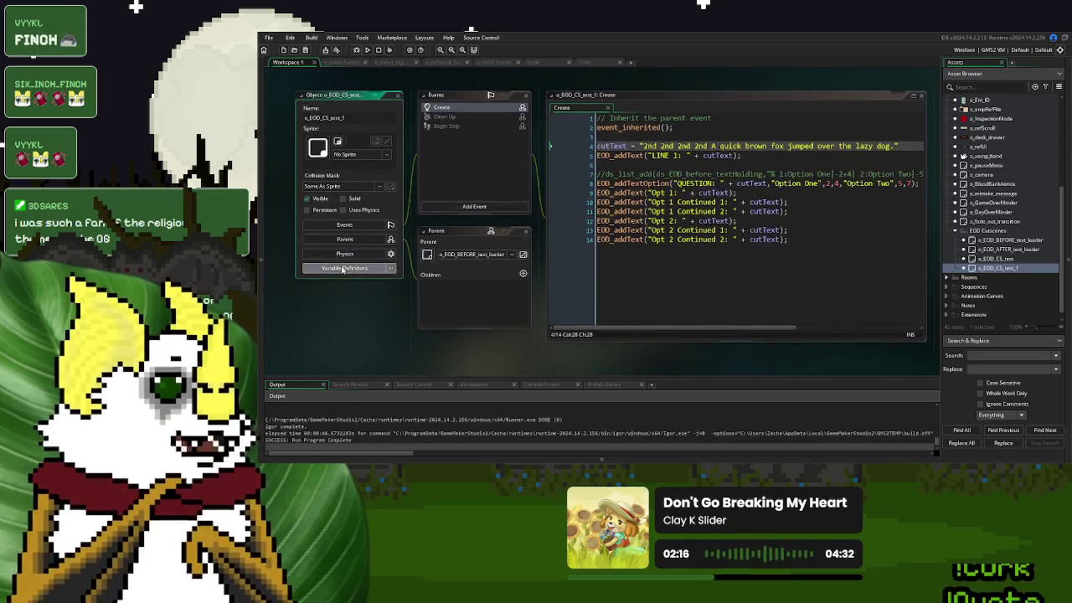
{"action": "left_click", "coordinate": [342, 269]}
{"action": "left_click_drag", "start_coordinate": [1024, 251], "coordinate": [578, 188]}
{"action": "left_click", "coordinate": [367, 50]}
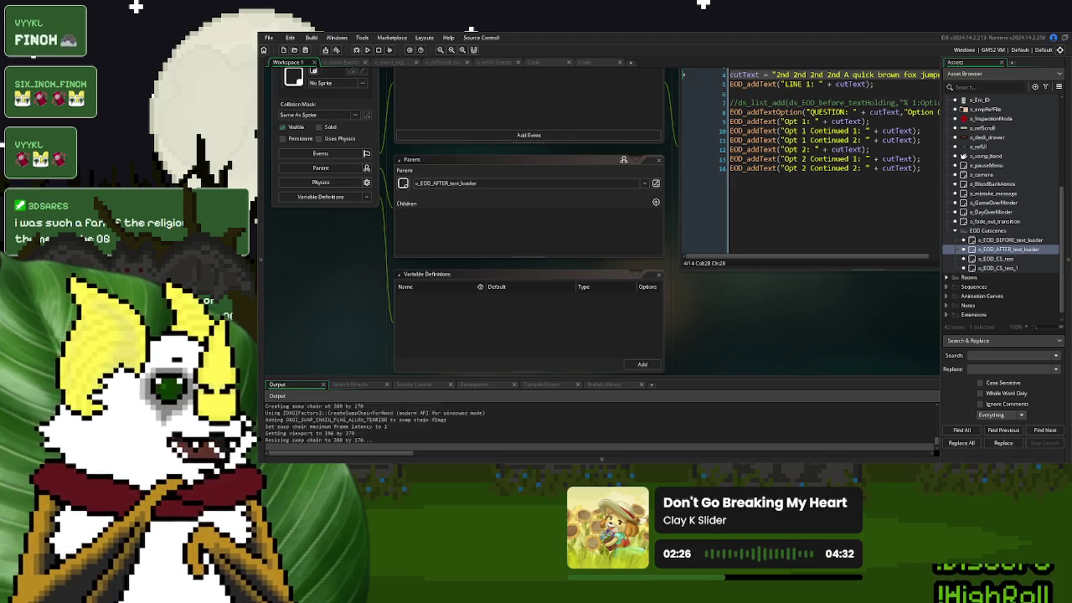
{"action": "left_click", "coordinate": [680, 167]}
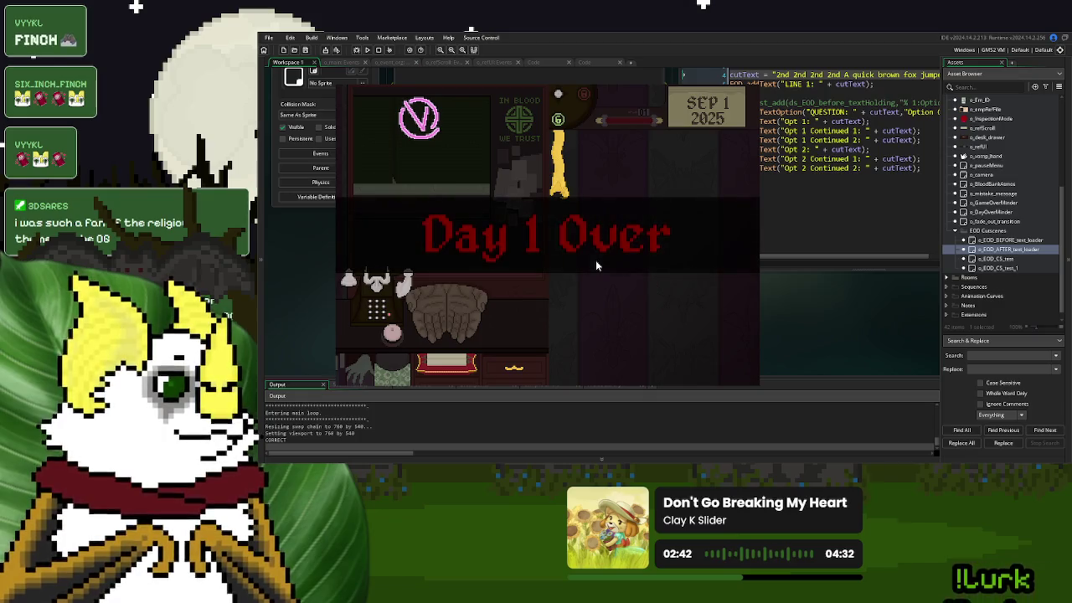
Replay day 1's cutscene with Option One past the End of Day 1 summary, then exit to EOD_AFTER_text_storage
{"action": "left_click", "coordinate": [577, 310]}
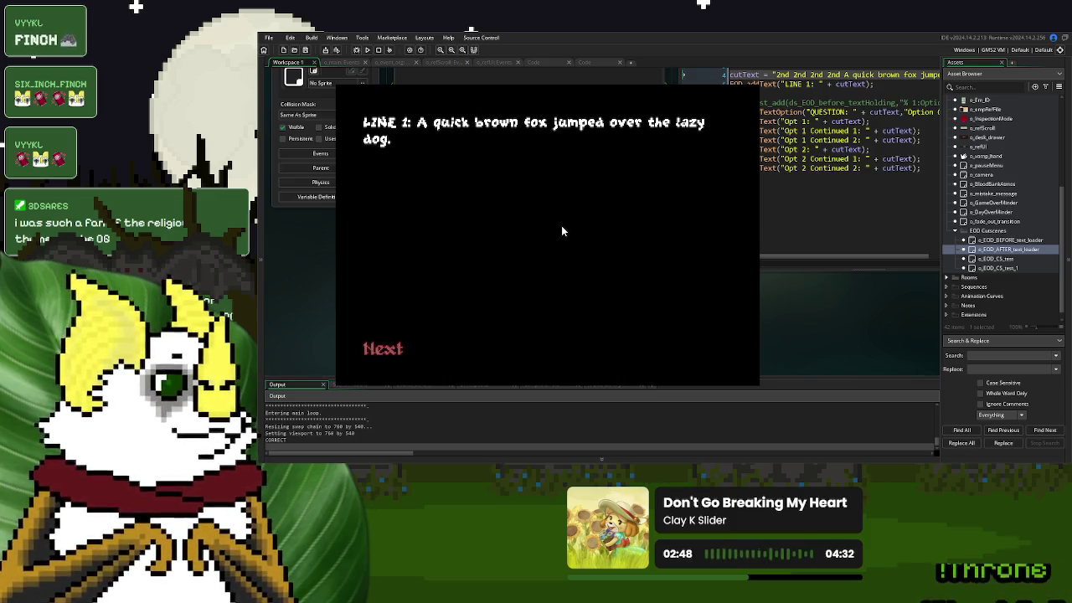
{"action": "left_click", "coordinate": [404, 348]}
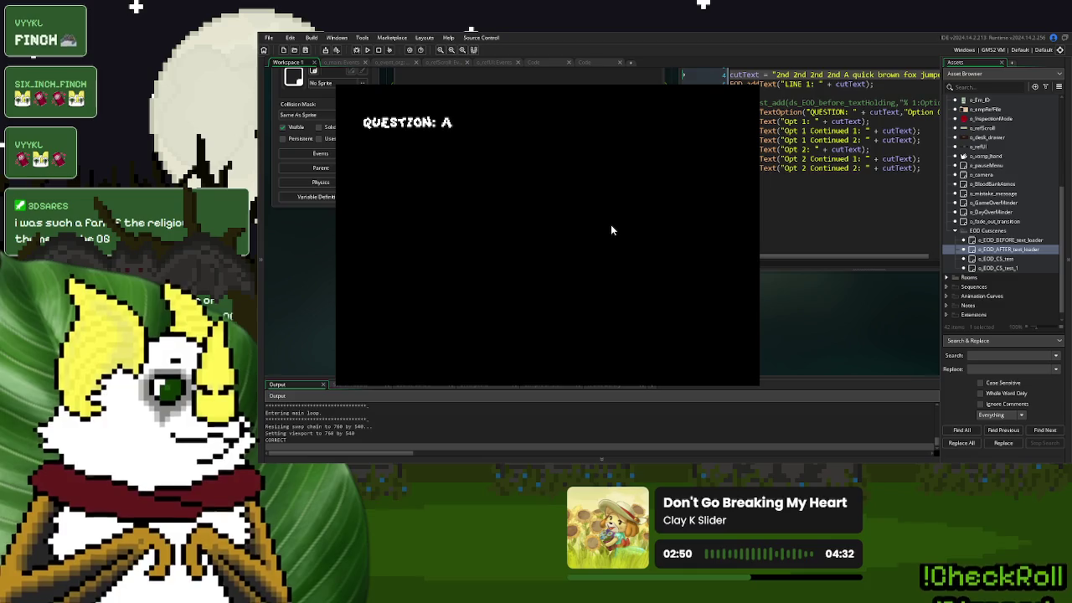
{"action": "left_click", "coordinate": [445, 346]}
{"action": "left_click", "coordinate": [399, 358]}
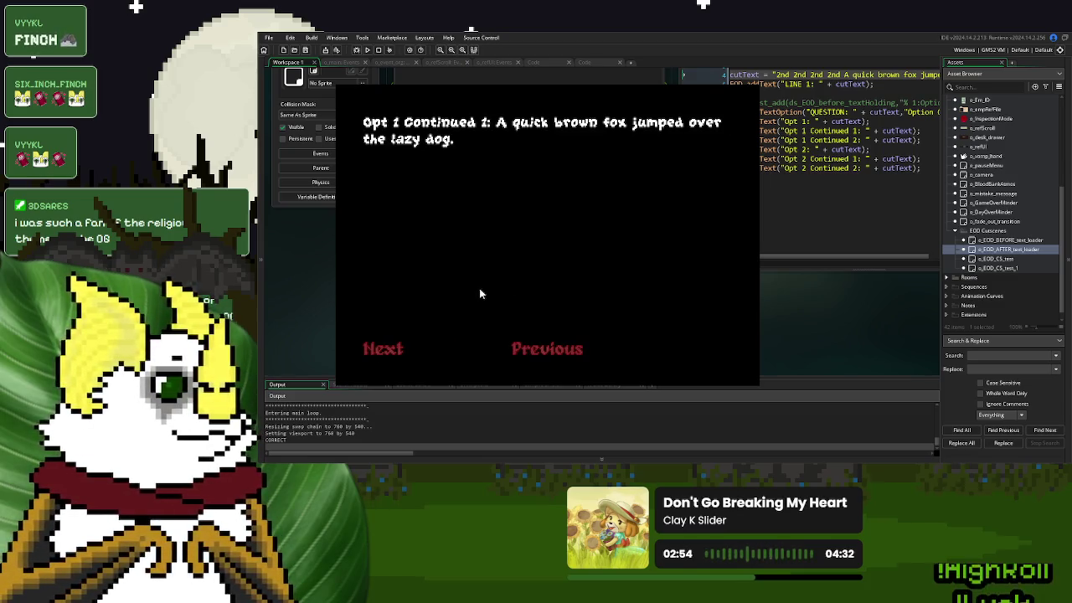
{"action": "left_click", "coordinate": [400, 350]}
{"action": "left_click", "coordinate": [658, 313]}
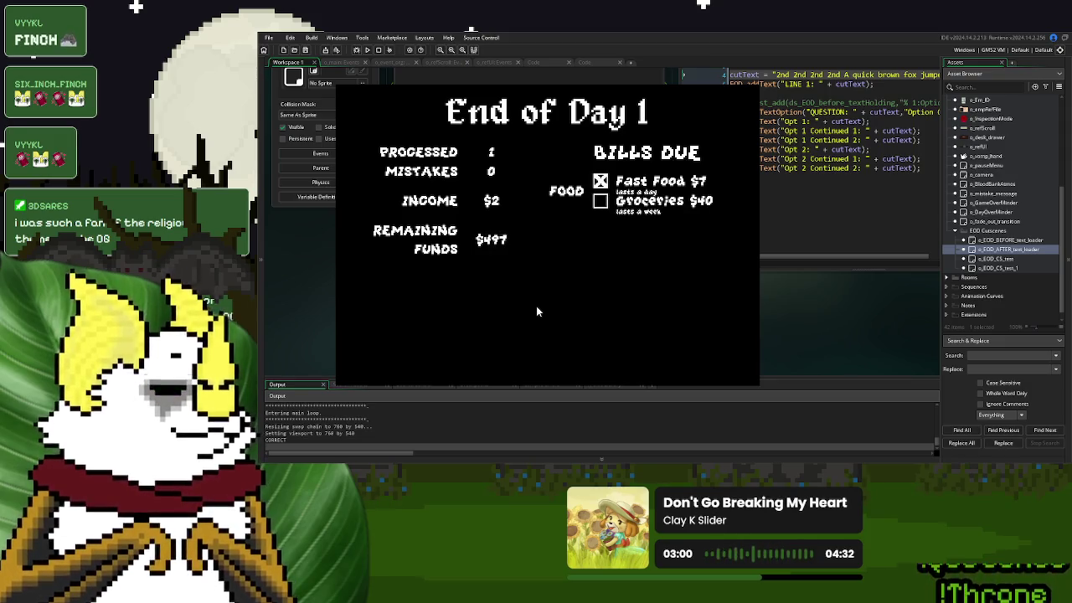
{"action": "left_click", "coordinate": [428, 347]}
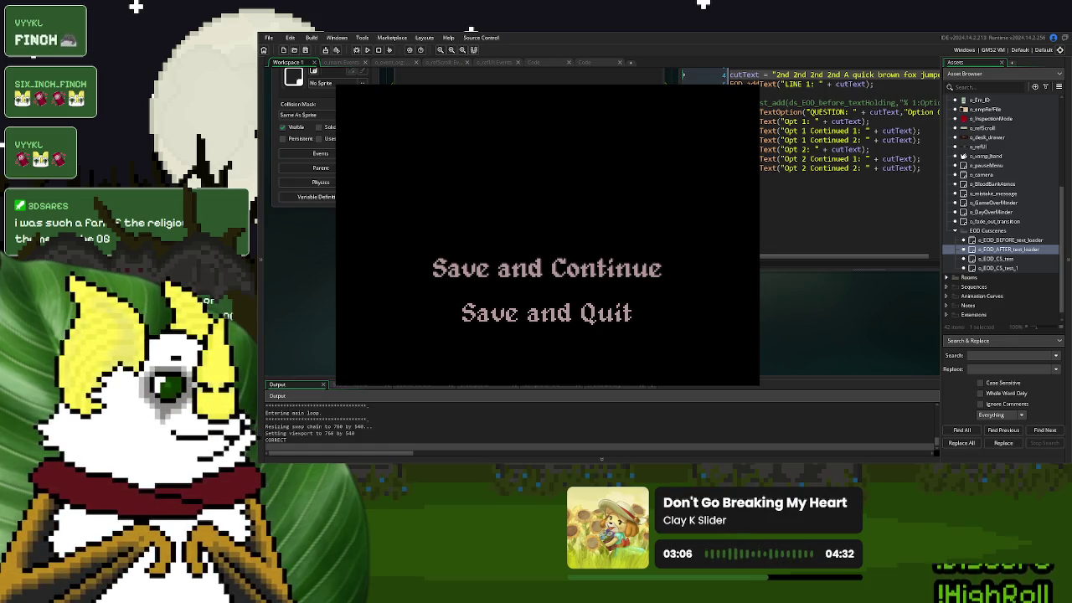
{"action": "key", "text": "Escape"}
{"action": "left_click", "coordinate": [533, 62]}
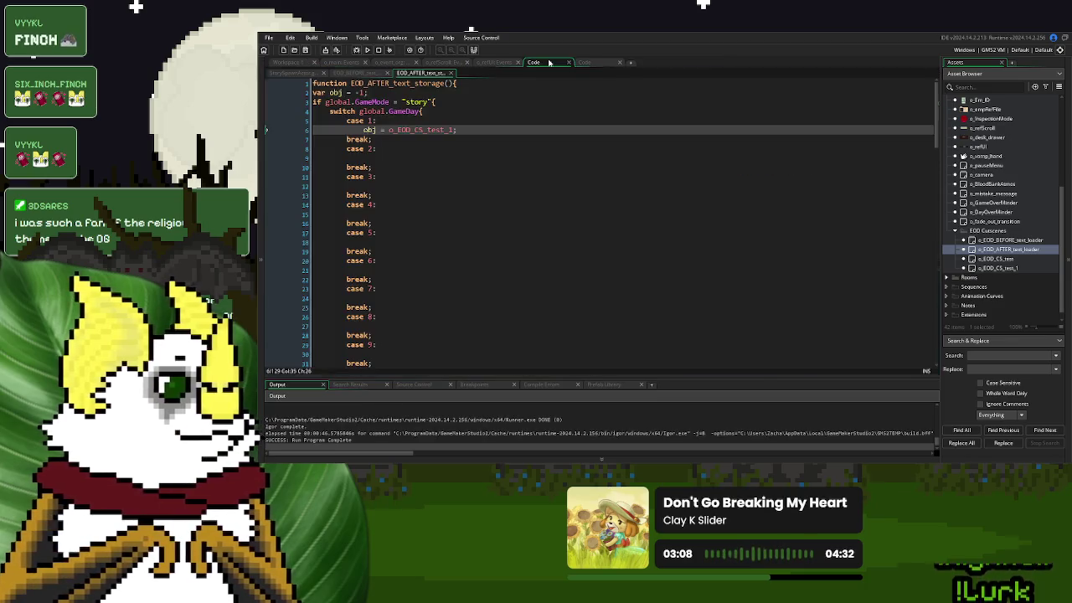
Review the Step, EOD_text_handler and Draw GUI code, then open o_EOD_AFTER_text_loader's Begin Step event
{"action": "left_click", "coordinate": [601, 63]}
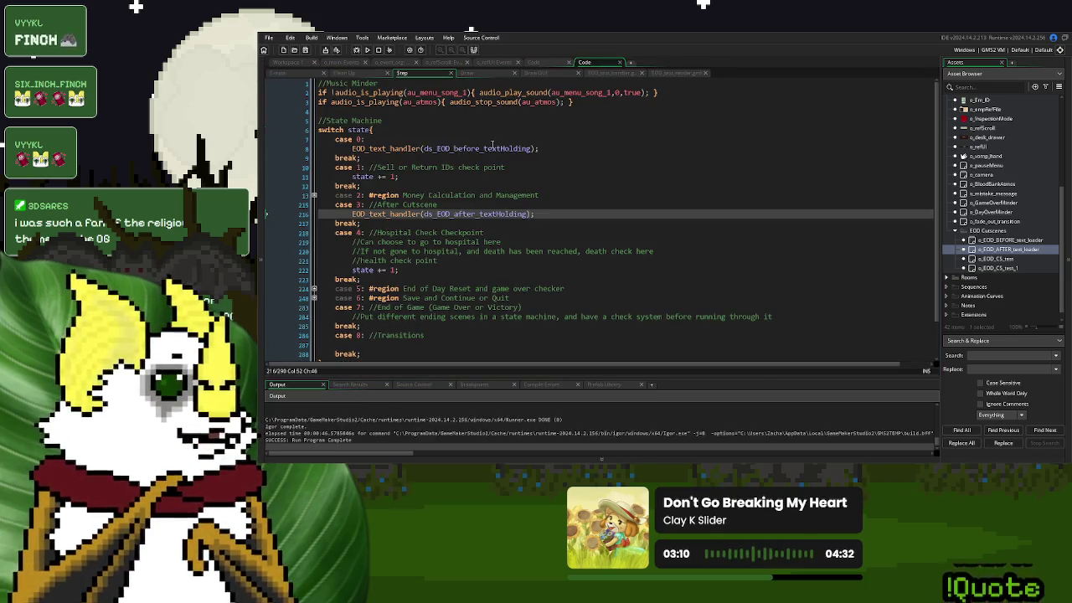
{"action": "left_click", "coordinate": [609, 76]}
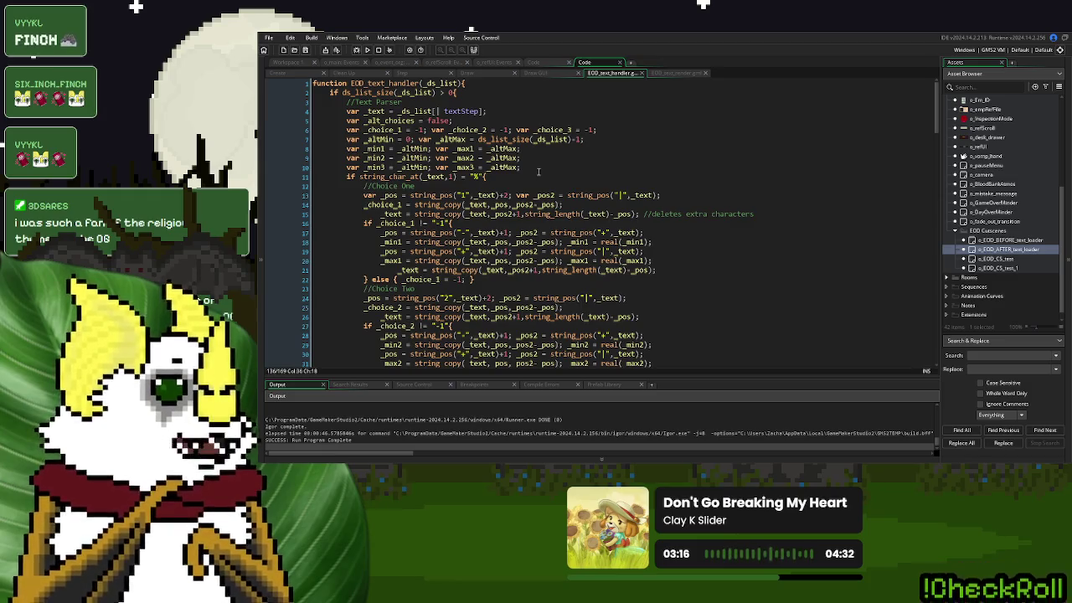
{"action": "scroll", "coordinate": [538, 171], "scroll_direction": "down", "scroll_amount": 3}
{"action": "scroll", "coordinate": [538, 172], "scroll_direction": "up", "scroll_amount": 3}
{"action": "left_click", "coordinate": [557, 77]}
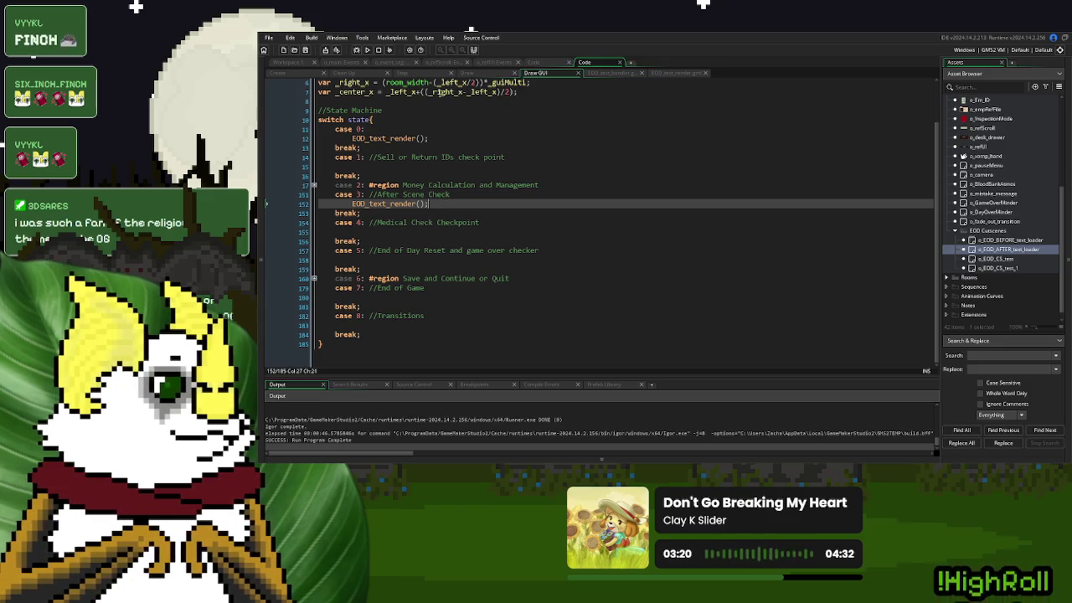
{"action": "left_click", "coordinate": [611, 73]}
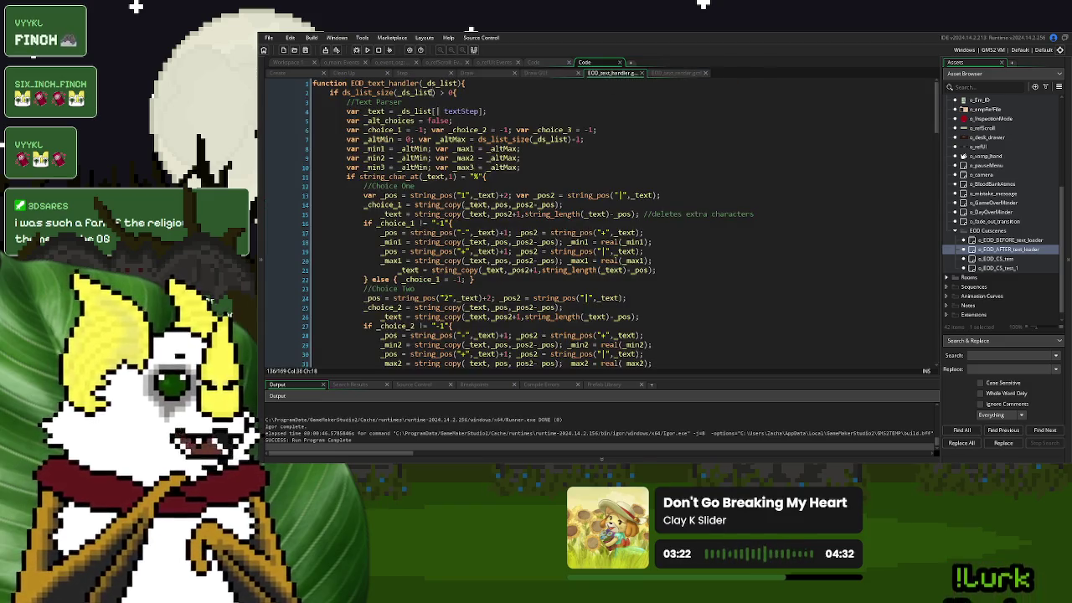
{"action": "left_click", "coordinate": [419, 74]}
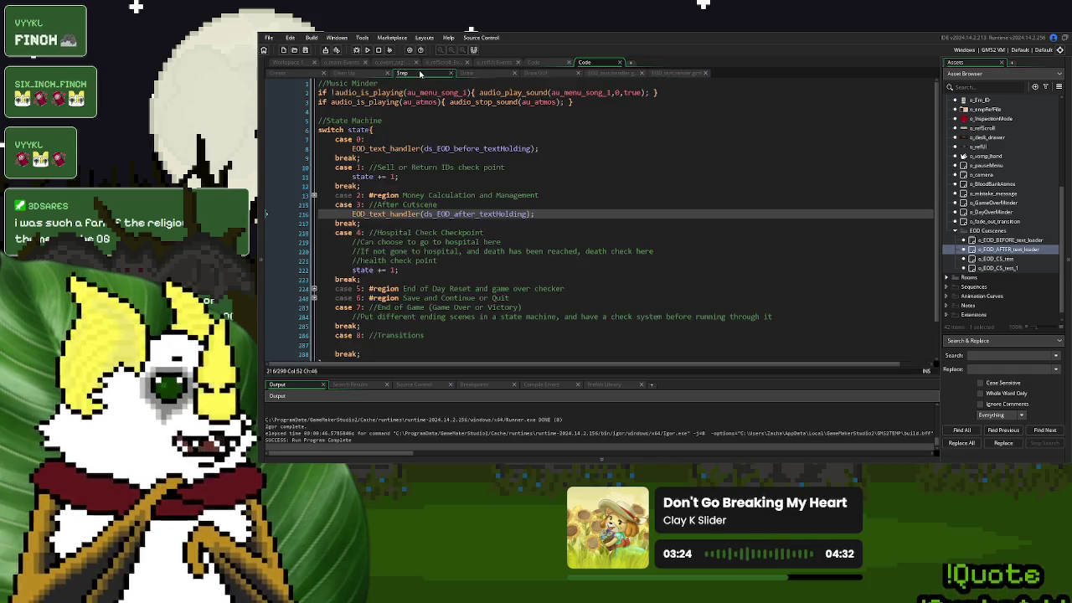
{"action": "double_click", "coordinate": [506, 214]}
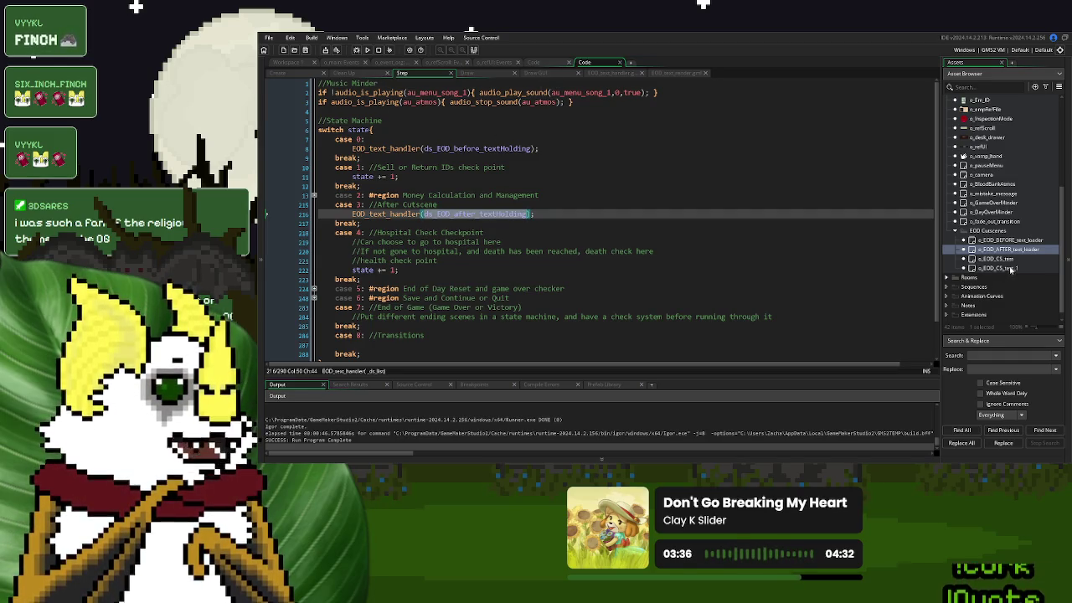
{"action": "double_click", "coordinate": [1016, 249]}
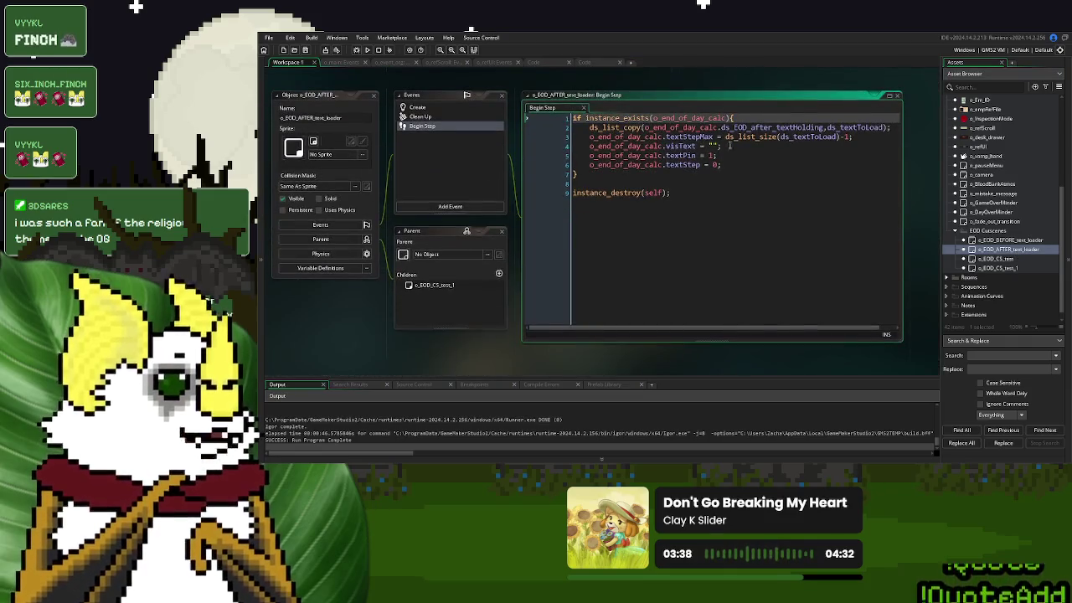
Review the o_EOD_CS_test_1 Create event text lines, then return to line 216 of the Step state machine
{"action": "double_click", "coordinate": [766, 127]}
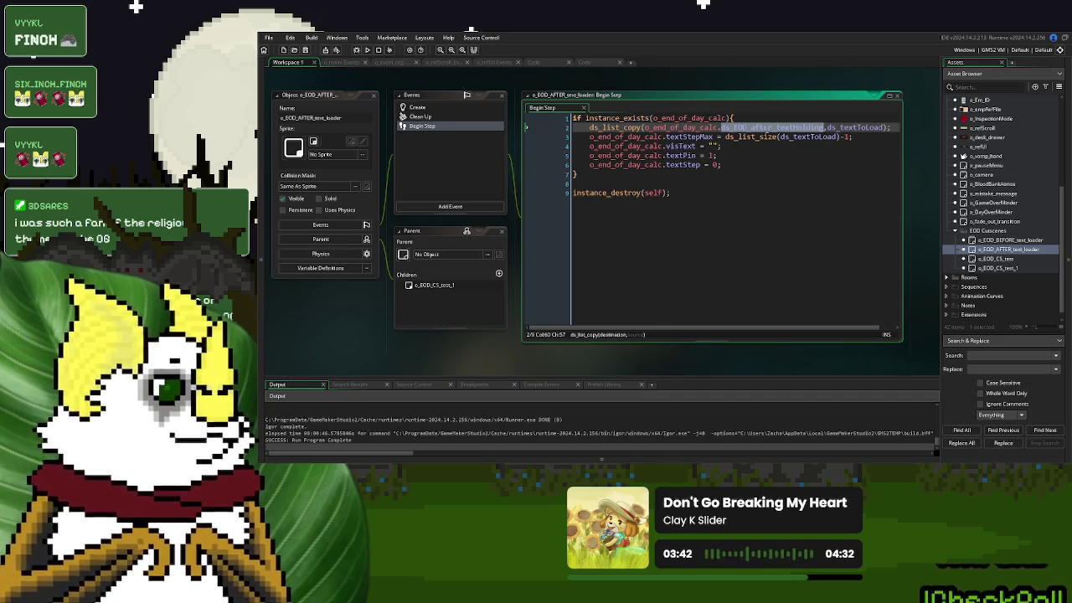
{"action": "double_click", "coordinate": [1013, 269]}
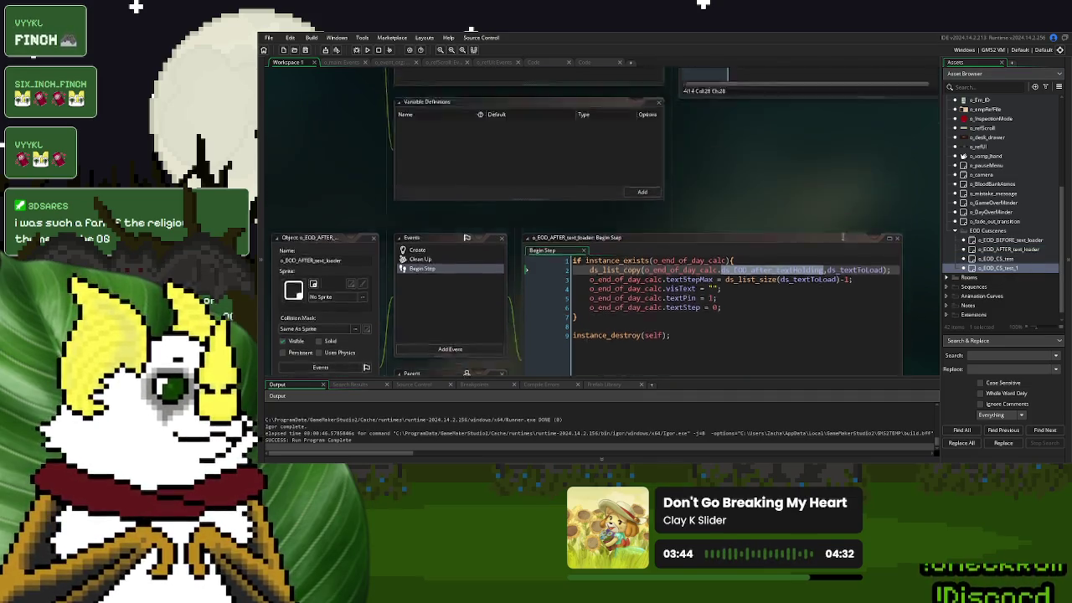
{"action": "left_click", "coordinate": [818, 208]}
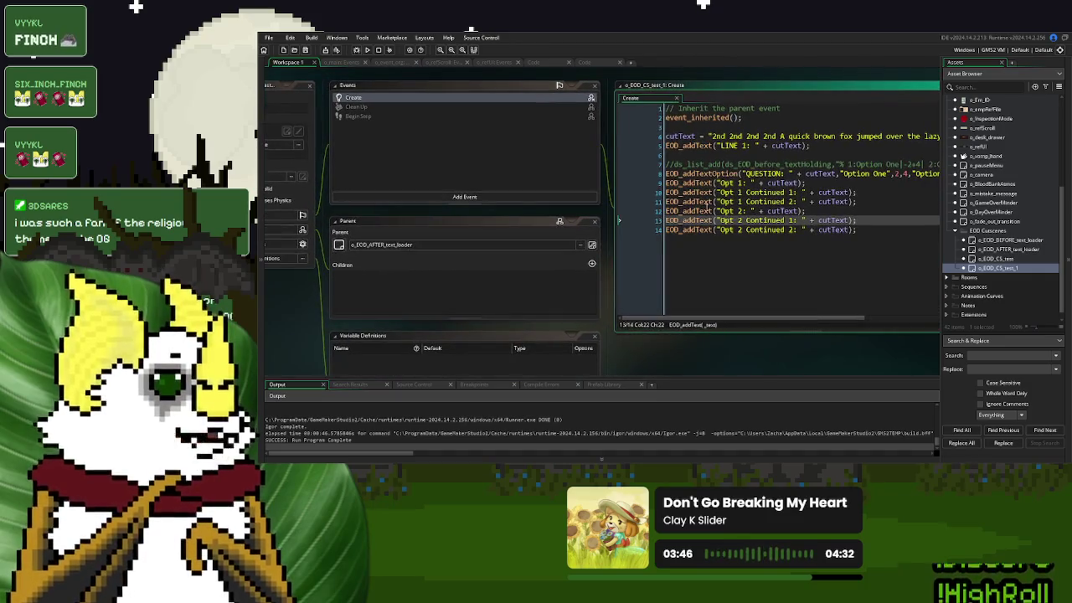
{"action": "left_click", "coordinate": [791, 191]}
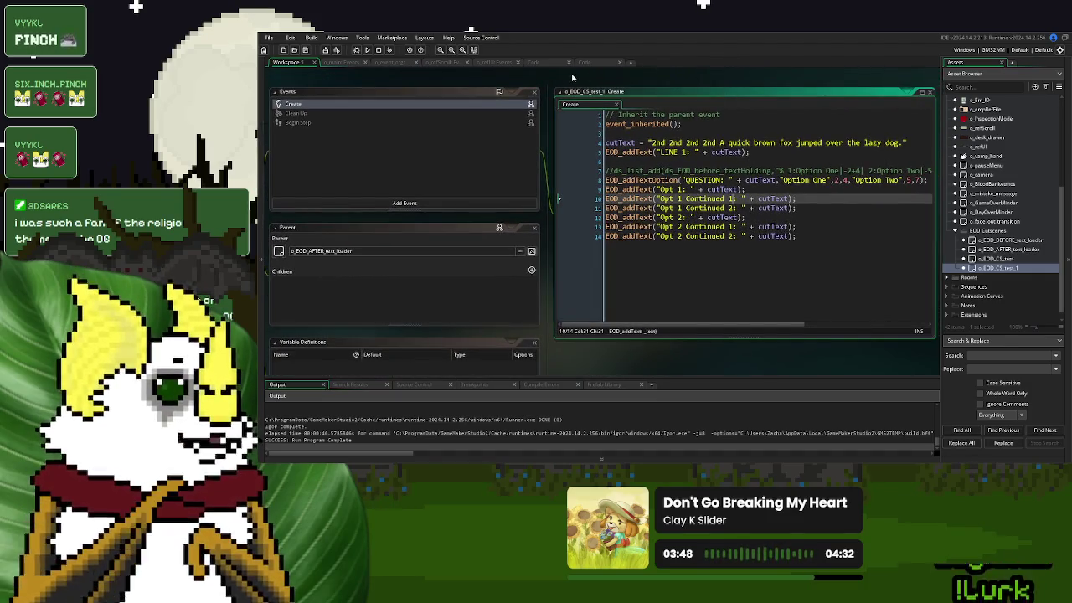
{"action": "left_click", "coordinate": [586, 64]}
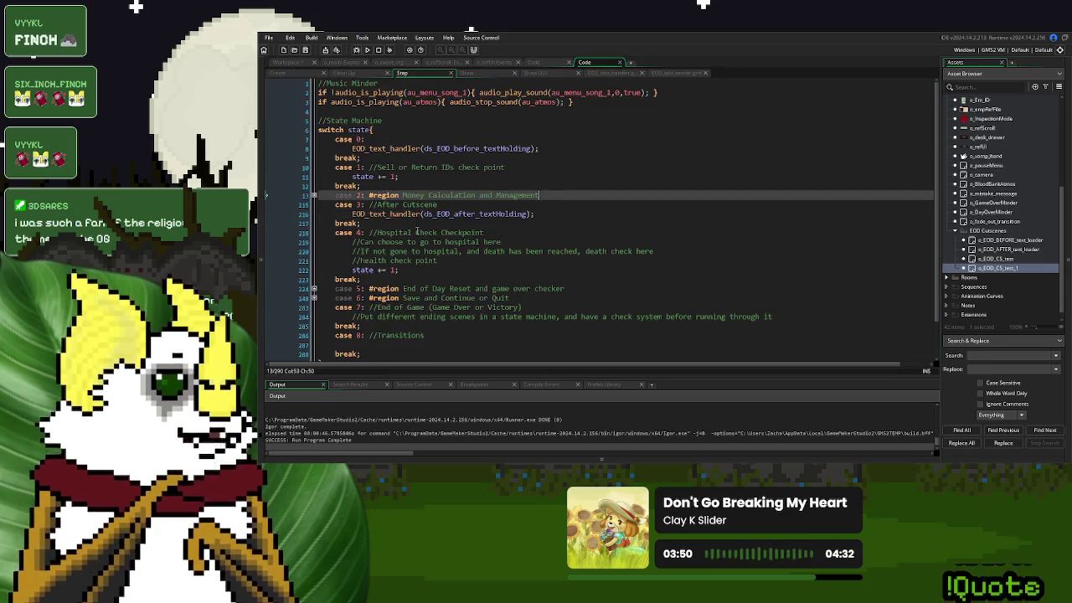
{"action": "left_click", "coordinate": [548, 213]}
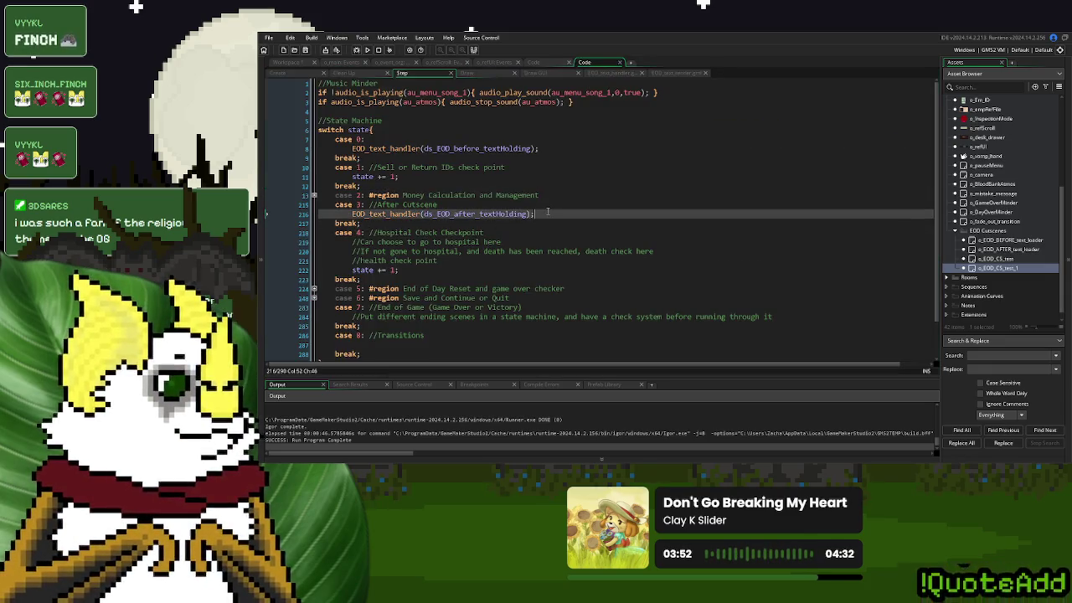
Look through the EOD_text_render and EOD_text_handler scripts, scrolling to the handler's fade-out code
{"action": "left_click", "coordinate": [672, 74]}
{"action": "scroll", "coordinate": [523, 192], "scroll_direction": "down", "scroll_amount": 5}
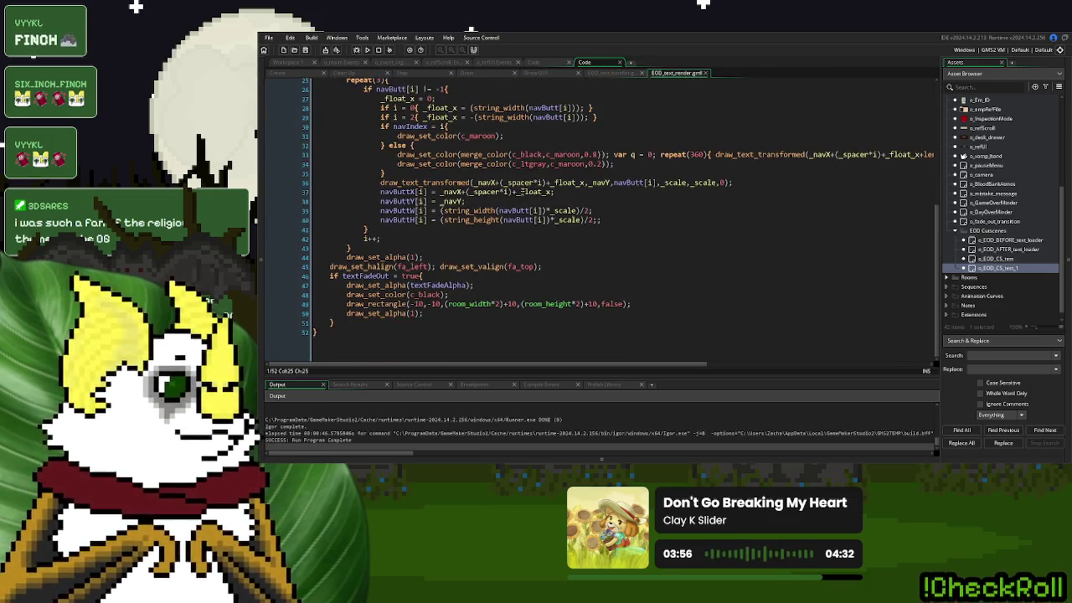
{"action": "left_click", "coordinate": [610, 73]}
{"action": "scroll", "coordinate": [522, 251], "scroll_direction": "down", "scroll_amount": 15}
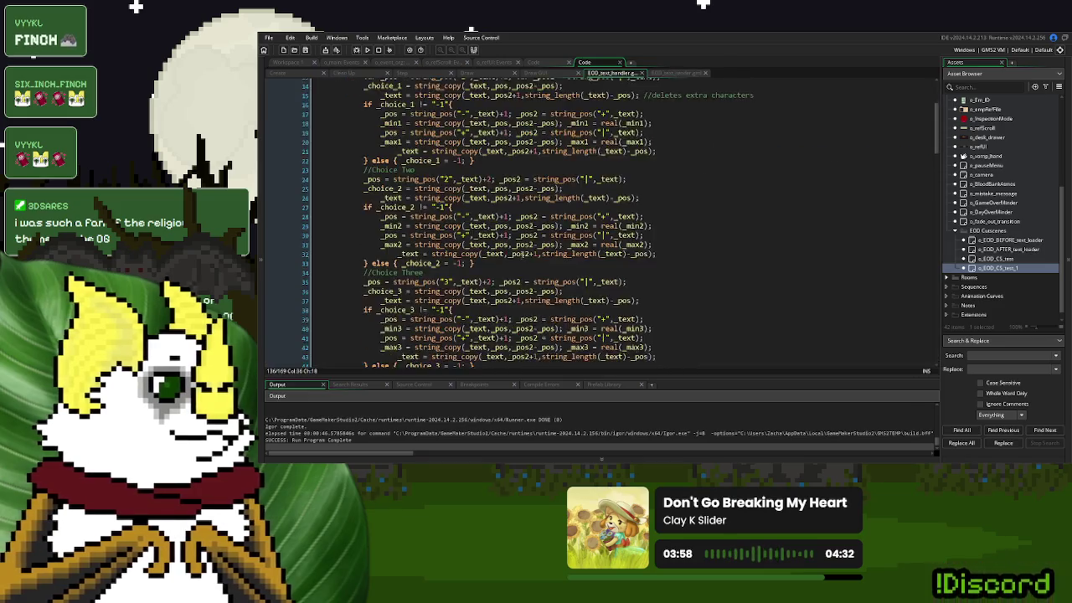
{"action": "scroll", "coordinate": [522, 251], "scroll_direction": "down", "scroll_amount": 8}
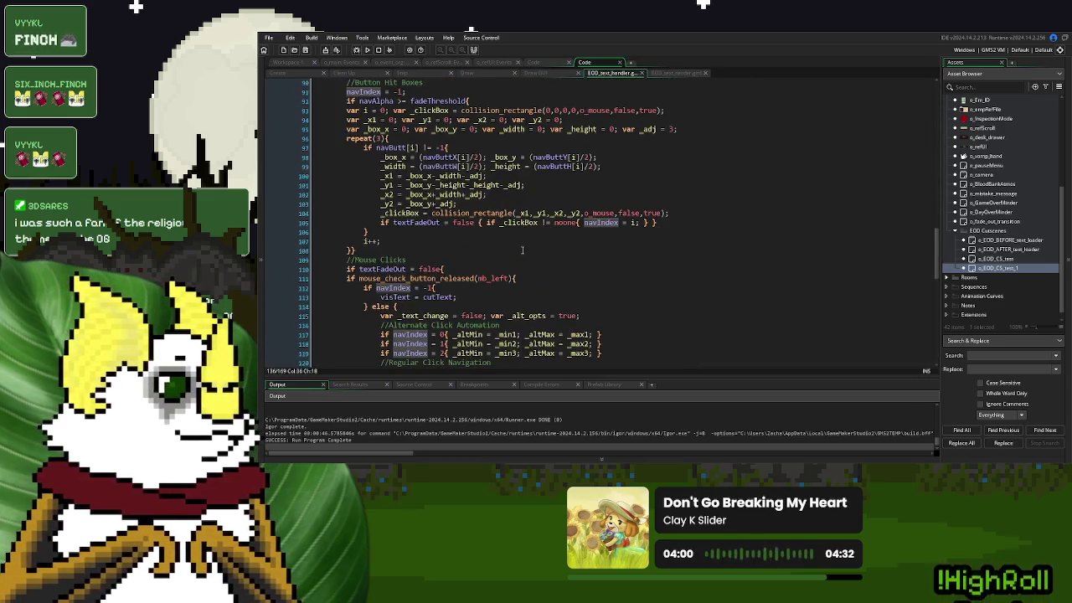
{"action": "scroll", "coordinate": [521, 249], "scroll_direction": "down", "scroll_amount": 17}
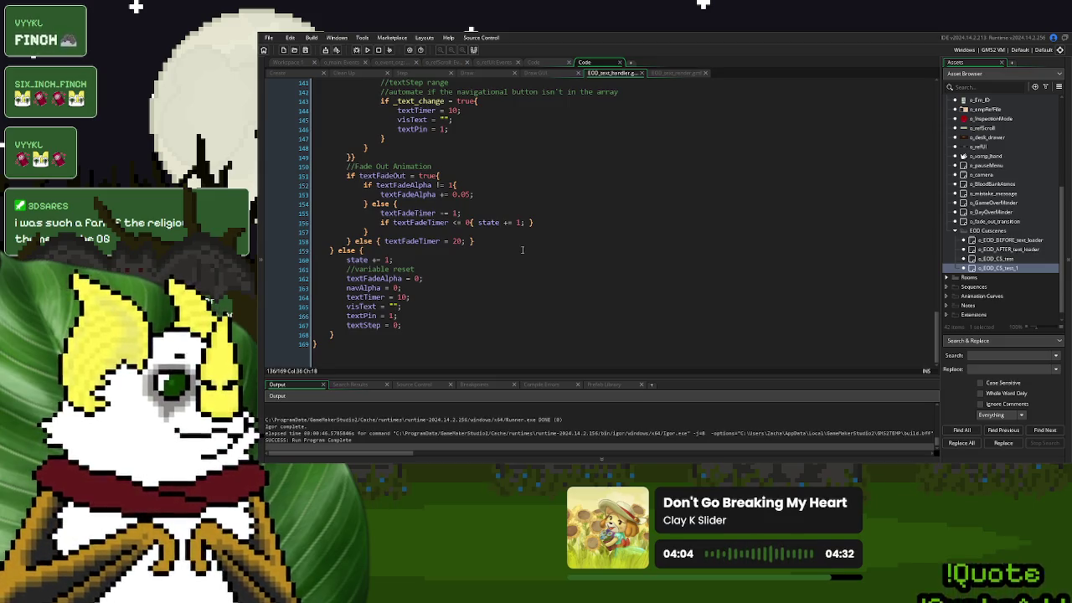
{"action": "scroll", "coordinate": [522, 250], "scroll_direction": "up", "scroll_amount": 3}
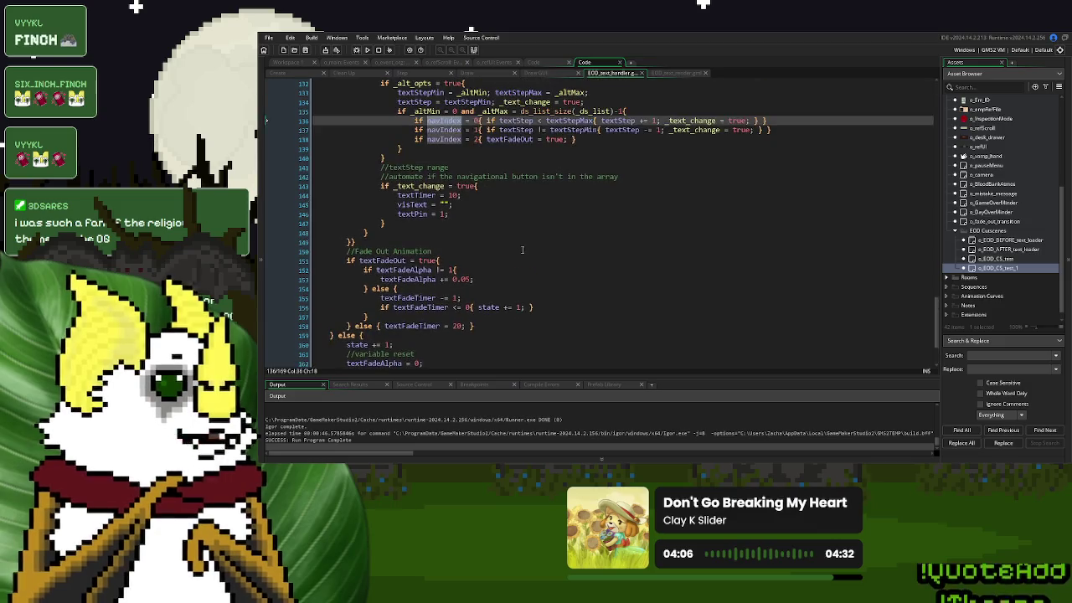
{"action": "scroll", "coordinate": [522, 249], "scroll_direction": "up", "scroll_amount": 8}
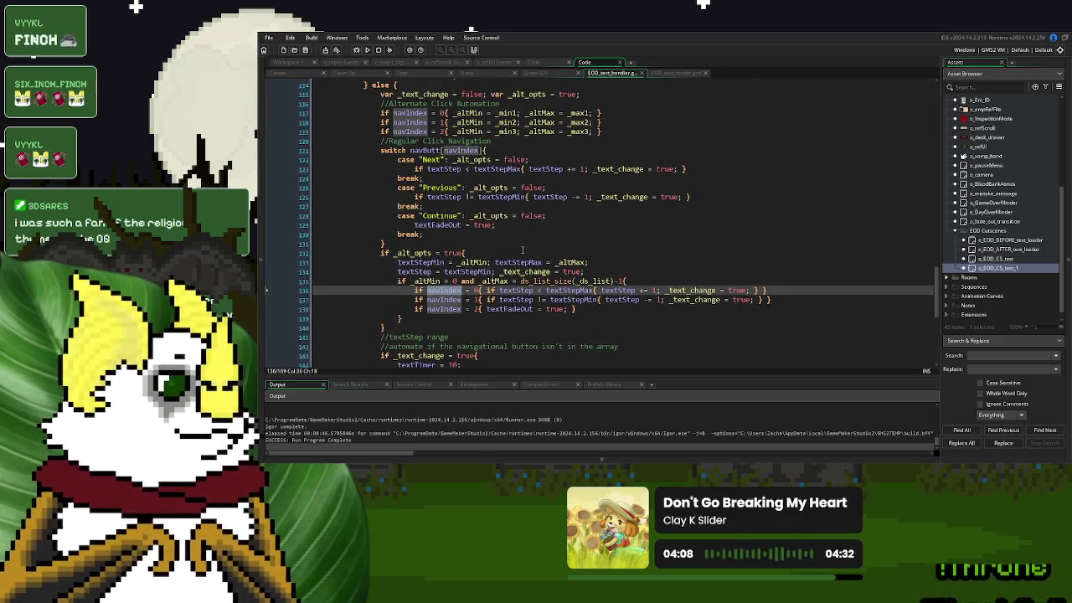
{"action": "scroll", "coordinate": [522, 249], "scroll_direction": "up", "scroll_amount": 8}
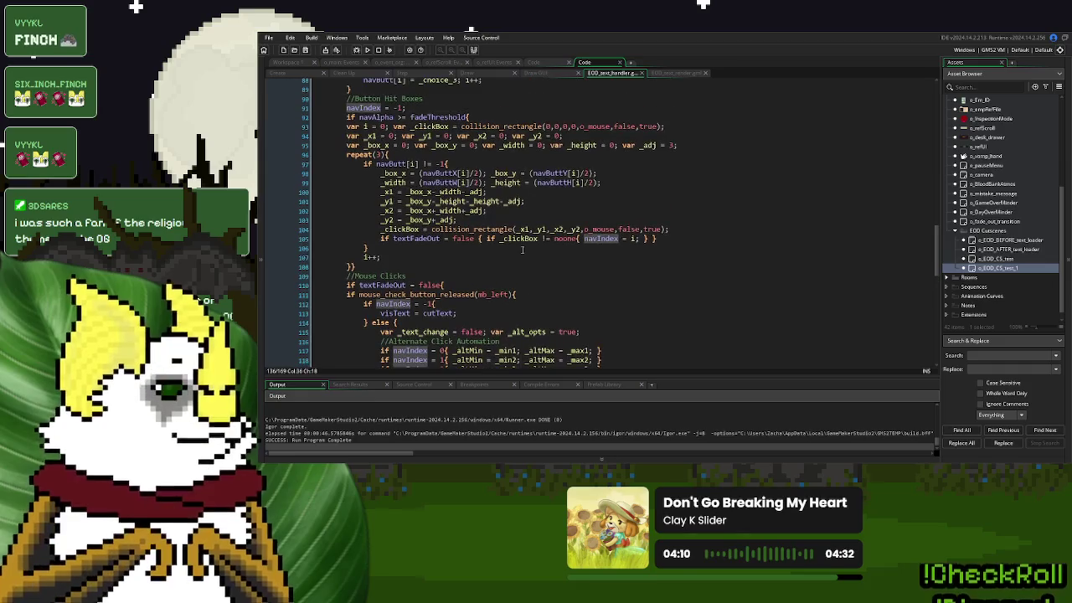
{"action": "scroll", "coordinate": [522, 250], "scroll_direction": "up", "scroll_amount": 1}
Highlight the textFadeOut uses and place the caret after textStep = 0; in the reset block
{"action": "left_click", "coordinate": [398, 307]}
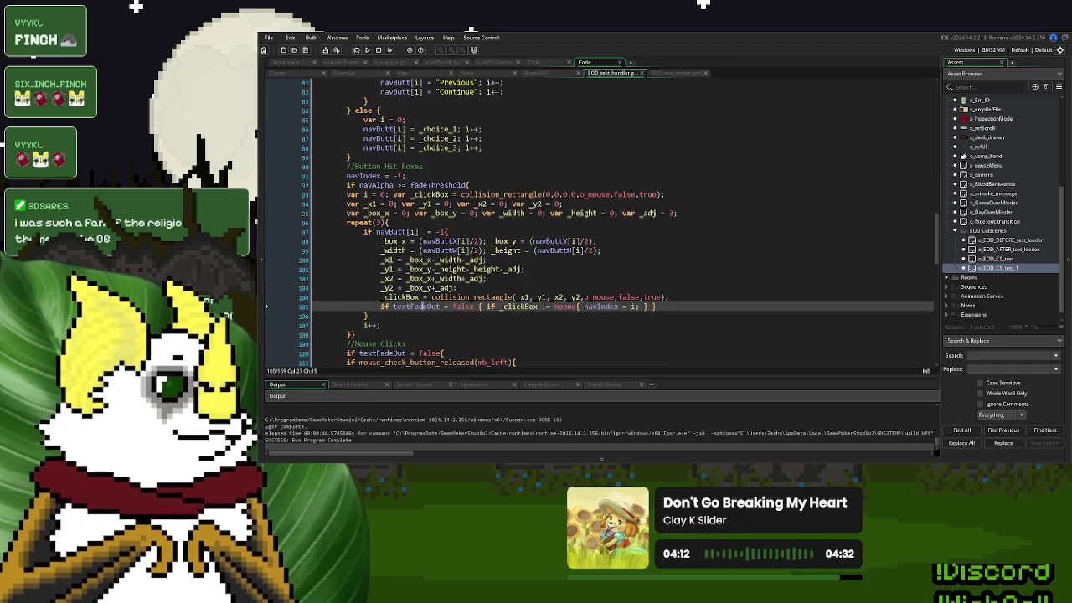
{"action": "scroll", "coordinate": [599, 267], "scroll_direction": "down", "scroll_amount": 20}
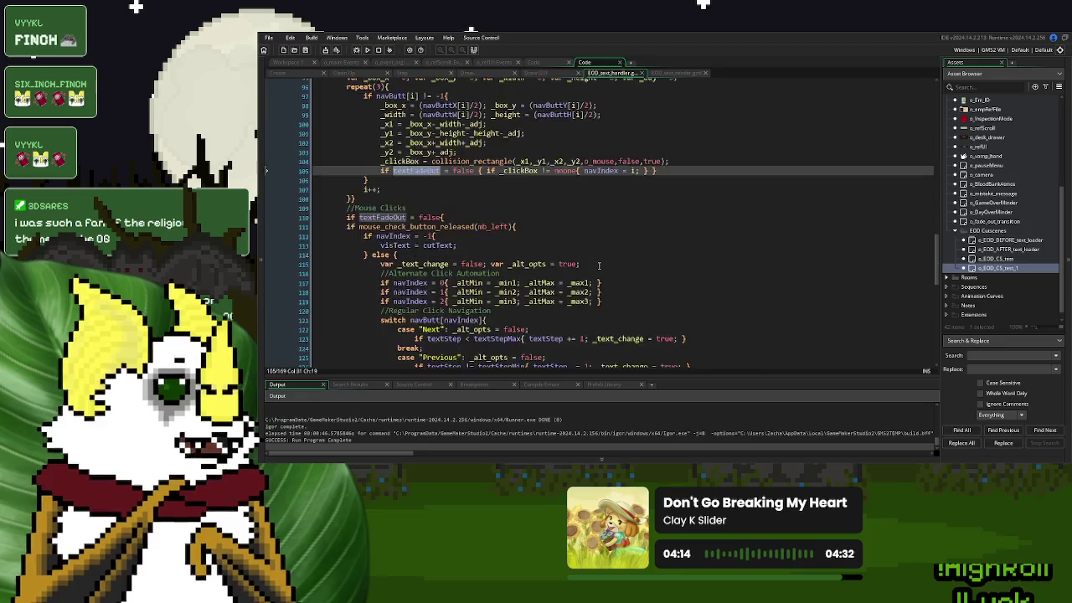
{"action": "left_click", "coordinate": [435, 326]}
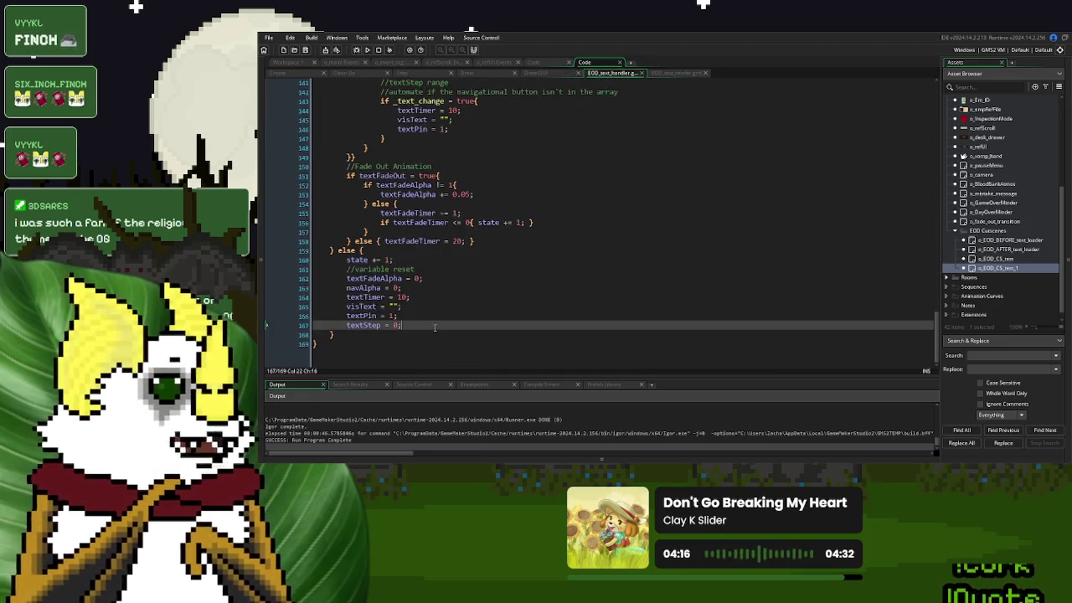
Add textFadeOut = false; below textStep = 0; and save and run the game with F5
{"action": "key", "text": "Return"}
{"action": "type", "text": "textFadeOut = fal"}
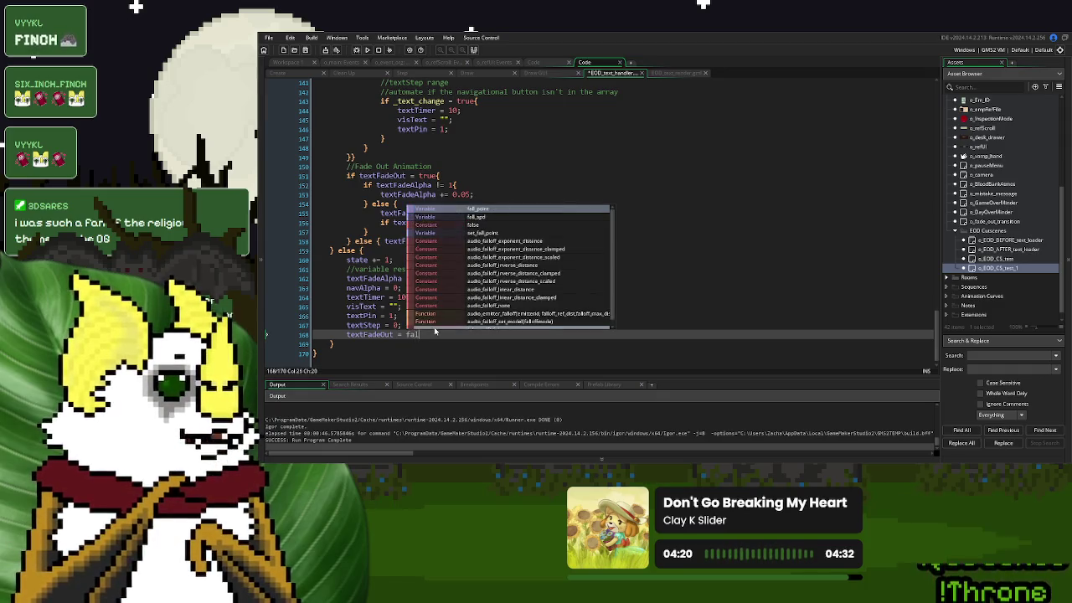
{"action": "type", "text": "se;"}
{"action": "key", "text": "F5"}
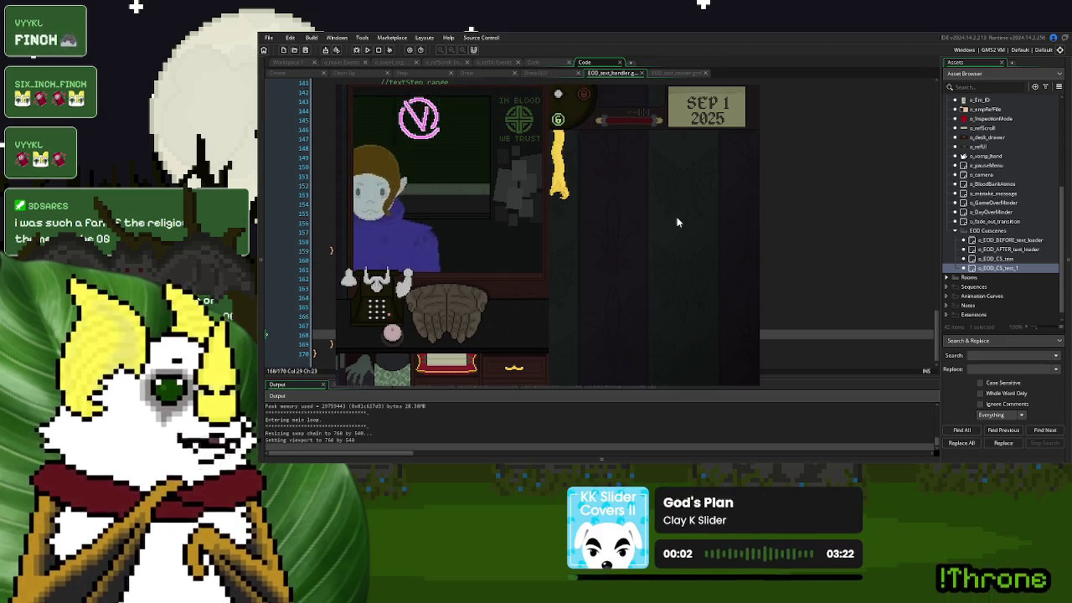
Play past Day 1 Over and through the cutscene text, choosing Option One
{"action": "left_click", "coordinate": [402, 334]}
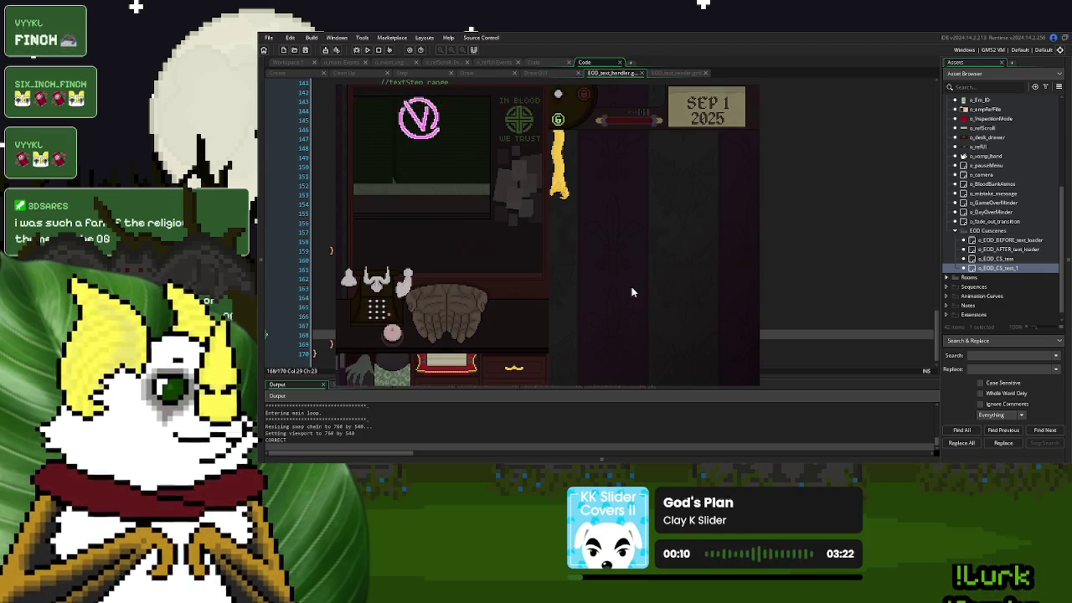
{"action": "left_click", "coordinate": [560, 307]}
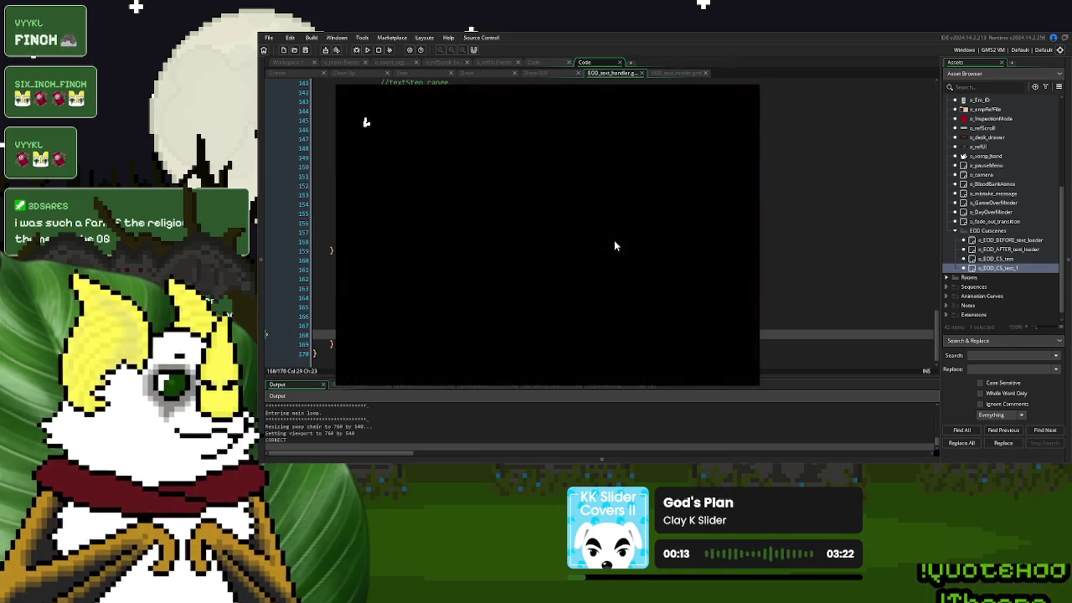
{"action": "left_click", "coordinate": [410, 344]}
{"action": "left_click", "coordinate": [536, 309]}
{"action": "left_click", "coordinate": [410, 350]}
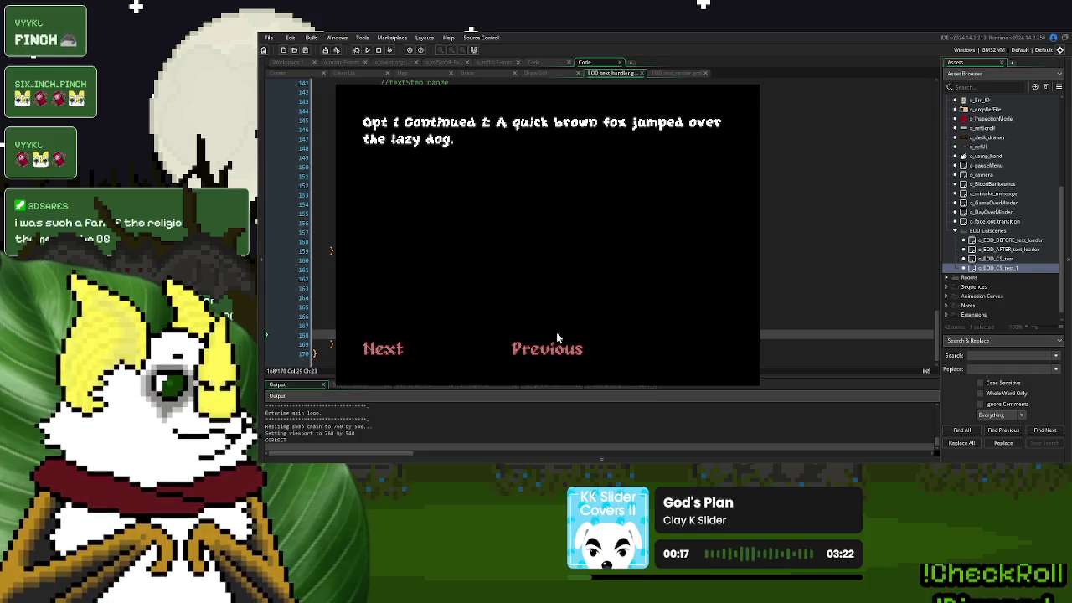
{"action": "left_click", "coordinate": [406, 352]}
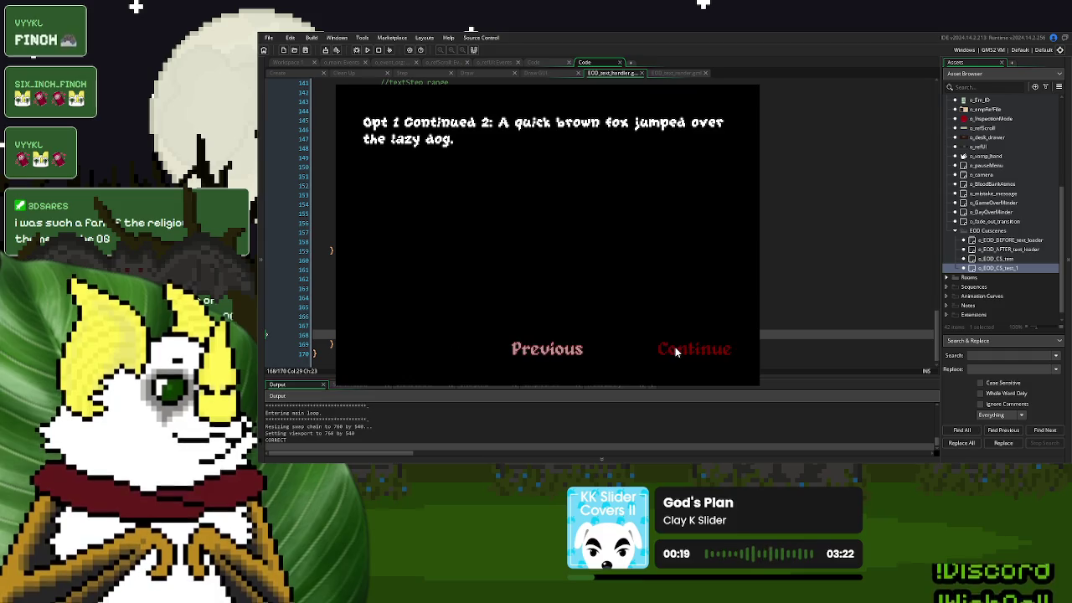
{"action": "left_click", "coordinate": [694, 349]}
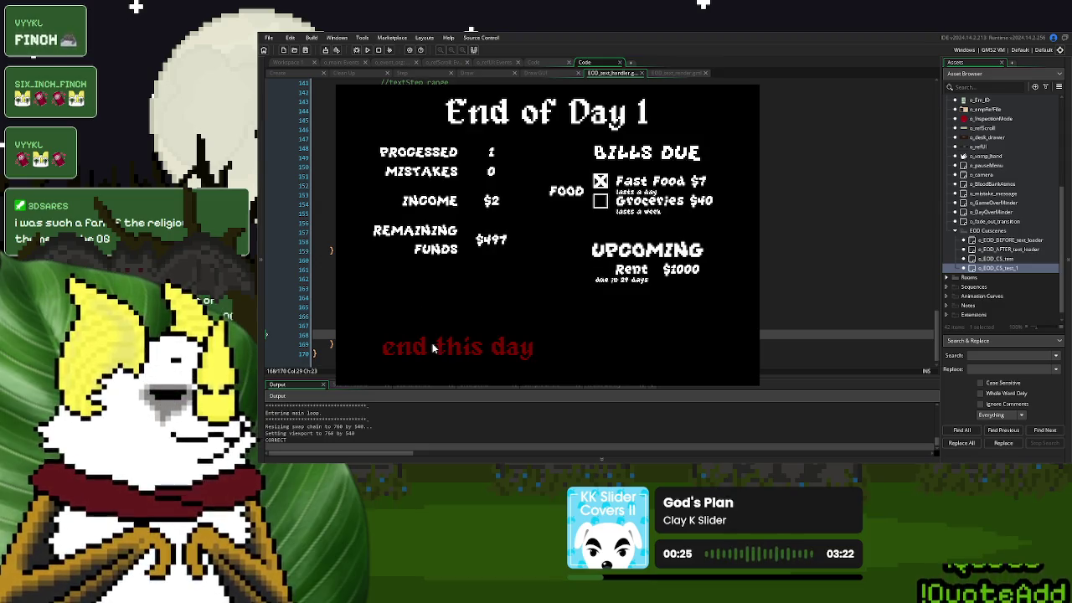
End the day from the summary screen, close the game, and return to the handler code
{"action": "left_click", "coordinate": [433, 349]}
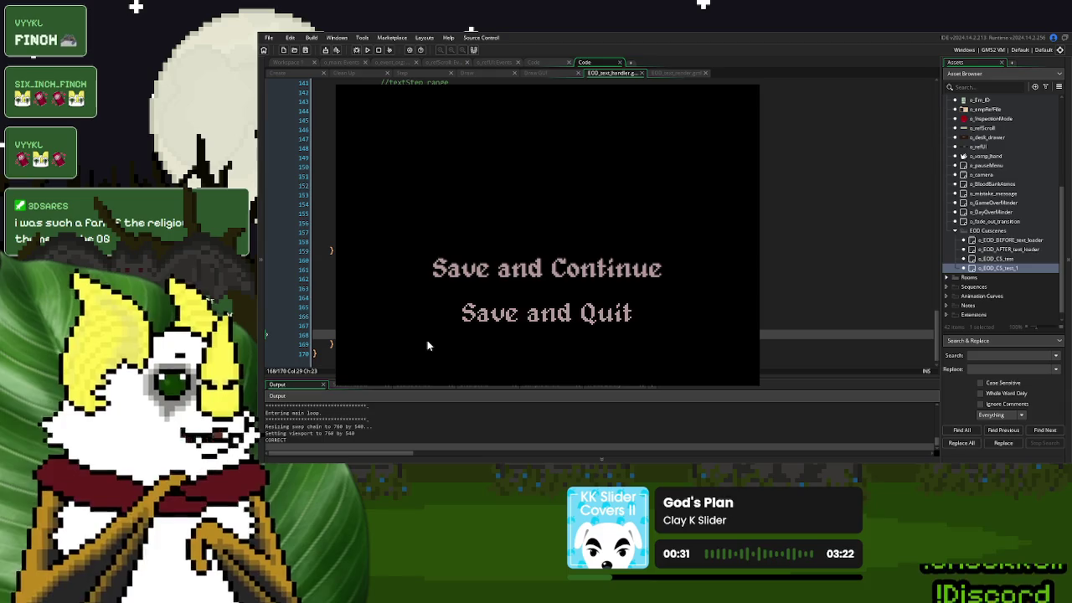
{"action": "left_click", "coordinate": [741, 87]}
{"action": "left_click", "coordinate": [491, 259]}
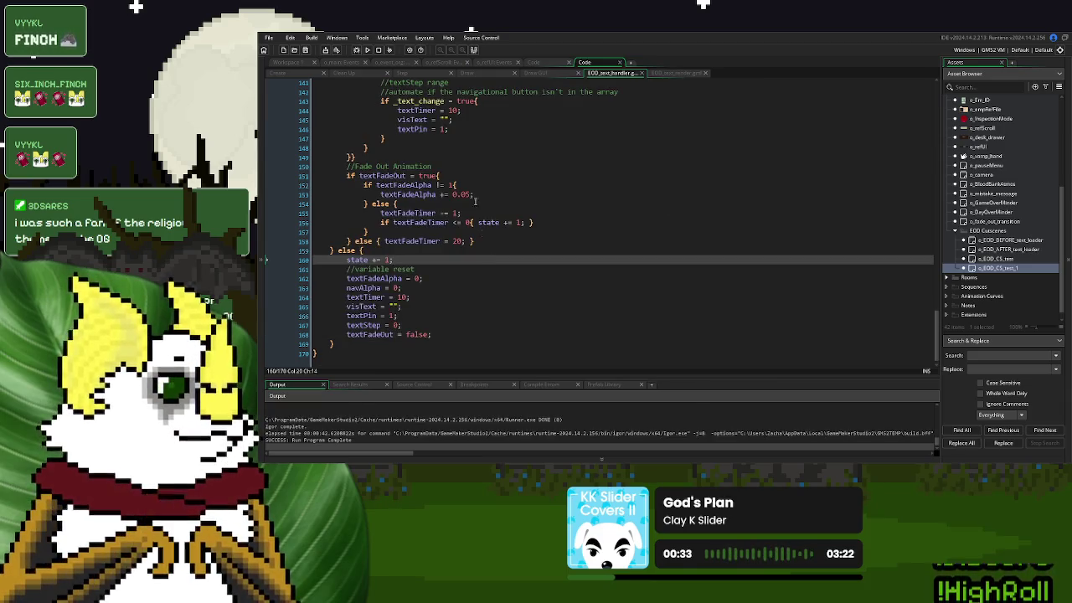
Rebuild and run the game, then start a New Game
{"action": "left_click", "coordinate": [367, 49]}
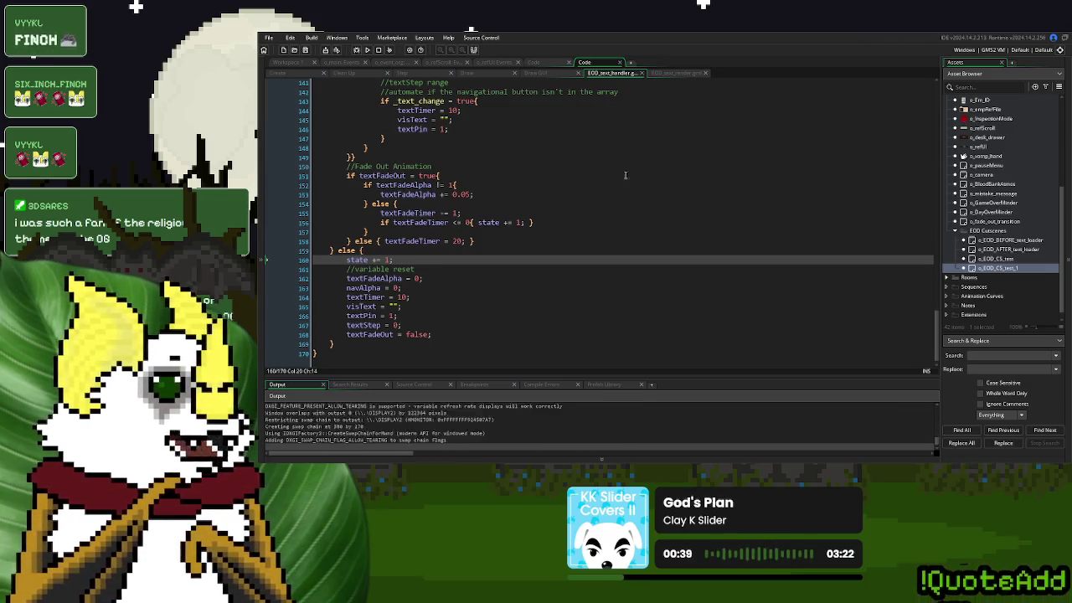
{"action": "left_click", "coordinate": [628, 175]}
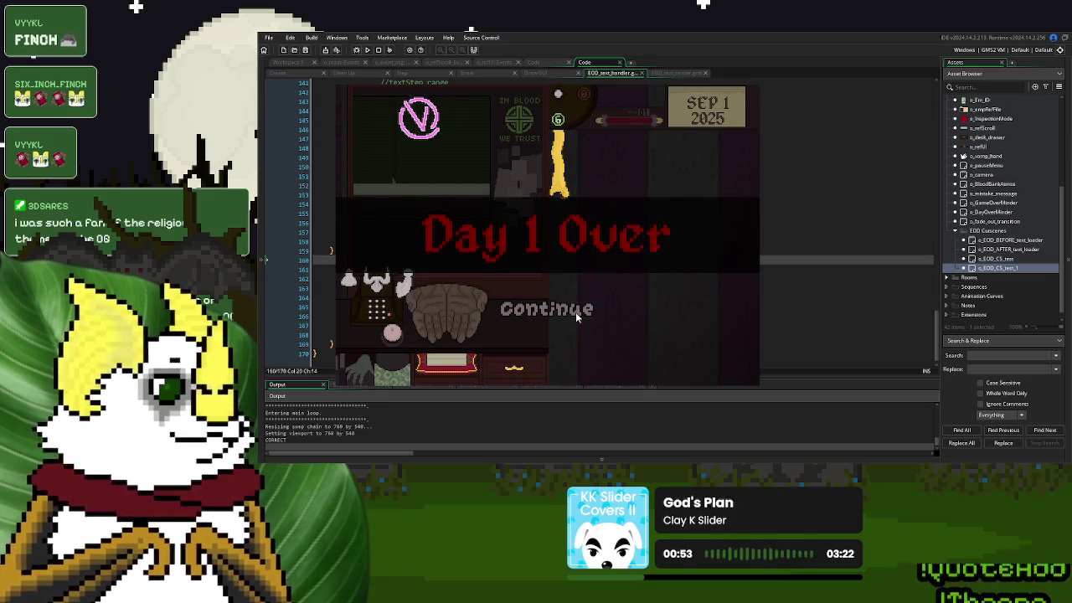
Continue past Day 1 Over, take Option One through the cutscene, then end the day and Save and Quit
{"action": "left_click", "coordinate": [577, 310]}
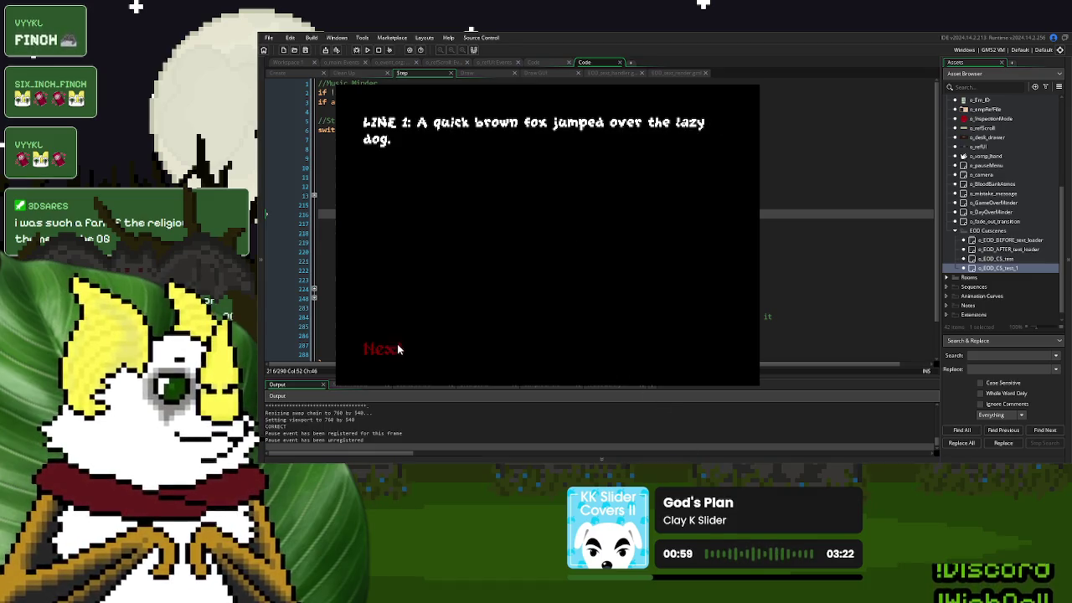
{"action": "left_click", "coordinate": [397, 347]}
{"action": "left_click", "coordinate": [442, 350]}
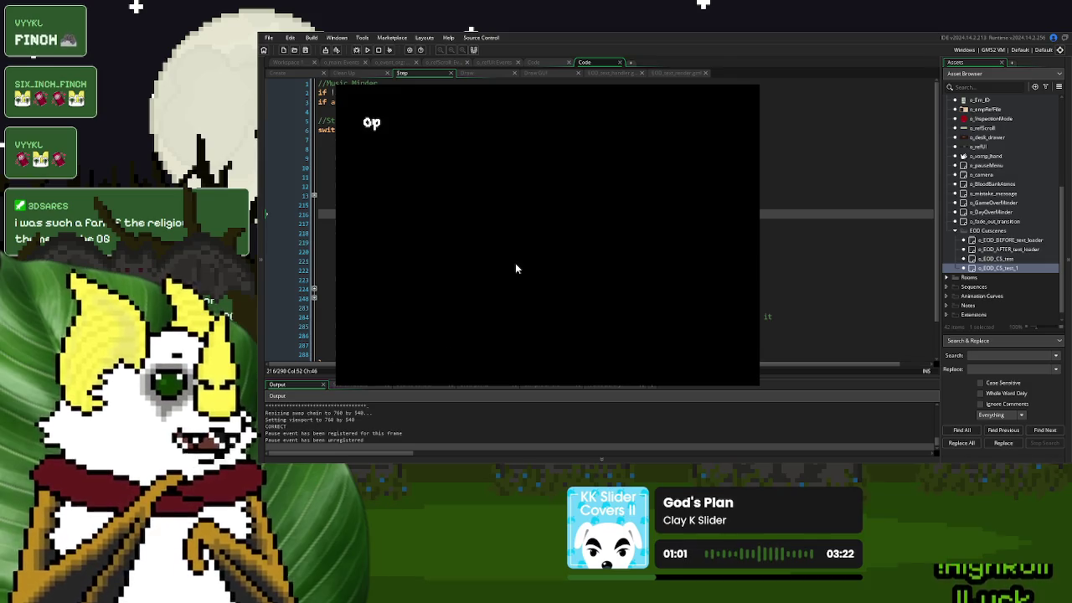
{"action": "left_click", "coordinate": [409, 349]}
{"action": "left_click", "coordinate": [404, 351]}
{"action": "left_click", "coordinate": [683, 345]}
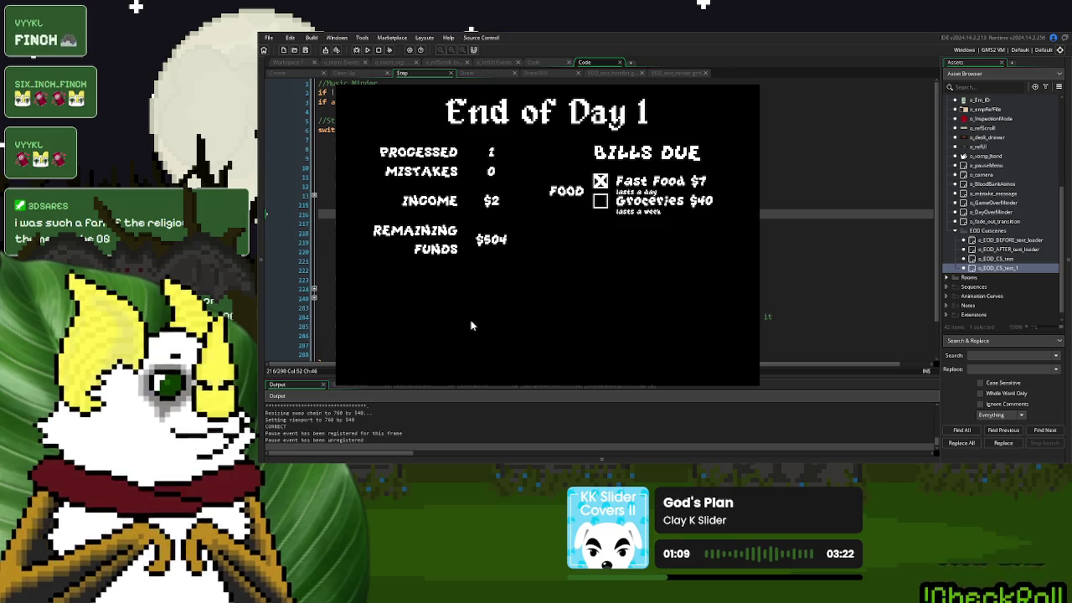
{"action": "left_click", "coordinate": [453, 335]}
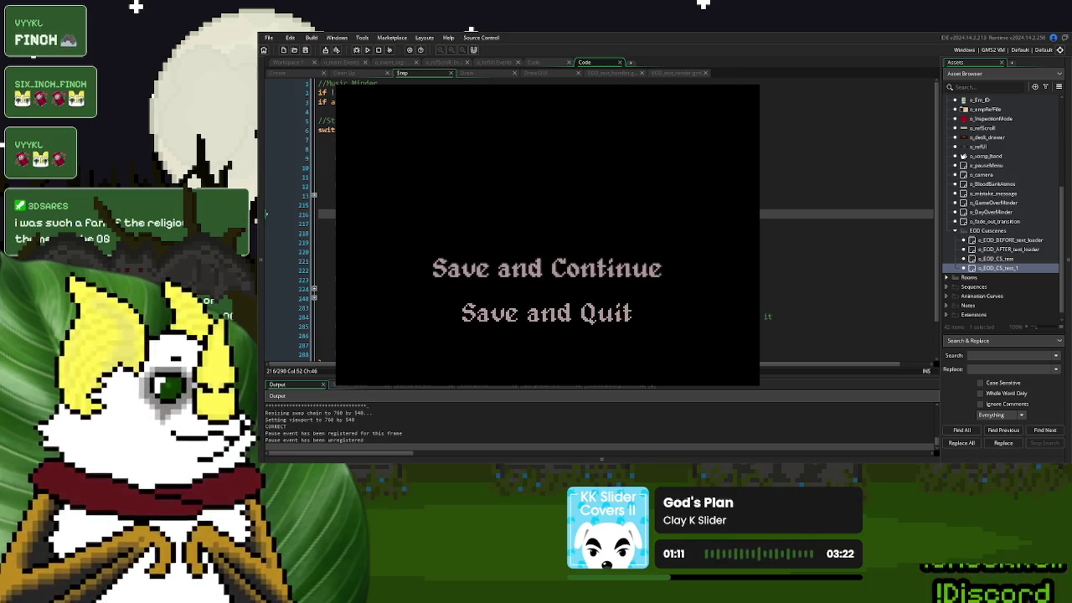
{"action": "left_click", "coordinate": [503, 311]}
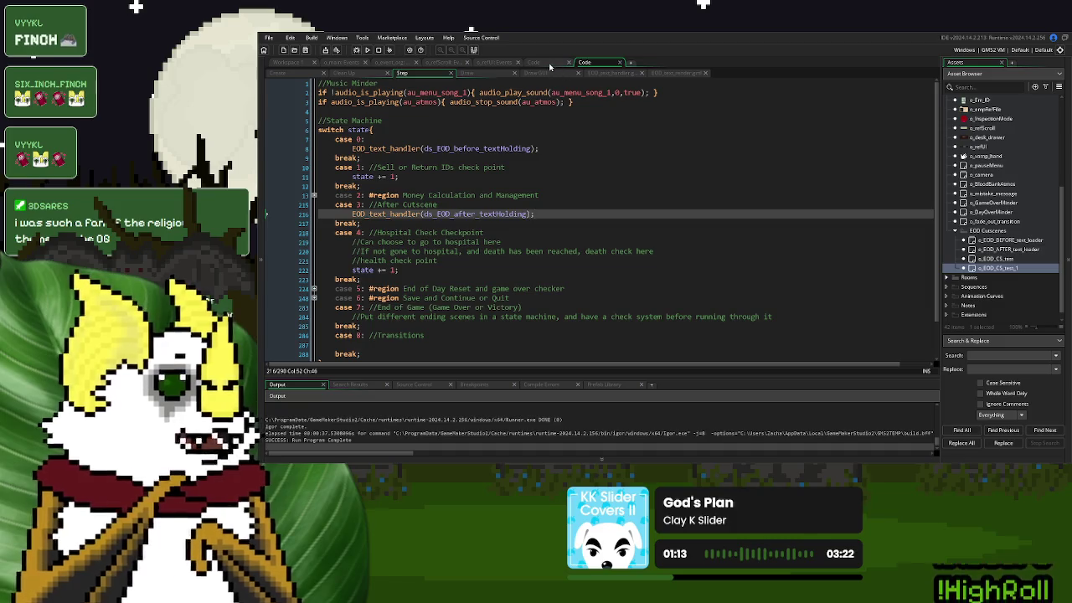
Switch to the second code workspace and open the object's Create event, undoing a stray paste
{"action": "left_click", "coordinate": [549, 64]}
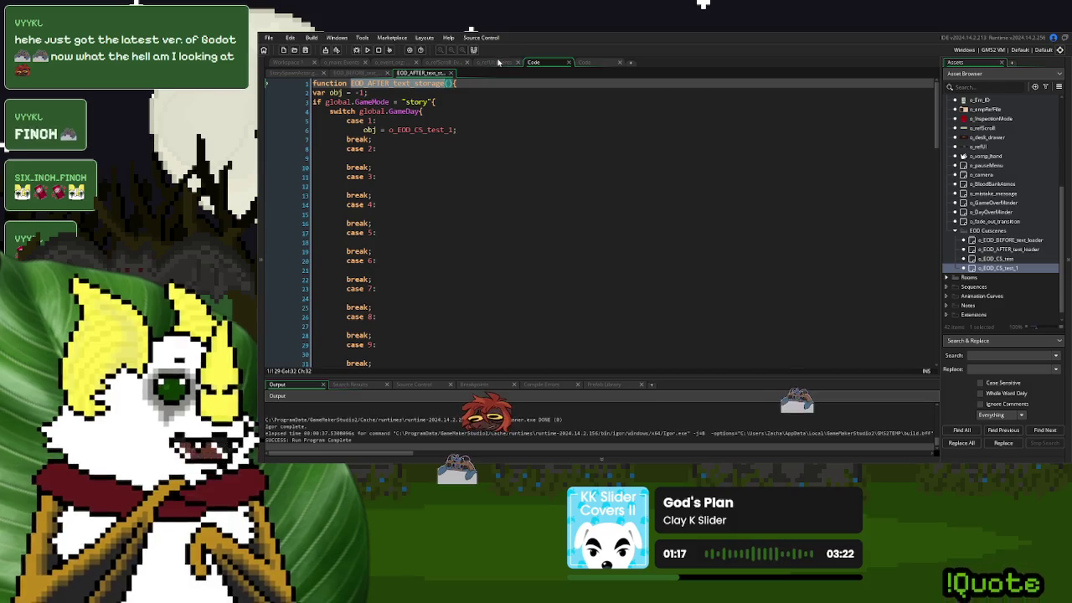
{"action": "left_click", "coordinate": [585, 62]}
{"action": "left_click", "coordinate": [277, 73]}
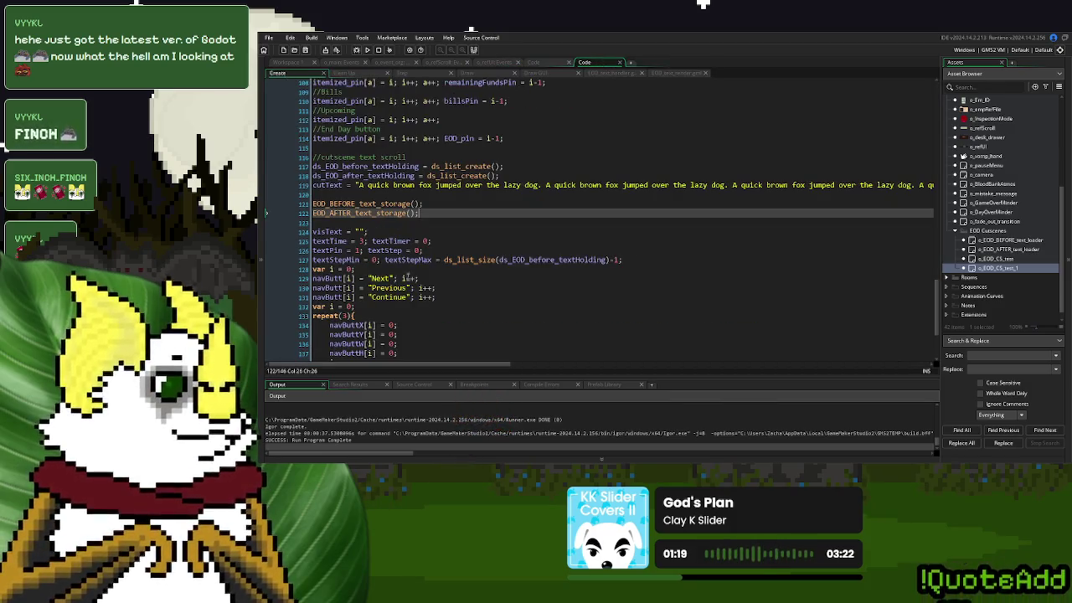
{"action": "type", "text": "EOD_AFTER_text_storage"}
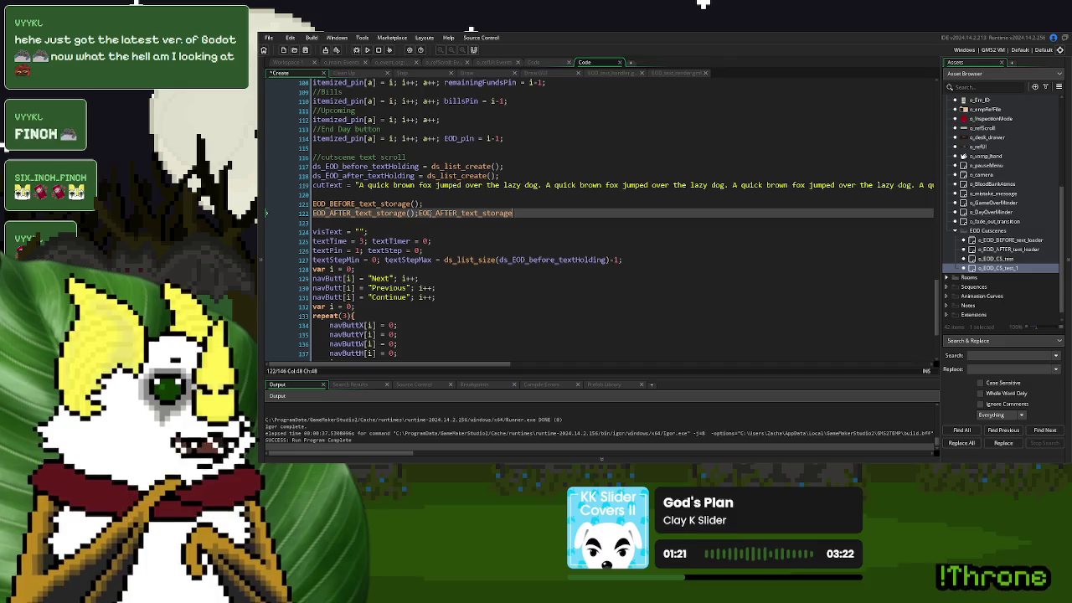
{"action": "key", "text": "ctrl+z"}
Inspect the EOD_AFTER_text_storage definition, then close its tab
{"action": "middle_click", "coordinate": [386, 215]}
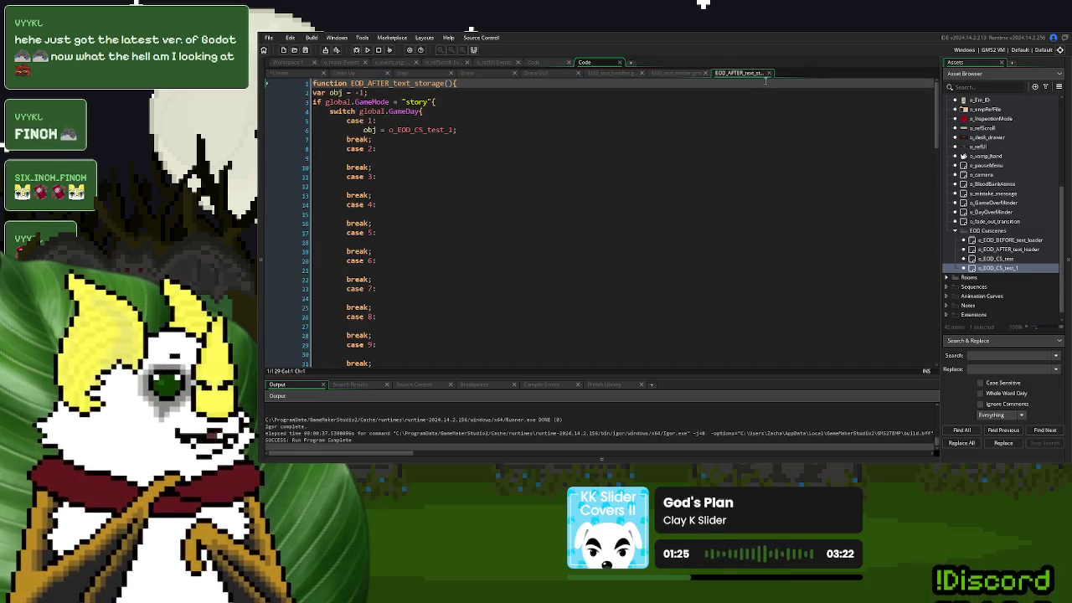
{"action": "scroll", "coordinate": [667, 223], "scroll_direction": "down", "scroll_amount": 20}
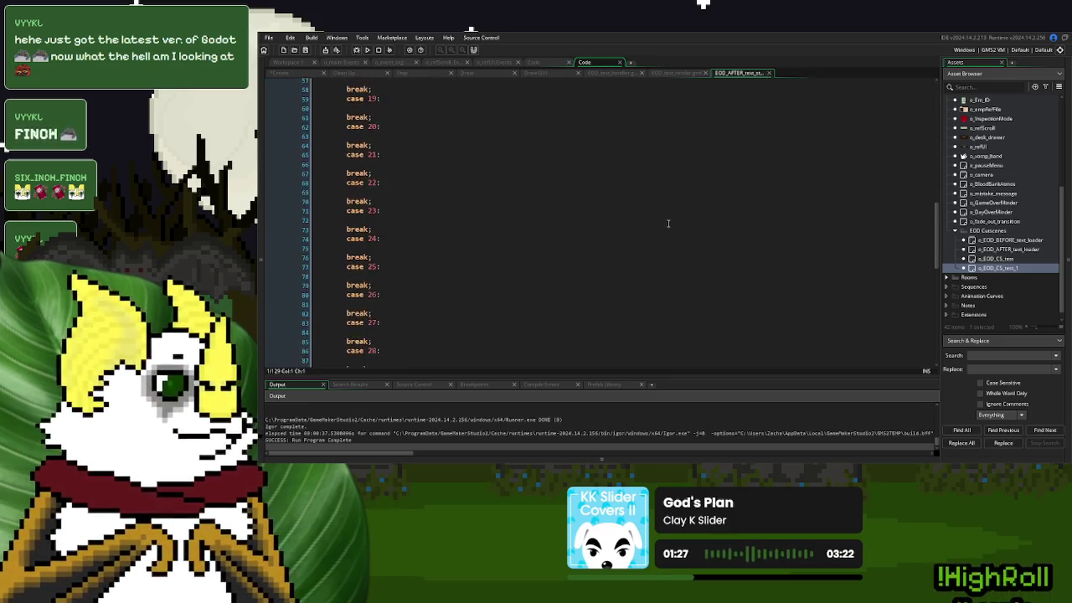
{"action": "scroll", "coordinate": [668, 223], "scroll_direction": "down", "scroll_amount": 7}
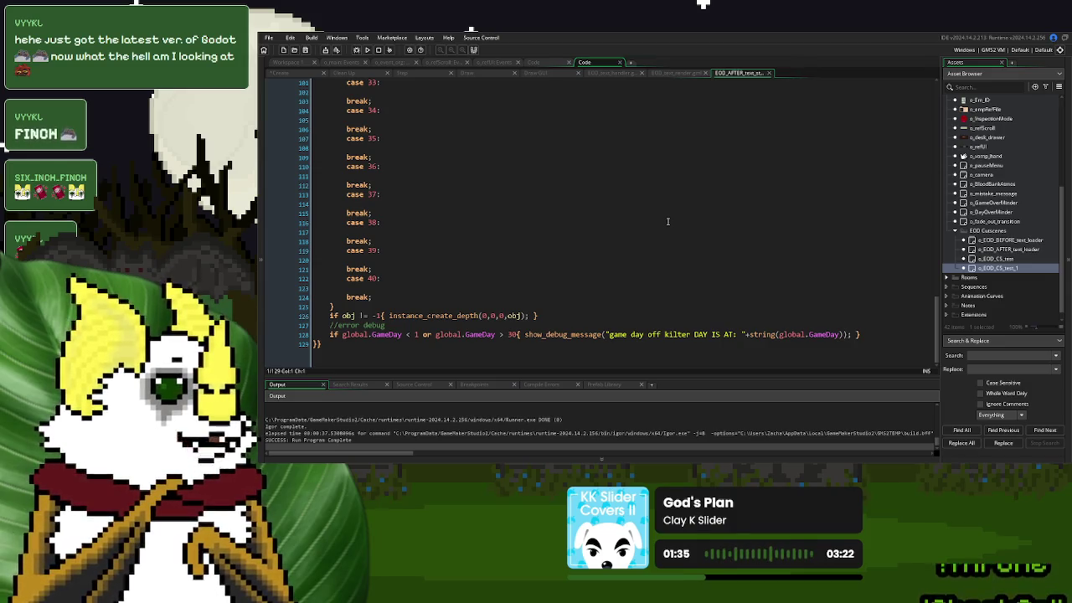
{"action": "scroll", "coordinate": [668, 217], "scroll_direction": "up", "scroll_amount": 20}
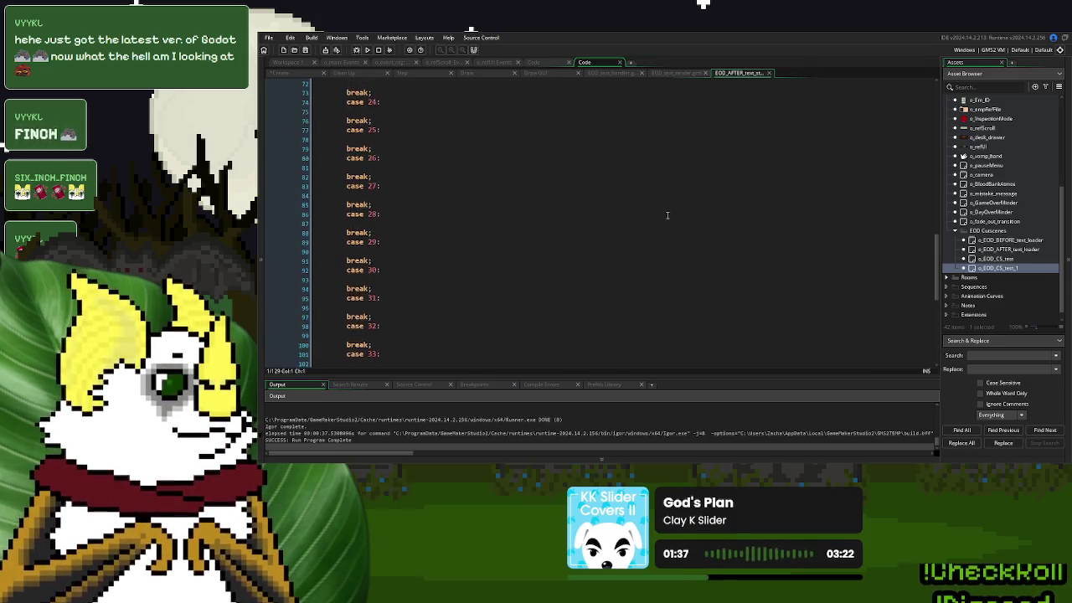
{"action": "scroll", "coordinate": [667, 215], "scroll_direction": "up", "scroll_amount": 10}
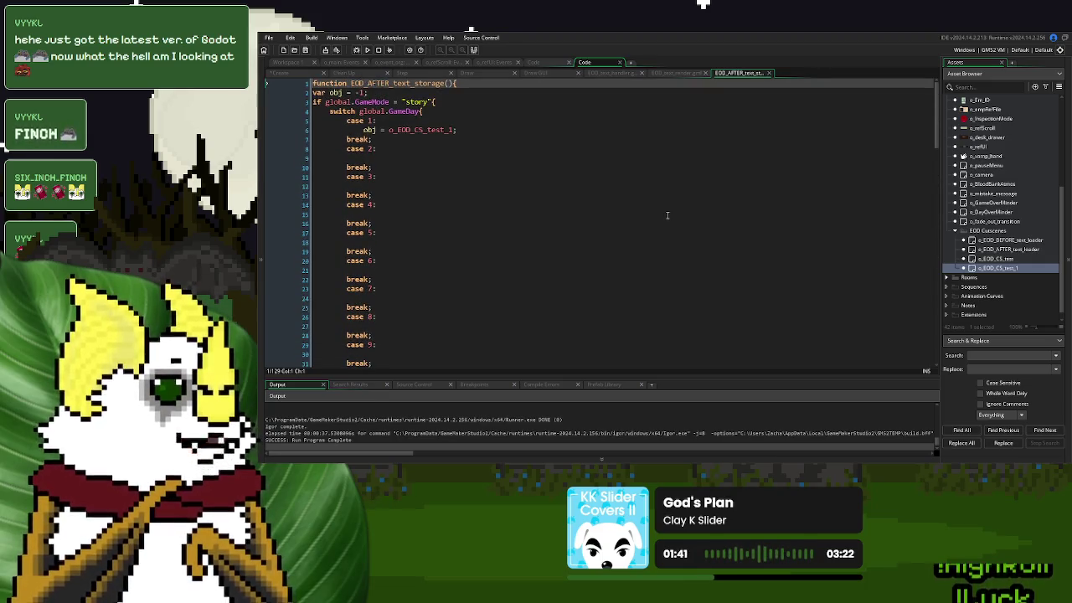
{"action": "left_click", "coordinate": [771, 73]}
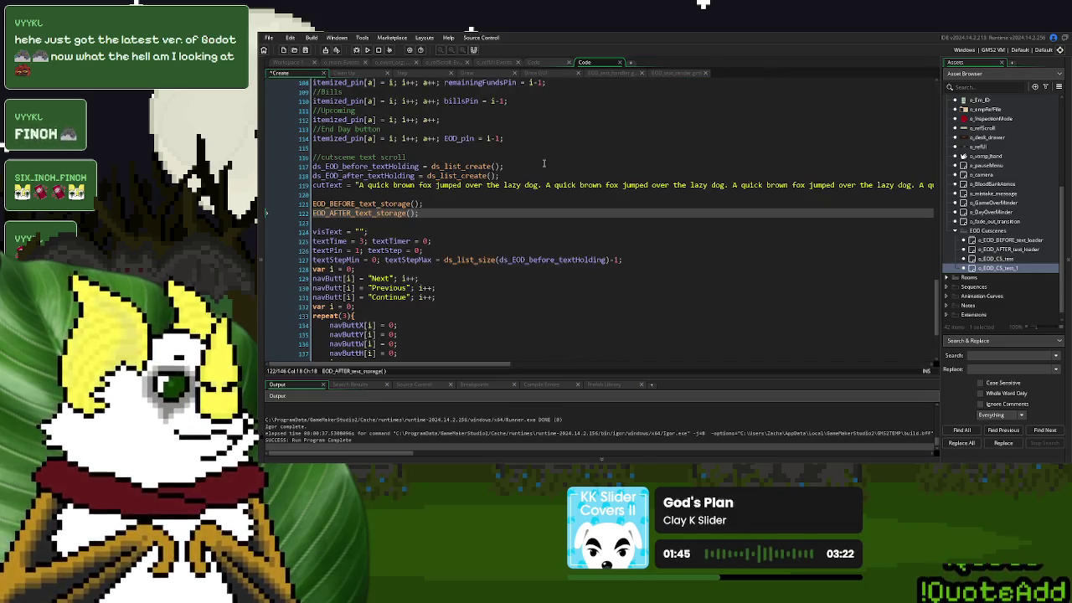
Scroll EOD_text_handler to the top and highlight every use of _ds_list
{"action": "left_click", "coordinate": [616, 74]}
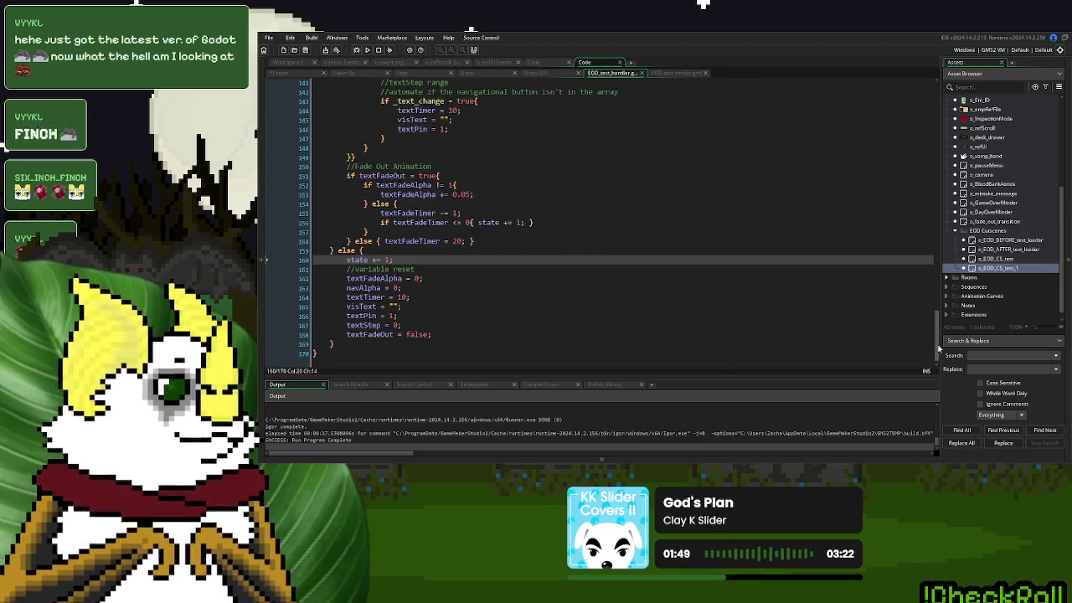
{"action": "left_click_drag", "start_coordinate": [937, 335], "coordinate": [949, 98]}
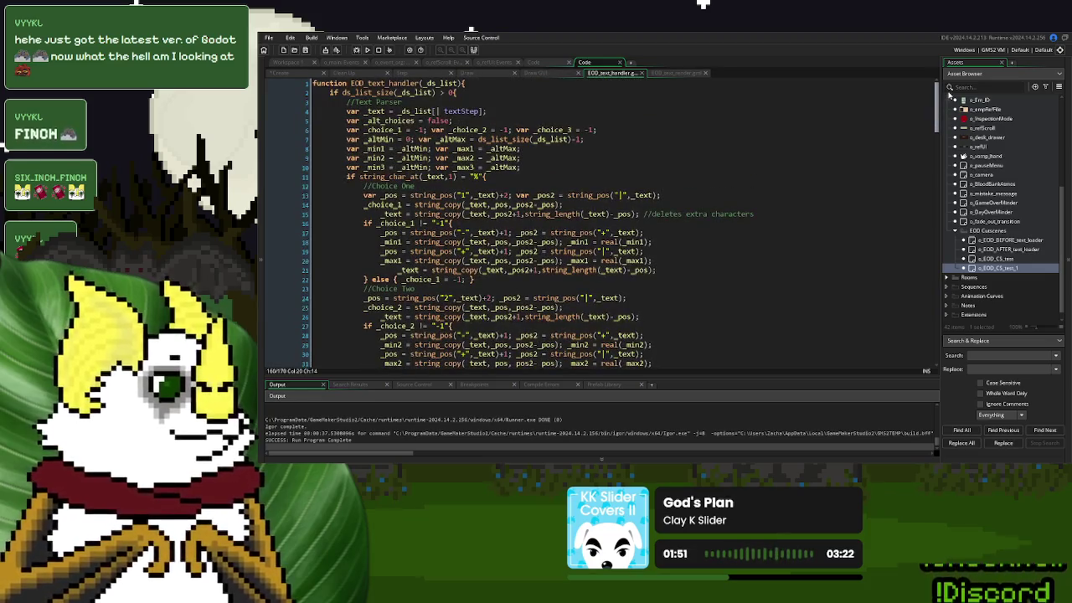
{"action": "double_click", "coordinate": [427, 83]}
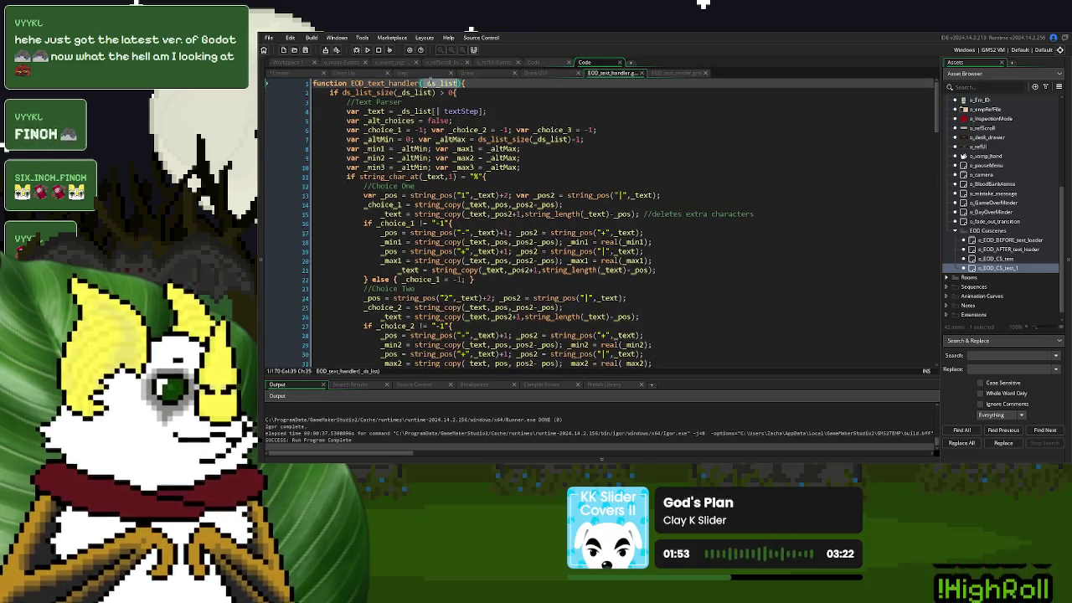
Add show_debug_message("END SCENE") to the else branch on line 159, then save and run with F5
{"action": "left_click", "coordinate": [470, 86]}
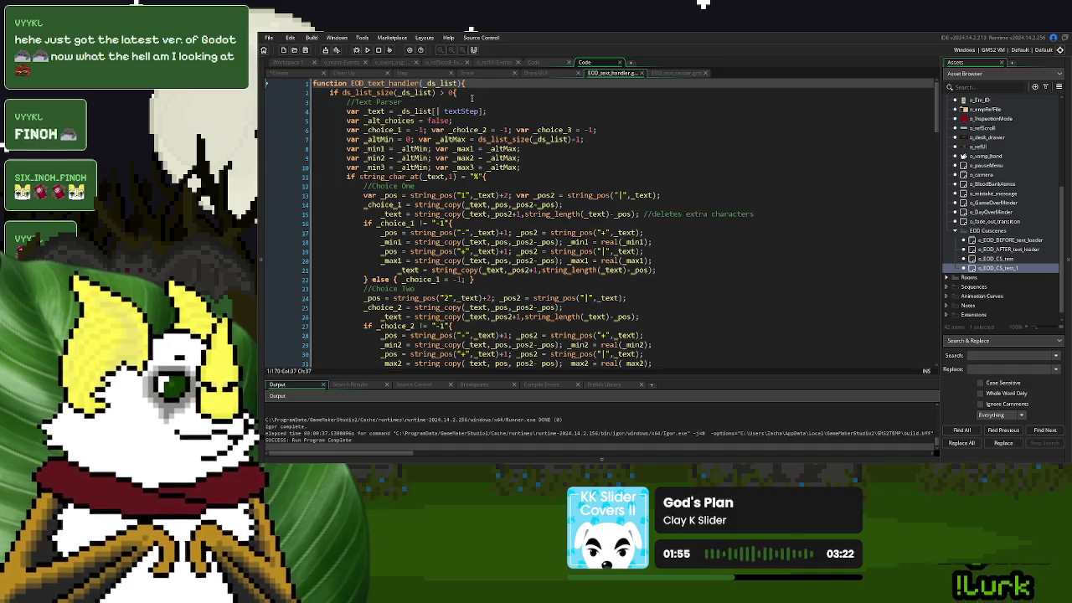
{"action": "scroll", "coordinate": [472, 98], "scroll_direction": "down", "scroll_amount": 20}
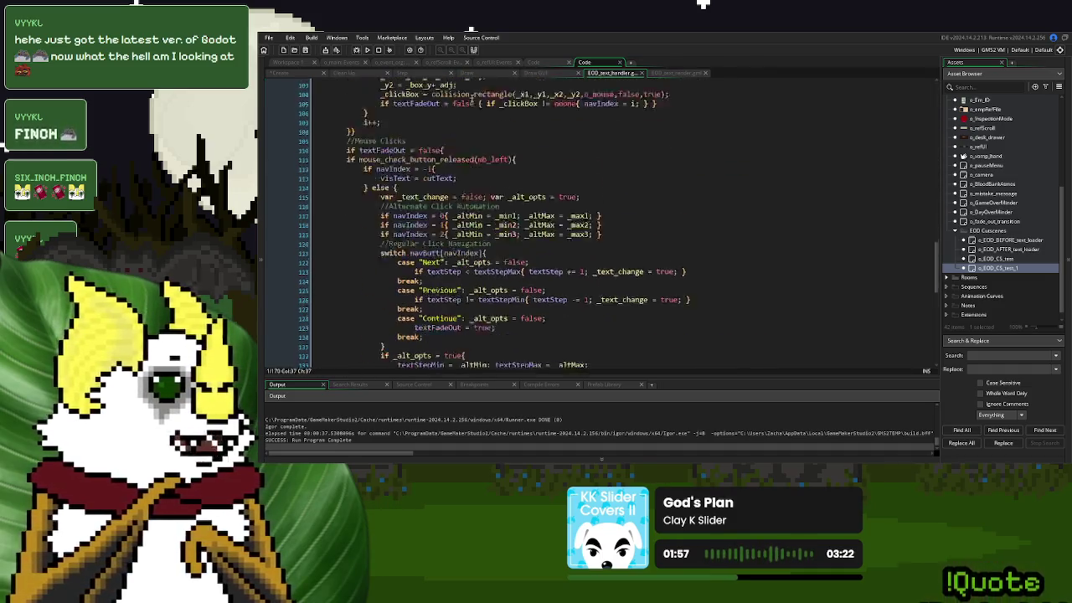
{"action": "scroll", "coordinate": [472, 98], "scroll_direction": "down", "scroll_amount": 13}
{"action": "left_click", "coordinate": [402, 244]}
{"action": "type", "text": "show_debug_m"}
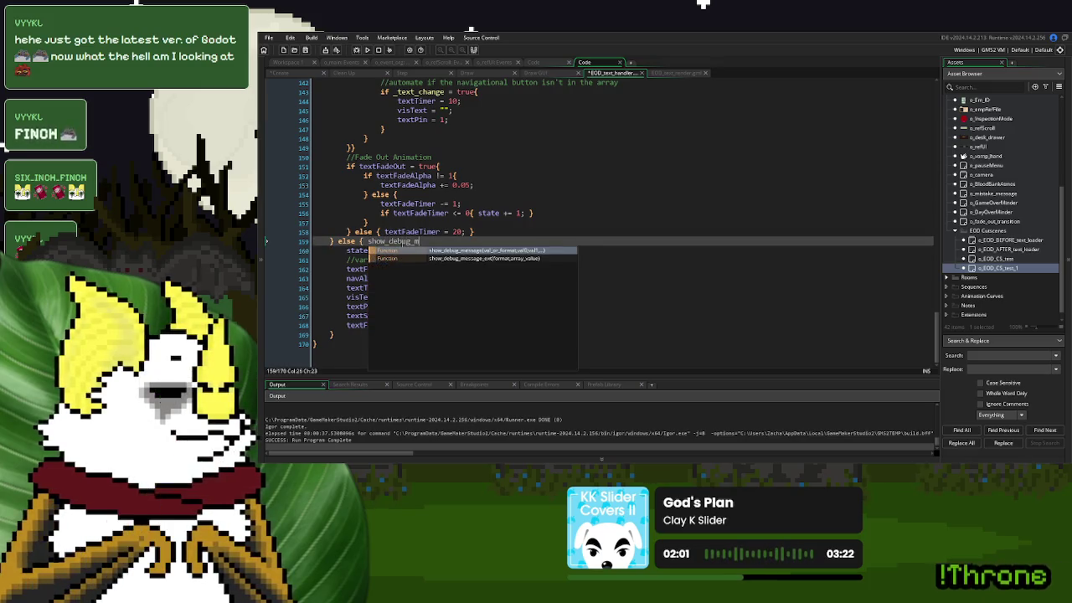
{"action": "type", "text": "essage(\"END SCENE\");"}
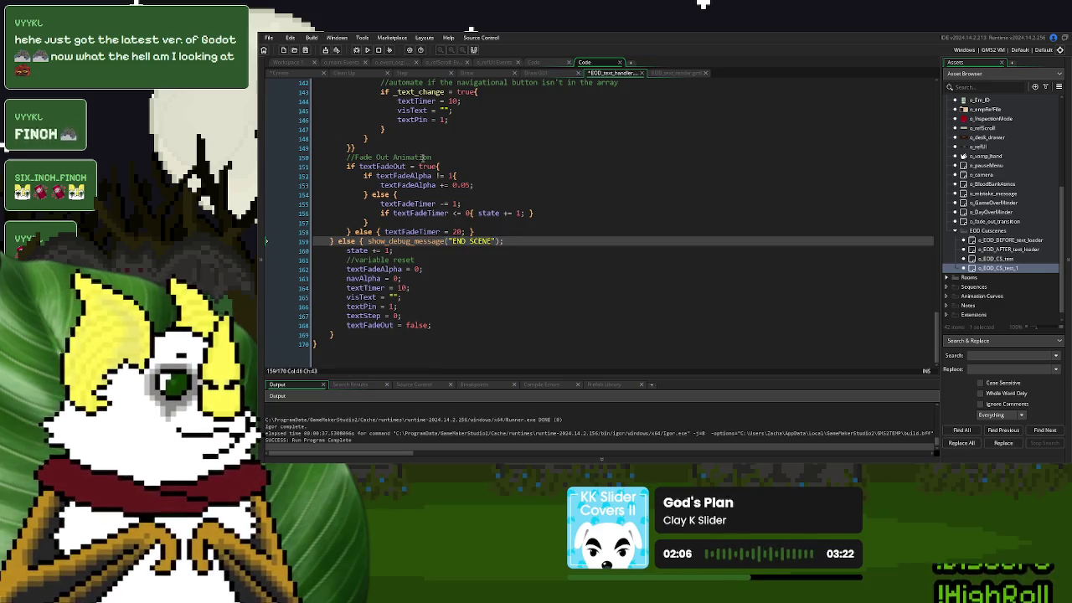
{"action": "key", "text": "F5"}
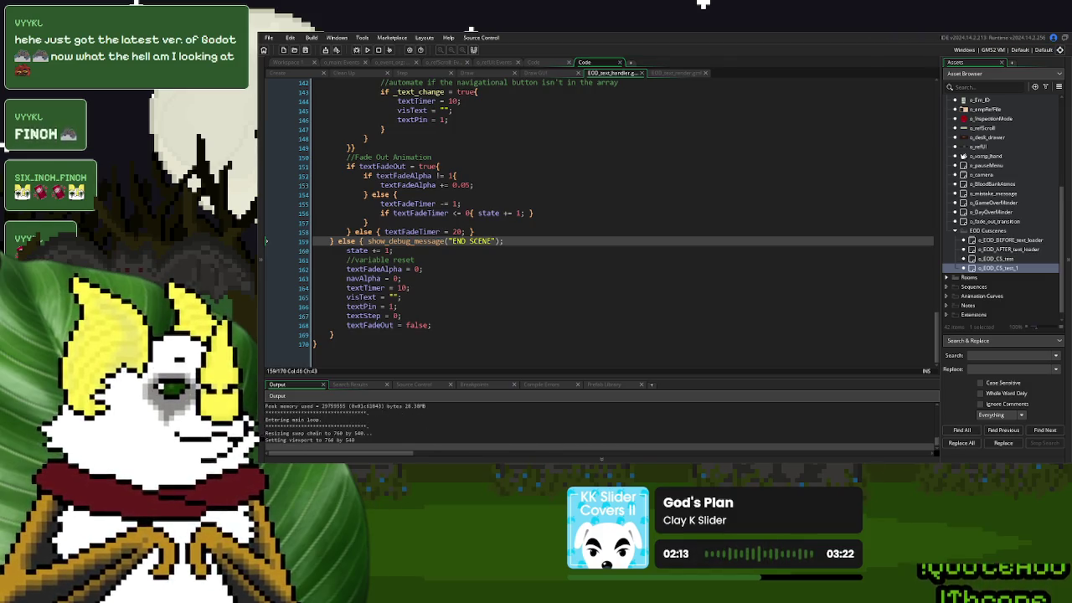
Start a new game, play day 1 to Day 1 Over, and run the cutscene choosing Option One
{"action": "key", "text": "Return"}
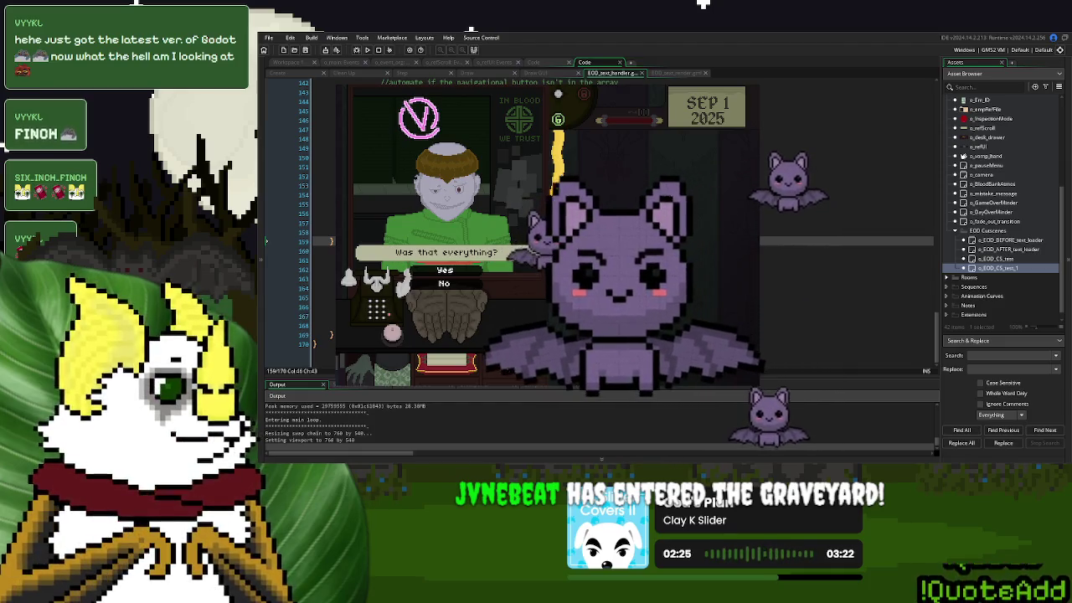
{"action": "left_click", "coordinate": [448, 270]}
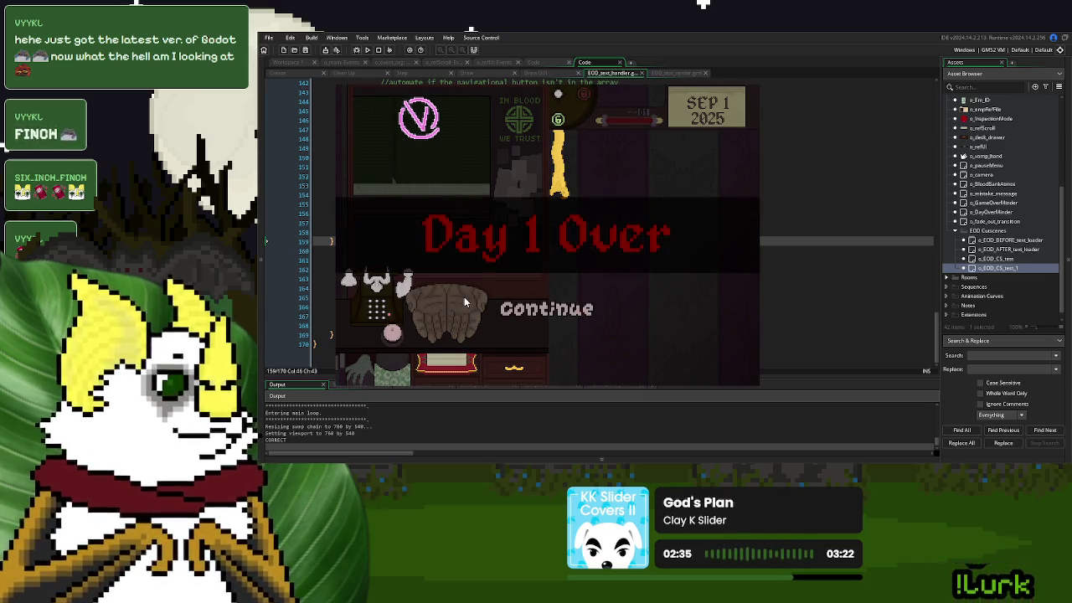
{"action": "left_click", "coordinate": [570, 306]}
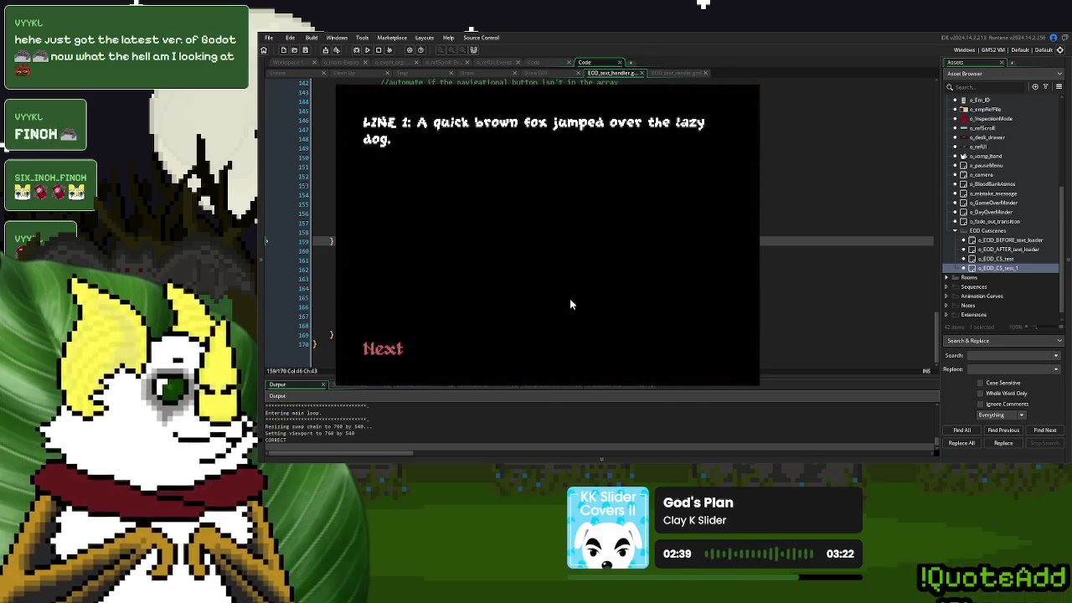
{"action": "left_click", "coordinate": [388, 353]}
{"action": "left_click", "coordinate": [388, 351]}
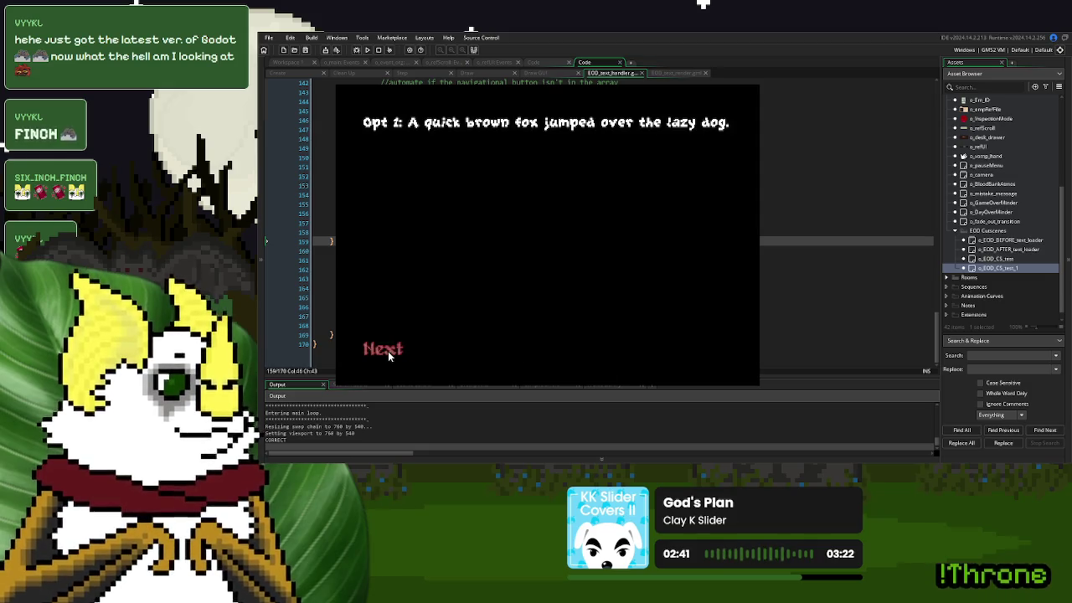
{"action": "left_click", "coordinate": [388, 351]}
{"action": "left_click", "coordinate": [387, 351]}
{"action": "left_click", "coordinate": [696, 350]}
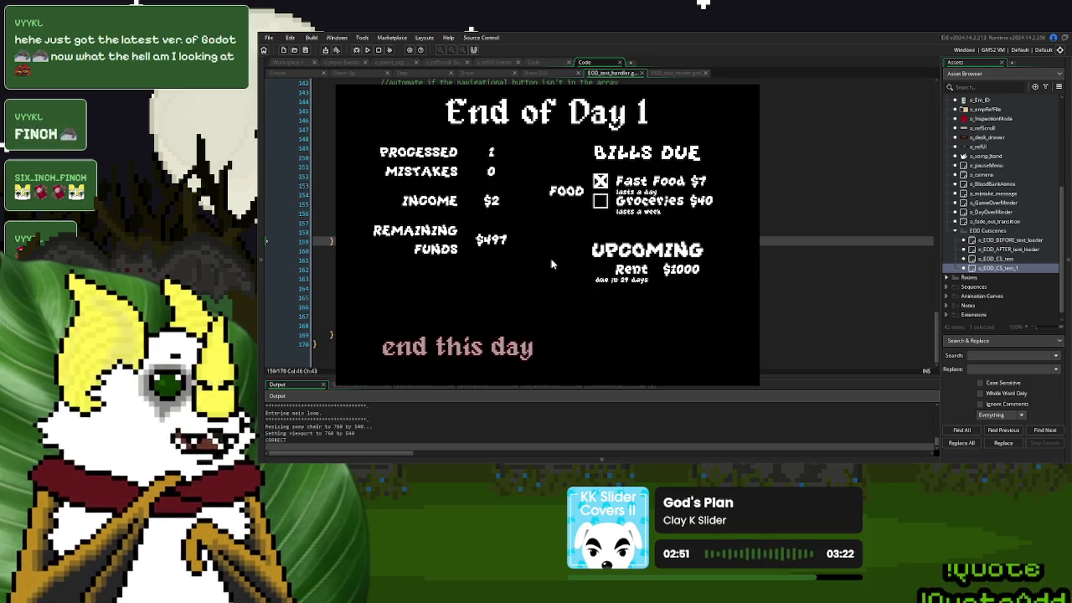
End the day from the summary, close the game with Alt+F4, and return to the handler code
{"action": "left_click", "coordinate": [447, 350]}
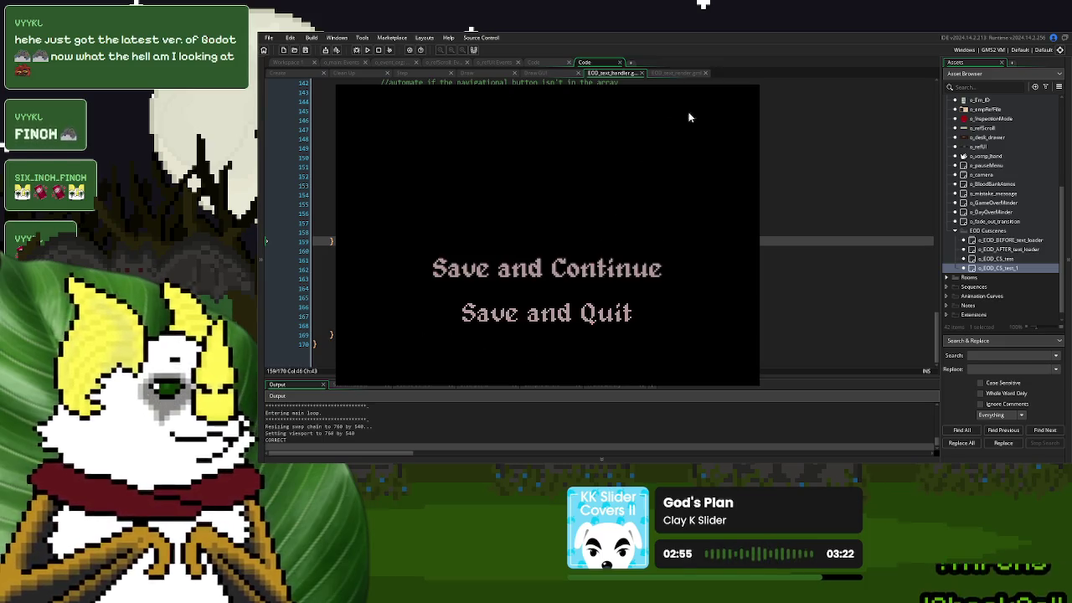
{"action": "key", "text": "alt+F4"}
{"action": "left_click", "coordinate": [537, 226]}
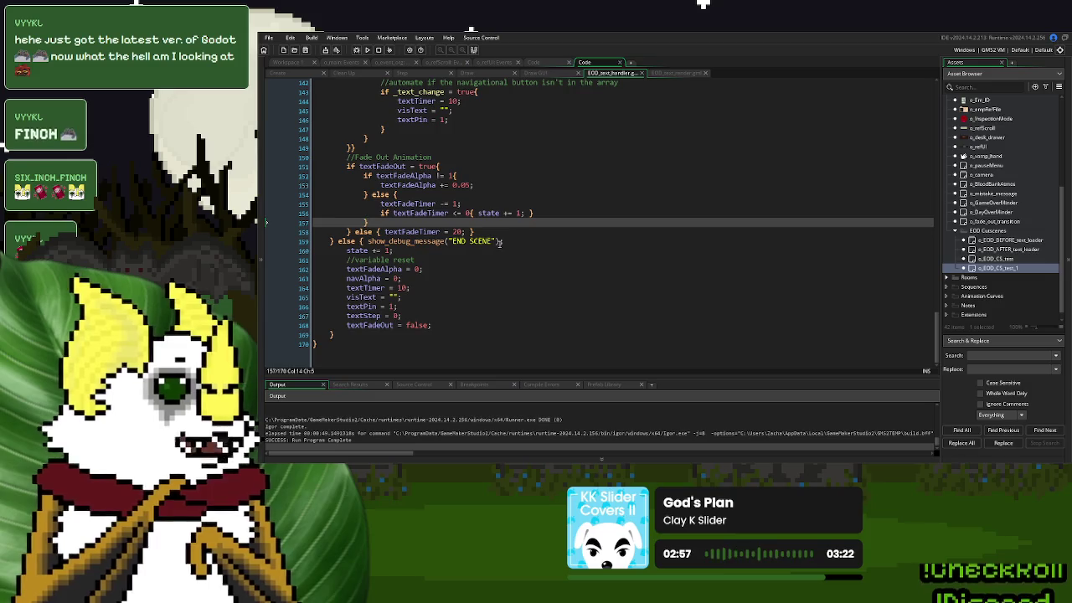
Review the END SCENE else branch and where textFadeOut gets set to true
{"action": "left_click", "coordinate": [332, 241]}
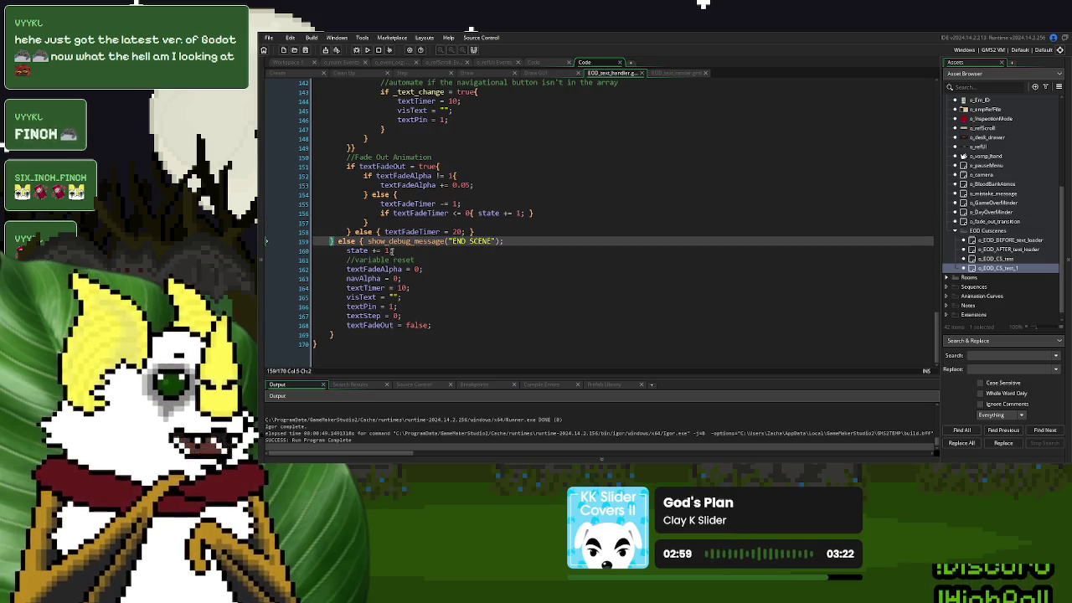
{"action": "scroll", "coordinate": [498, 295], "scroll_direction": "up", "scroll_amount": 5}
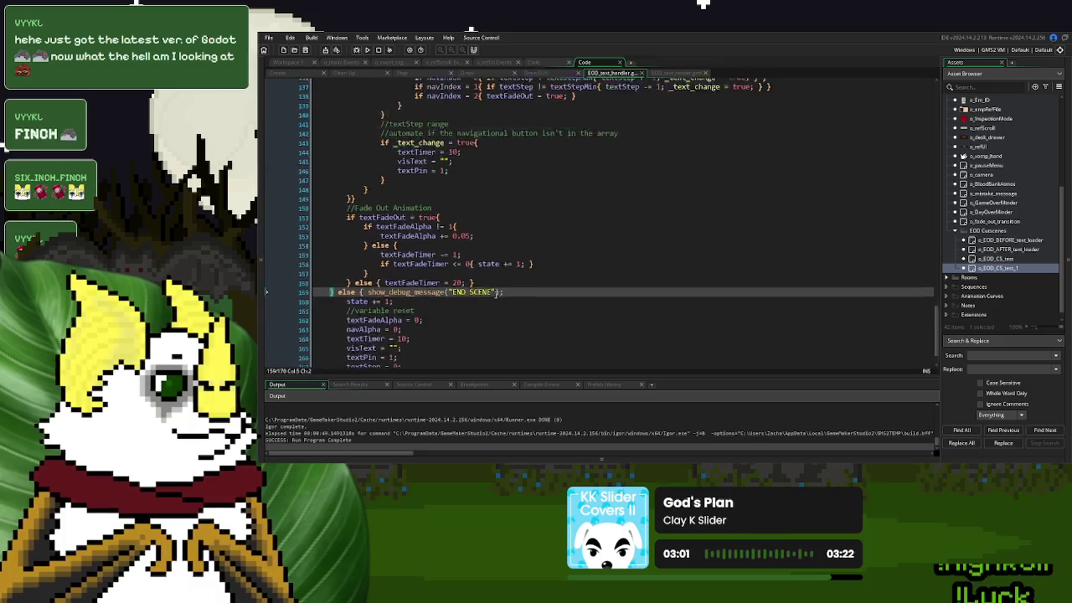
{"action": "scroll", "coordinate": [498, 295], "scroll_direction": "up", "scroll_amount": 3}
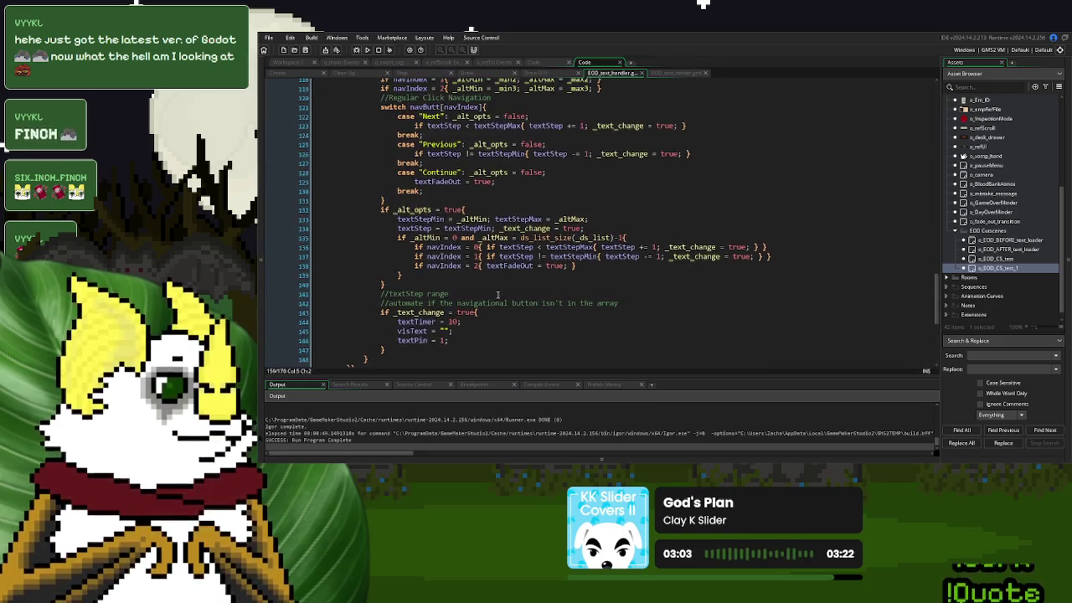
{"action": "left_click", "coordinate": [437, 179]}
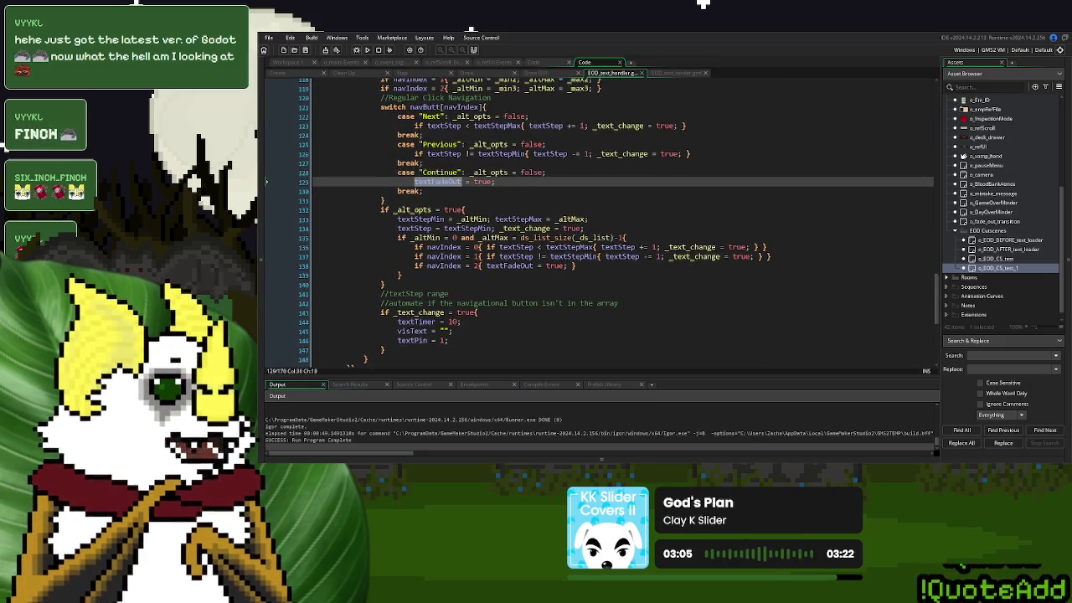
{"action": "scroll", "coordinate": [511, 264], "scroll_direction": "down", "scroll_amount": 7}
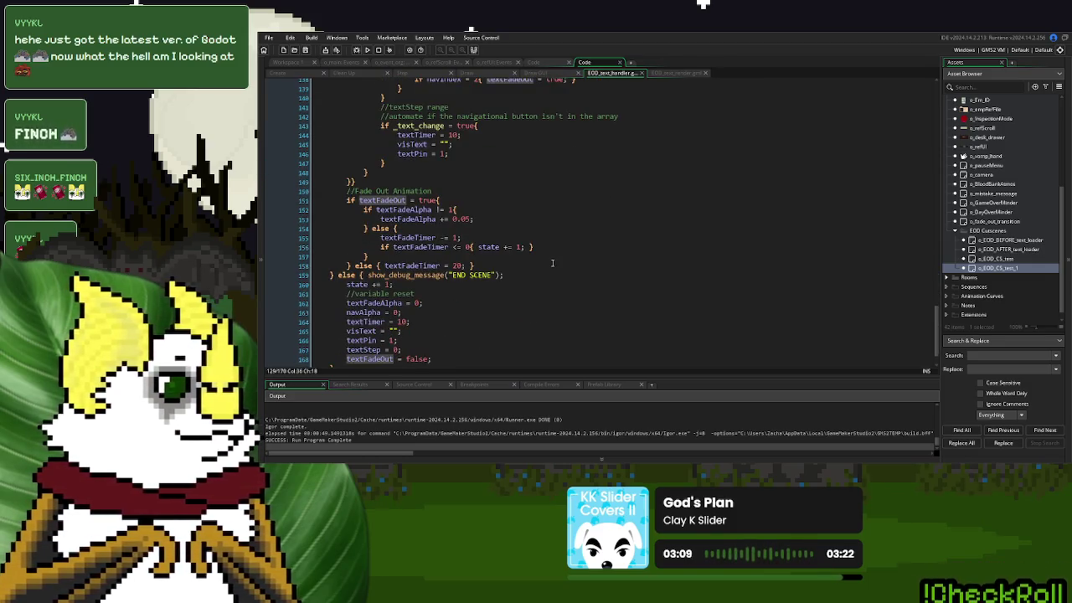
{"action": "scroll", "coordinate": [552, 263], "scroll_direction": "down", "scroll_amount": 1}
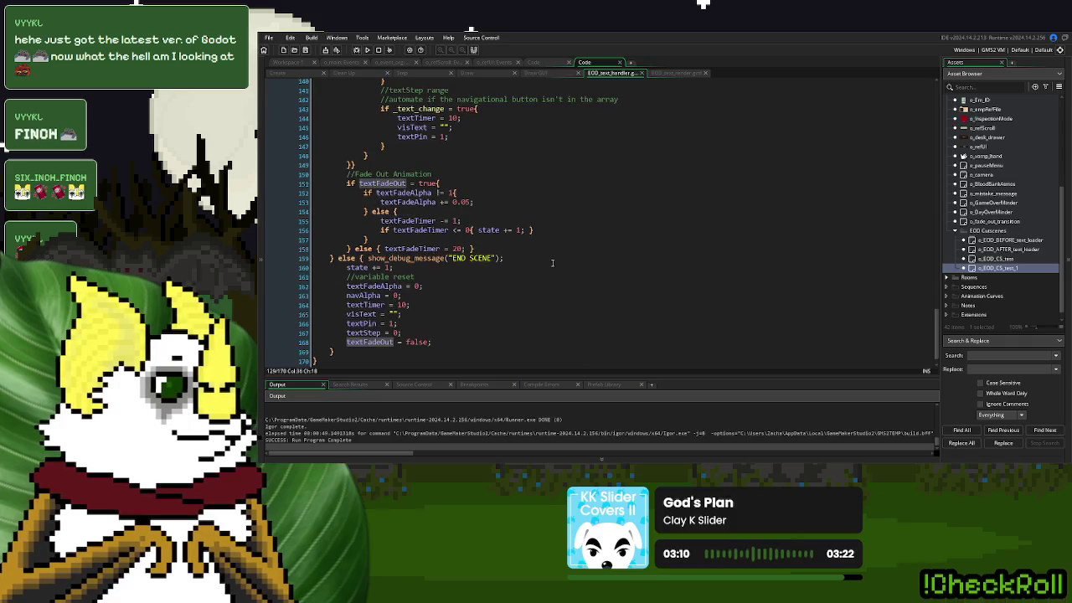
{"action": "left_click", "coordinate": [506, 257]}
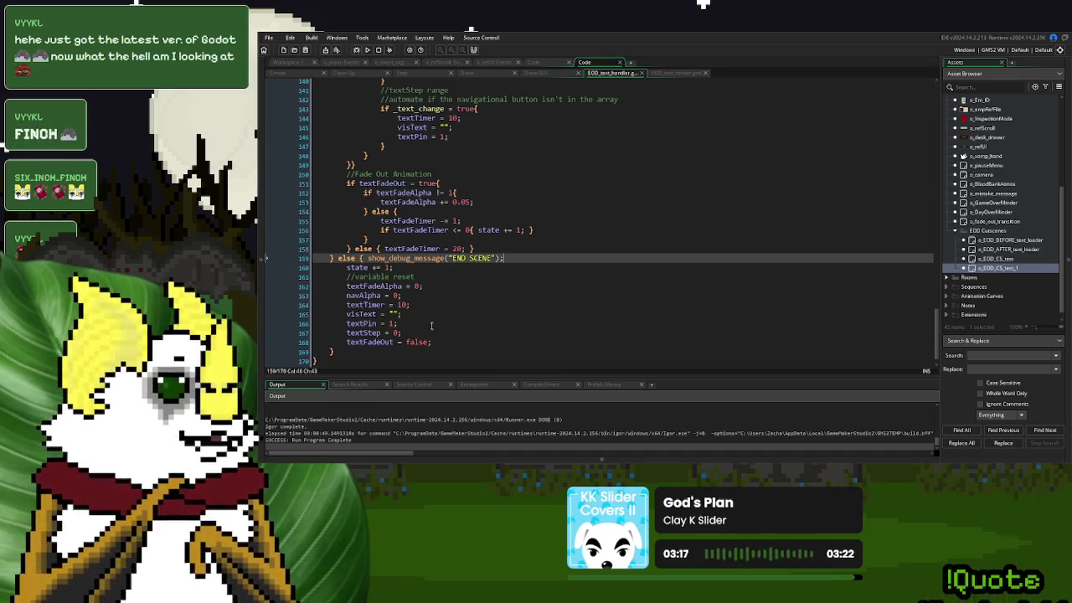
Split state += 1 and its closing brace onto separate lines, and delete the END SCENE debug message
{"action": "left_click", "coordinate": [478, 230]}
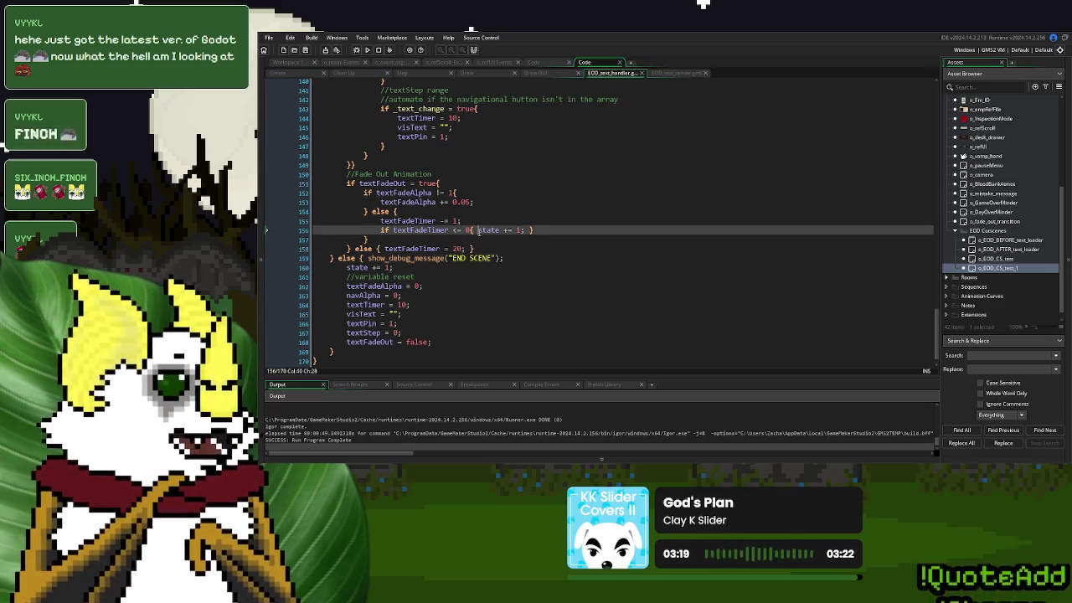
{"action": "key", "text": "Return"}
{"action": "left_click", "coordinate": [450, 239]}
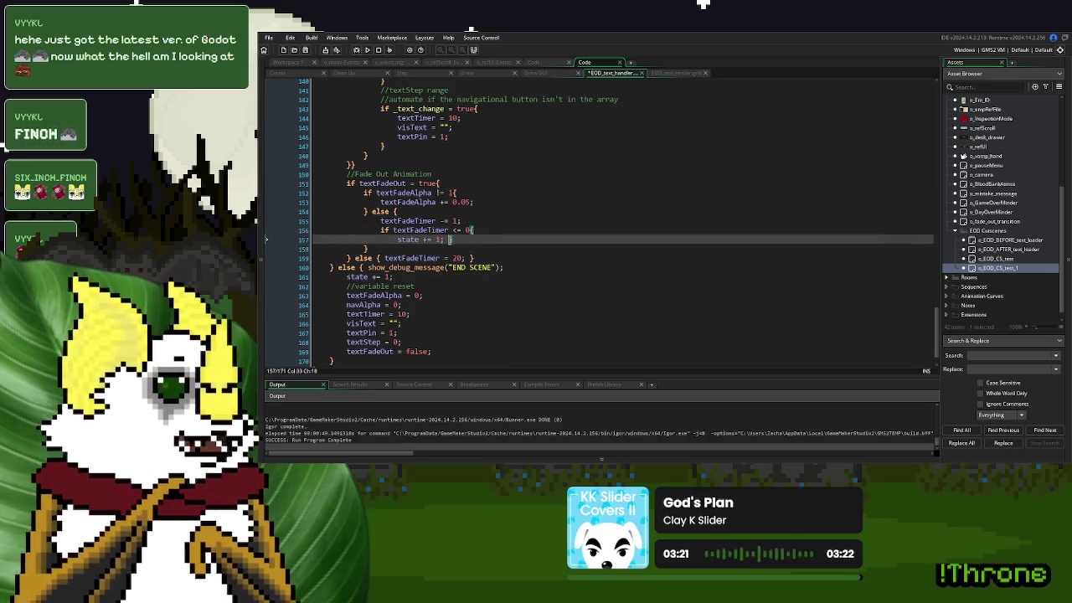
{"action": "key", "text": "Return"}
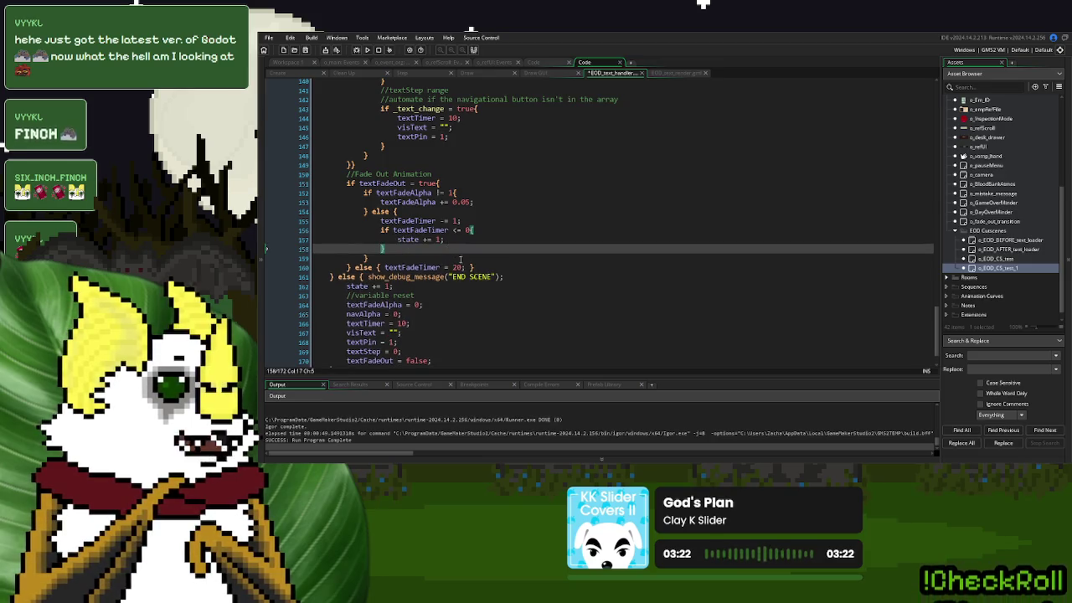
{"action": "left_click_drag", "start_coordinate": [503, 277], "coordinate": [365, 281]}
{"action": "key", "text": "BackSpace"}
Move the //variable reset block under state += 1 in the textFadeTimer <= 0 branch and indent it
{"action": "scroll", "coordinate": [366, 279], "scroll_direction": "down", "scroll_amount": 2}
{"action": "left_click_drag", "start_coordinate": [439, 322], "coordinate": [420, 250]}
{"action": "key", "text": "BackSpace"}
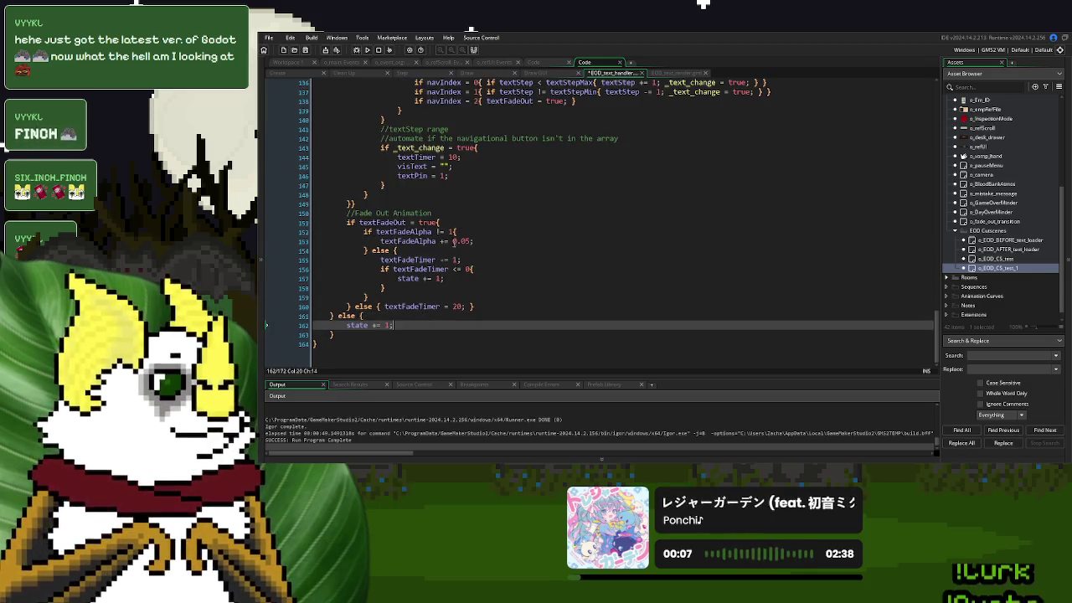
{"action": "key", "text": "ctrl+z"}
{"action": "mouse_move", "coordinate": [444, 352]}
{"action": "left_mouse_down"}
{"action": "mouse_move", "coordinate": [348, 306]}
{"action": "mouse_move", "coordinate": [347, 289]}
{"action": "left_mouse_up"}
{"action": "key", "text": "shift+Tab"}
{"action": "key", "text": "Tab"}
{"action": "key", "text": "Tab"}
{"action": "key", "text": "Tab"}
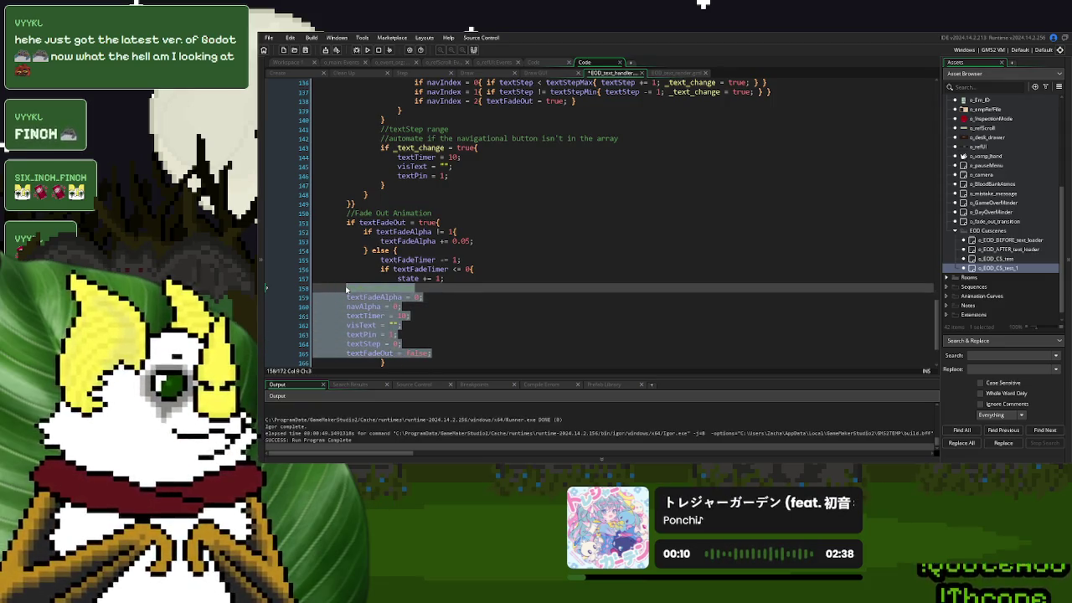
{"action": "left_click", "coordinate": [474, 317]}
Join the leftover else branch onto one line, then save and run the game
{"action": "scroll", "coordinate": [477, 311], "scroll_direction": "down", "scroll_amount": 3}
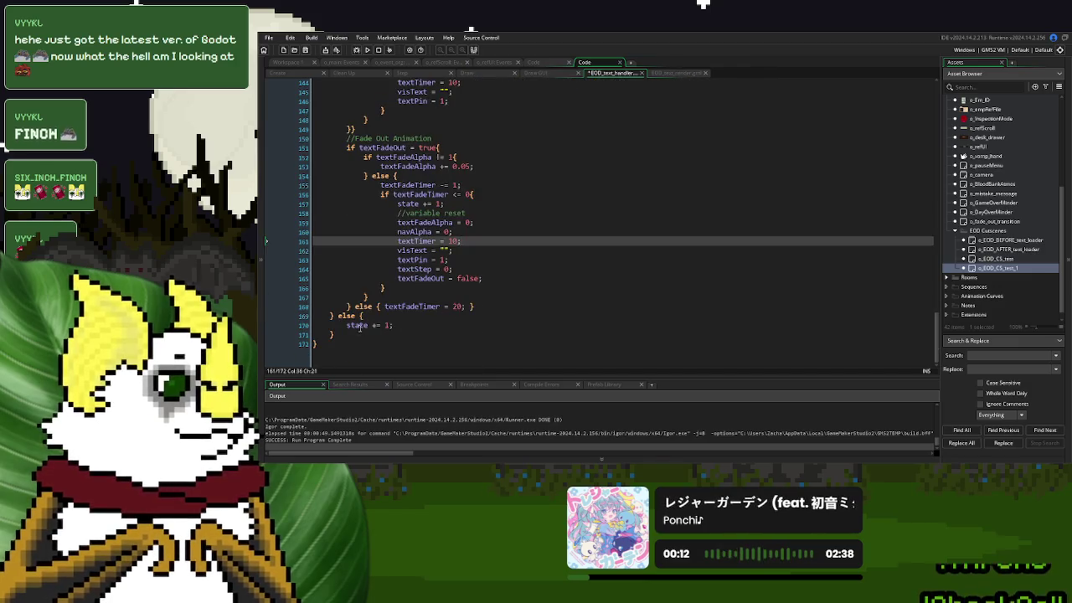
{"action": "left_click", "coordinate": [347, 325]}
{"action": "key", "text": "BackSpace"}
{"action": "key", "text": "BackSpace"}
{"action": "key", "text": "BackSpace"}
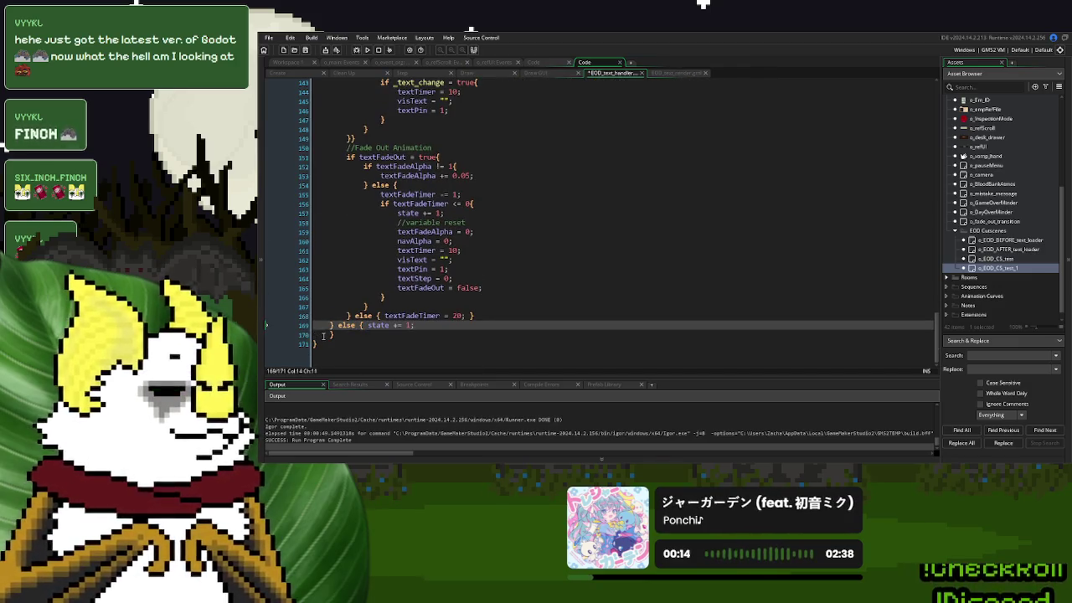
{"action": "key", "text": "Delete"}
{"action": "key", "text": "Up"}
{"action": "key", "text": "Up"}
{"action": "key", "text": "Up"}
{"action": "left_click", "coordinate": [378, 50]}
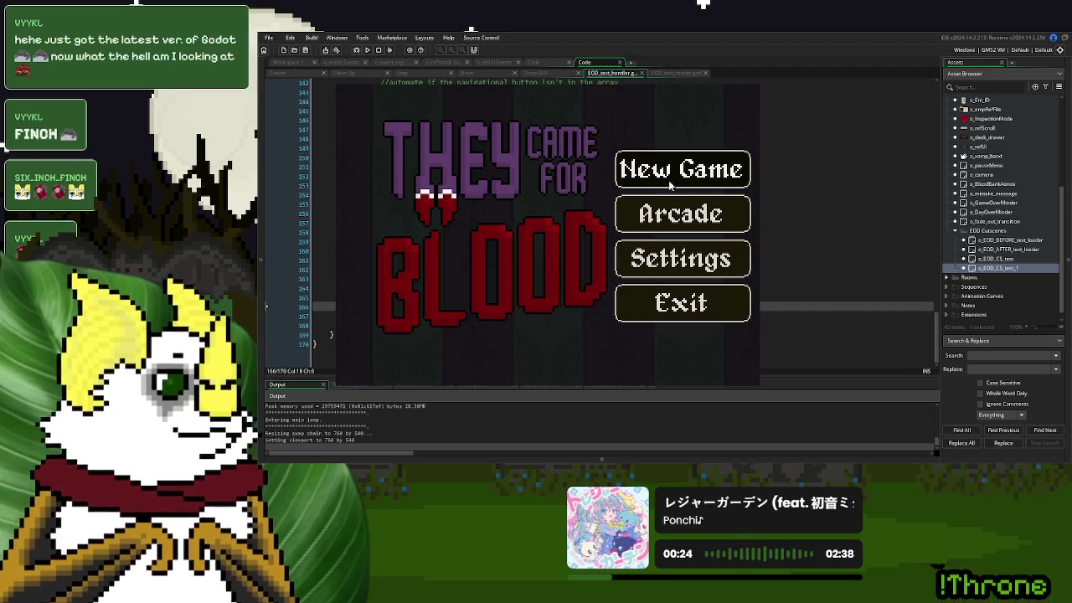
Start a New Game, call in the next donor, then stop the test run and view the Create event
{"action": "left_click", "coordinate": [669, 184]}
{"action": "left_click", "coordinate": [394, 334]}
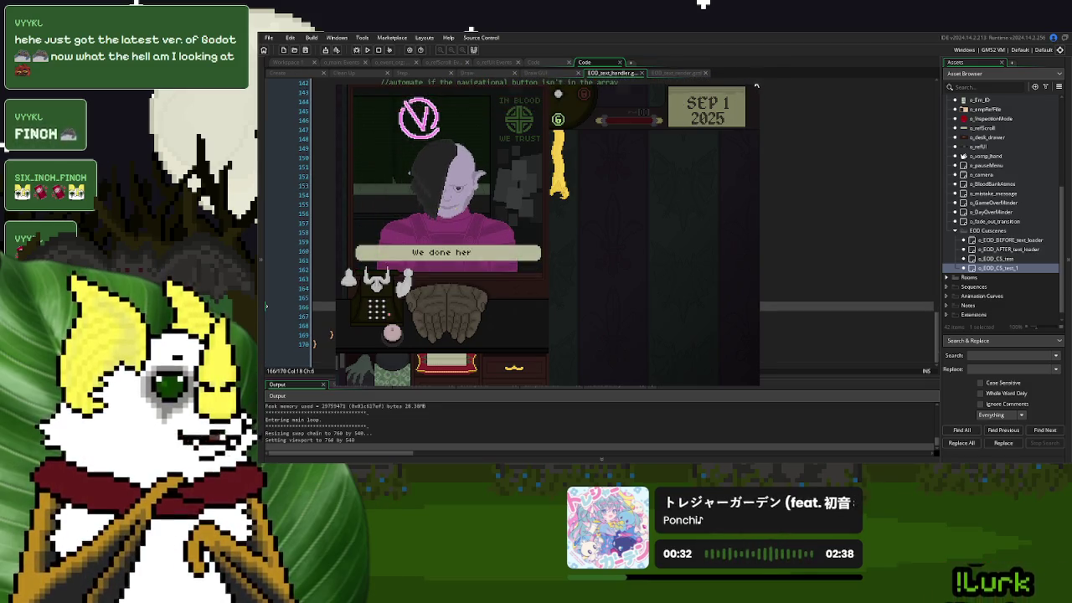
{"action": "left_click", "coordinate": [756, 84]}
{"action": "scroll", "coordinate": [429, 253], "scroll_direction": "down", "scroll_amount": 4}
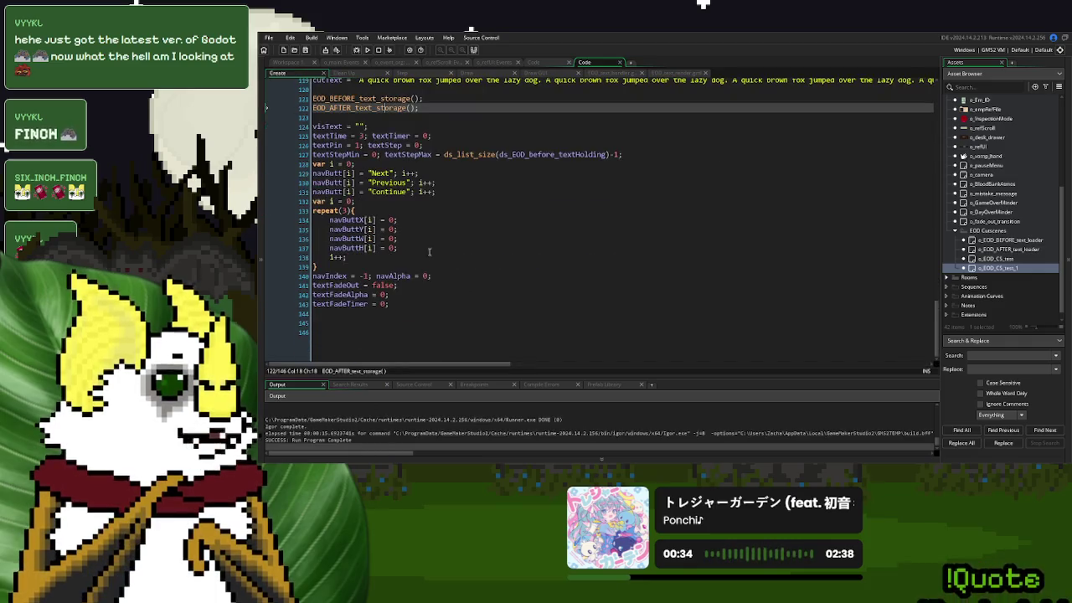
Check textFadeAlpha in the Create event, relaunch the game, and return to the EOD_text_handler script
{"action": "double_click", "coordinate": [350, 301]}
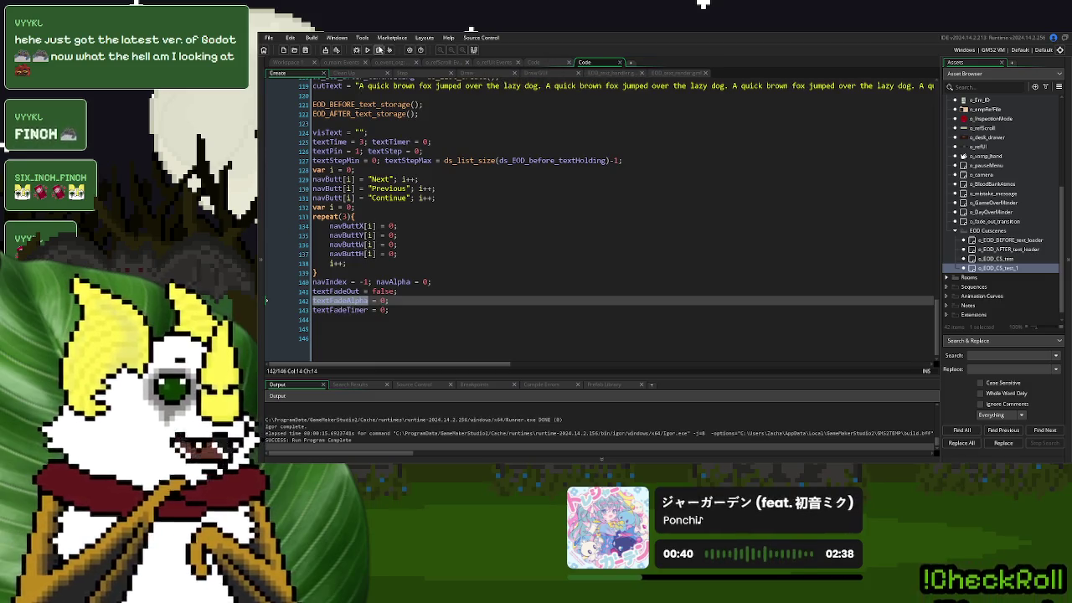
{"action": "left_click", "coordinate": [367, 50]}
{"action": "left_click", "coordinate": [402, 73]}
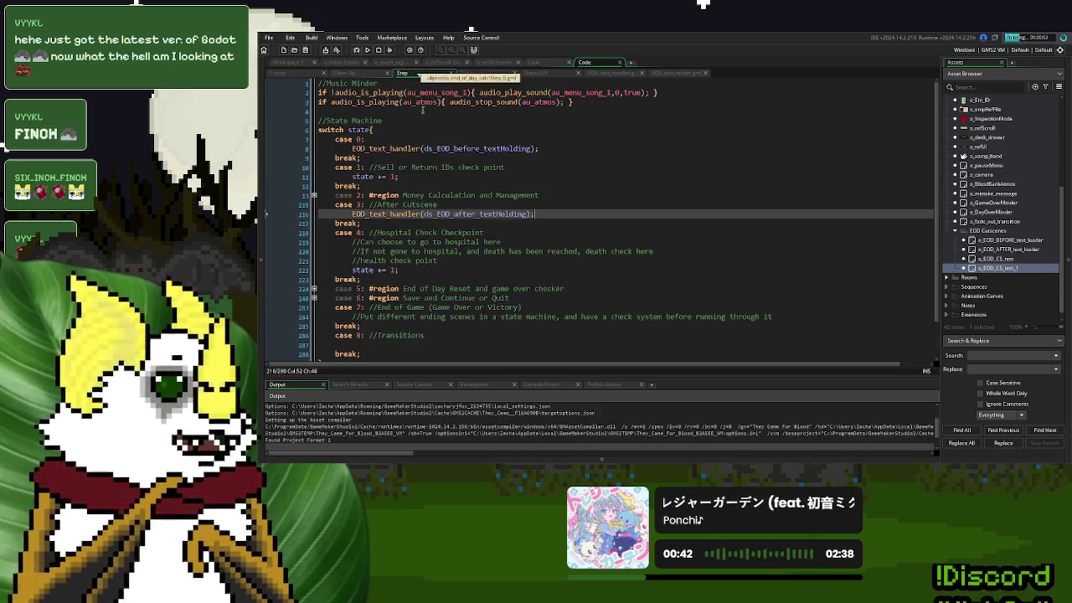
{"action": "key", "text": "ctrl+Tab"}
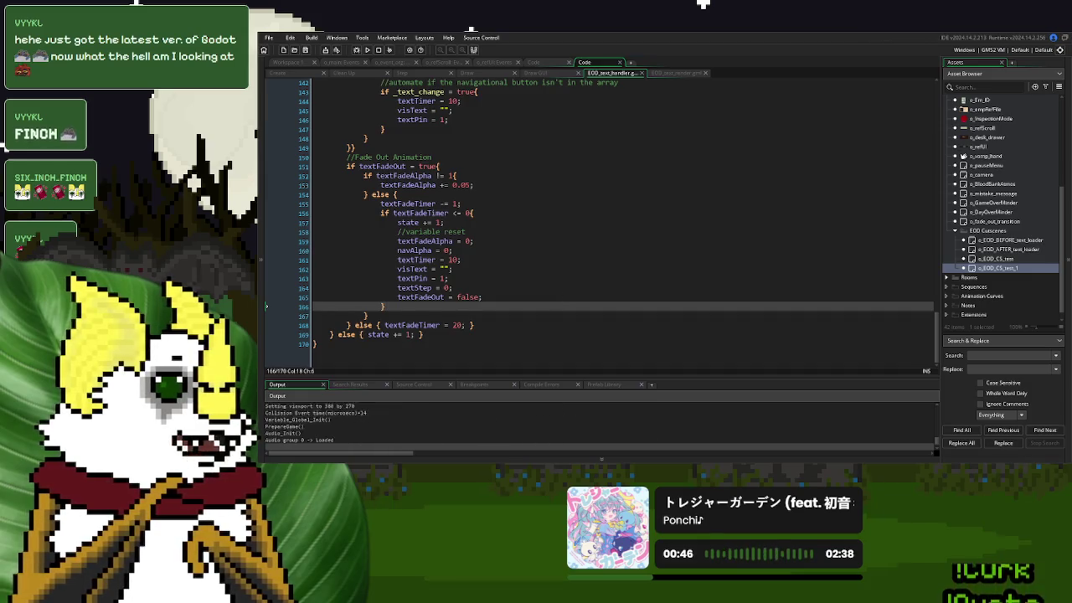
Start a new game, end day 1, and advance the cutscene through Option One to Opt 1 Continued 2
{"action": "key", "text": "Return"}
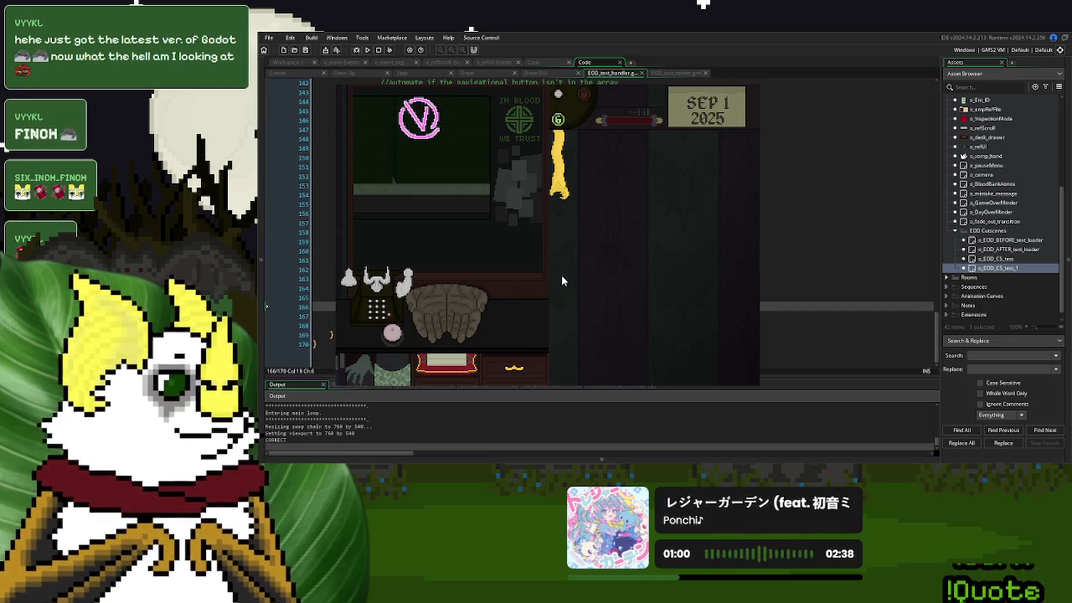
{"action": "left_click", "coordinate": [558, 310]}
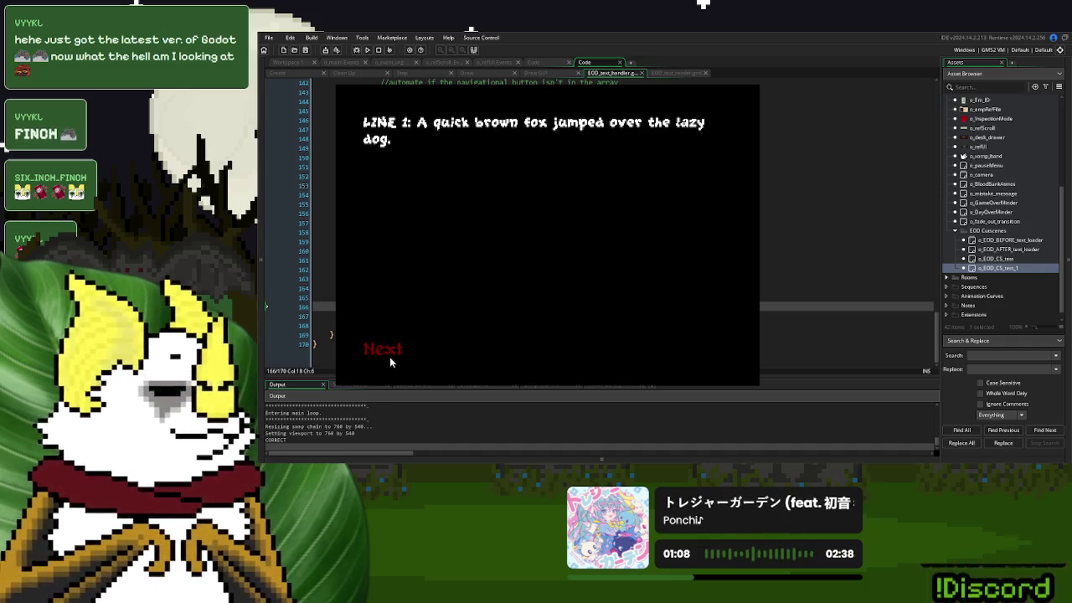
{"action": "left_click", "coordinate": [390, 358]}
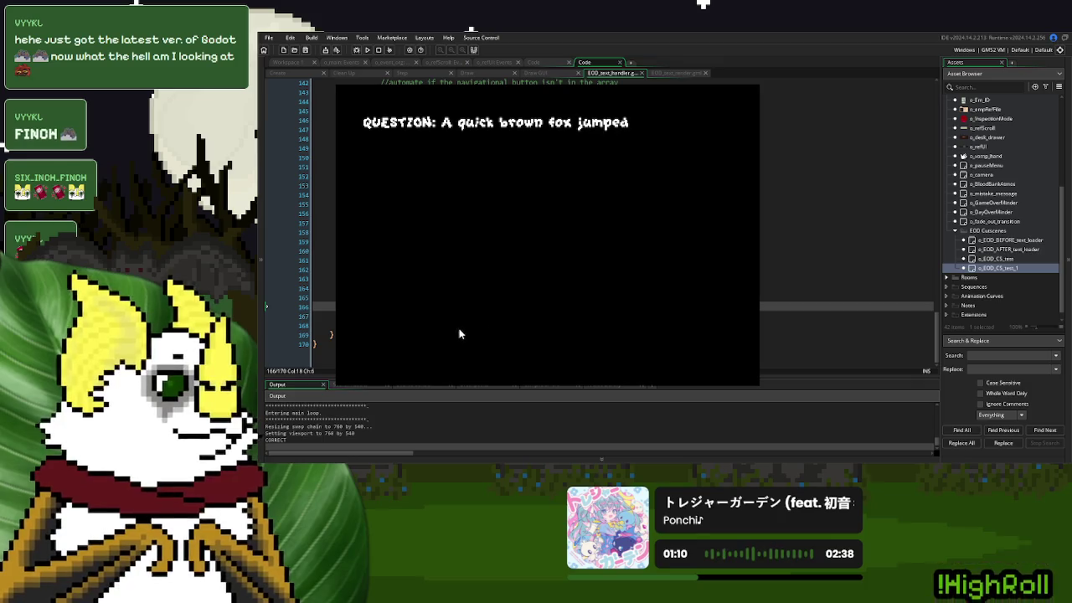
{"action": "left_click", "coordinate": [402, 355]}
{"action": "left_click", "coordinate": [406, 353]}
{"action": "left_click", "coordinate": [406, 352]}
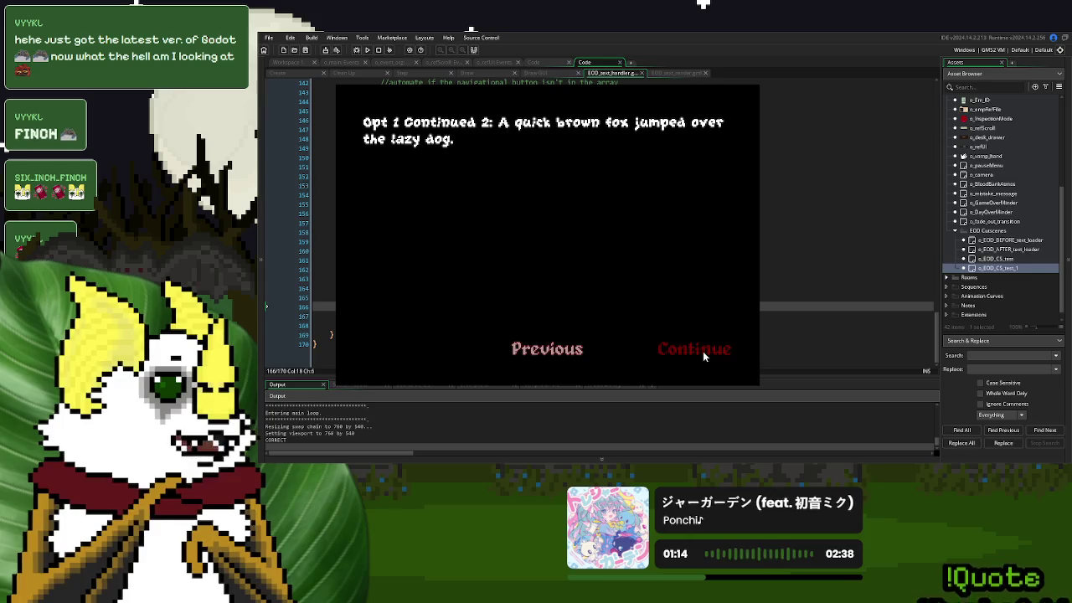